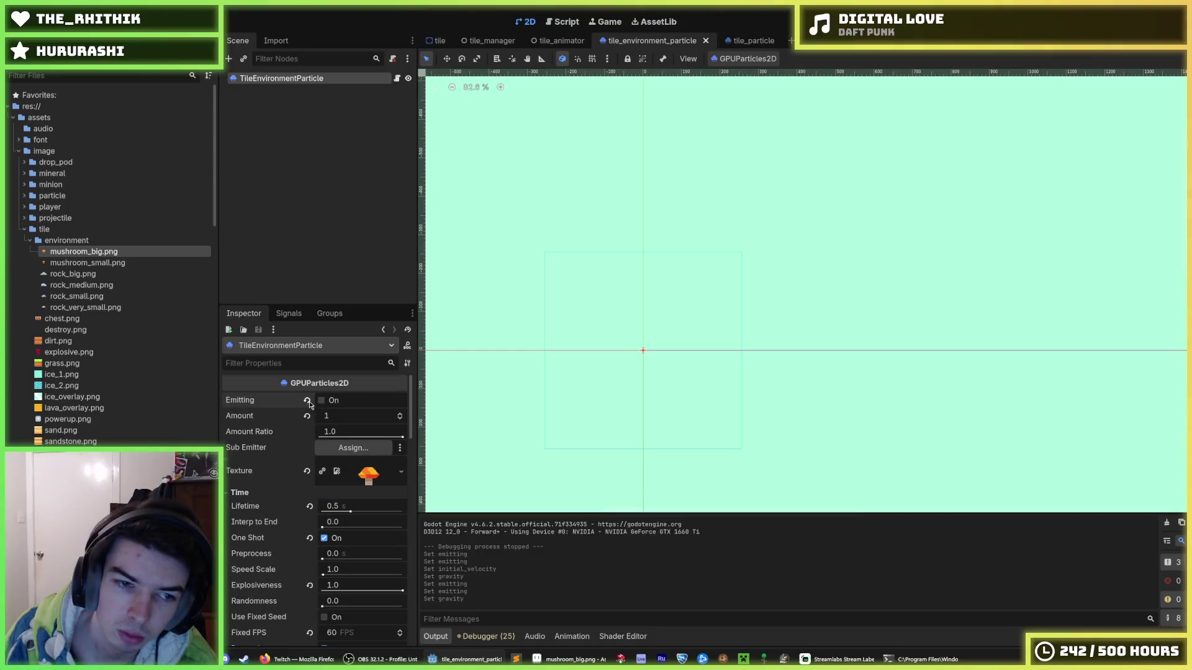
Step: Preview the mushroom particle burst in the editor with One Shot turned off
left_click(322, 401)
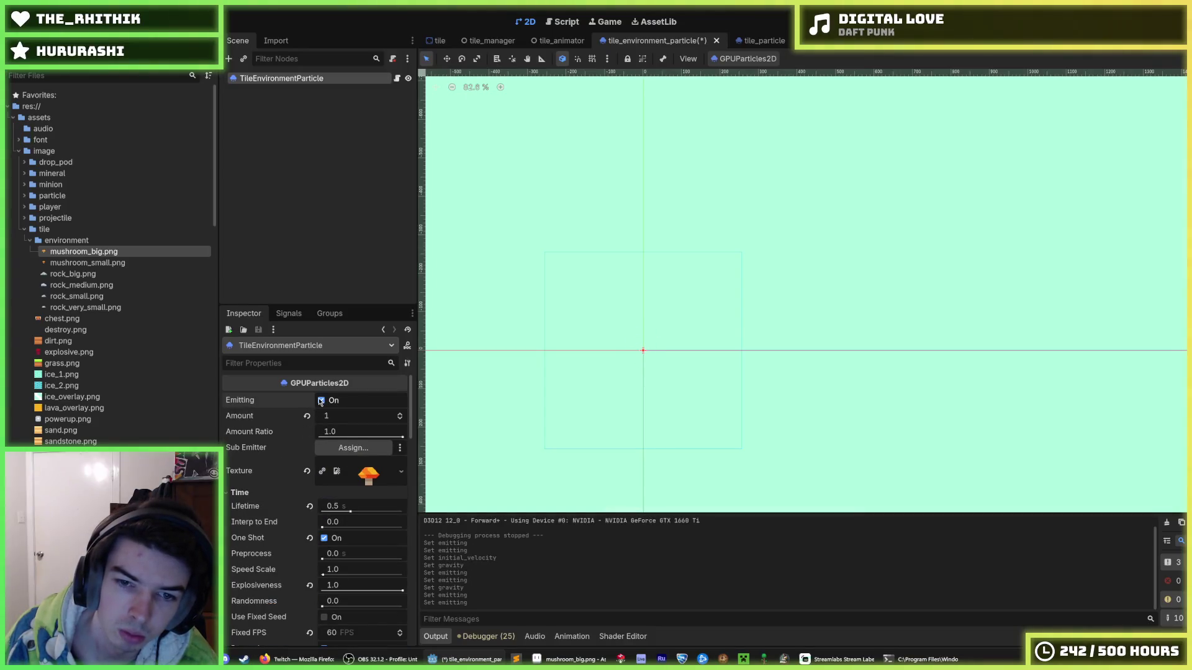
left_click(322, 401)
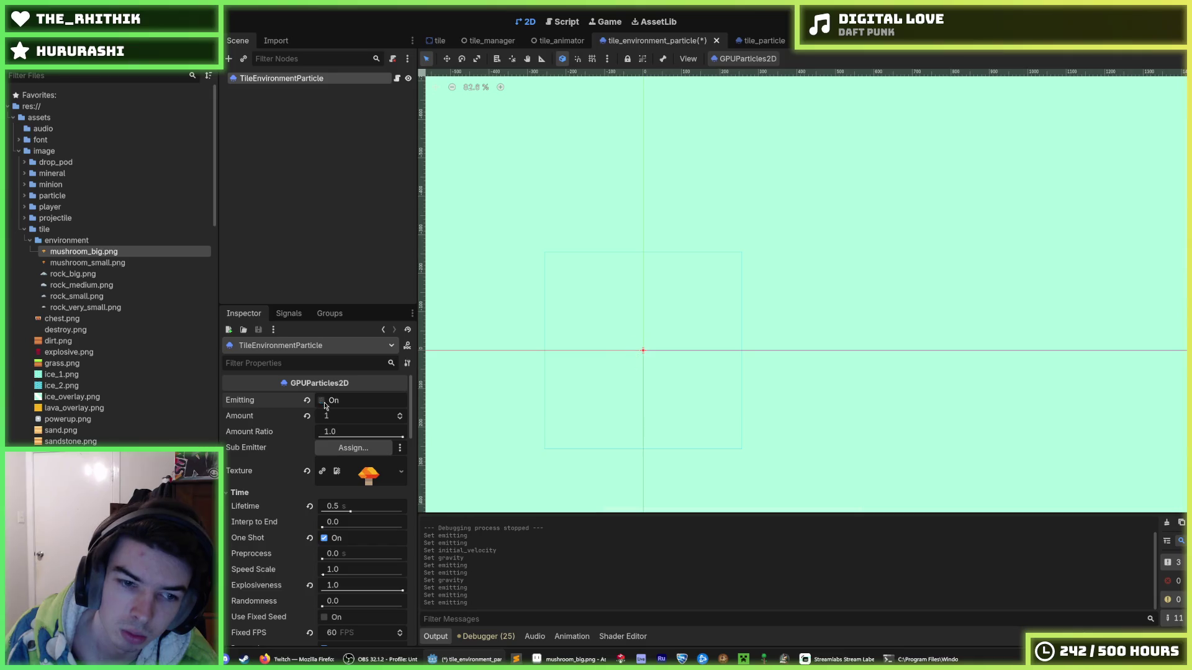
left_click(324, 539)
left_click(321, 400)
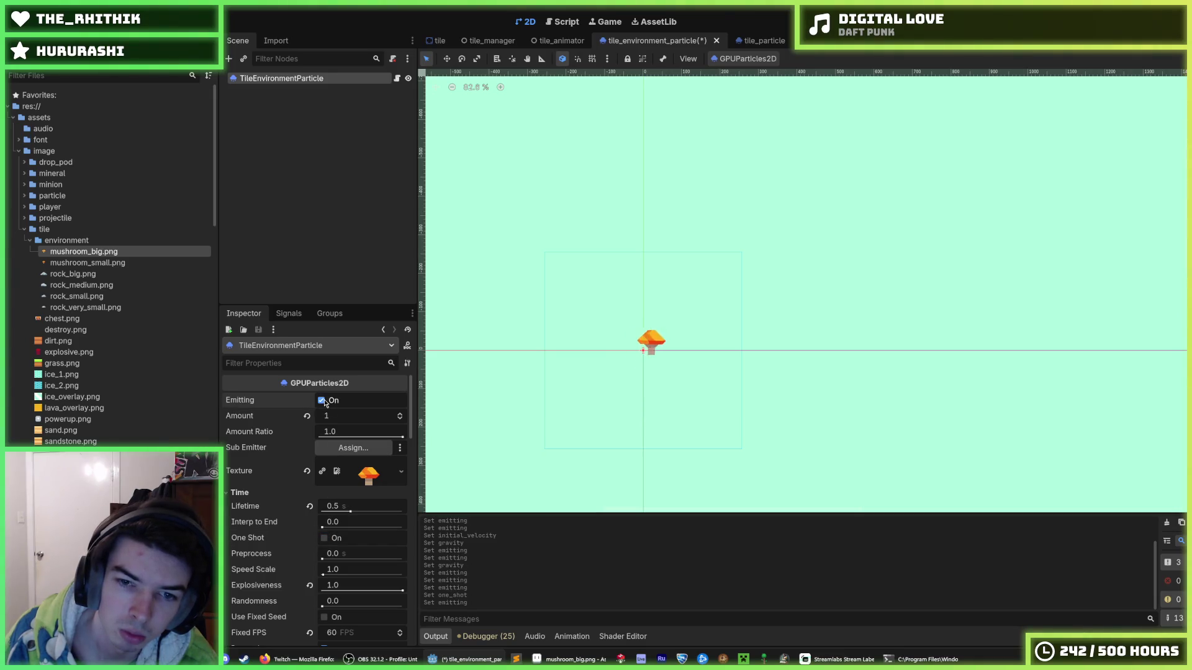
scroll(310, 488, "down", 10)
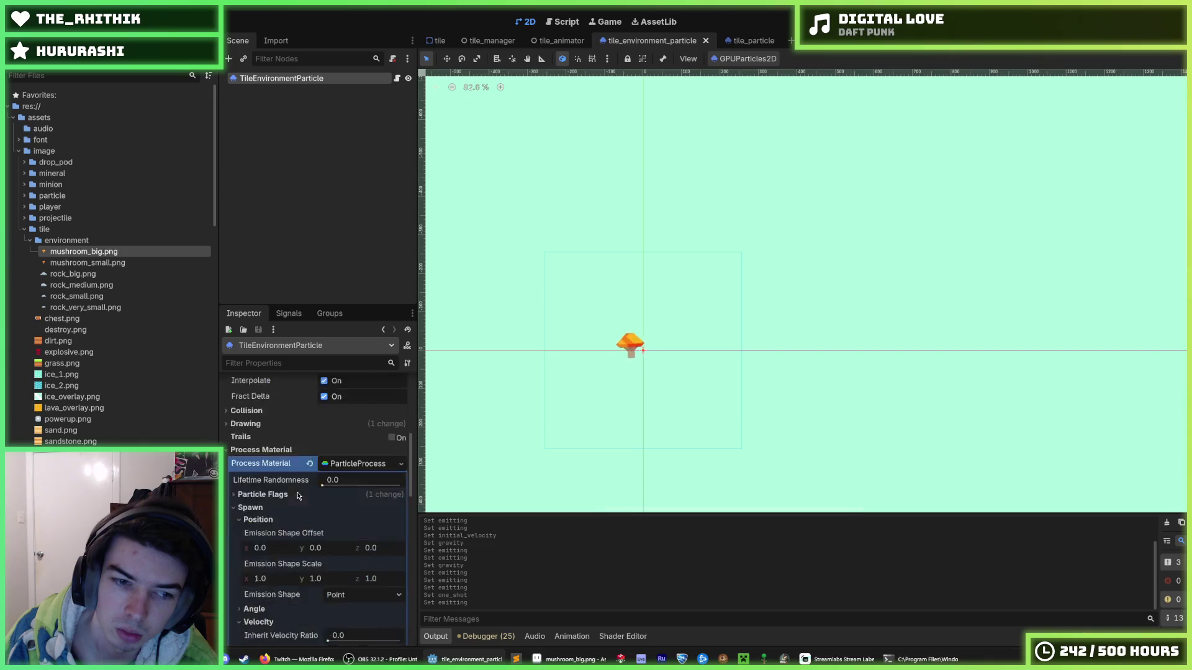
scroll(350, 547, "down", 3)
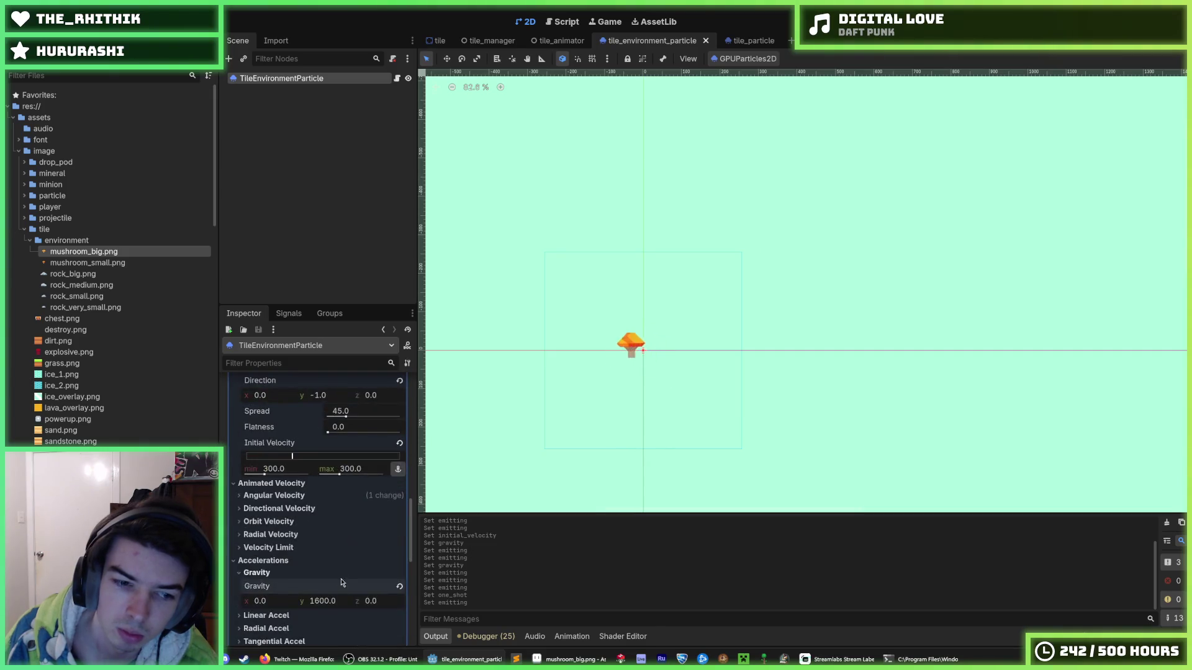
Step: Save the particle scene and compare its settings against the tile_particle scene
key("ctrl+s")
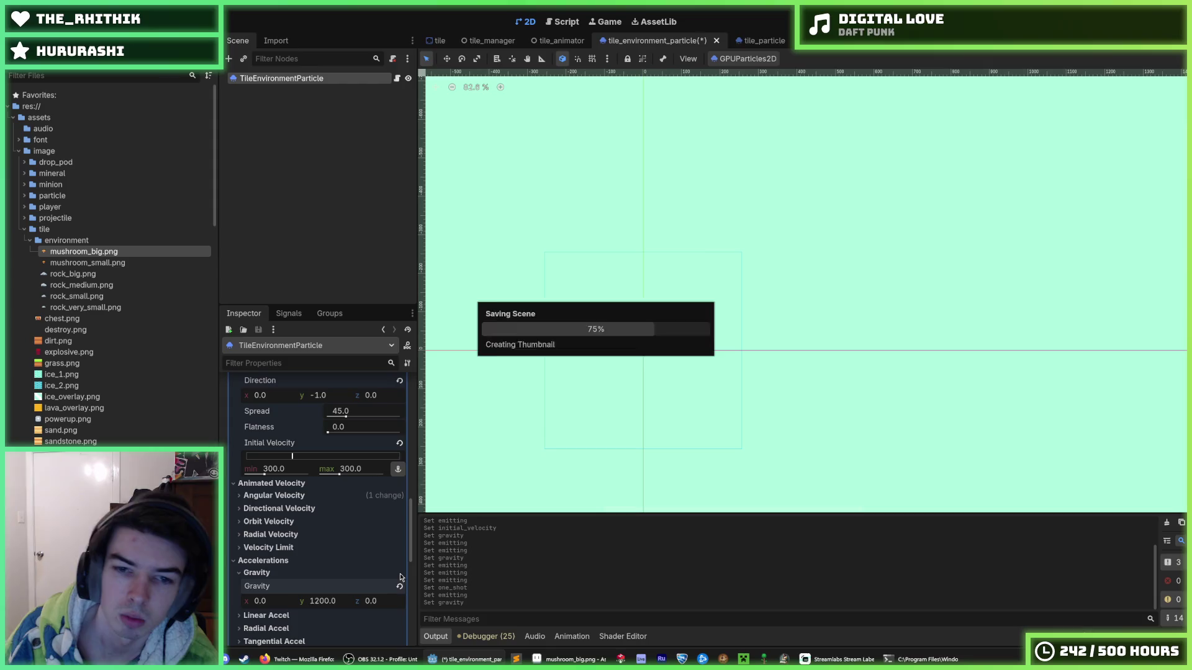
key("ctrl+s")
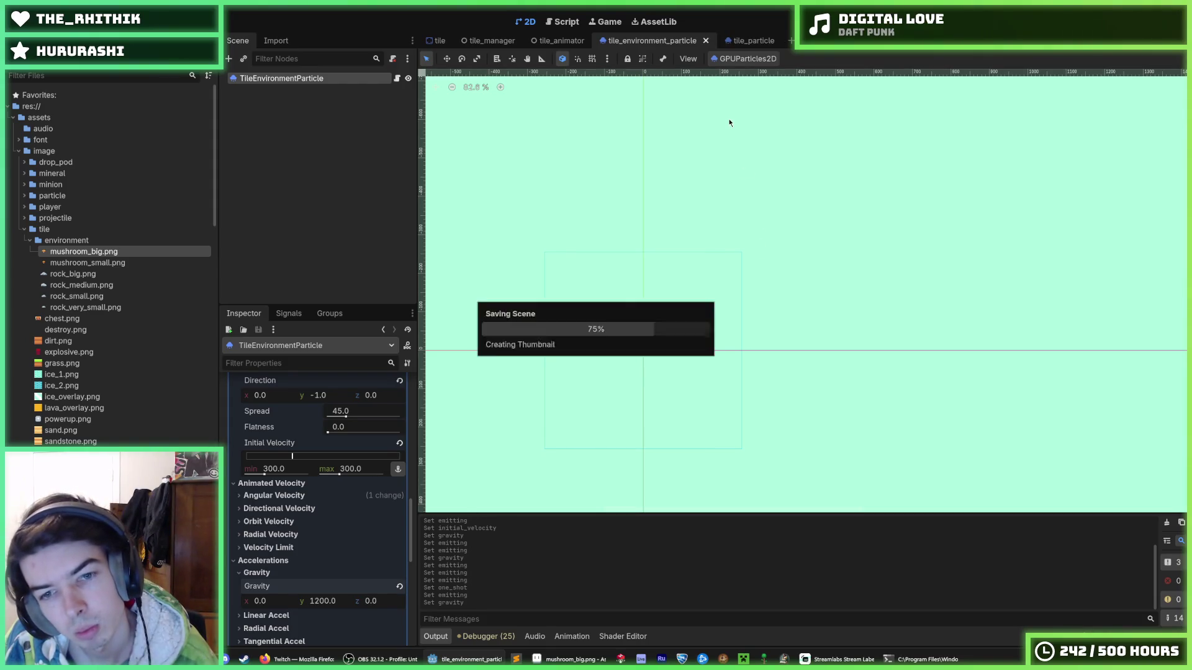
left_click(723, 45)
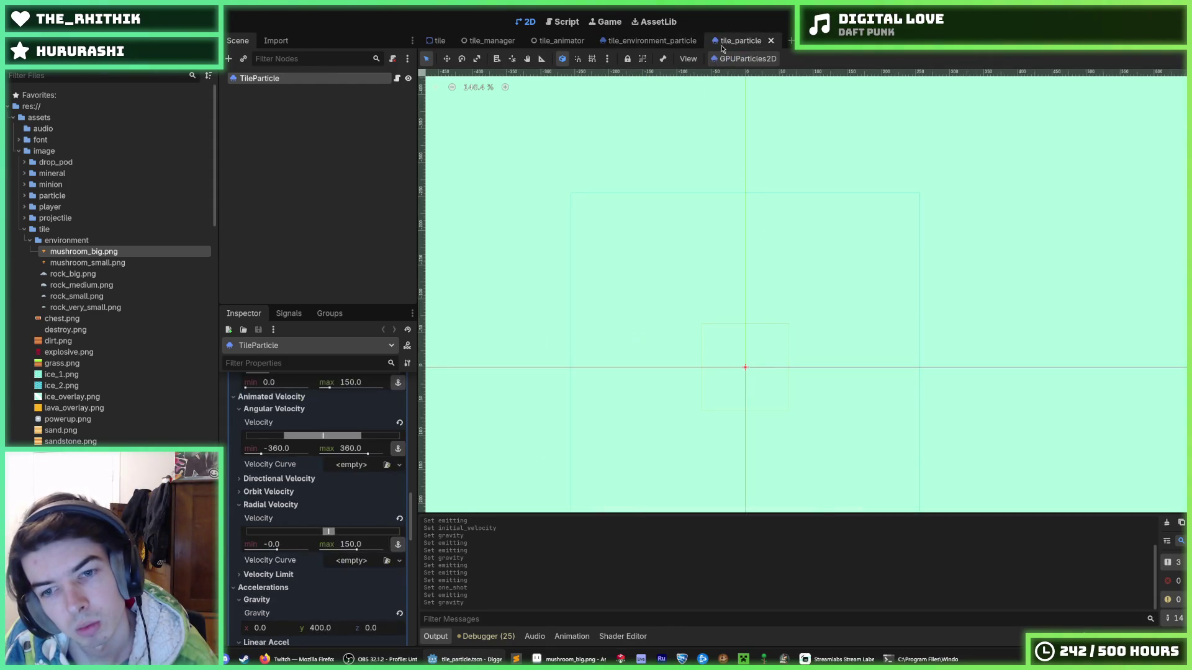
left_click(652, 41)
Step: Set the particle's gravity y to 1500, save, and run the game
left_click(331, 607)
type("1500")
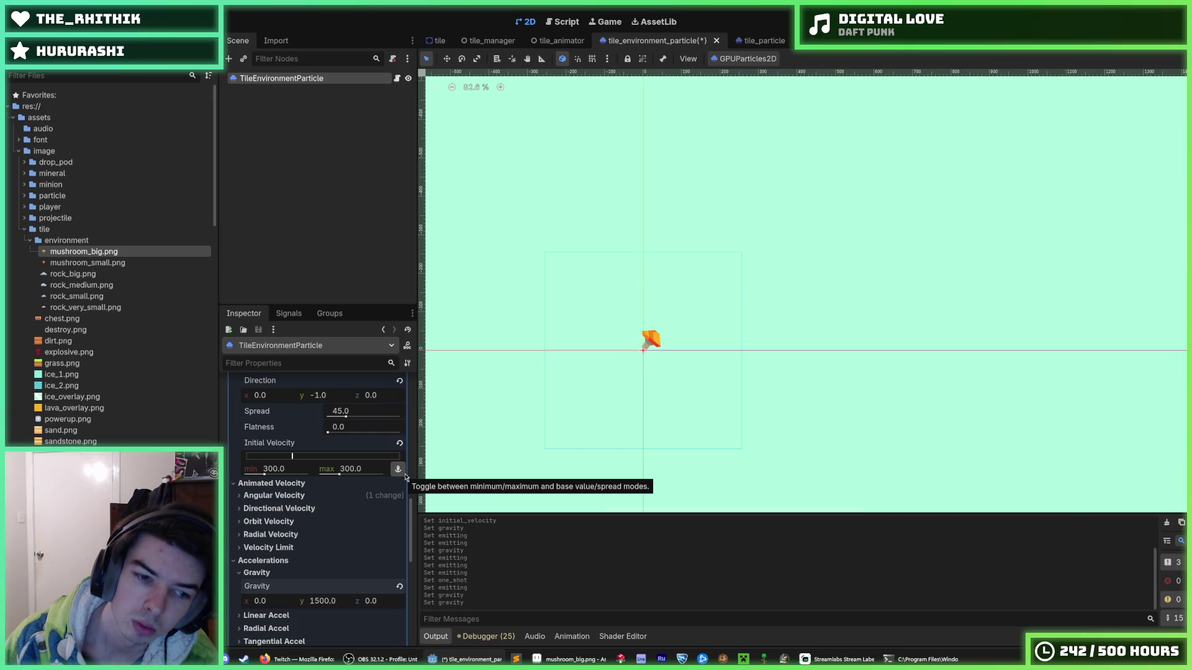
key("ctrl+s")
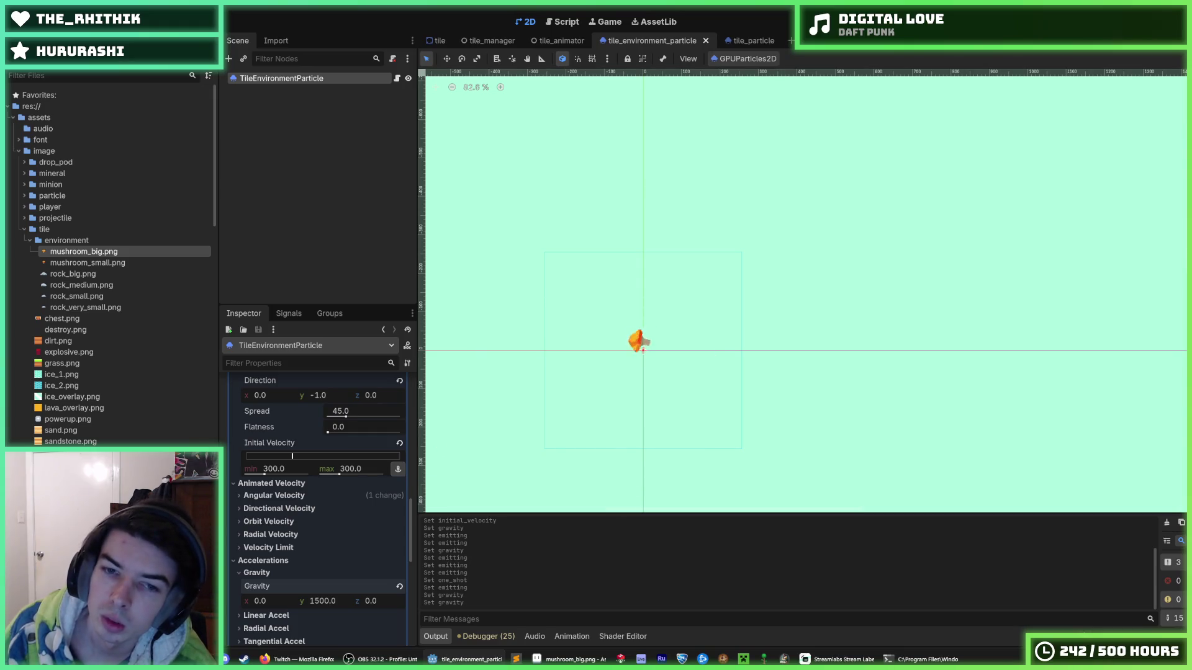
scroll(334, 440, "up", 15)
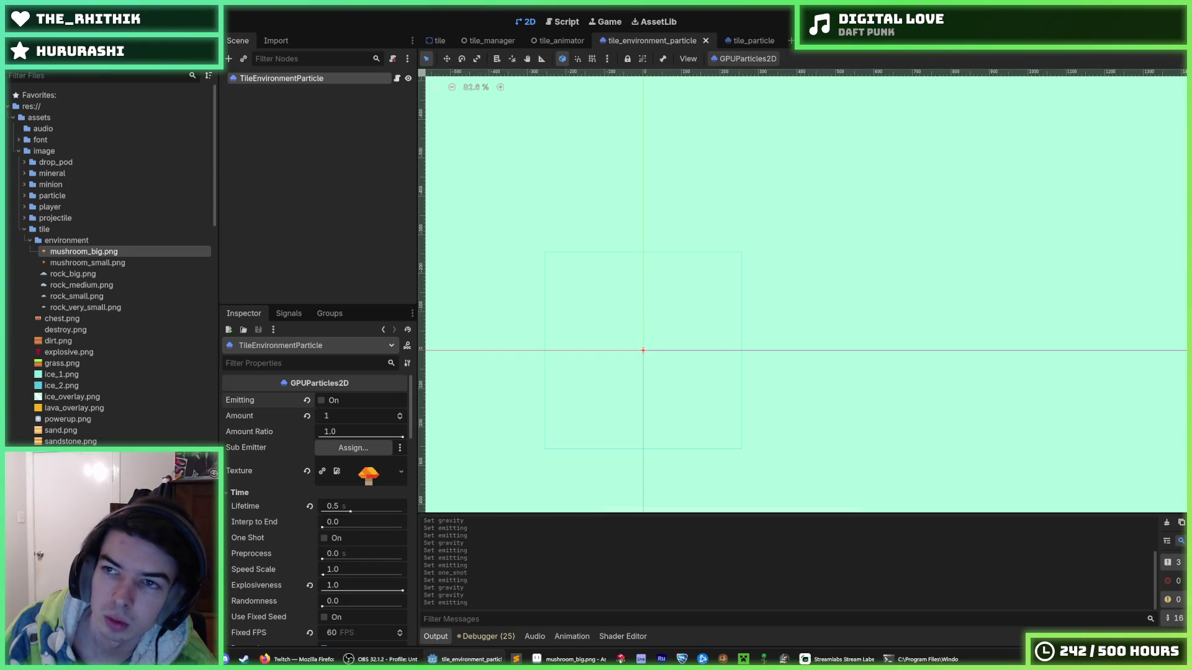
key("F5")
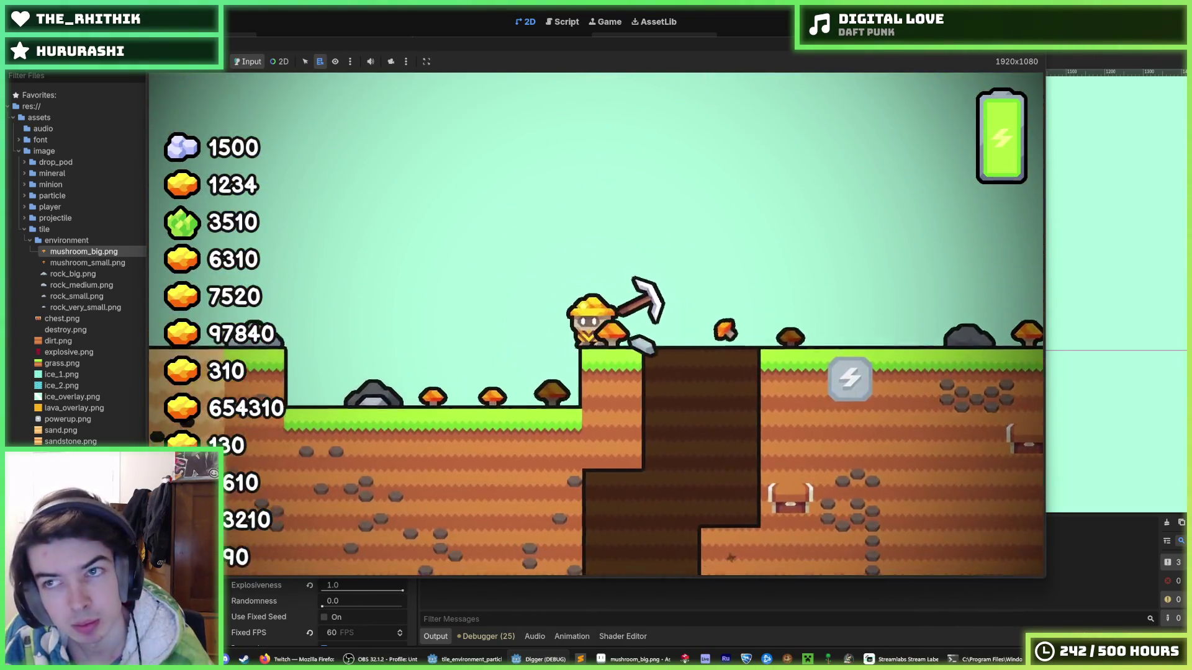
Step: Stop the game, turn One Shot back on, and relaunch the game
key("F8")
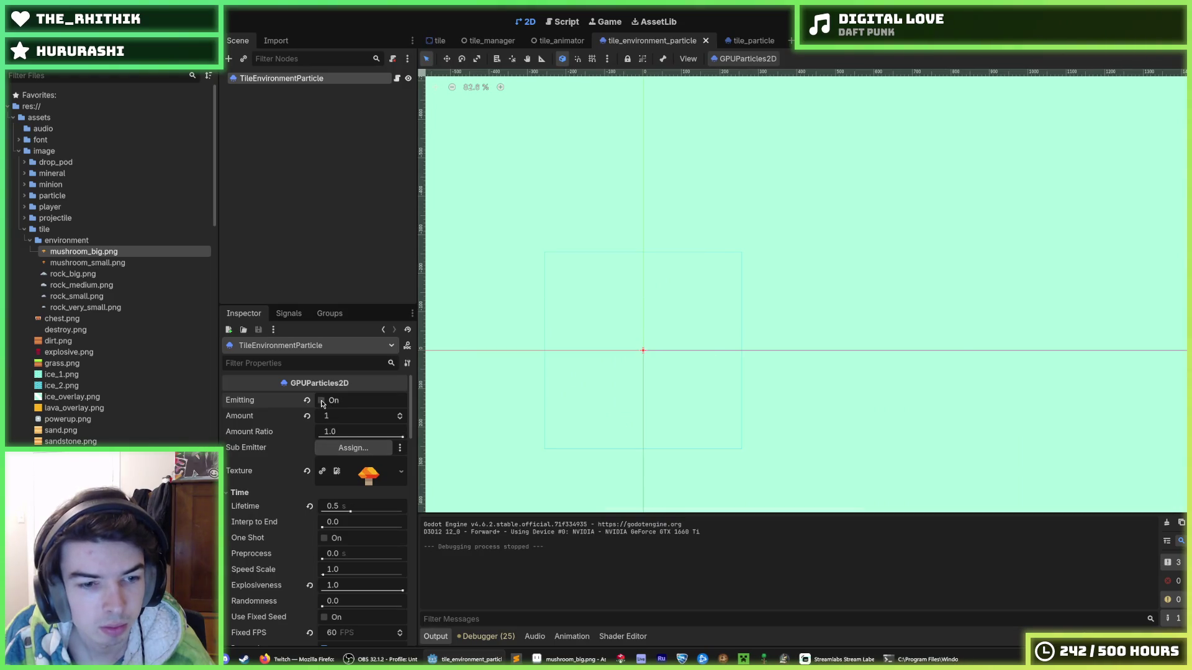
left_click(323, 539)
left_click(1077, 22)
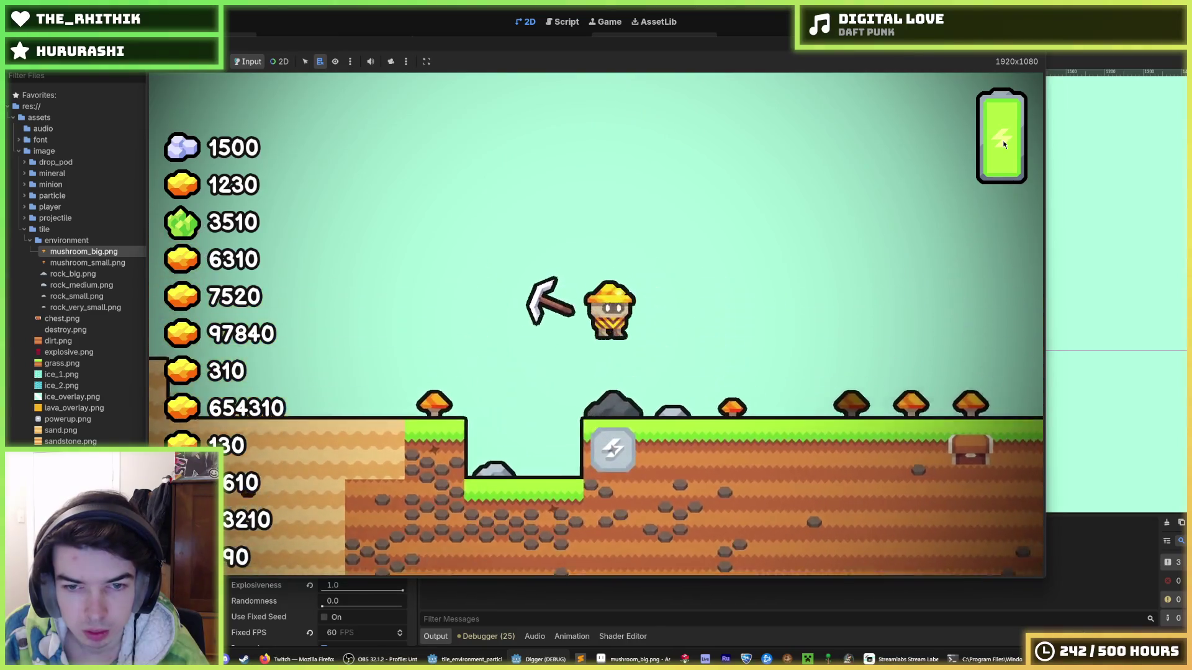
Step: Walk and dig the miner through dirt and mushroom tiles, then stop the game
key("a")
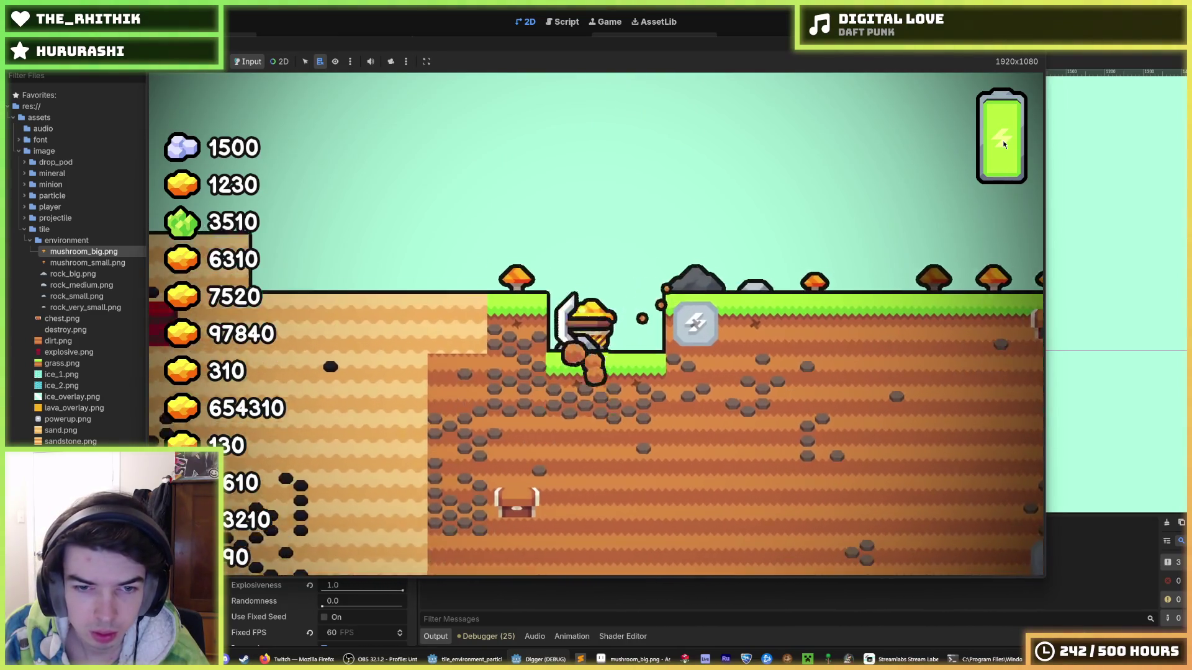
key("d")
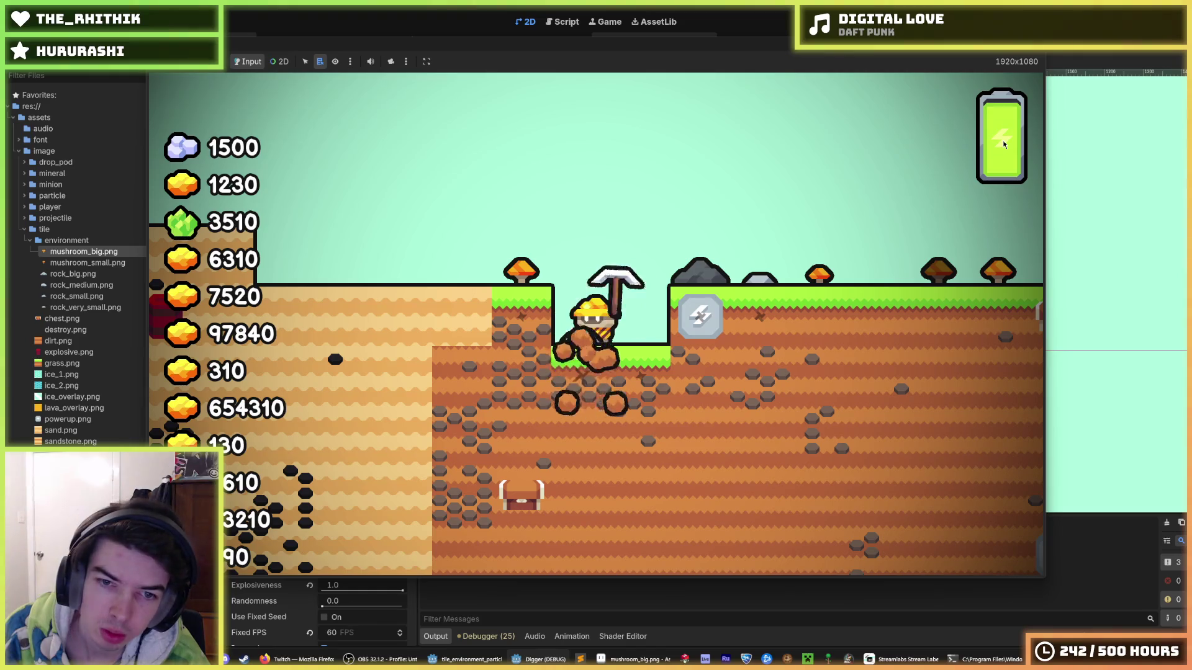
key("w")
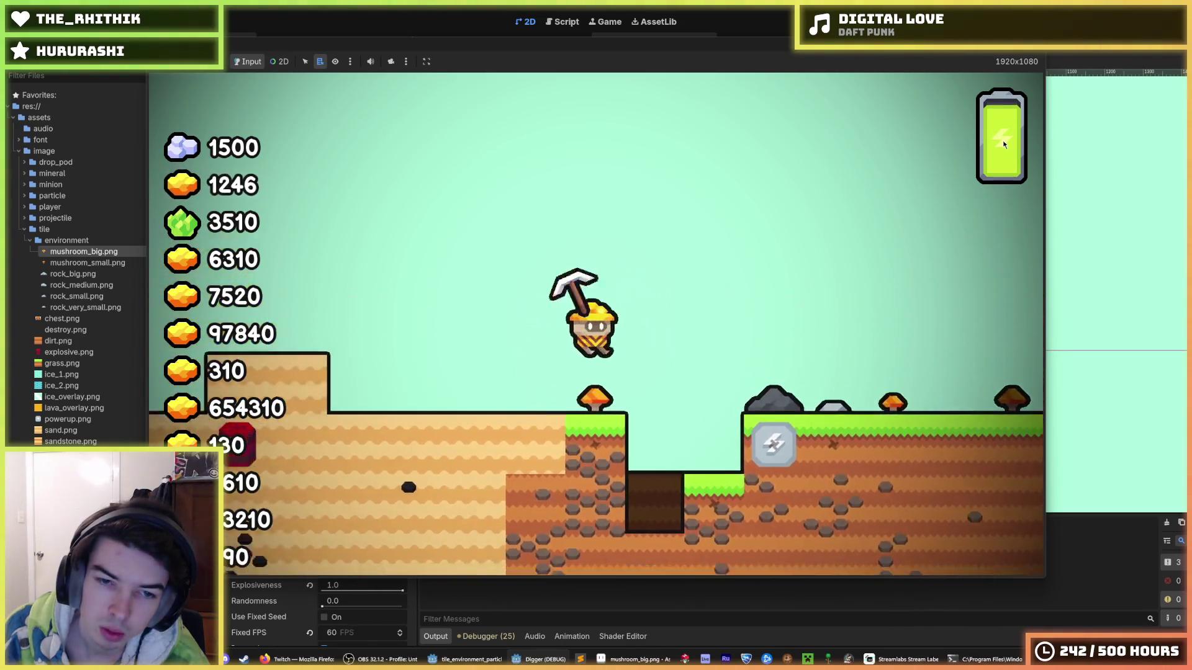
key("a")
key("d")
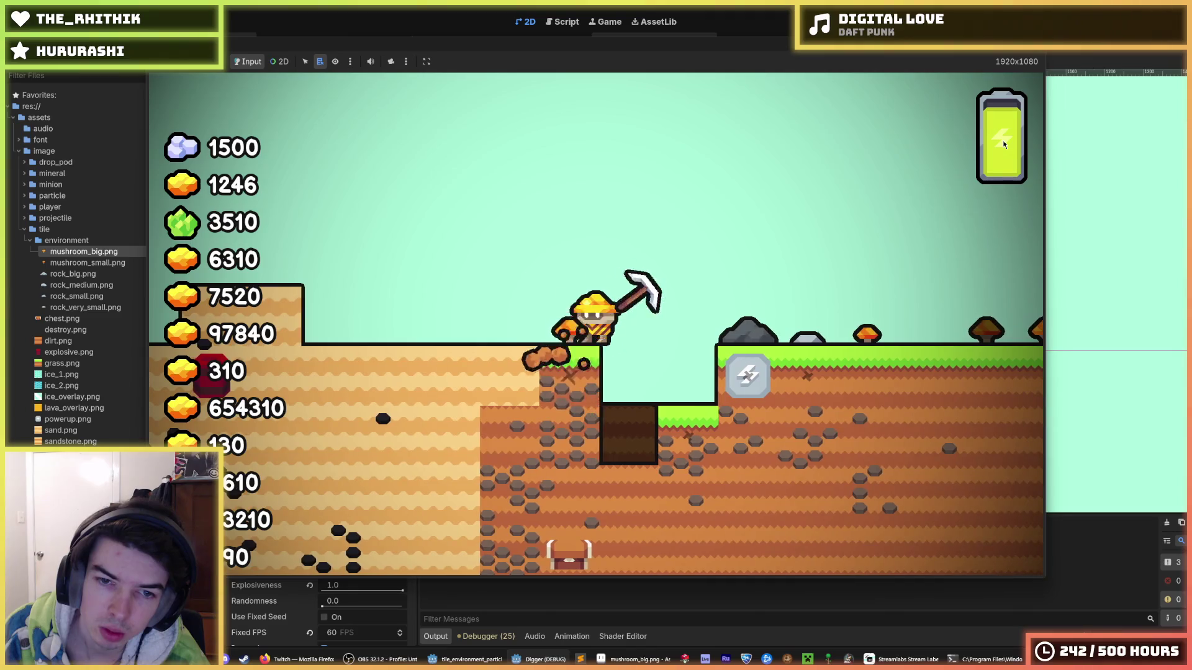
key("d")
key("w")
key("a")
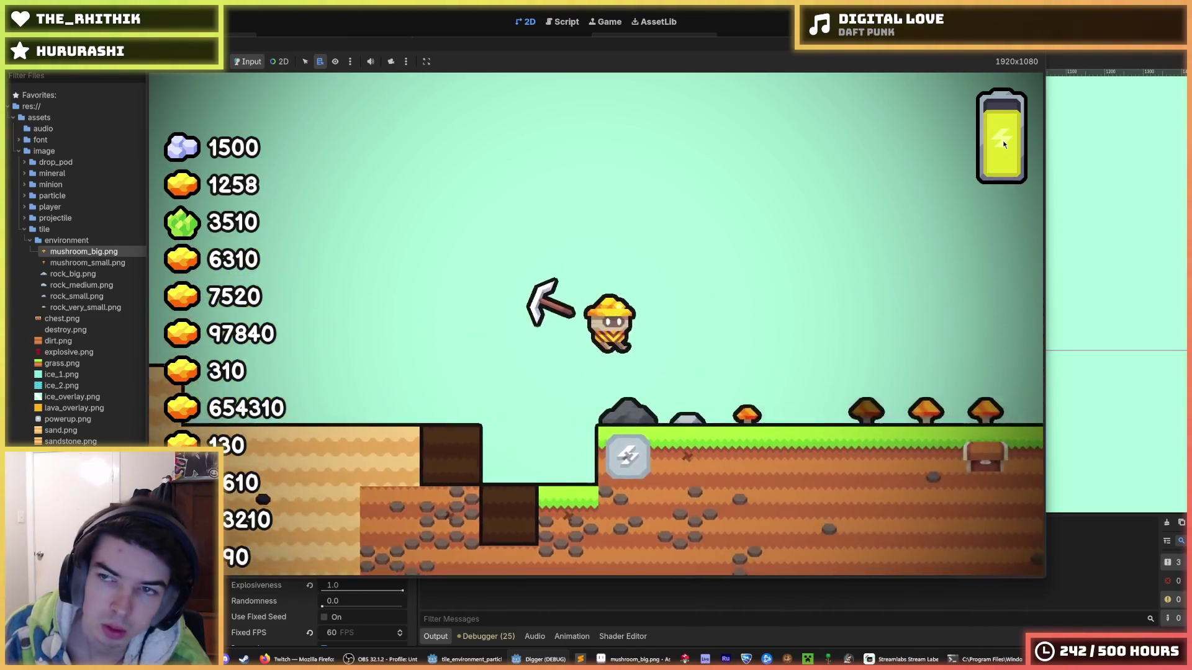
key("F8")
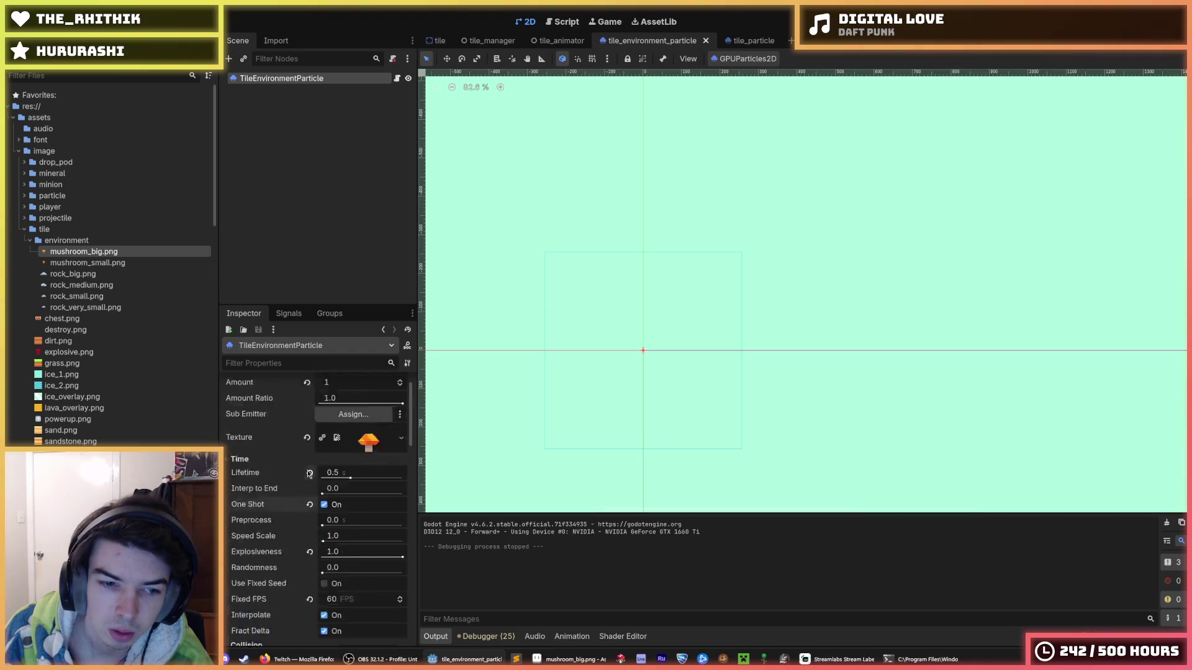
Step: Set the initial velocity to 600, save, and preview the particle burst
scroll(301, 479, "down", 5)
type("600")
key("Return")
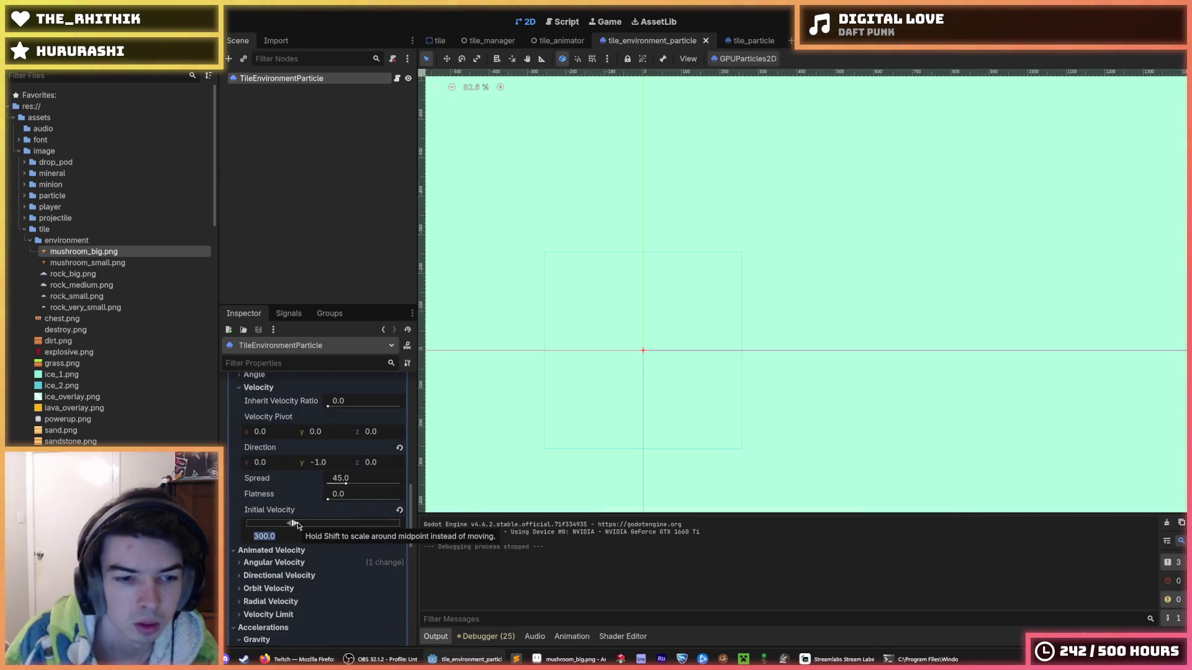
key("ctrl+s")
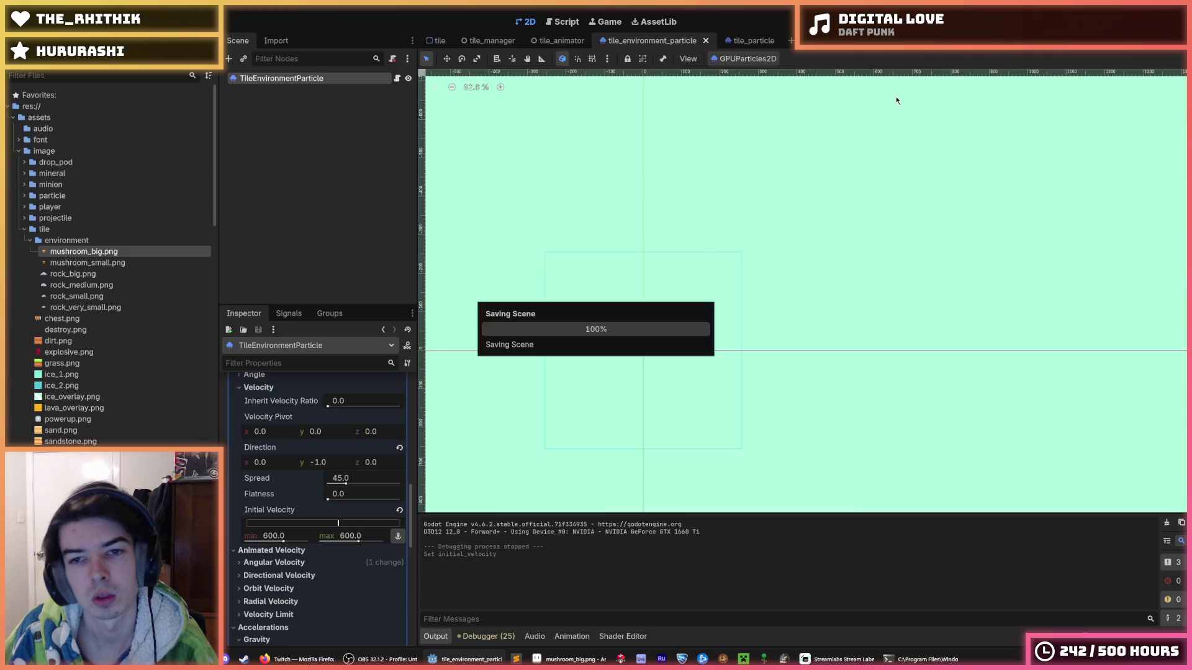
scroll(316, 447, "up", 15)
left_click(320, 401)
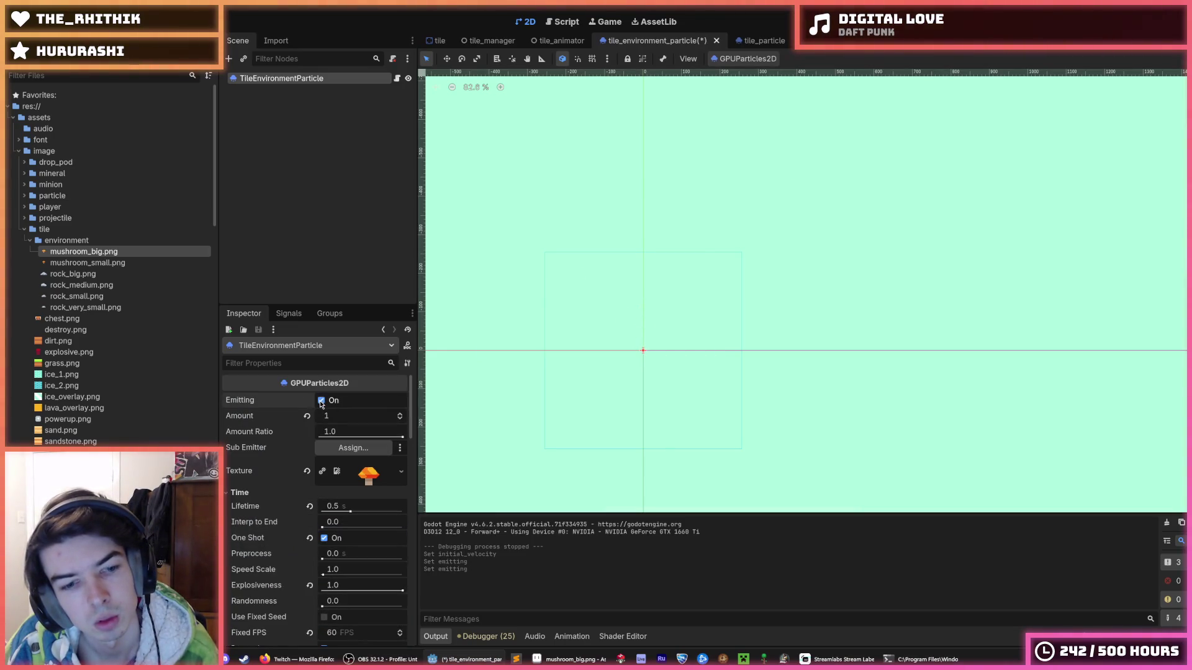
Step: Change the initial velocity min and max to 500 and run the game
scroll(316, 497, "down", 15)
type("500")
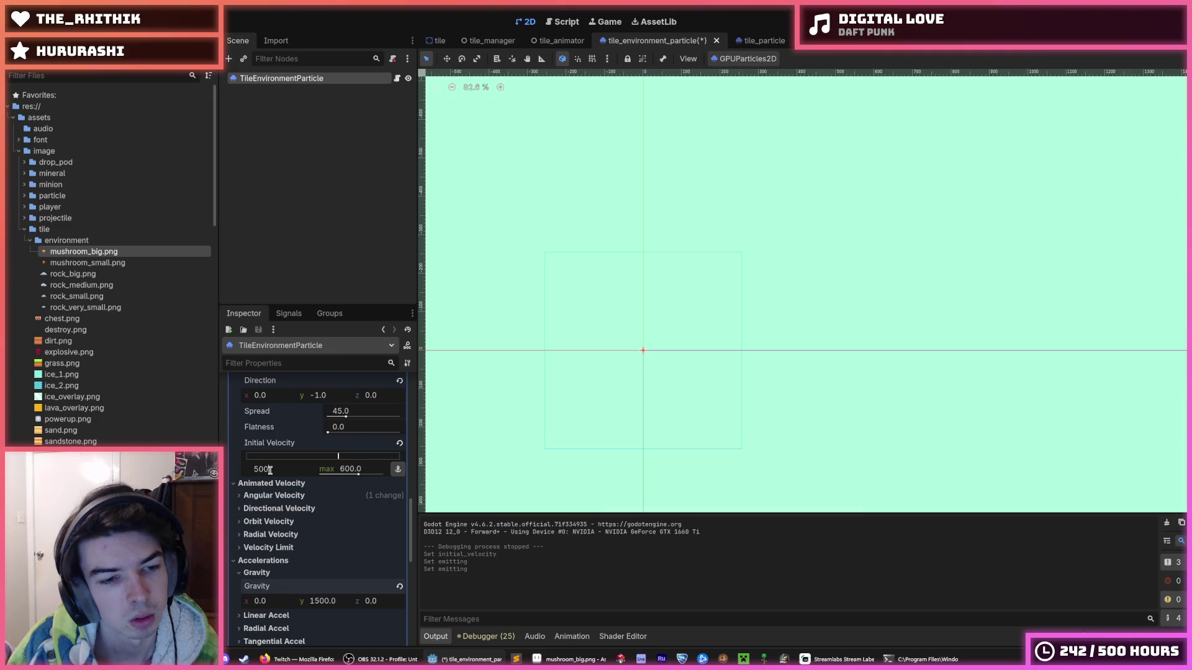
key("Tab")
type("50")
key("Return")
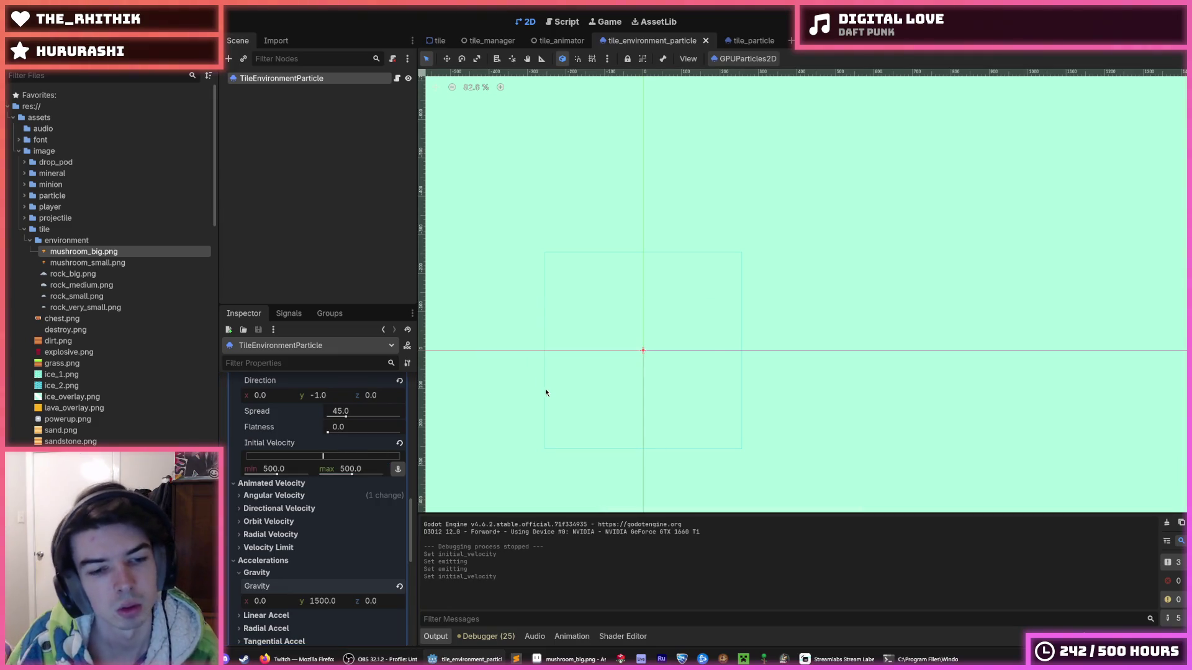
key("F5")
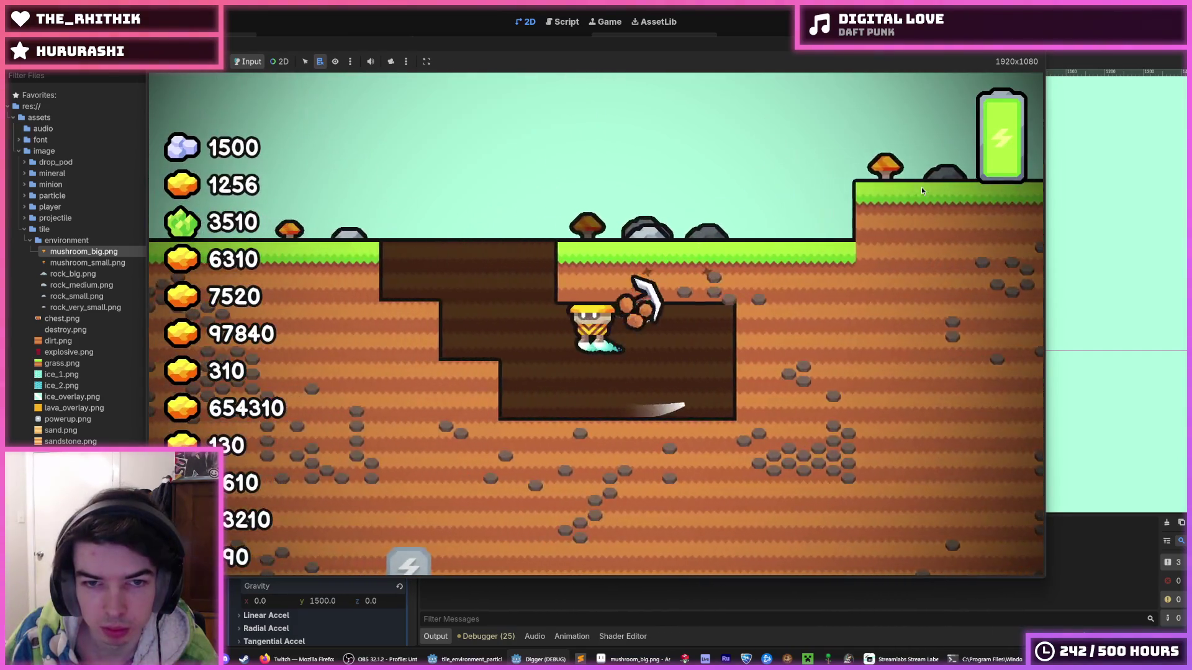
Step: Dig through grass, dirt and rocks around the miner, flying up out of holes
key("Up")
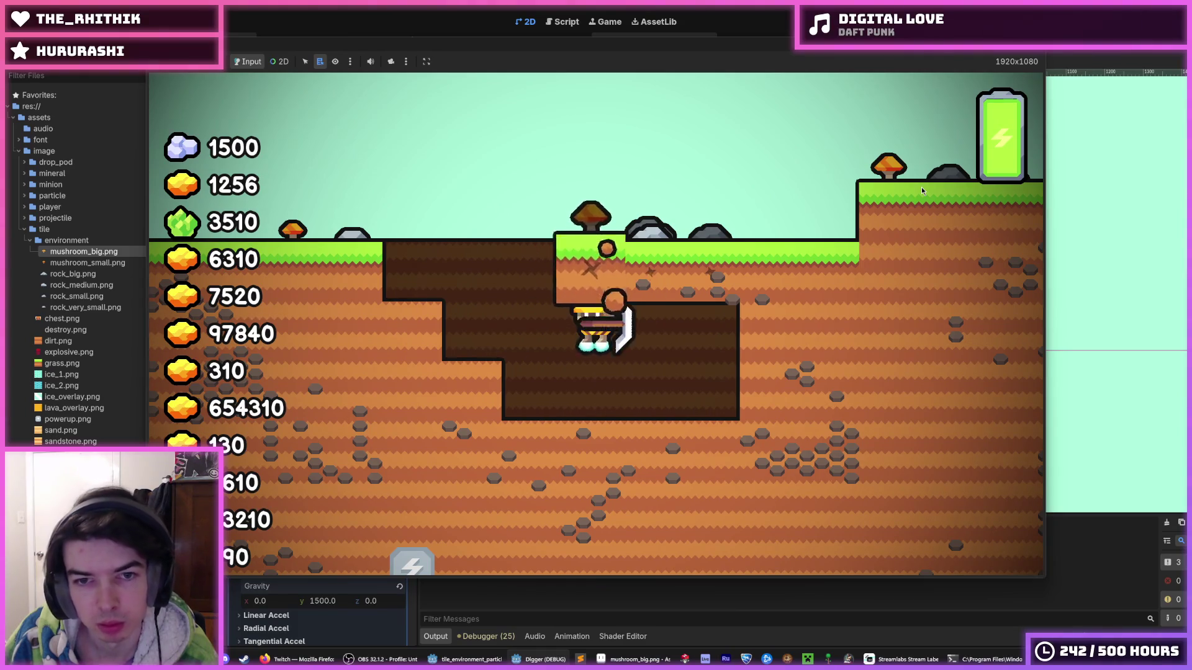
key("Up")
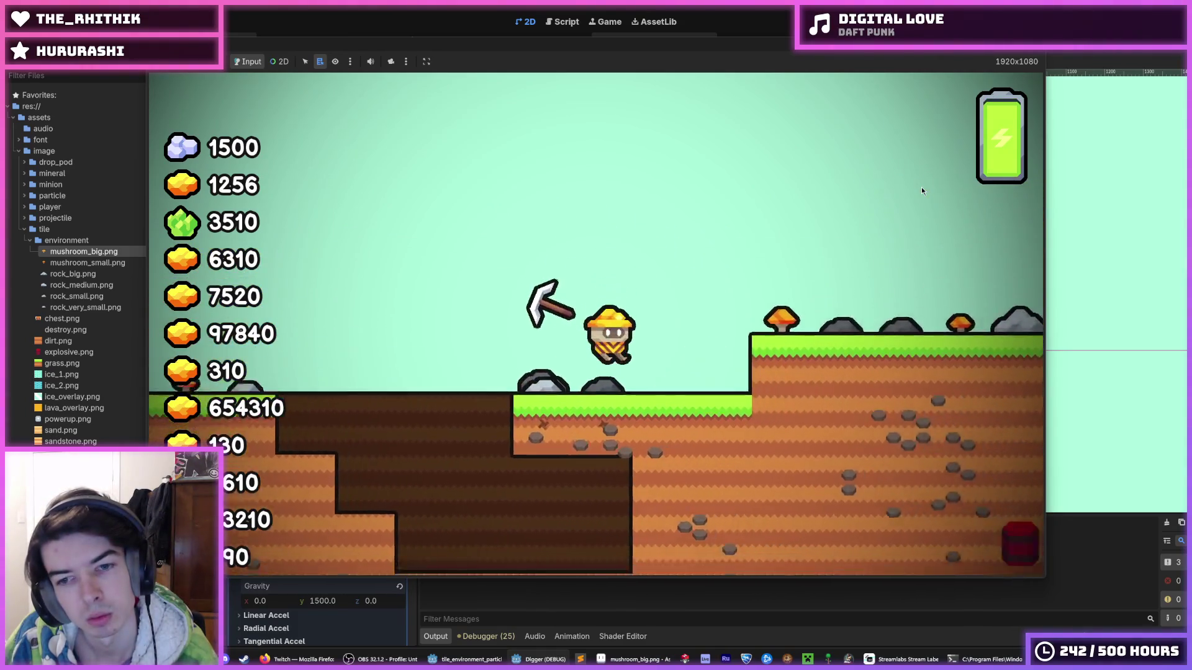
key("Left")
key("Down")
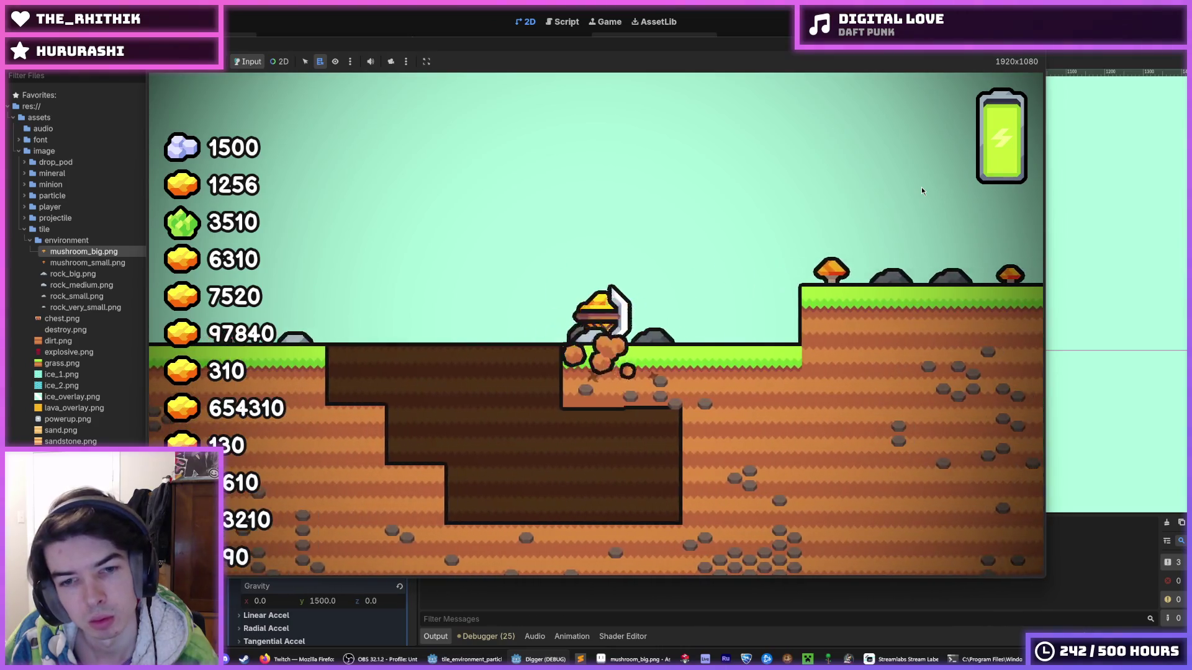
key("Right")
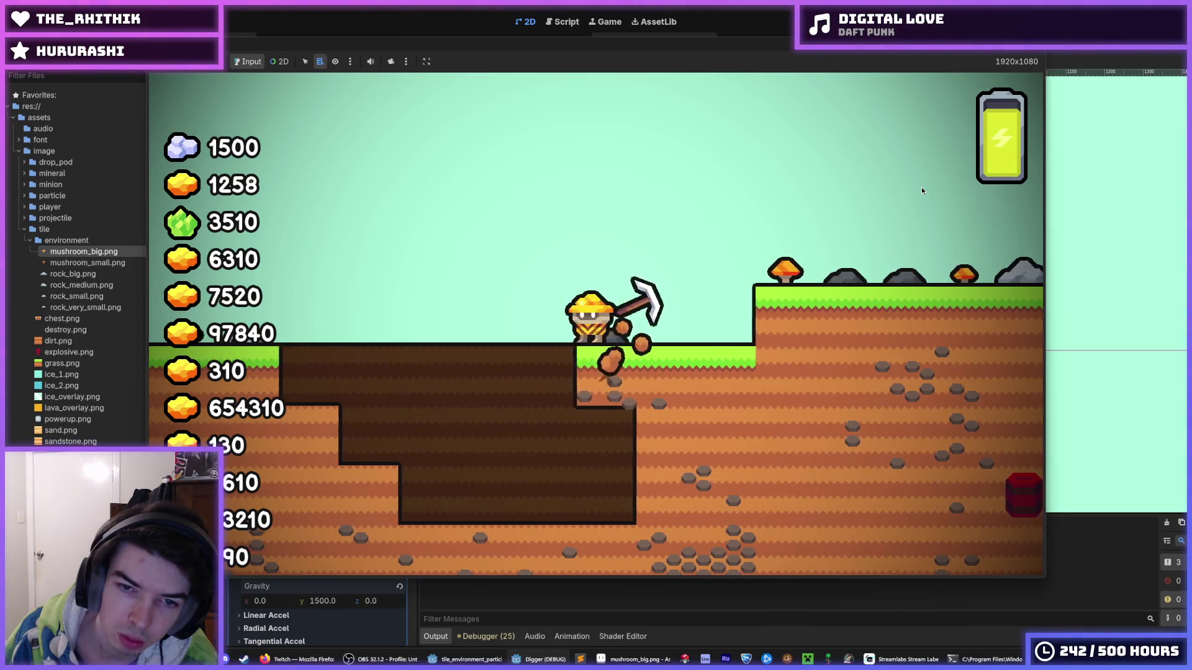
key("Down")
key("Up")
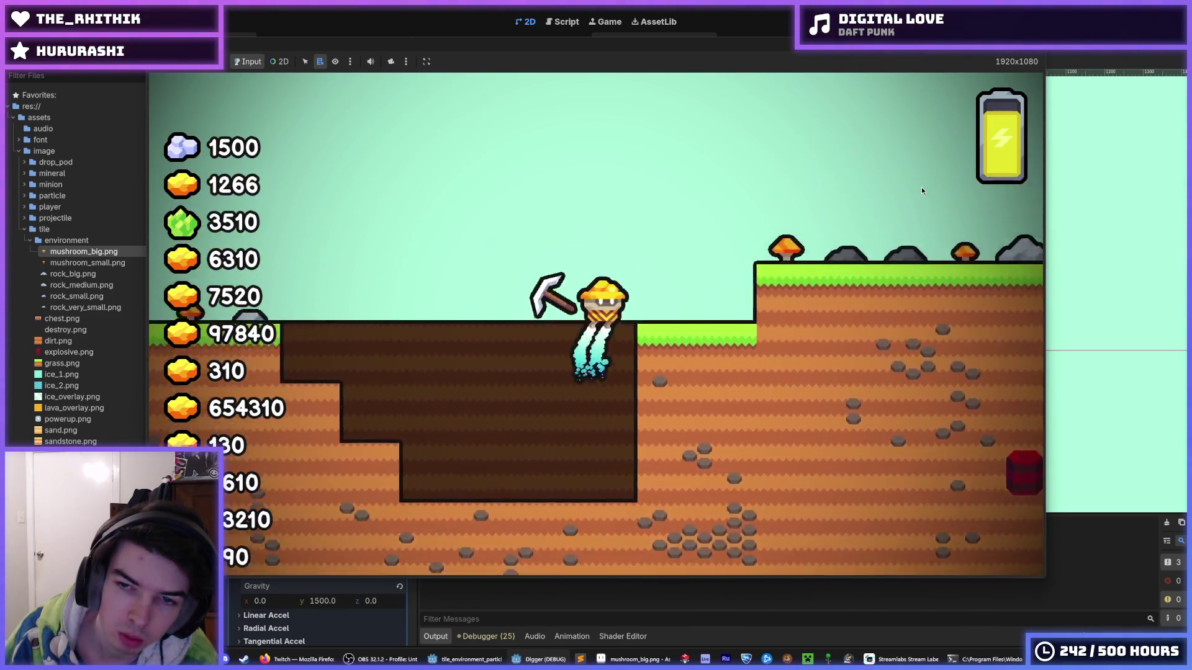
key("Left")
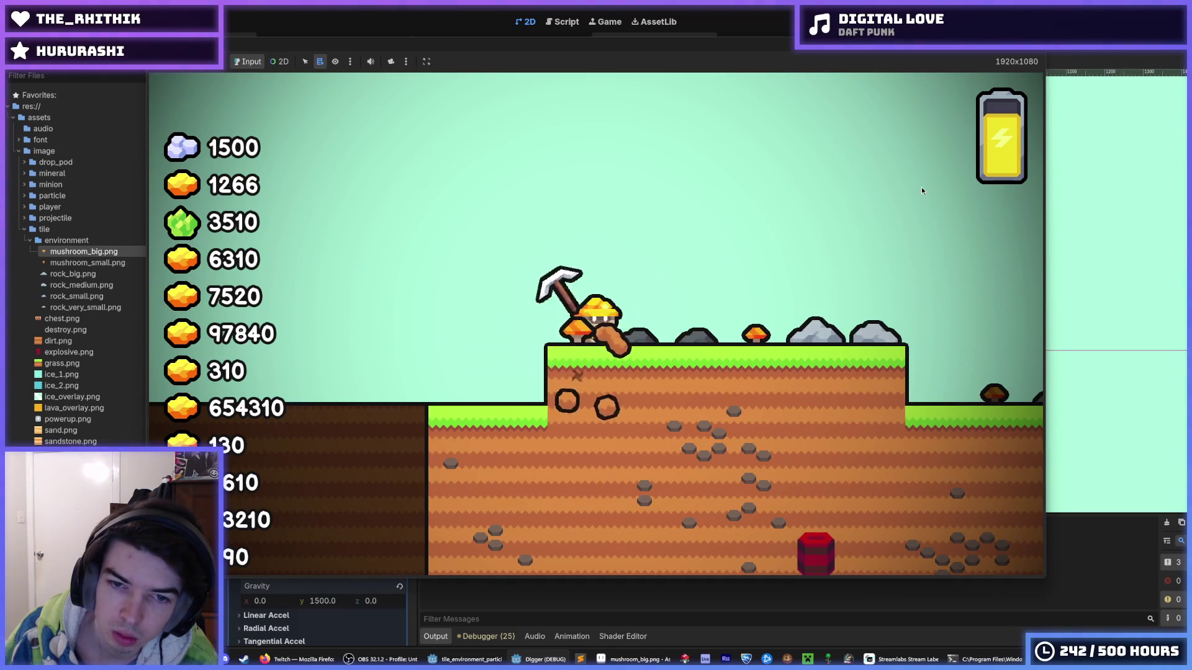
key("Right")
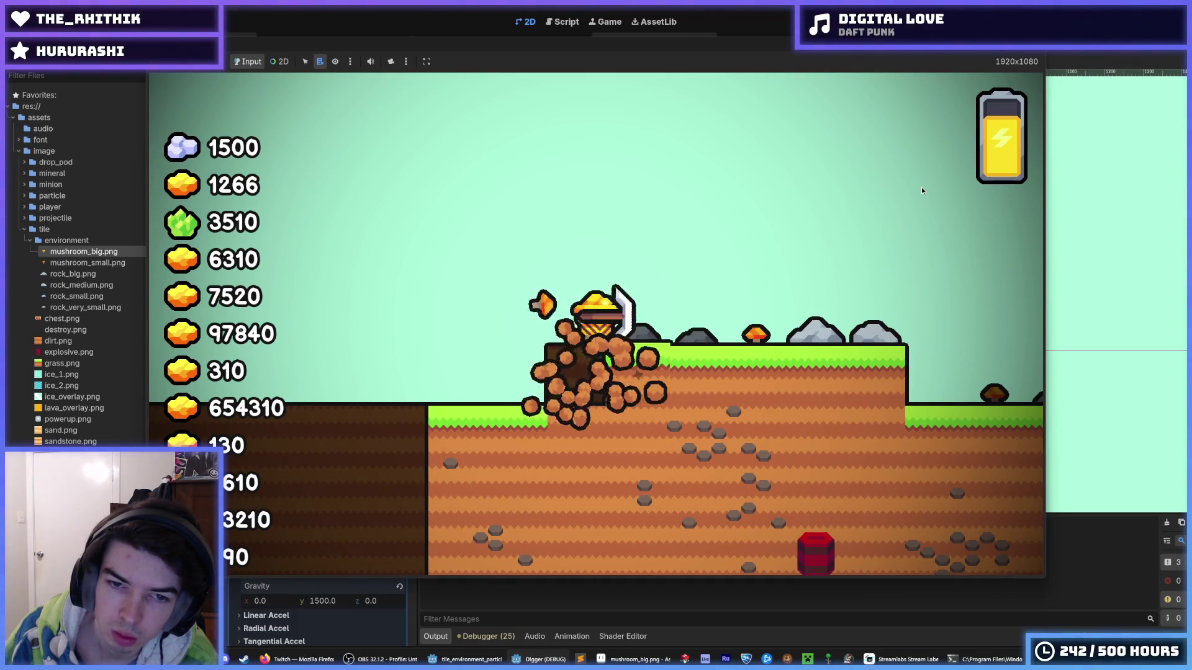
key("Left")
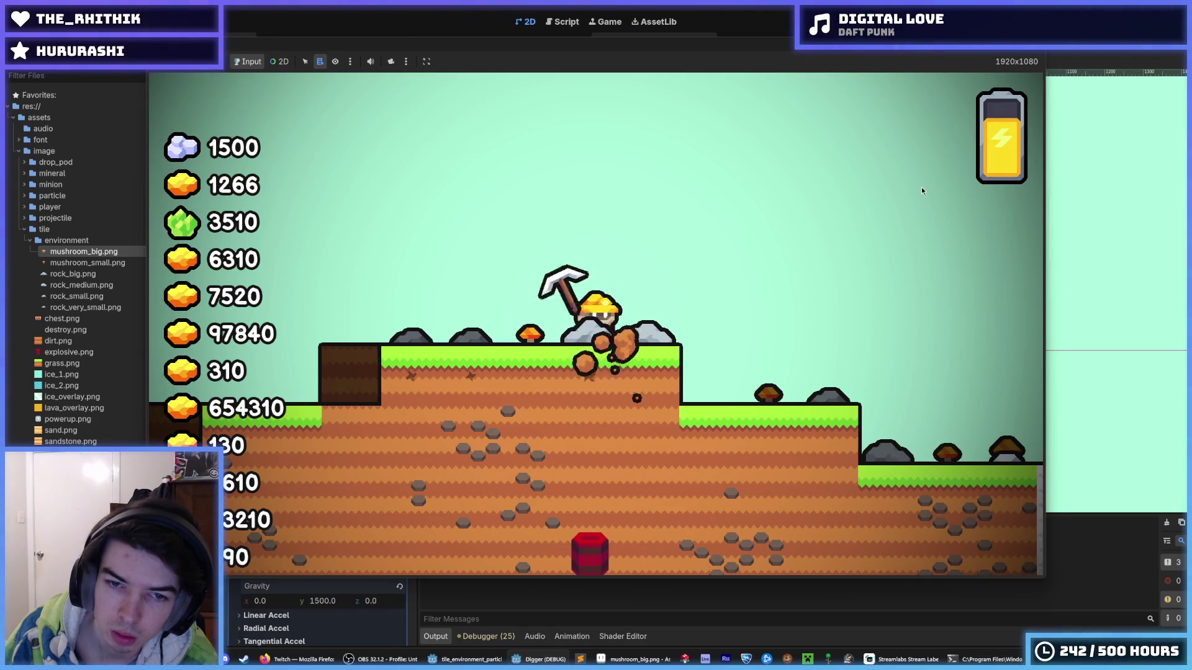
key("Down")
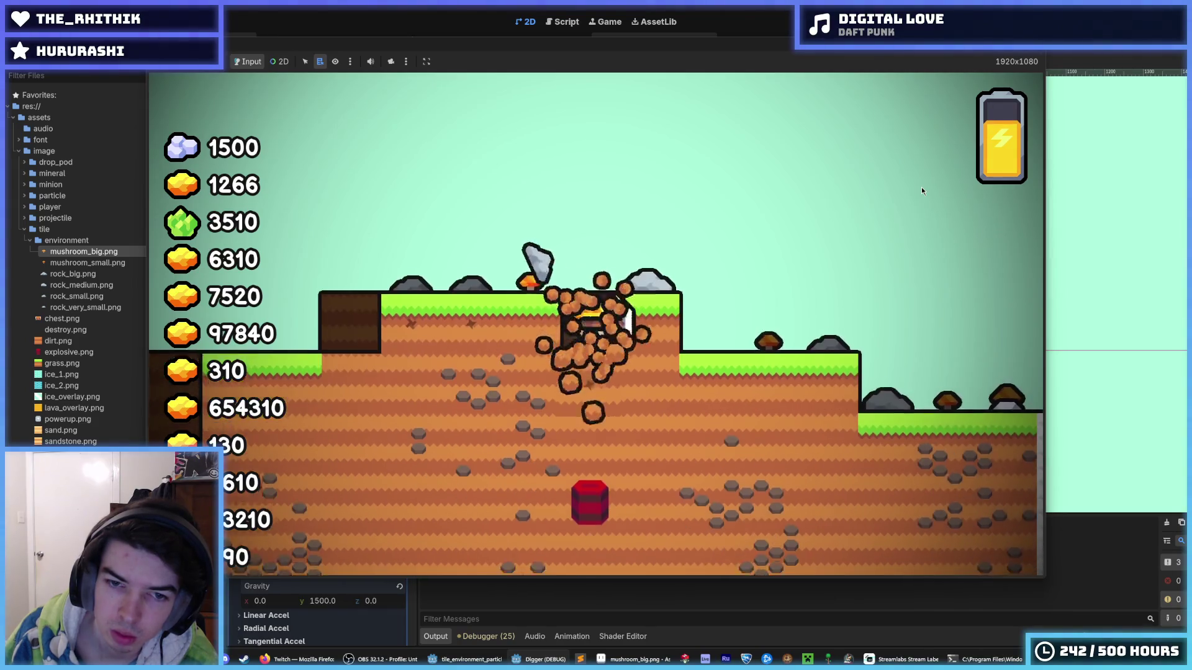
Step: Keep mining dirt blocks beside and below the miner, heading right toward the ice area
key("Right")
key("Left")
key("Right")
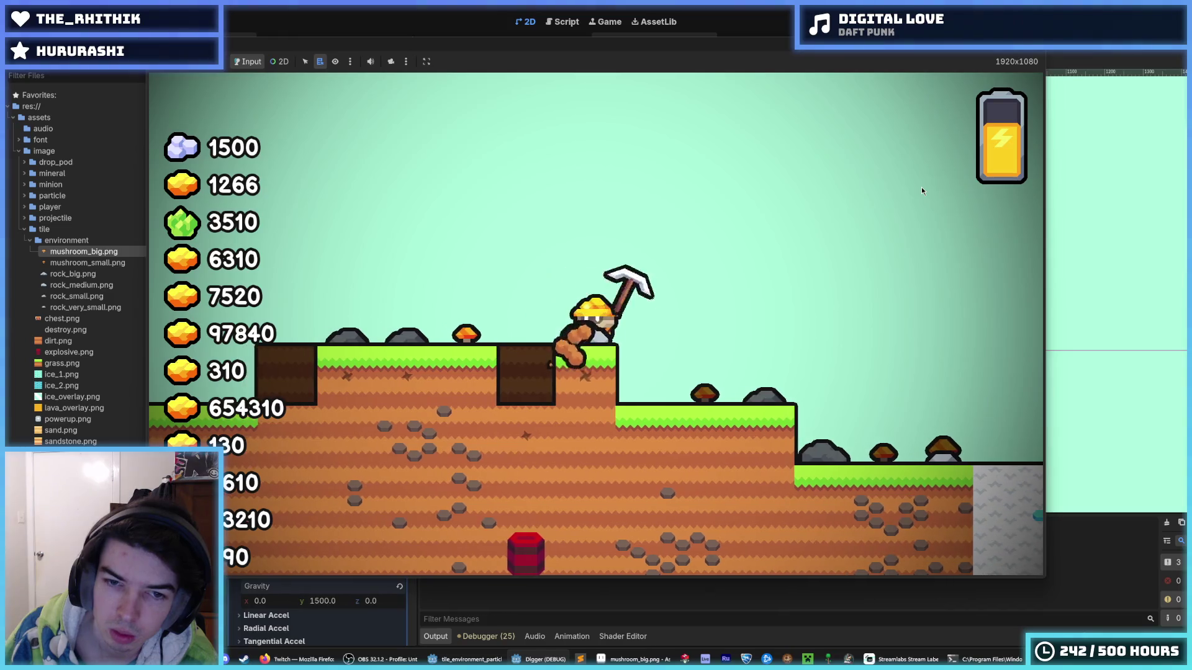
key("Down")
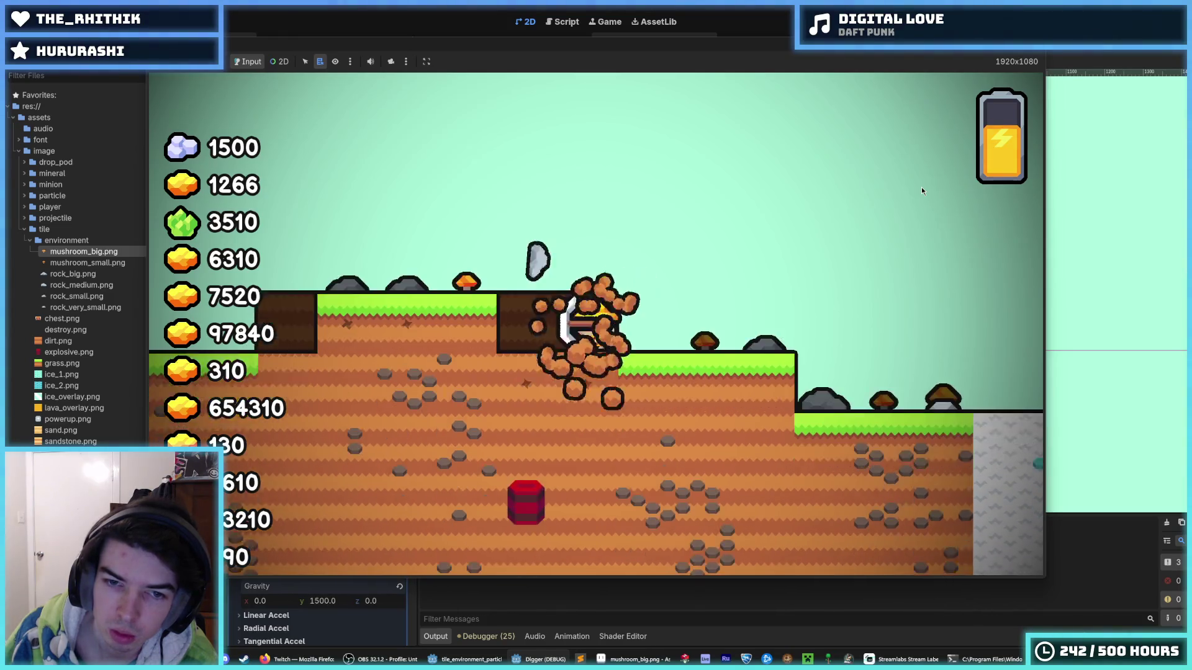
key("Right")
key("Left")
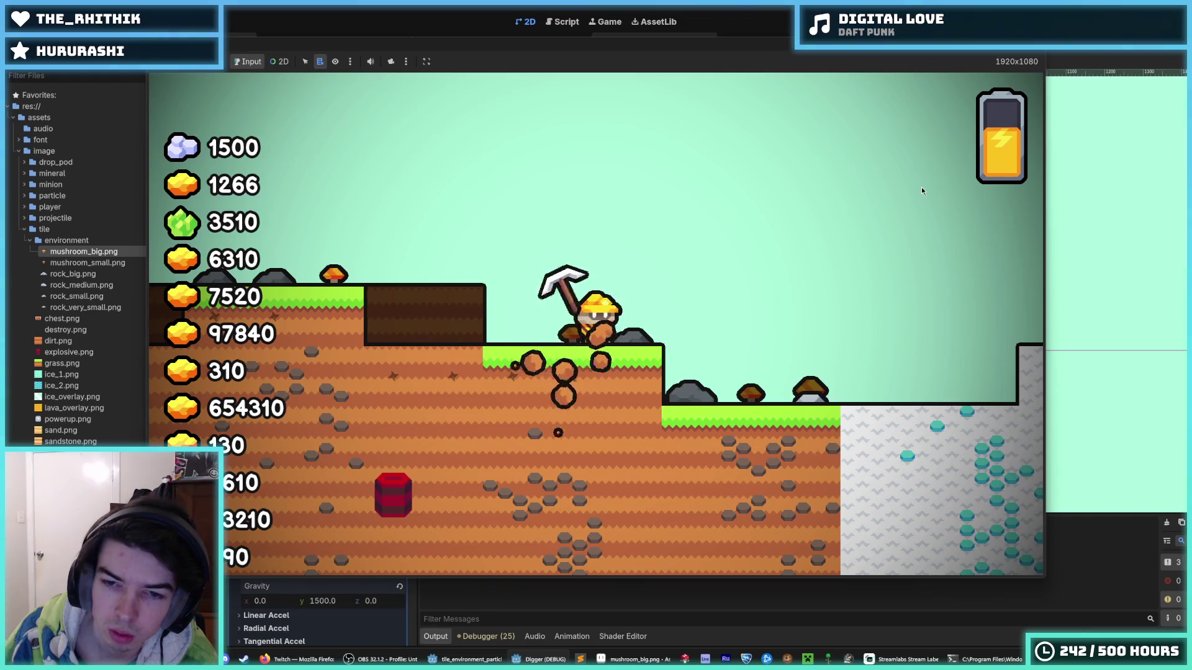
key("Right")
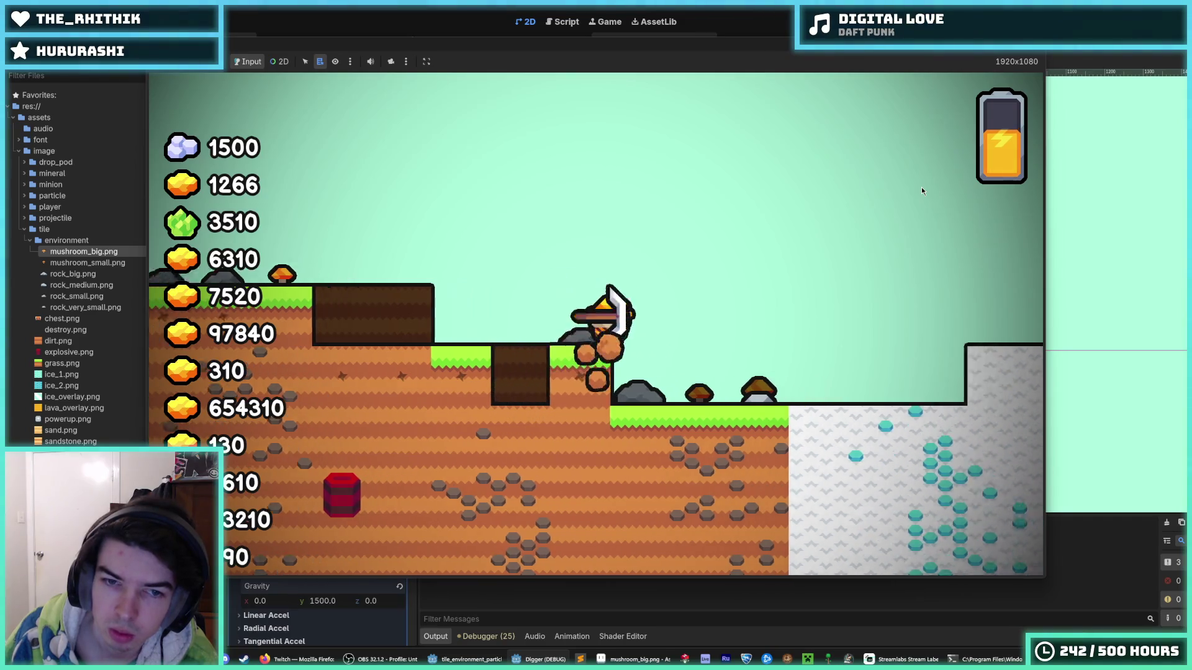
key("Right")
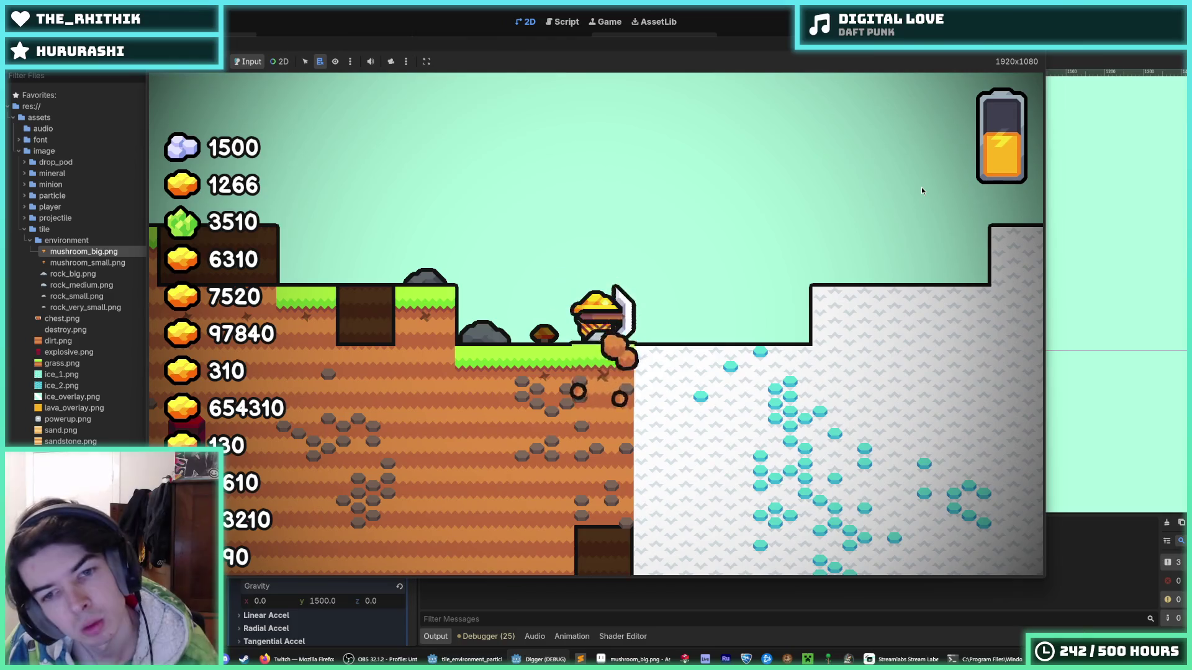
key("Left")
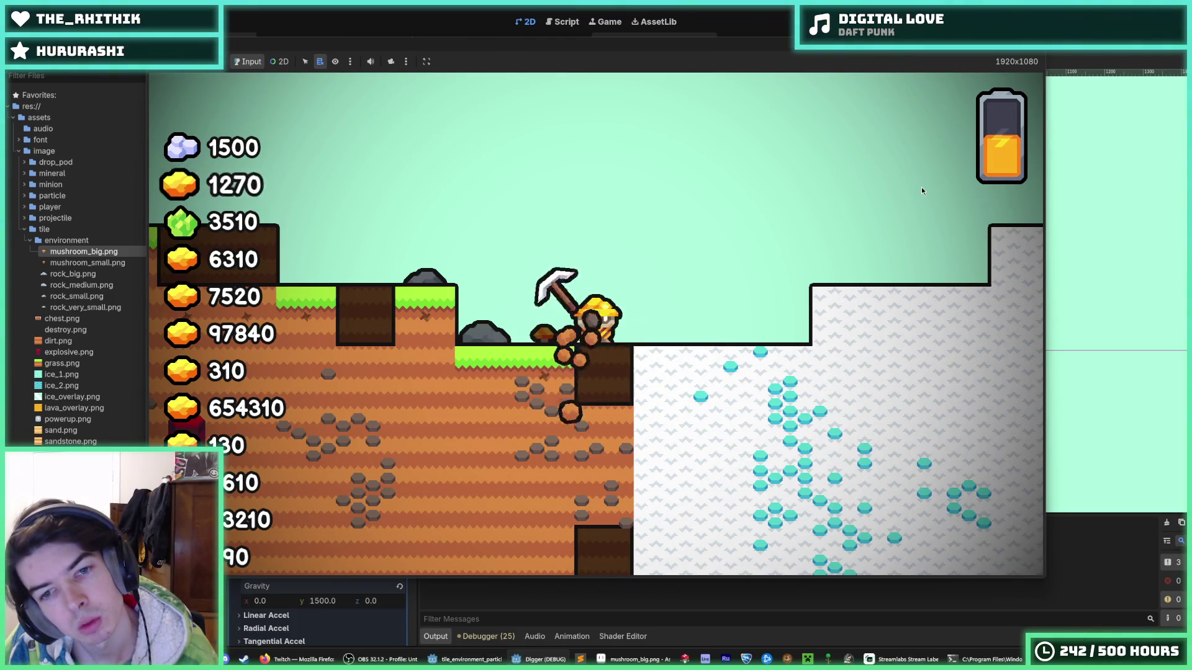
key("Right")
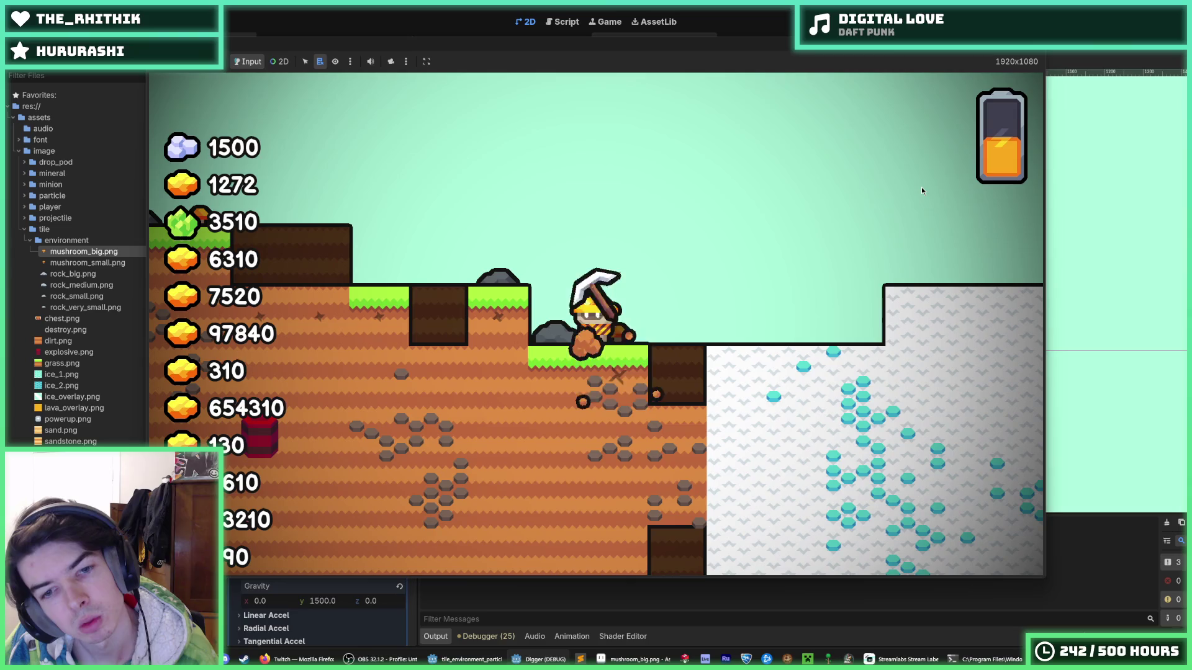
Step: Restart the game, fly up the shaft, dig down, and mine the barrel block
key("F8")
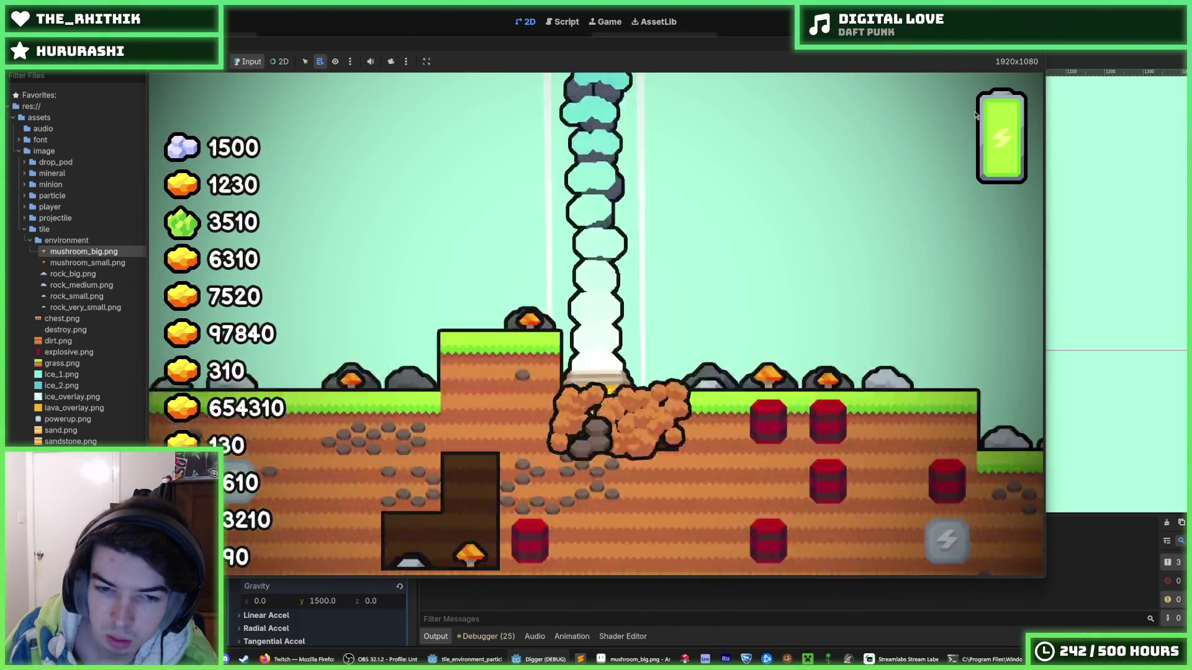
key("space")
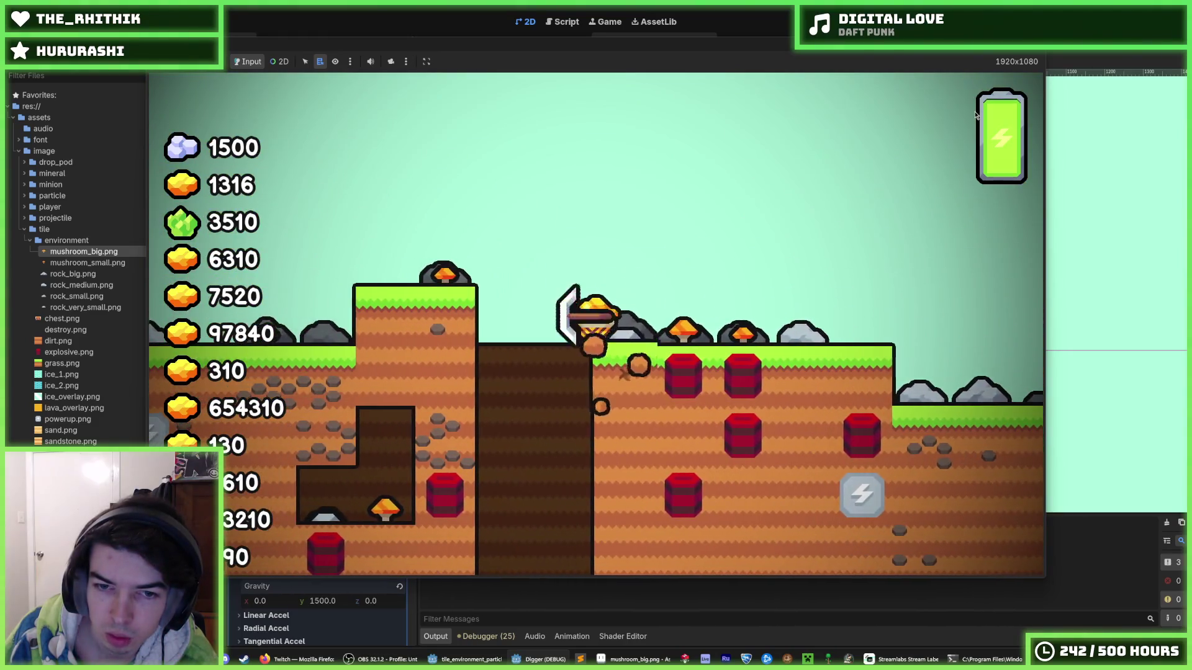
key("Down")
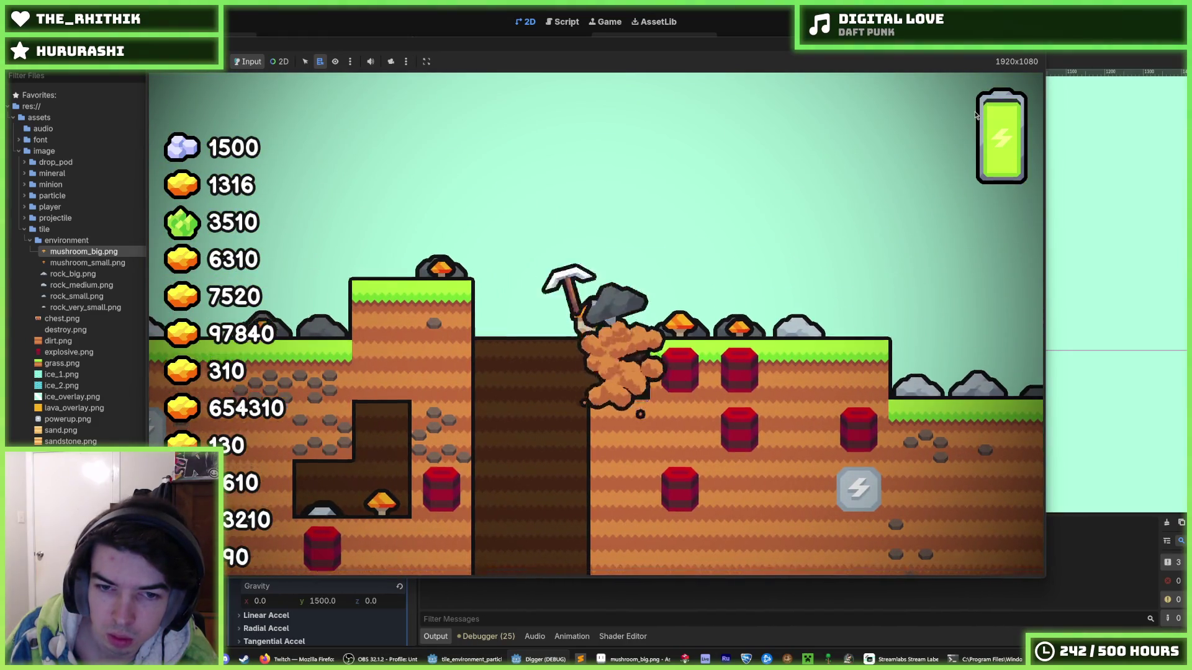
key("Right")
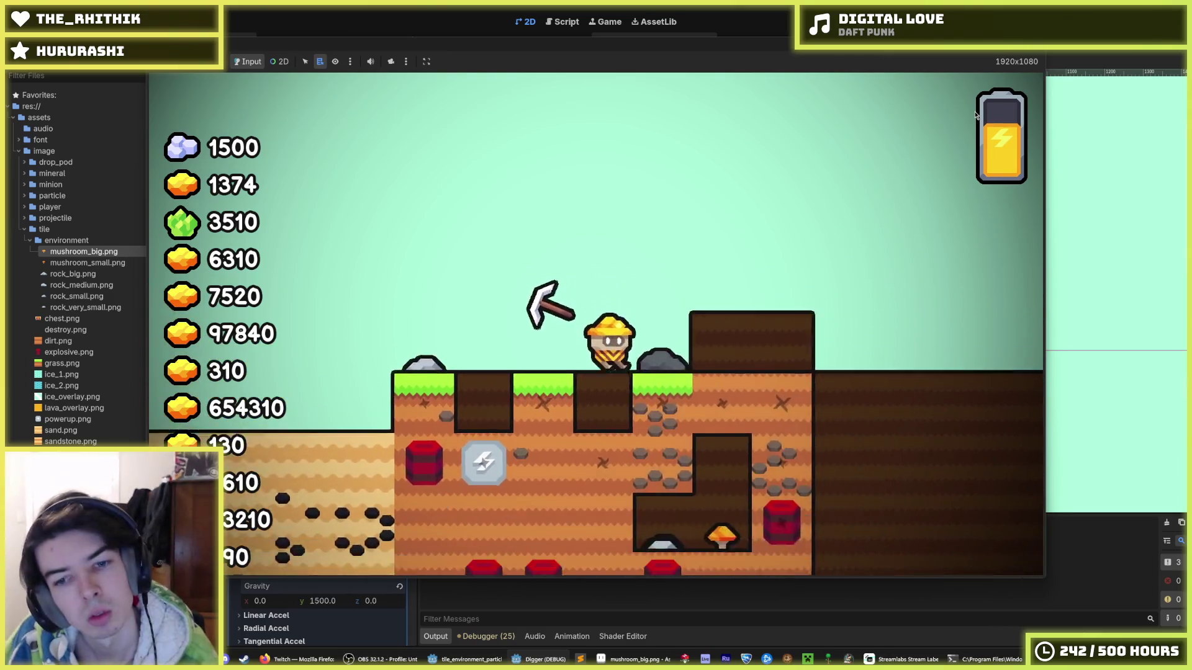
Step: Stop the game, set initial velocity min and max to 400 and gravity y to 1600, and save
key("F8")
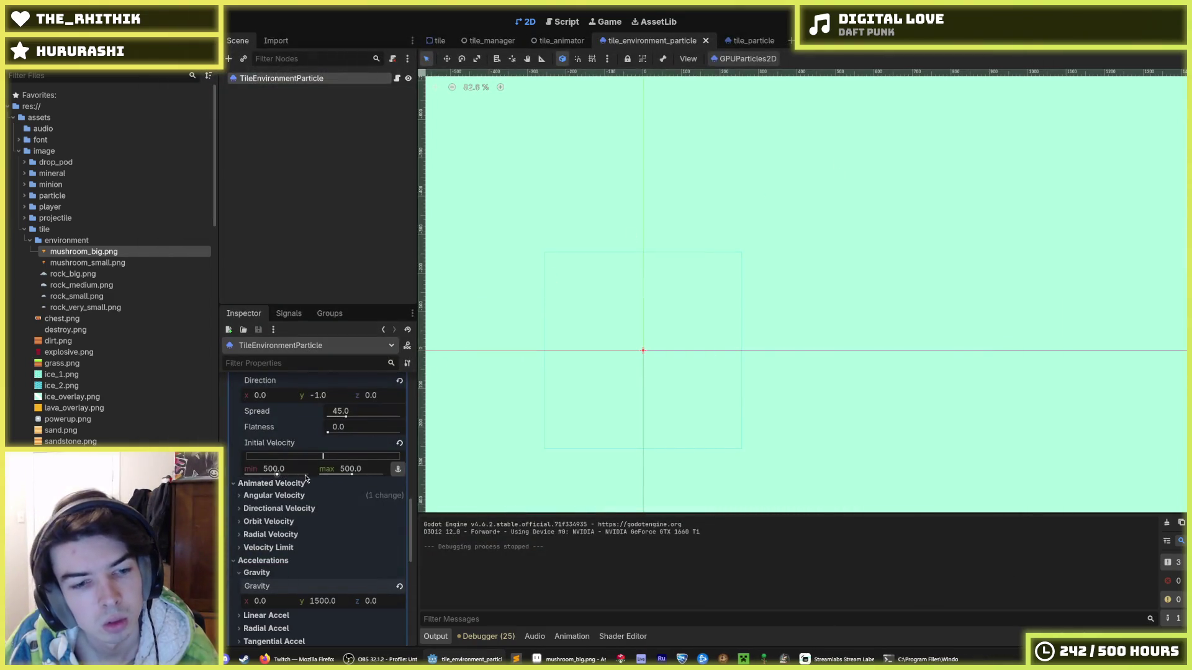
scroll(305, 478, "up", 4)
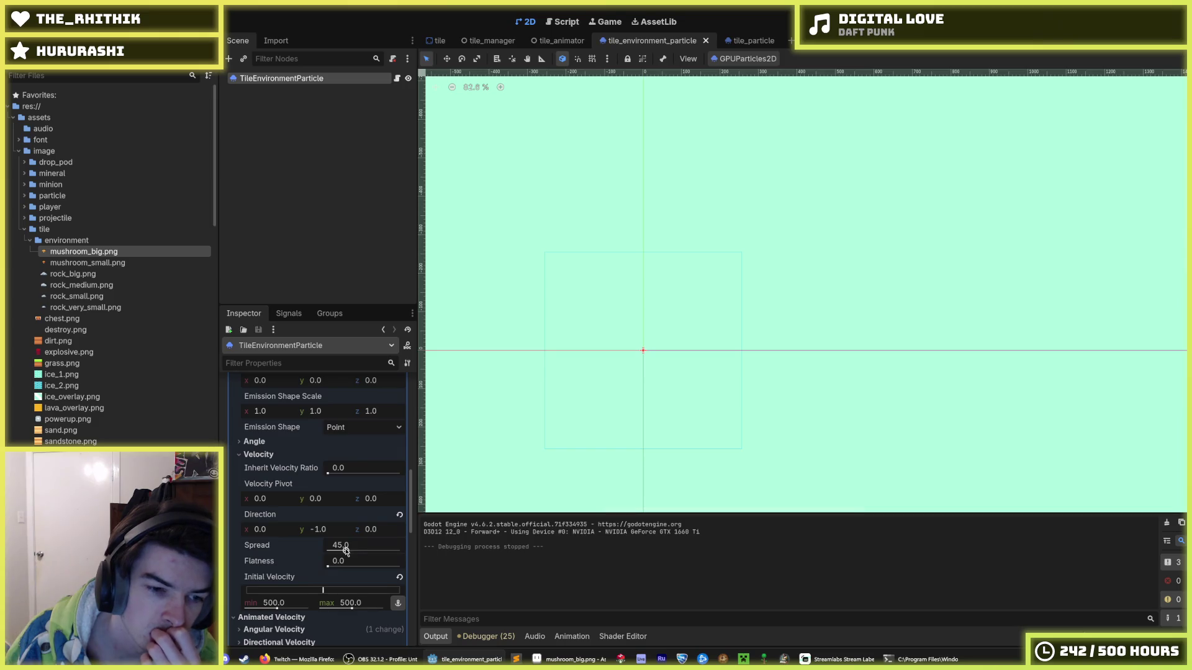
left_click(288, 602)
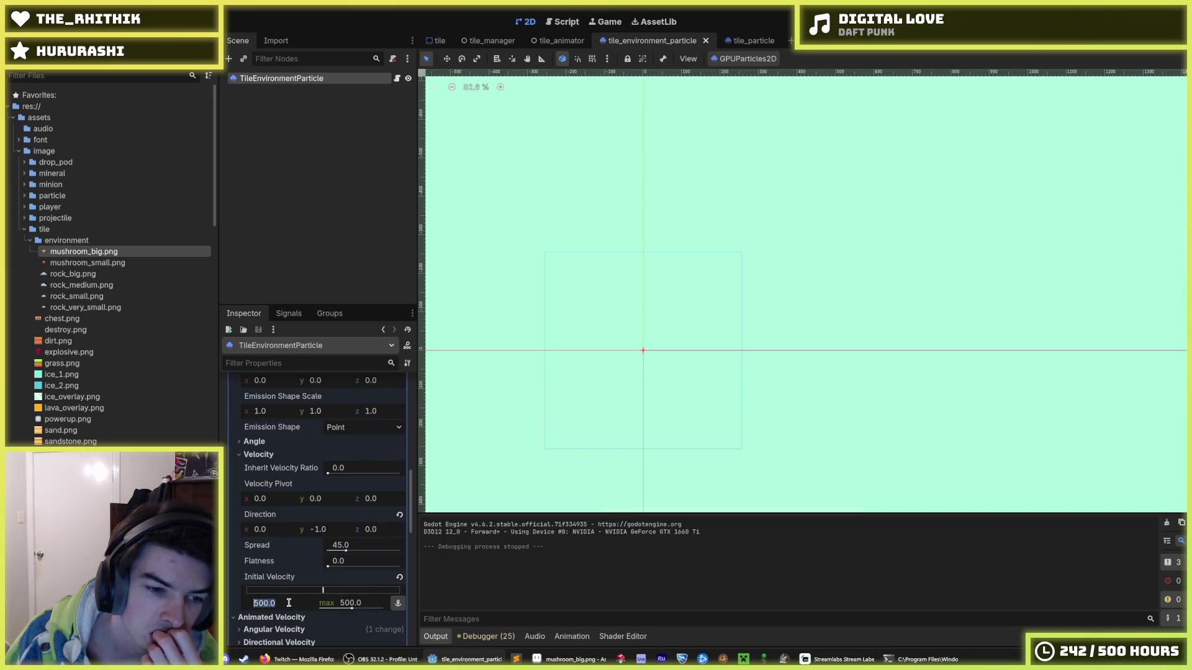
scroll(291, 603, "down", 2)
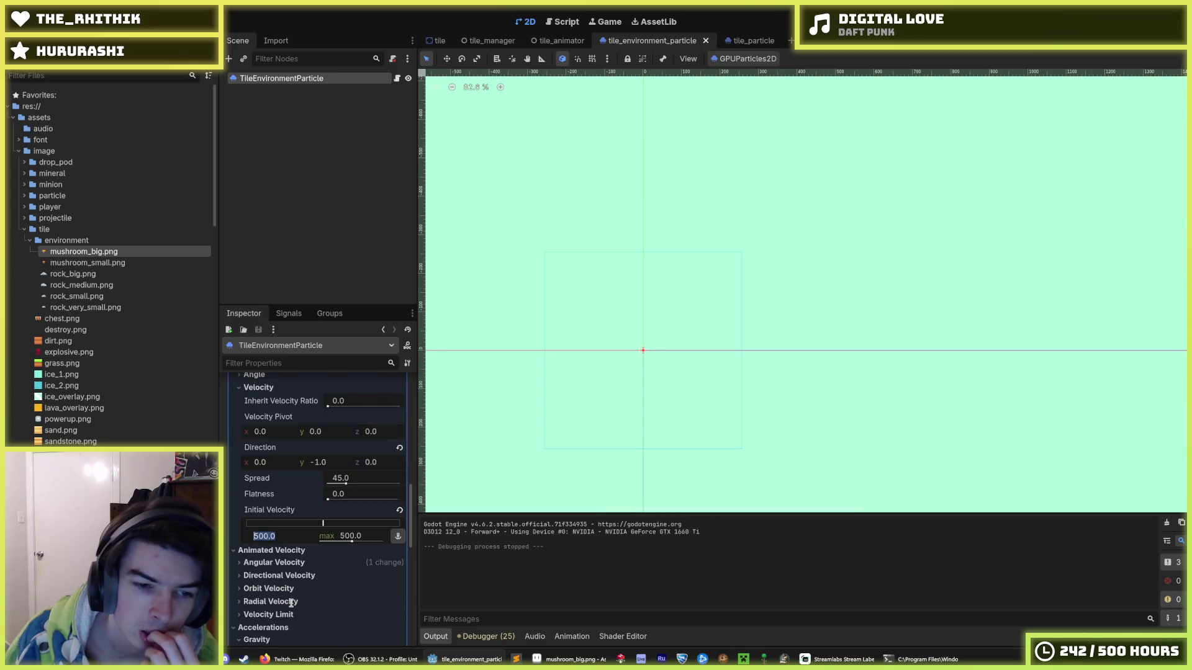
scroll(291, 603, "down", 3)
type("4")
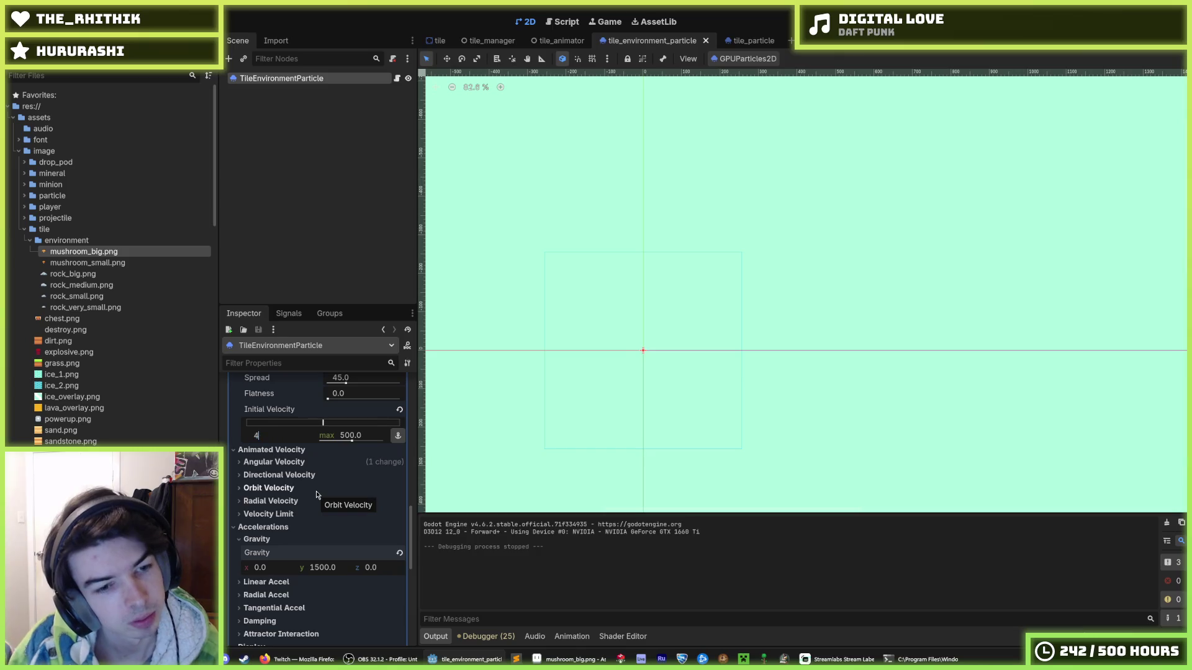
type("0")
key("Tab")
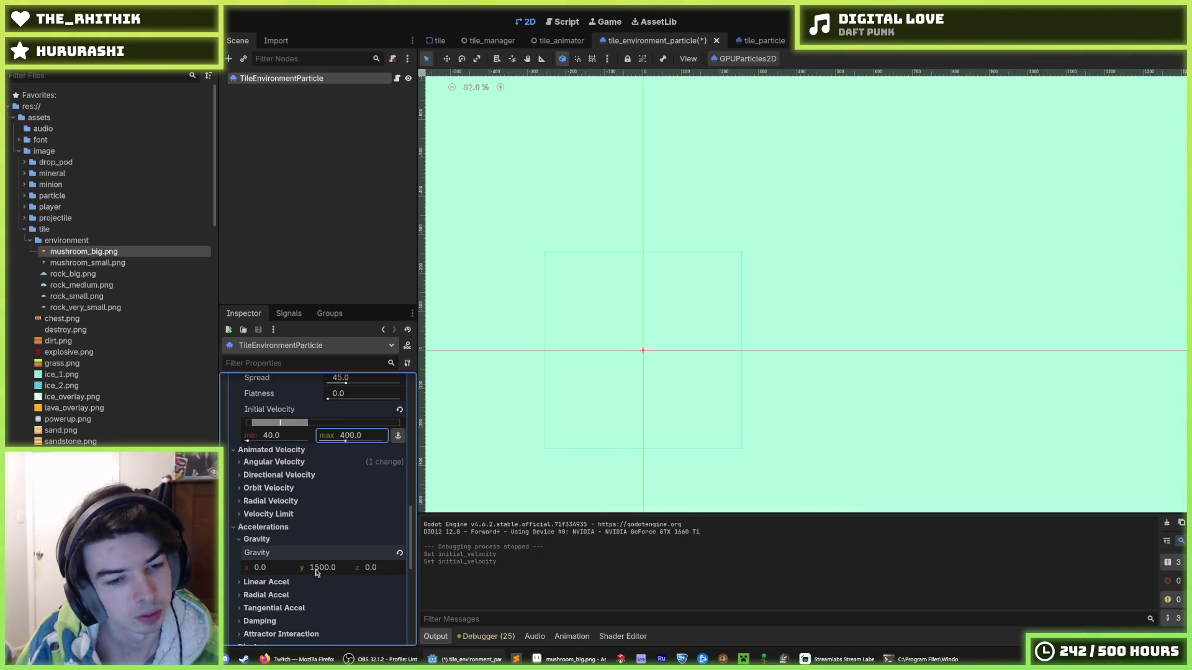
left_click(323, 568)
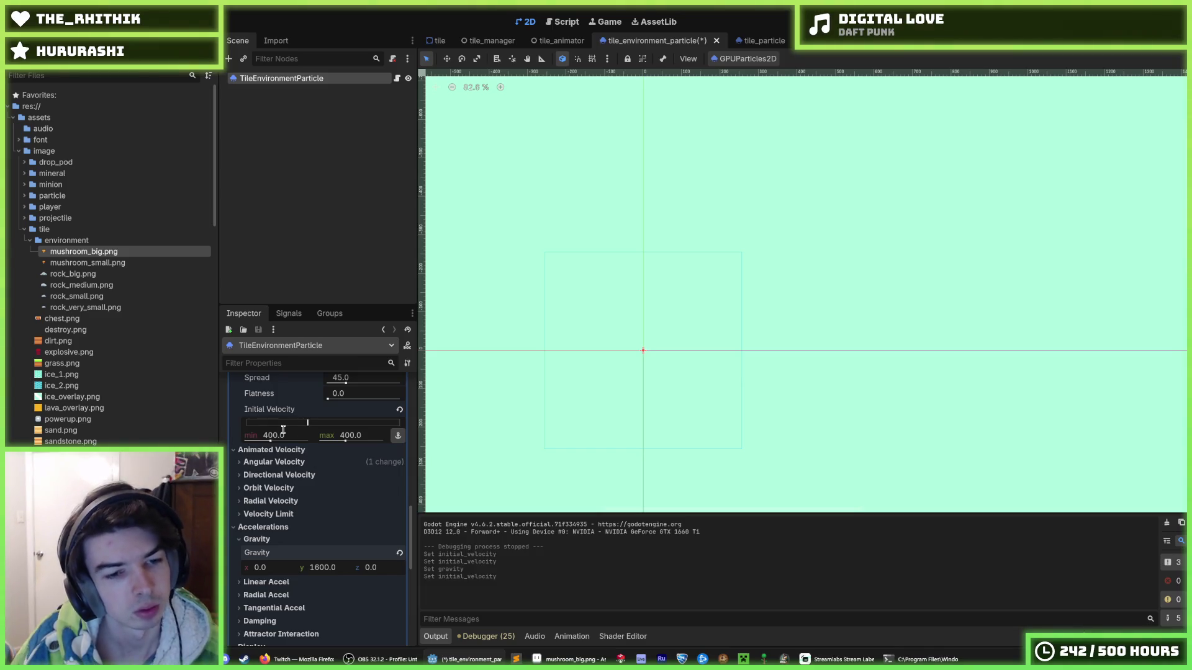
key("ctrl+s")
key("F5")
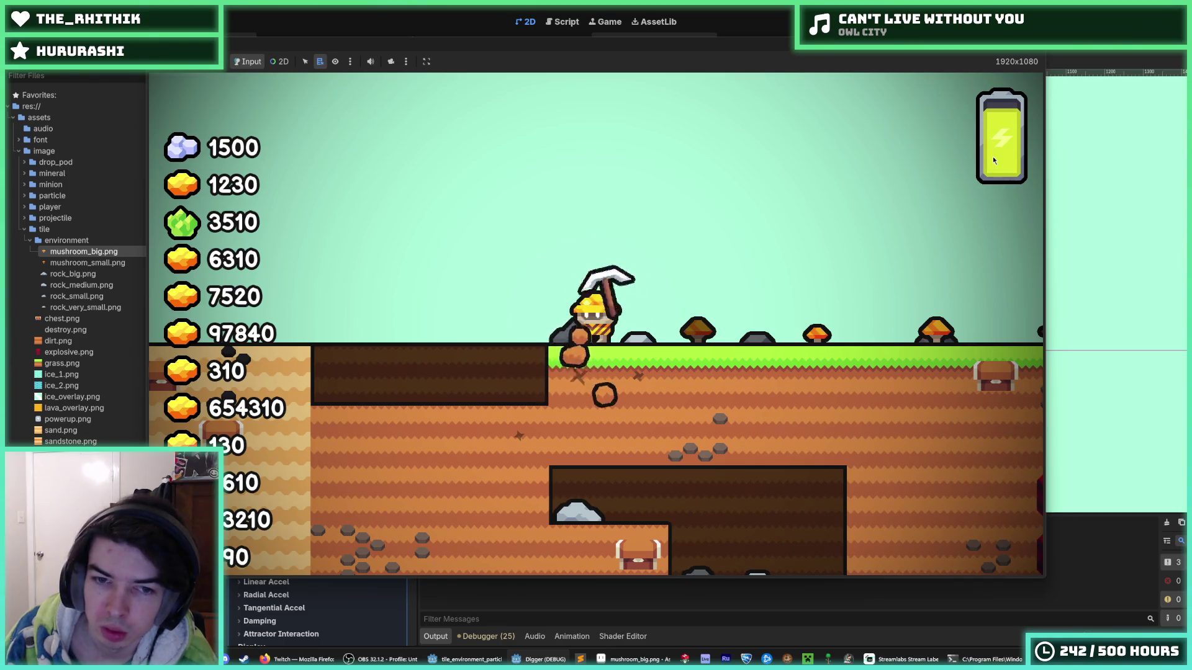
Step: Stop the game and open the tile.gd script around line 165
key("F8")
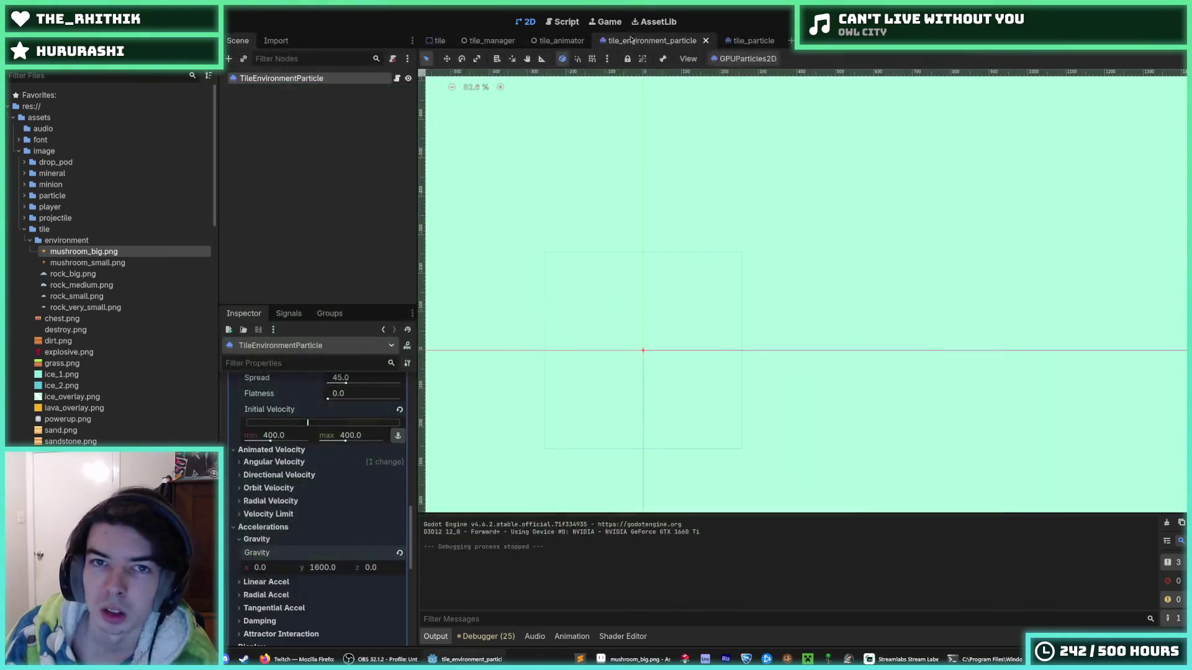
left_click(561, 26)
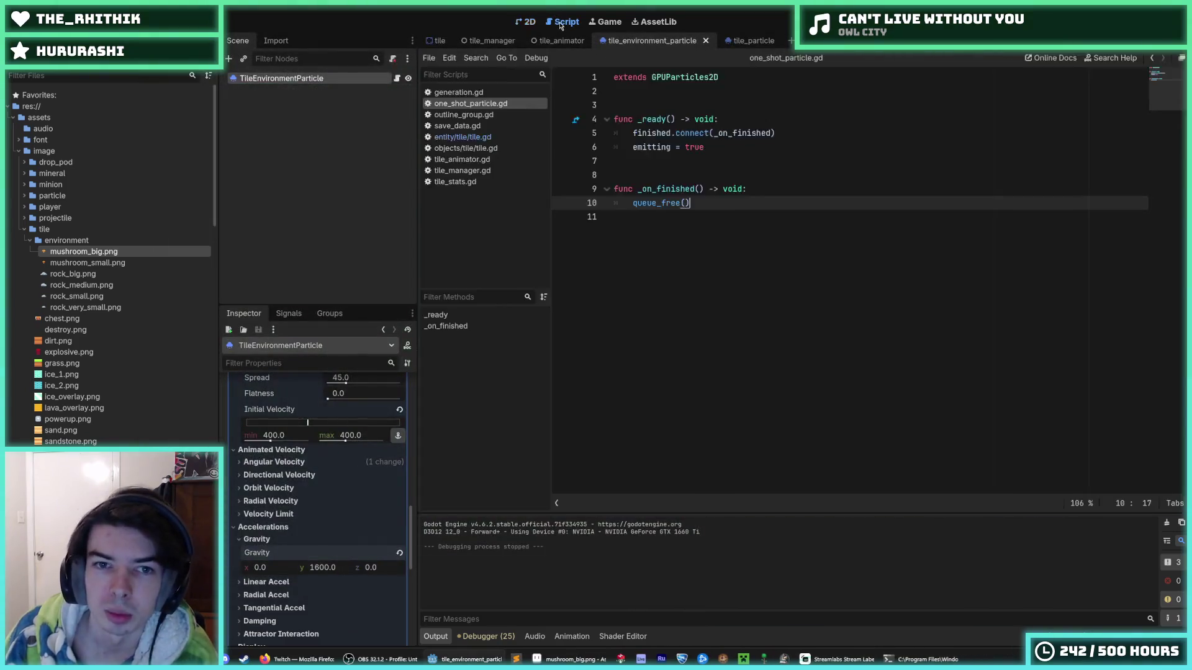
left_click(472, 137)
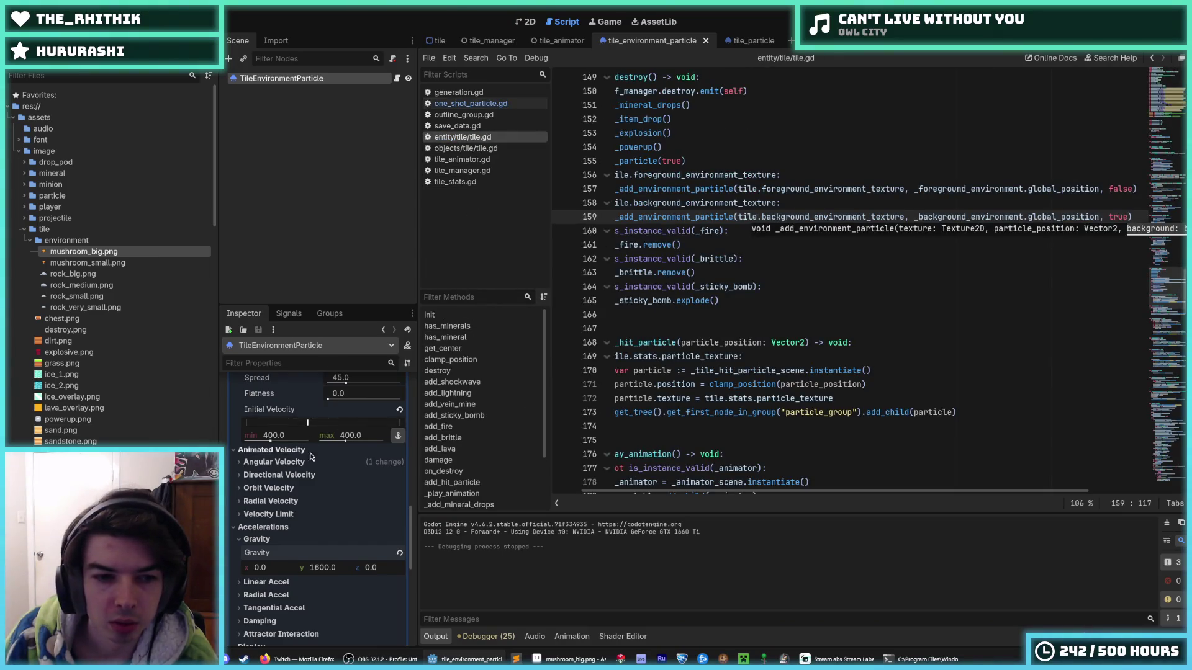
scroll(312, 457, "up", 10)
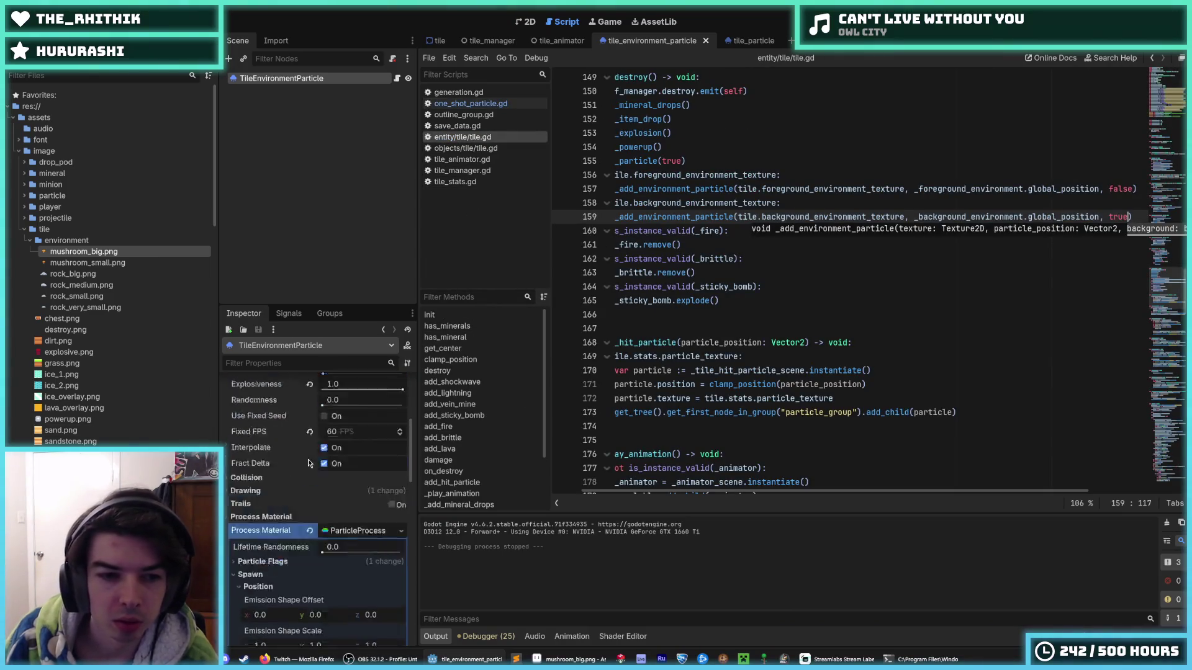
left_click(759, 297)
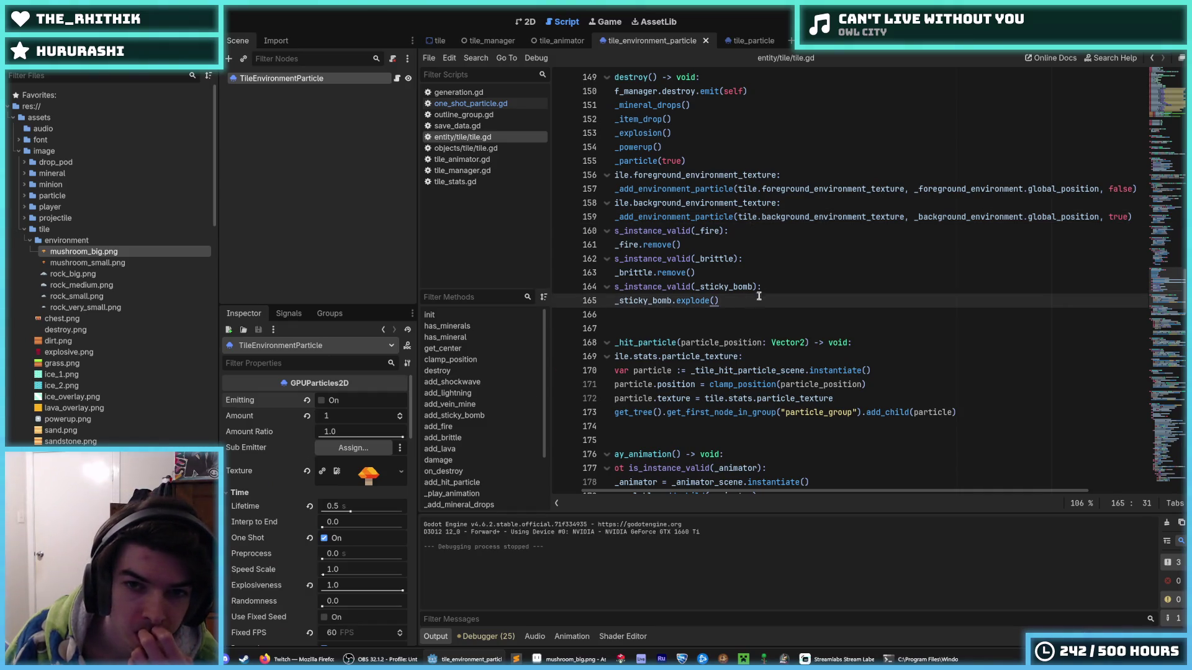
Step: Open save_data.gd and browse the MINION, PICKAXE_LAVA and ON_HIT_LAVA_BOMB item entries
left_click(460, 125)
left_click(748, 233)
left_click(763, 359)
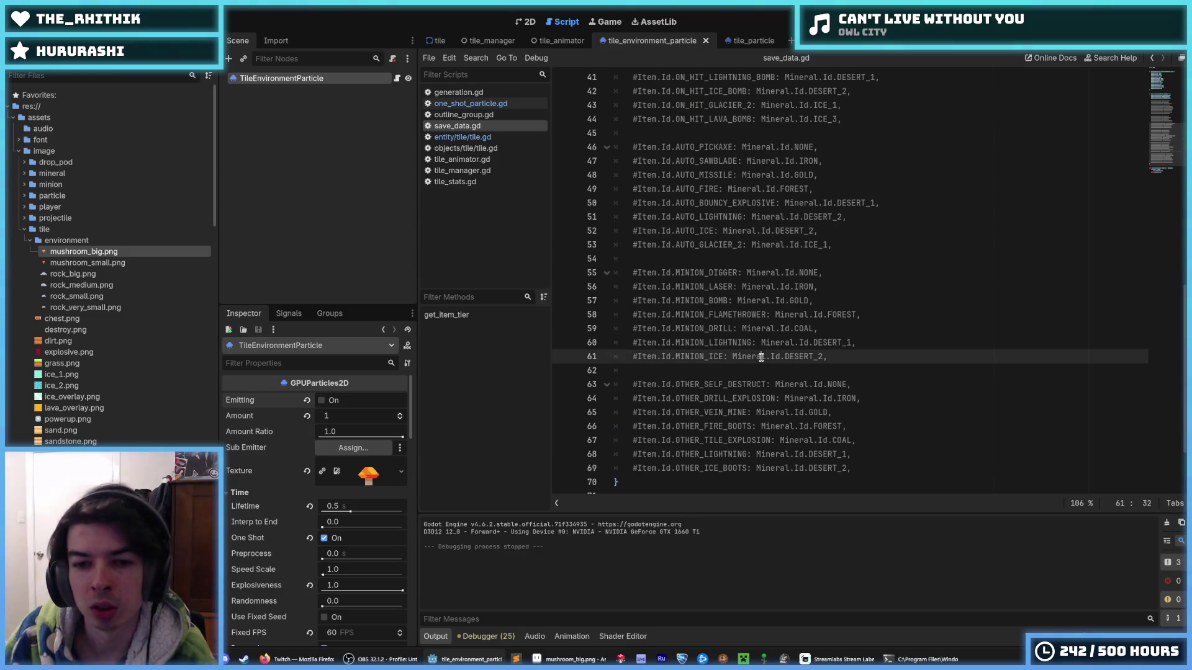
left_click(762, 343)
scroll(763, 351, "up", 8)
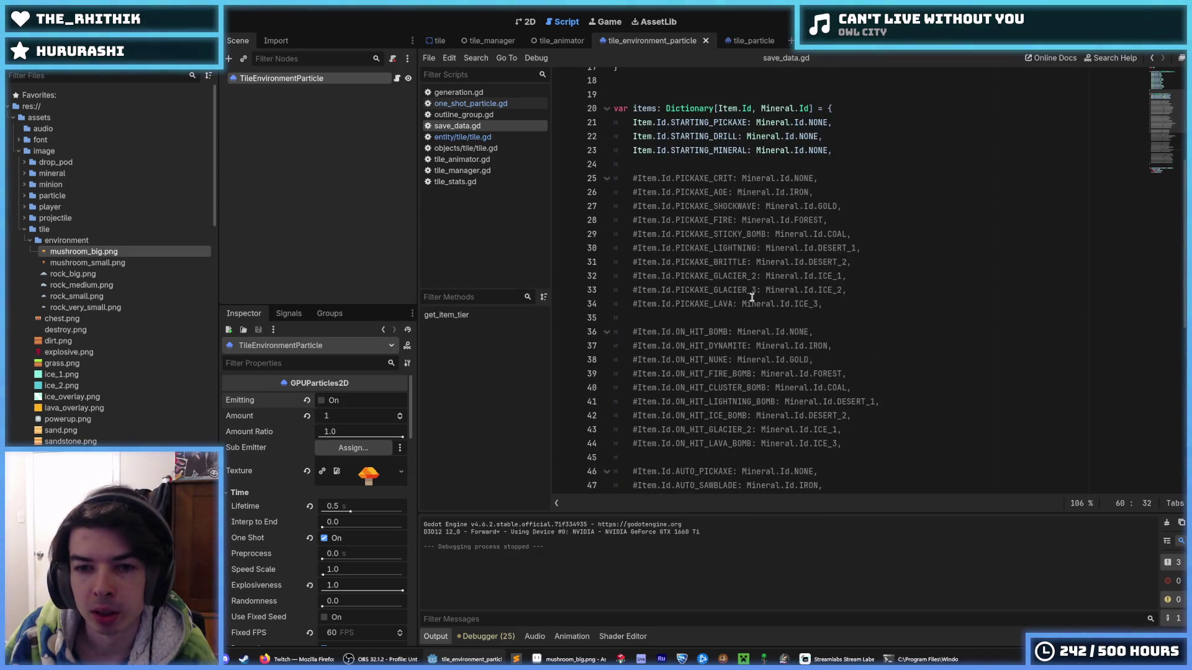
left_click(752, 297)
scroll(804, 354, "down", 3)
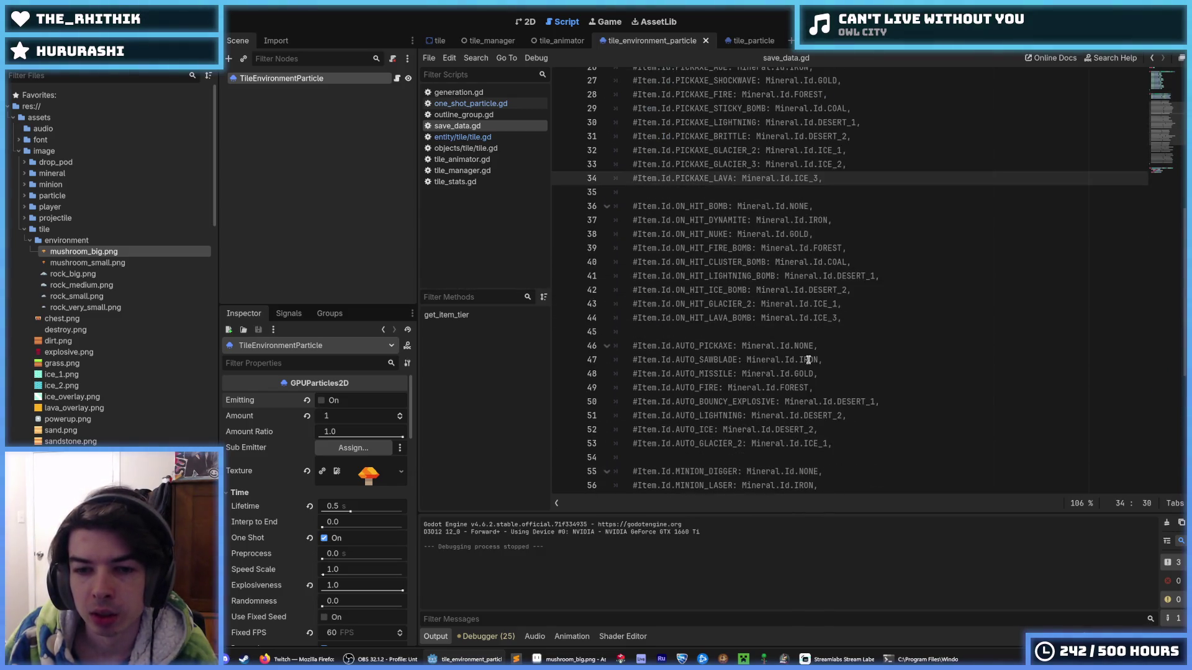
left_click(819, 318)
scroll(782, 380, "down", 1)
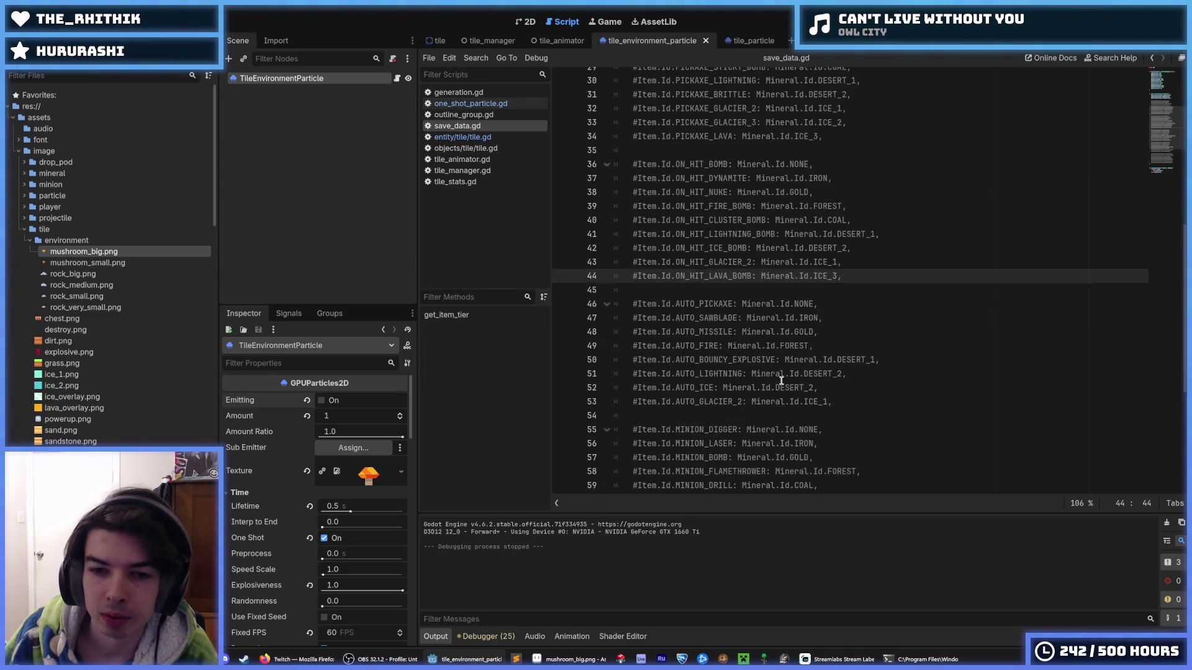
Step: Go to the AUTO_ICE entry on line 52 of save_data.gd
left_click(775, 371)
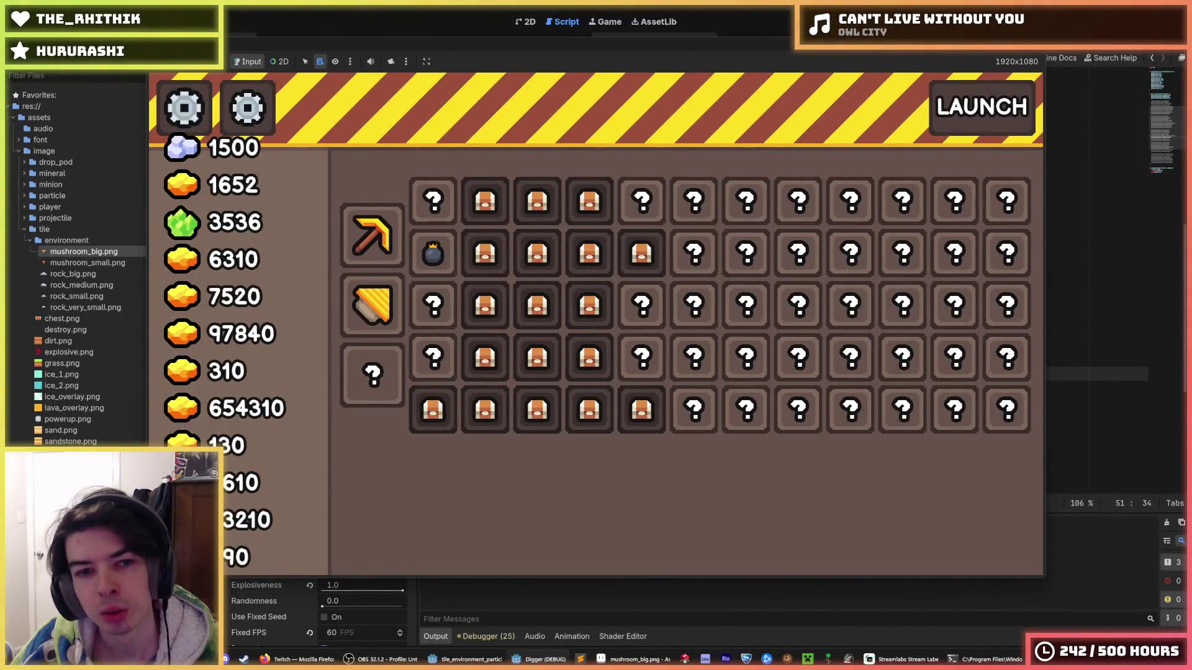
Step: Relaunch the game for a dig run, then stop it and return to the ON_HIT_CLUSTER_BOMB line
key("F5")
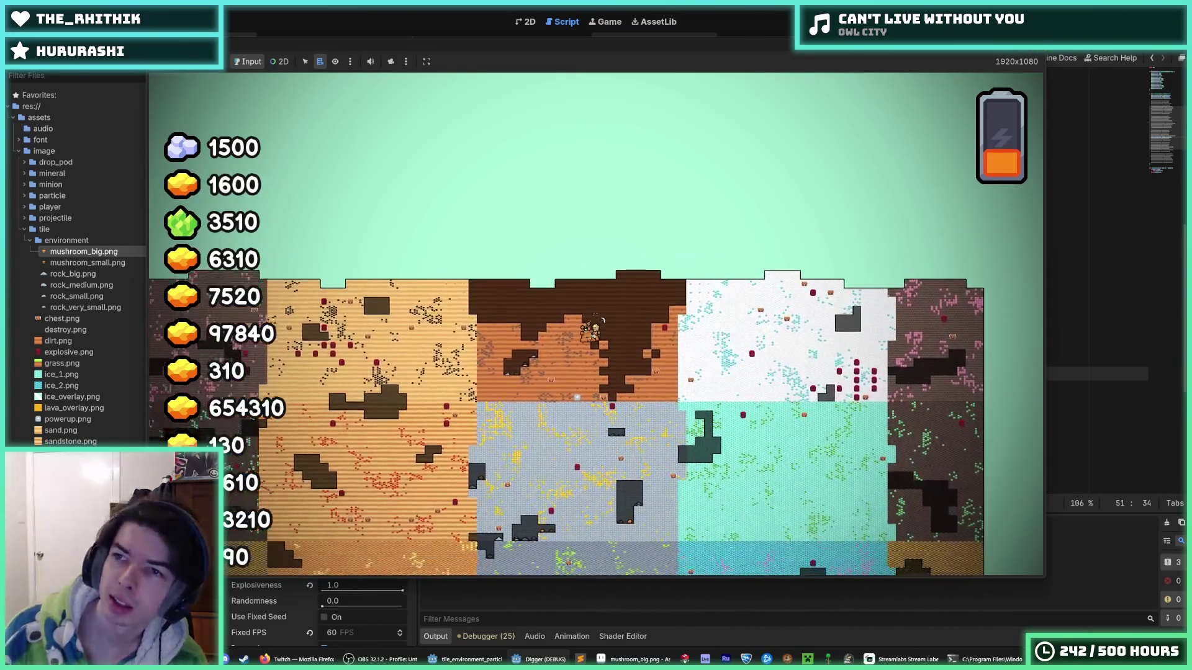
key("F8")
left_click(855, 221)
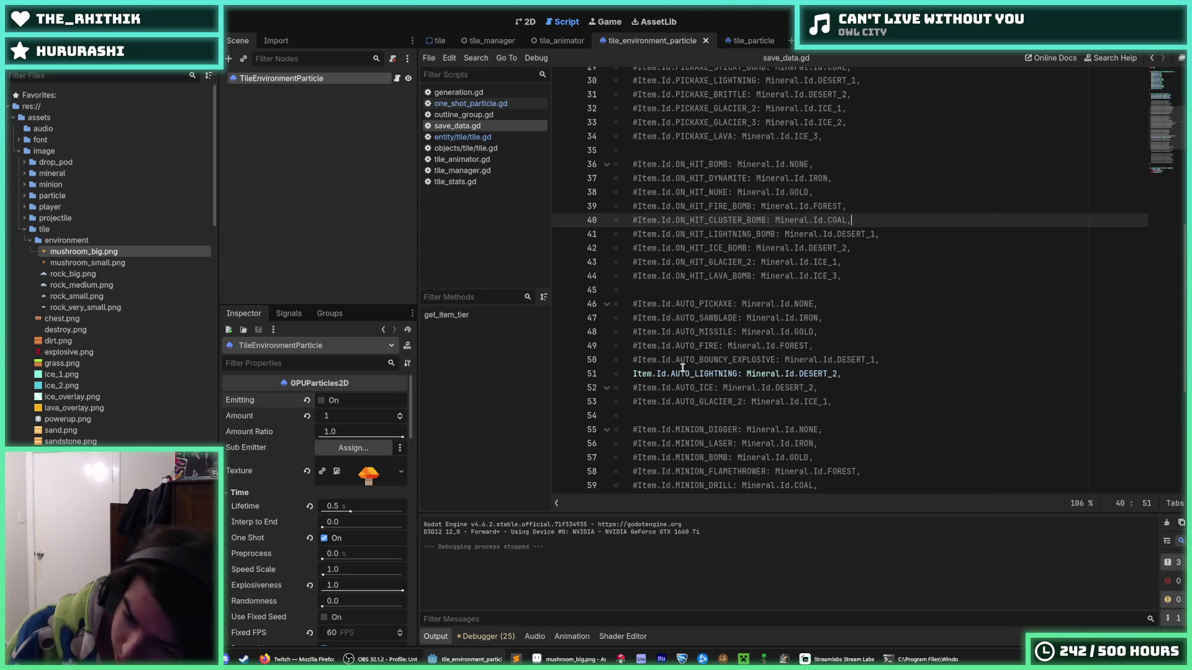
Step: Browse the FileSystem dock toward manager/tile, selecting the ice_1.png texture along the way
scroll(75, 287, "down", 15)
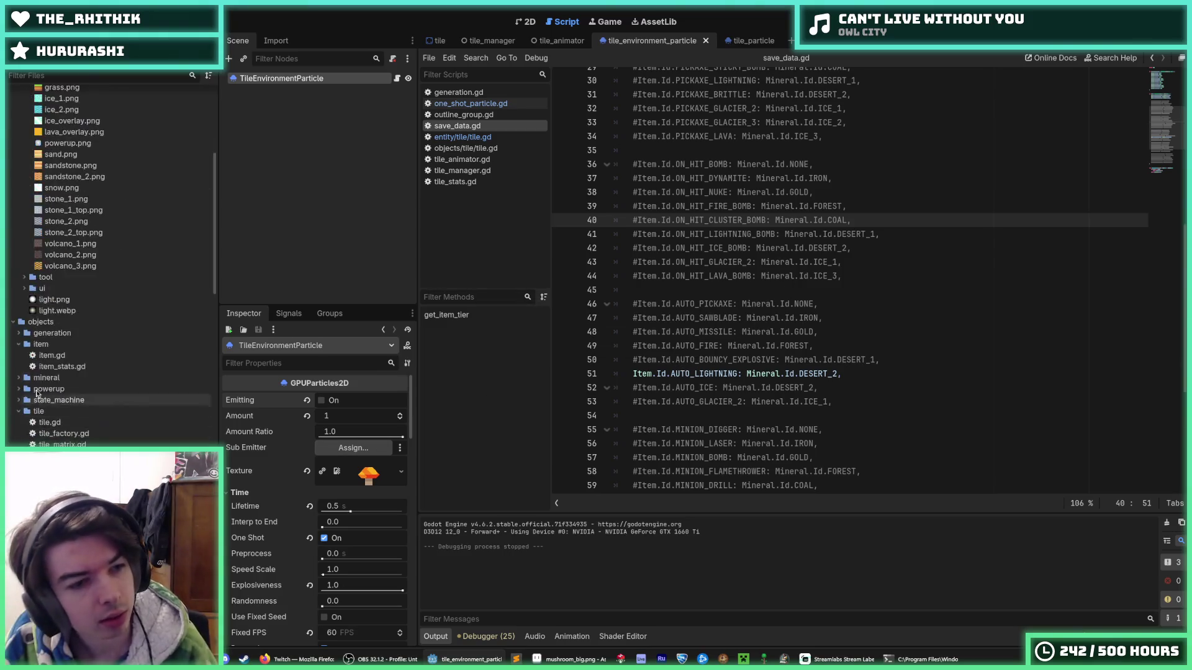
scroll(75, 288, "down", 10)
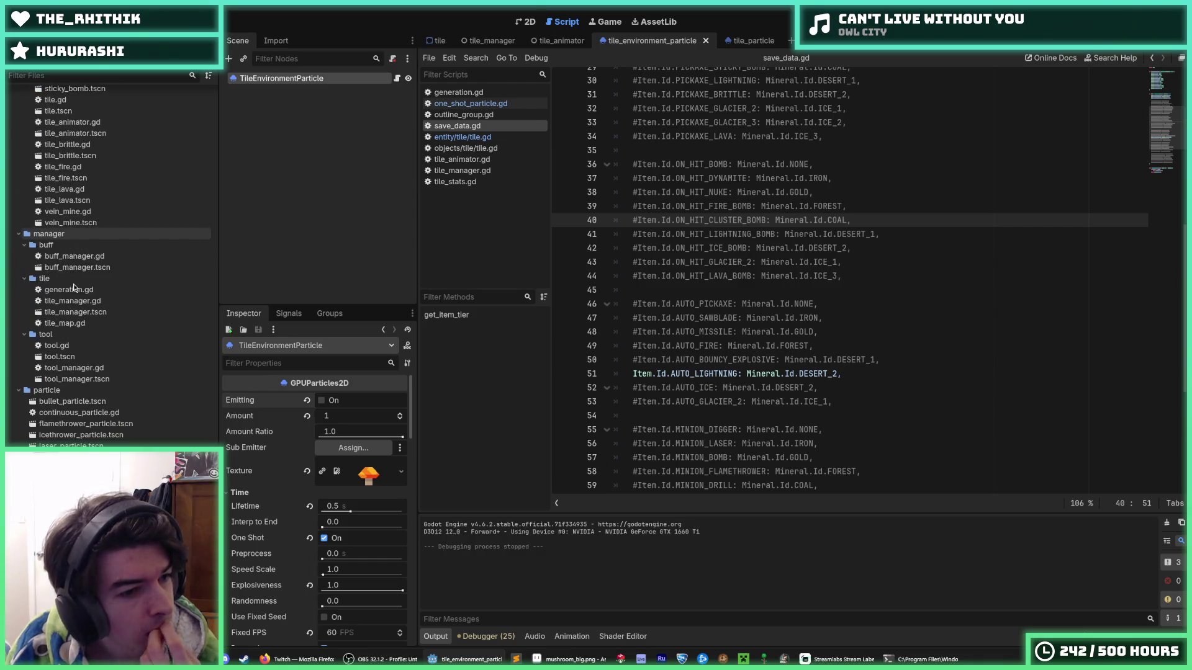
scroll(77, 305, "up", 10)
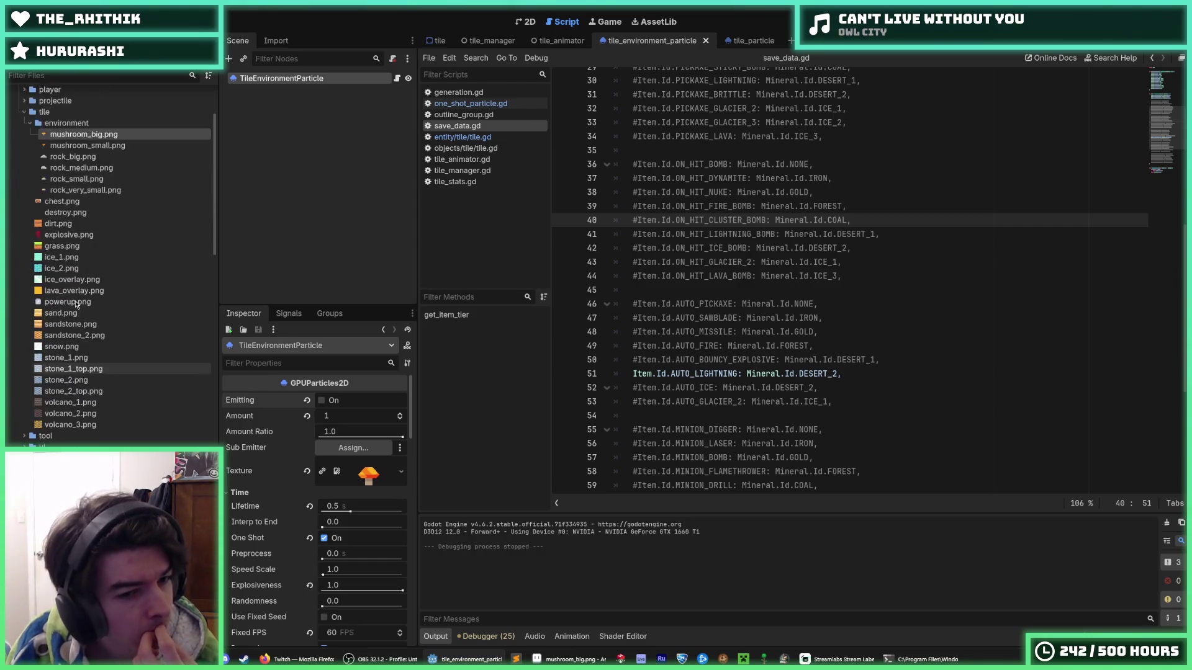
scroll(73, 308, "up", 10)
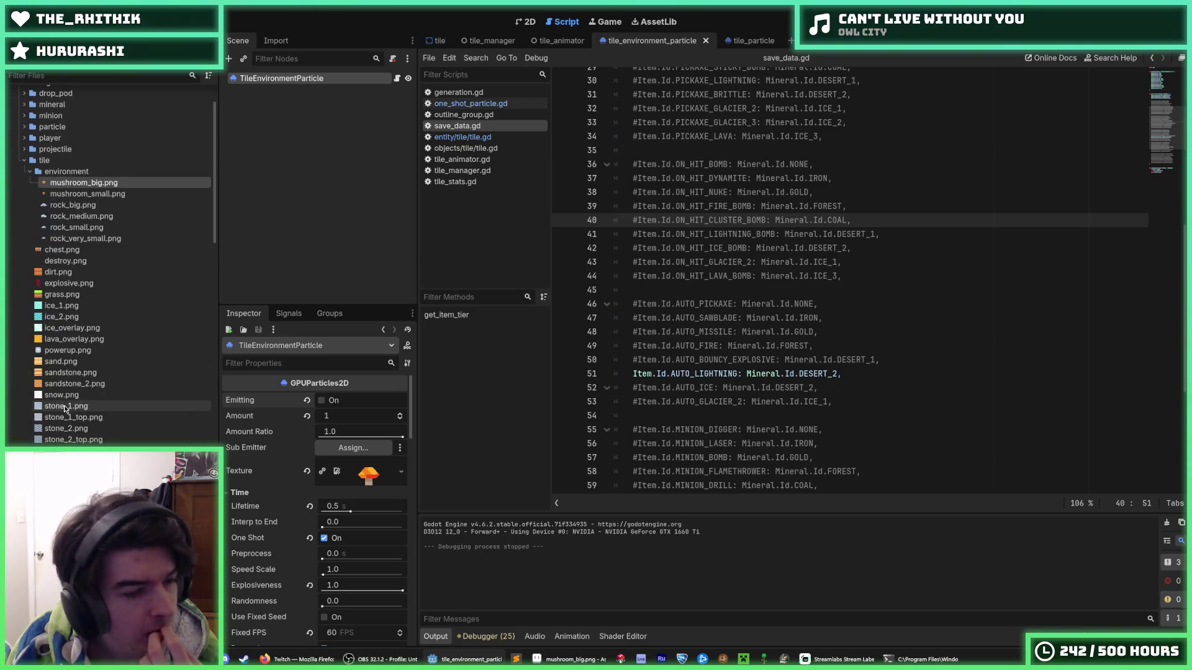
left_click(71, 312)
scroll(71, 320, "down", 20)
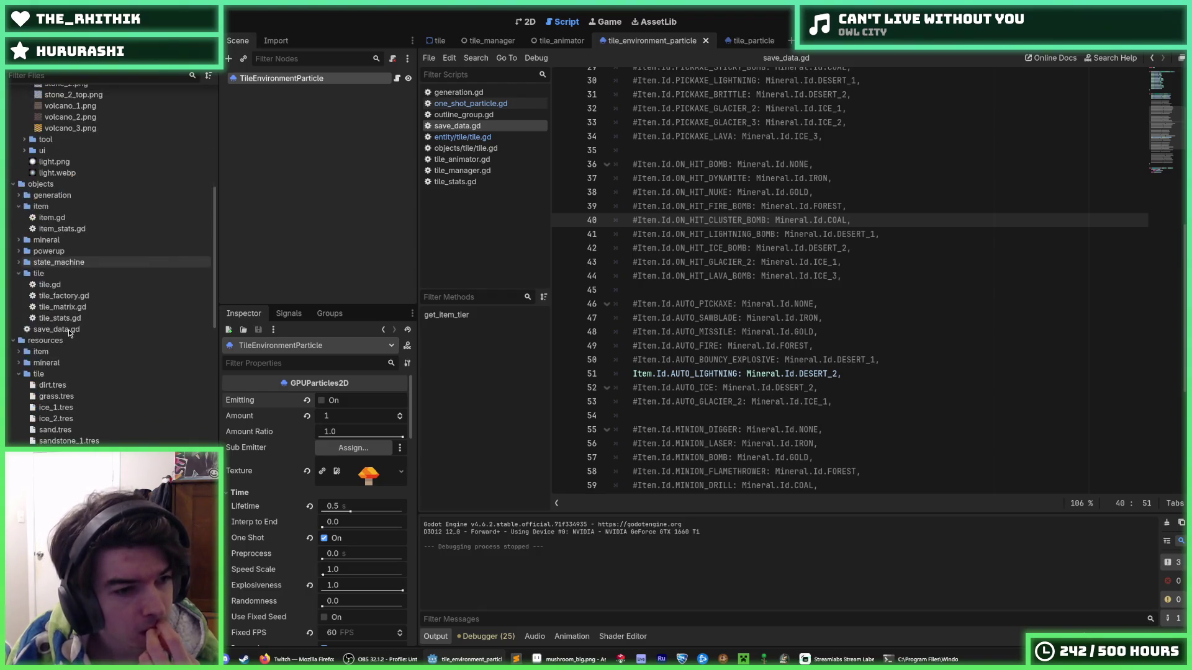
scroll(70, 343, "up", 15)
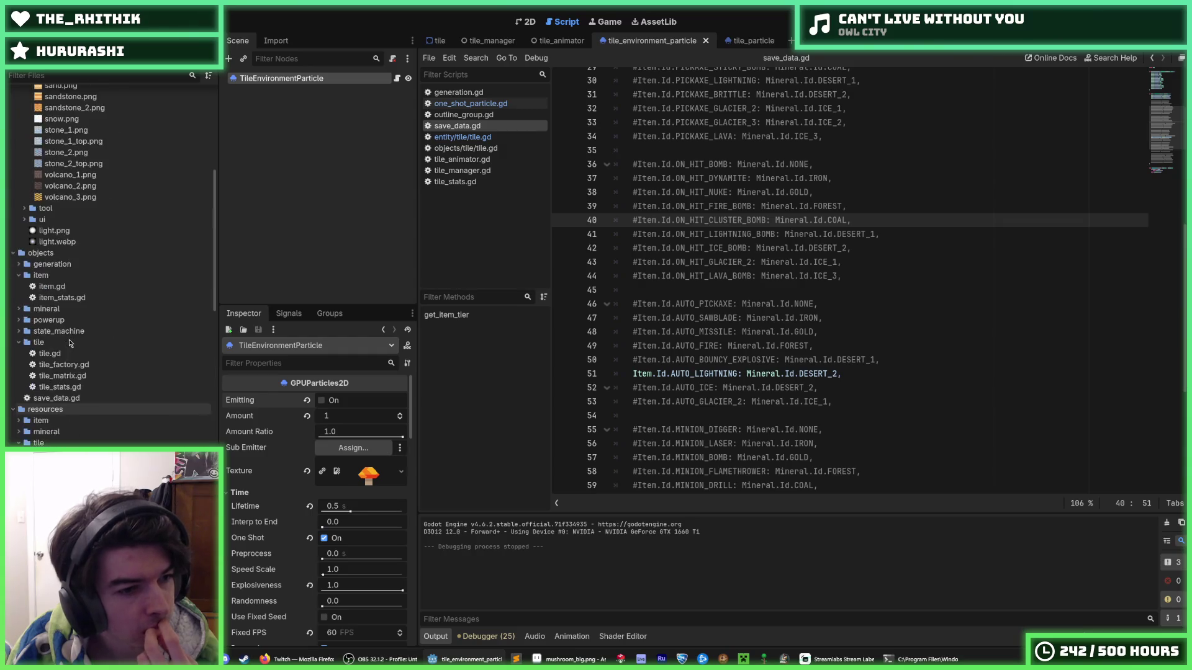
scroll(70, 342, "down", 15)
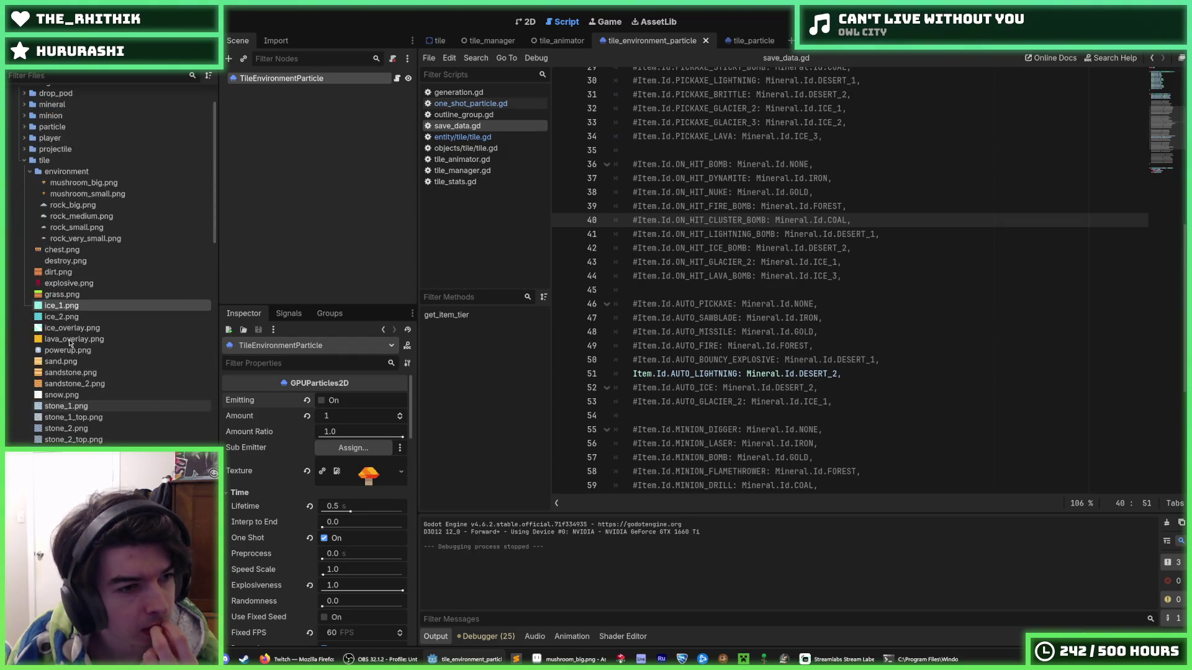
scroll(72, 374, "down", 15)
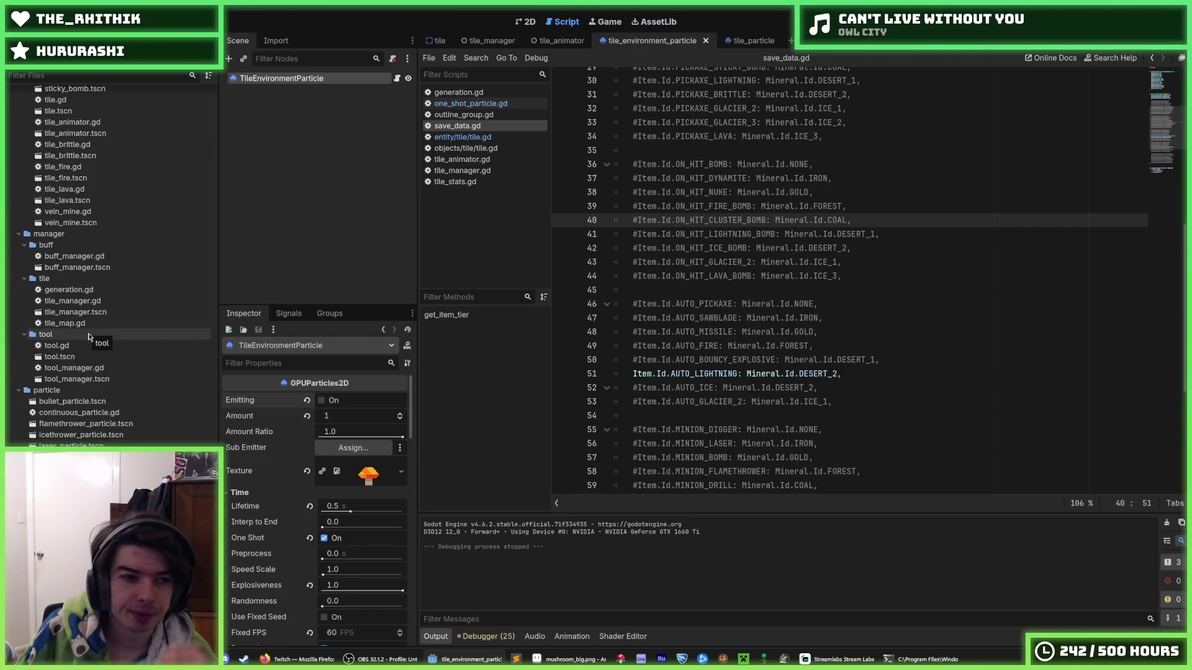
Step: Open generation.gd and inspect the dirt, sandstone_1, sandstone_2 and stone_1 tile resources
double_click(81, 293)
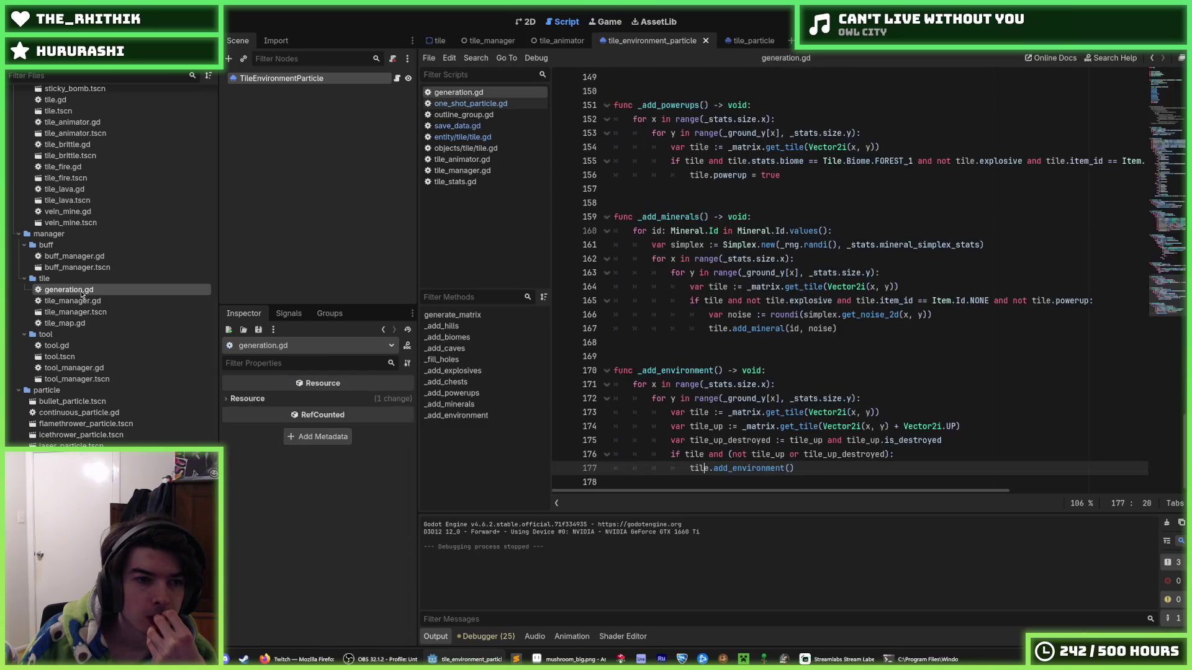
scroll(87, 323, "down", 10)
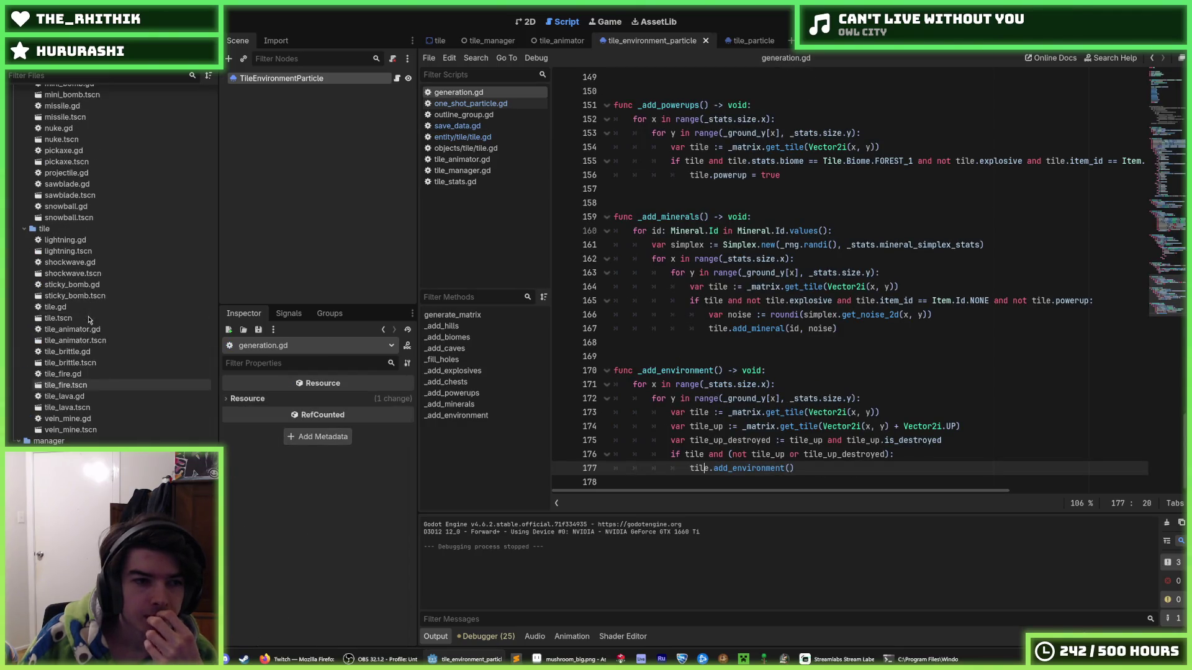
scroll(90, 349, "up", 5)
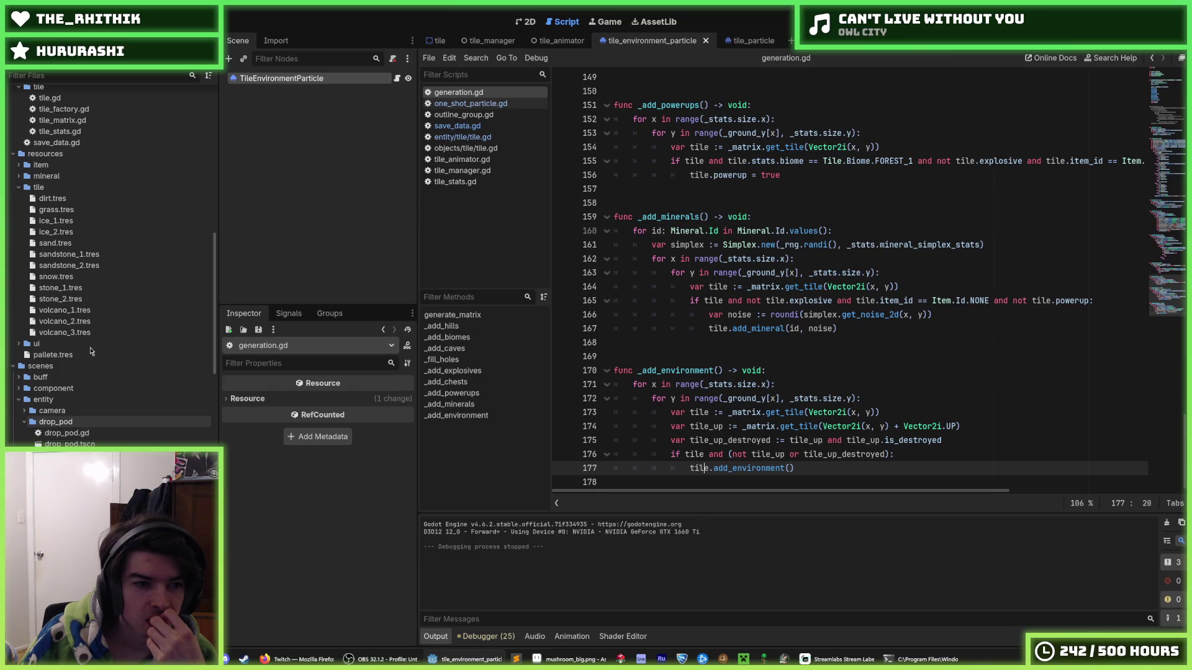
scroll(91, 352, "up", 5)
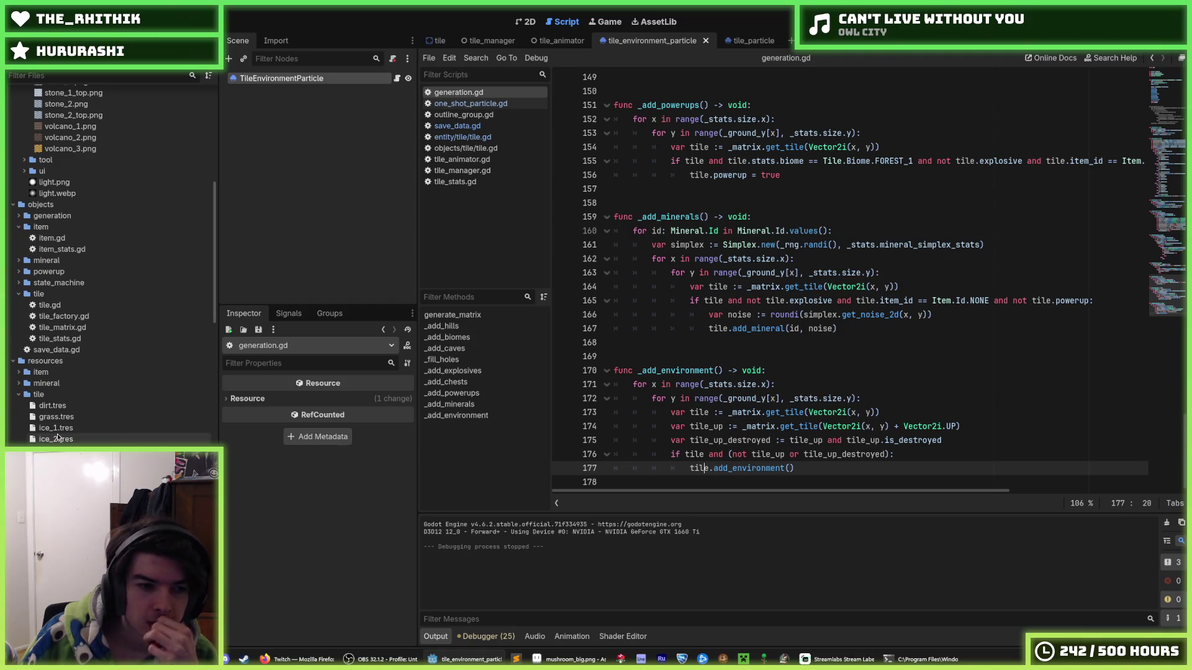
left_click(66, 418)
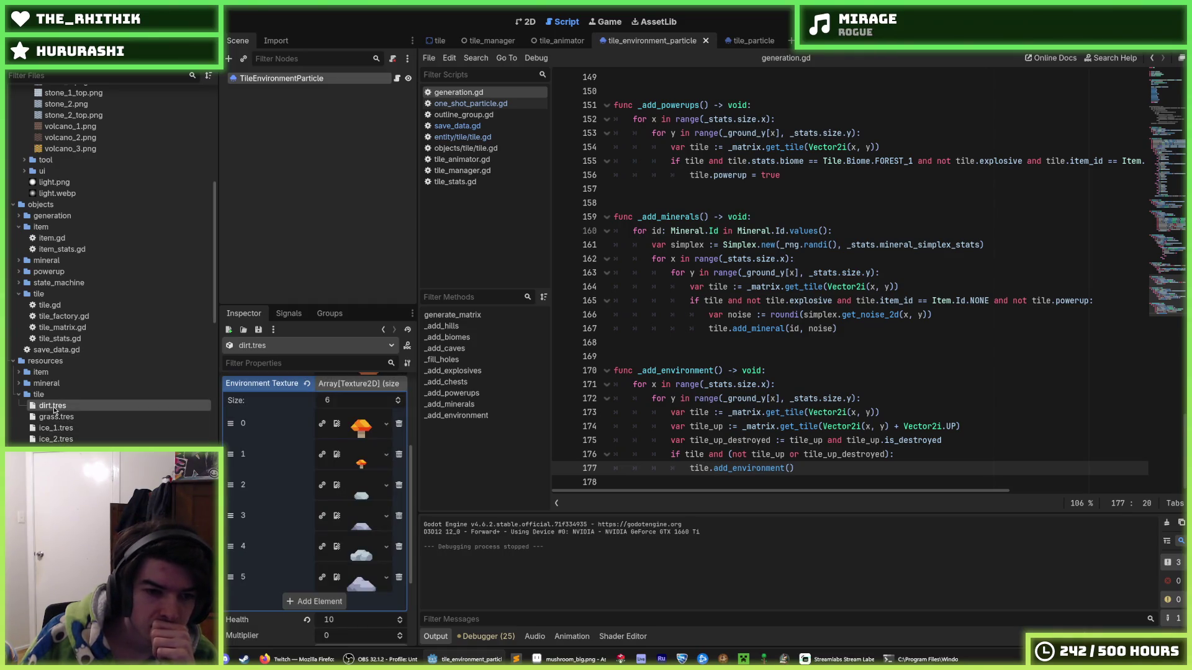
left_click(56, 483)
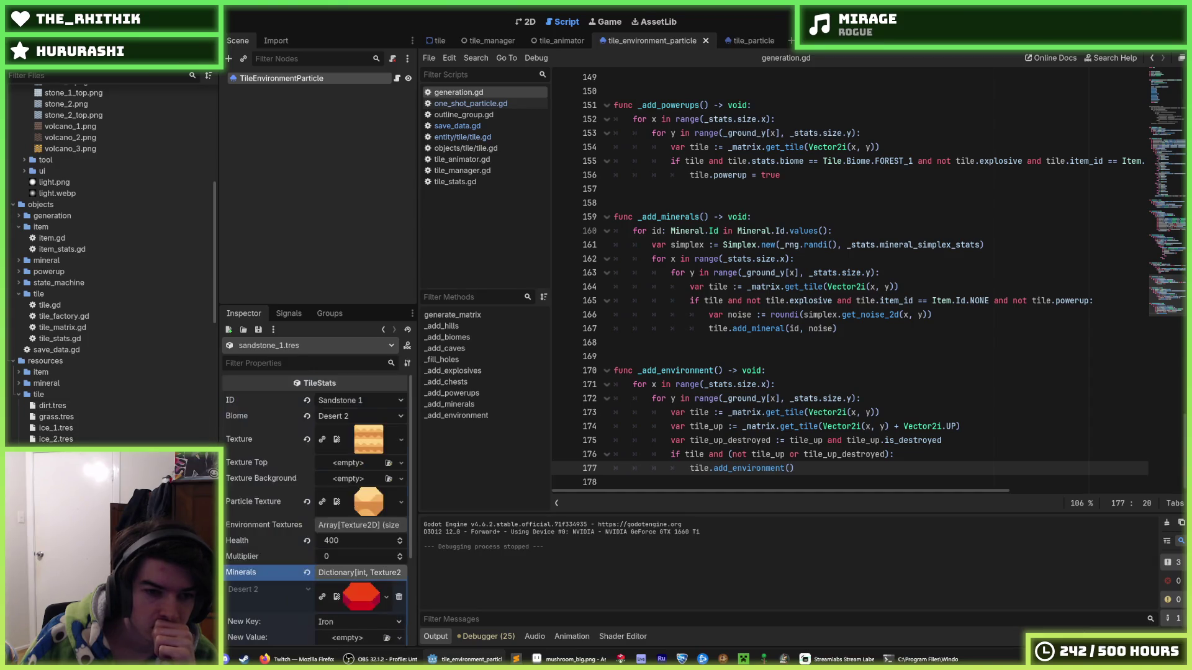
left_click(56, 495)
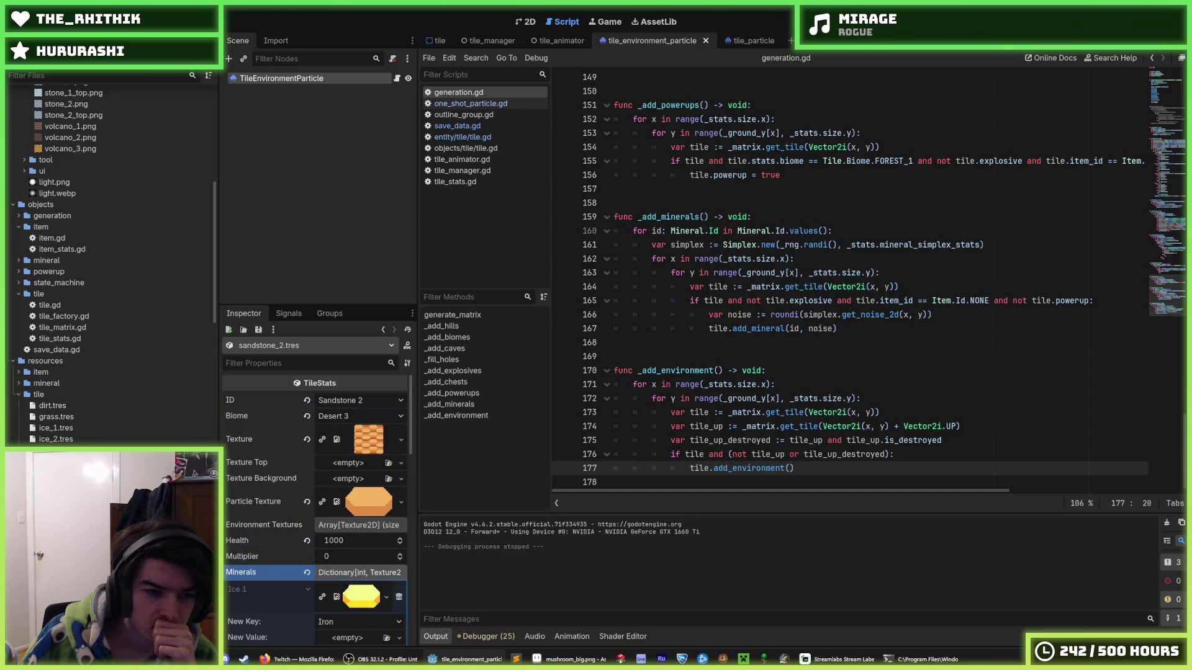
left_click(52, 406)
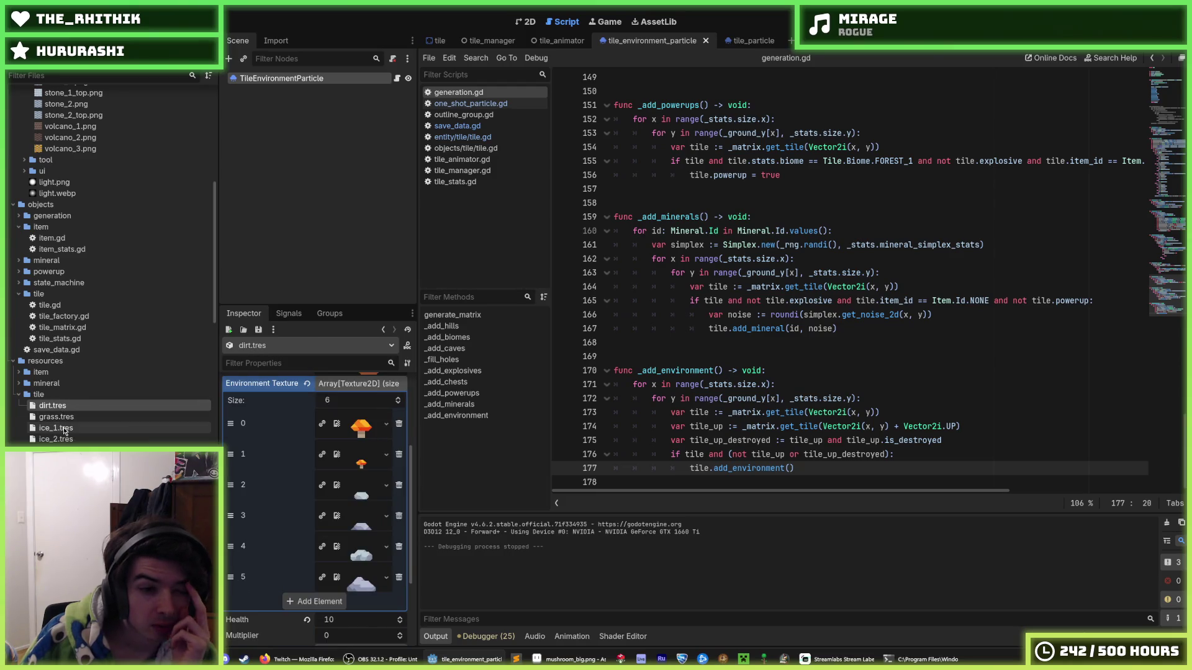
left_click(56, 517)
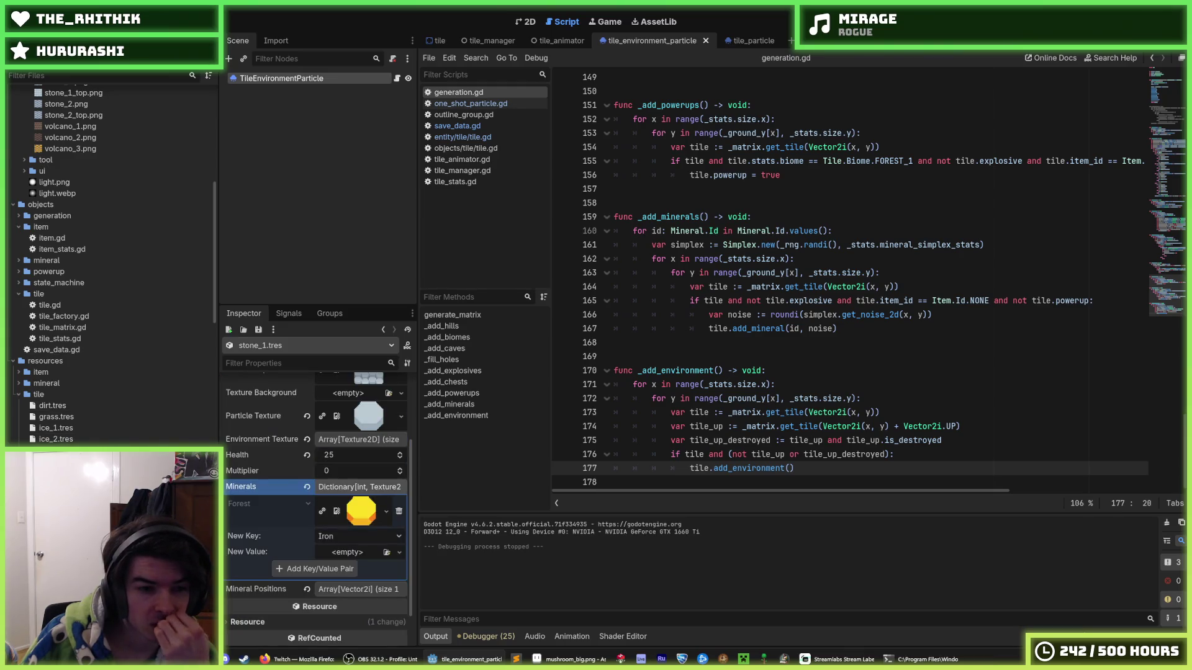
Step: Remove the mushroom textures from stone_1's Environment Texture array and save
scroll(269, 510, "down", 2)
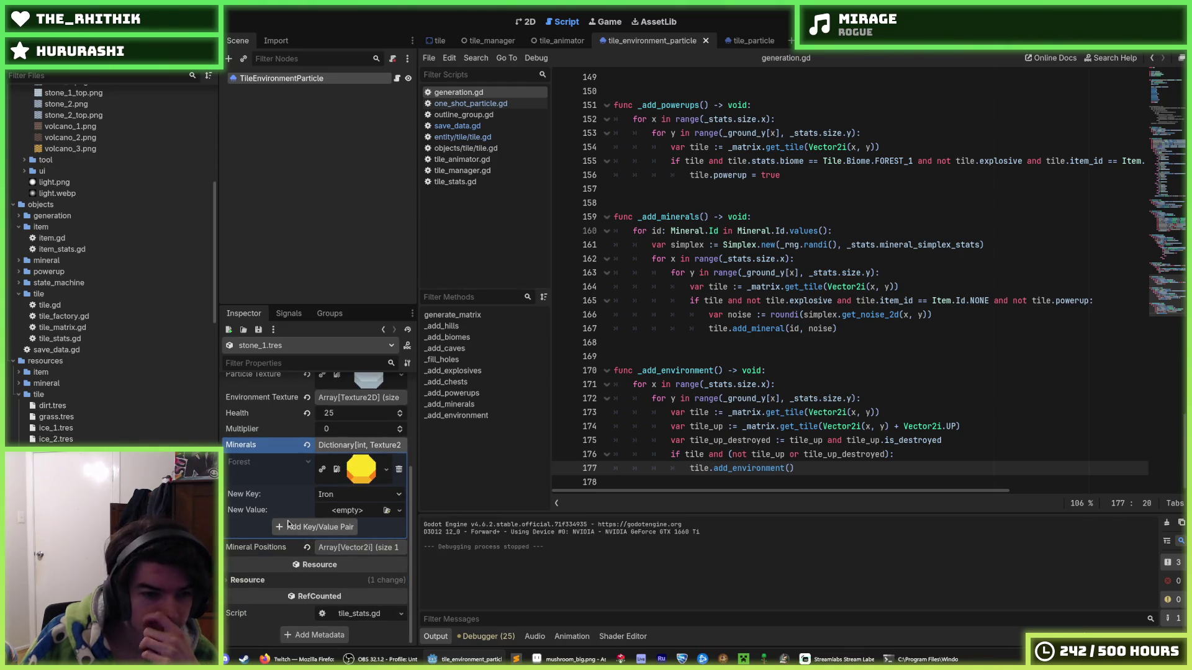
left_click(335, 398)
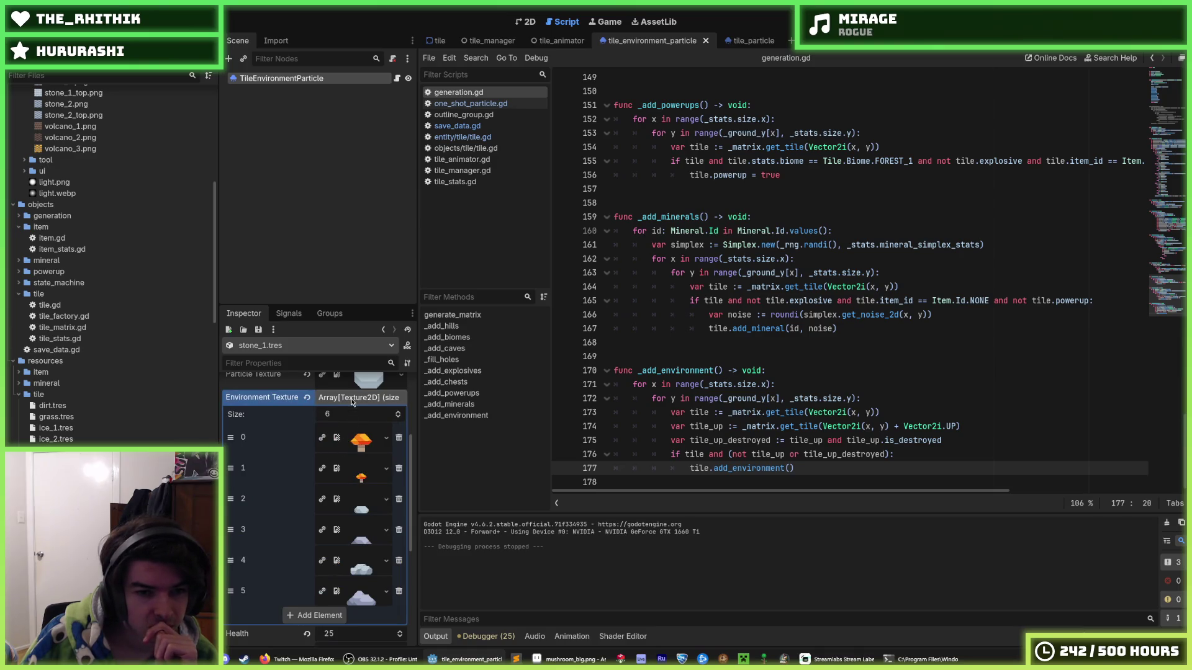
right_click(282, 398)
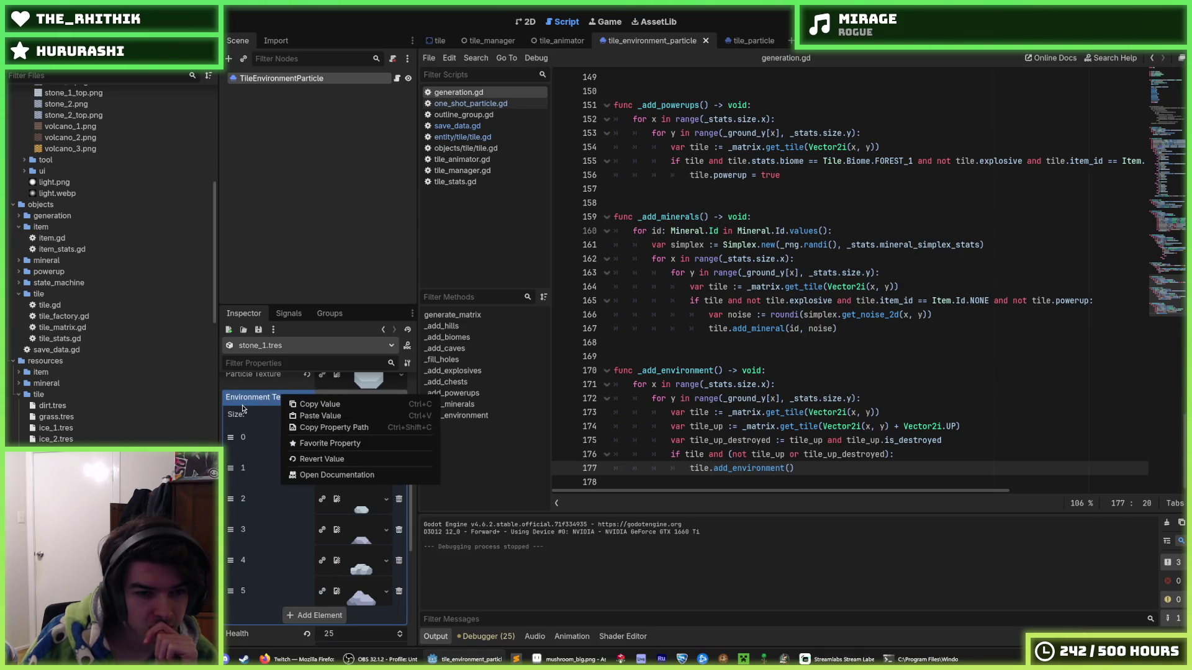
left_click(306, 406)
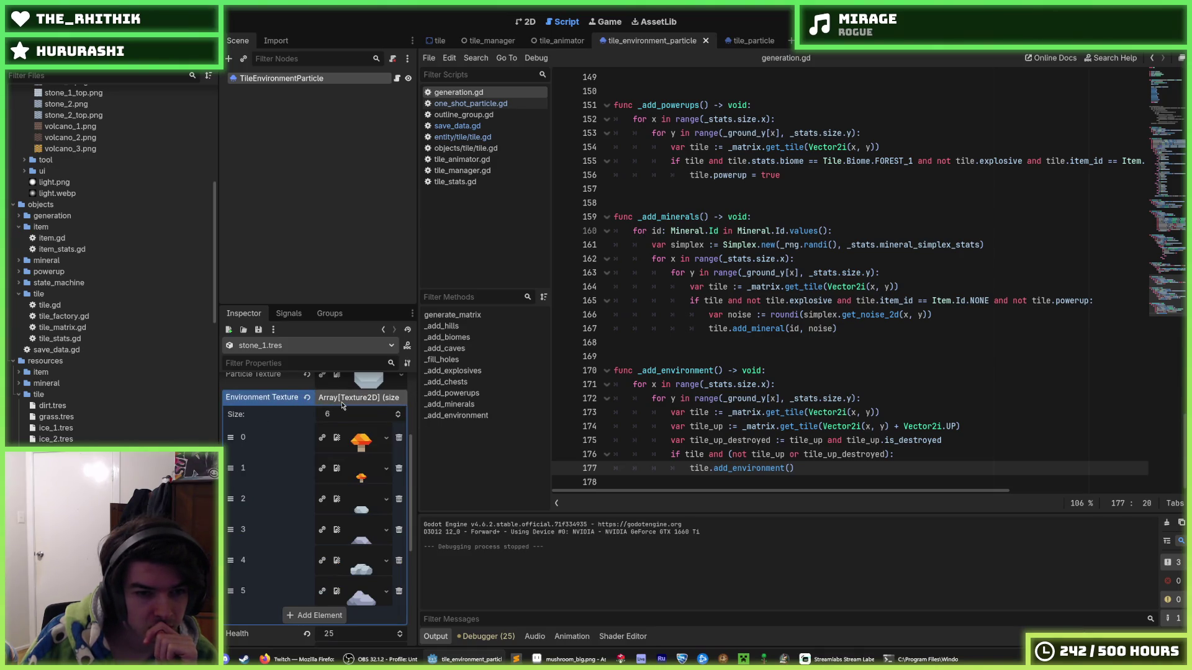
left_click(399, 468)
left_click(398, 438)
key("ctrl+s")
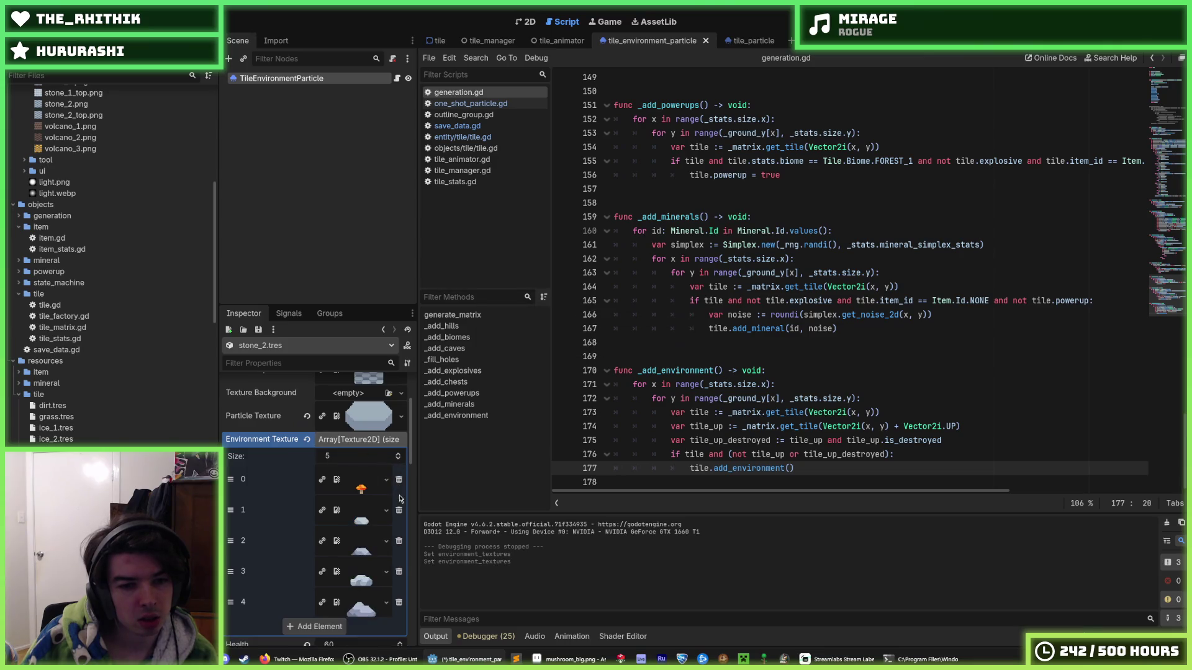
key("ctrl+z")
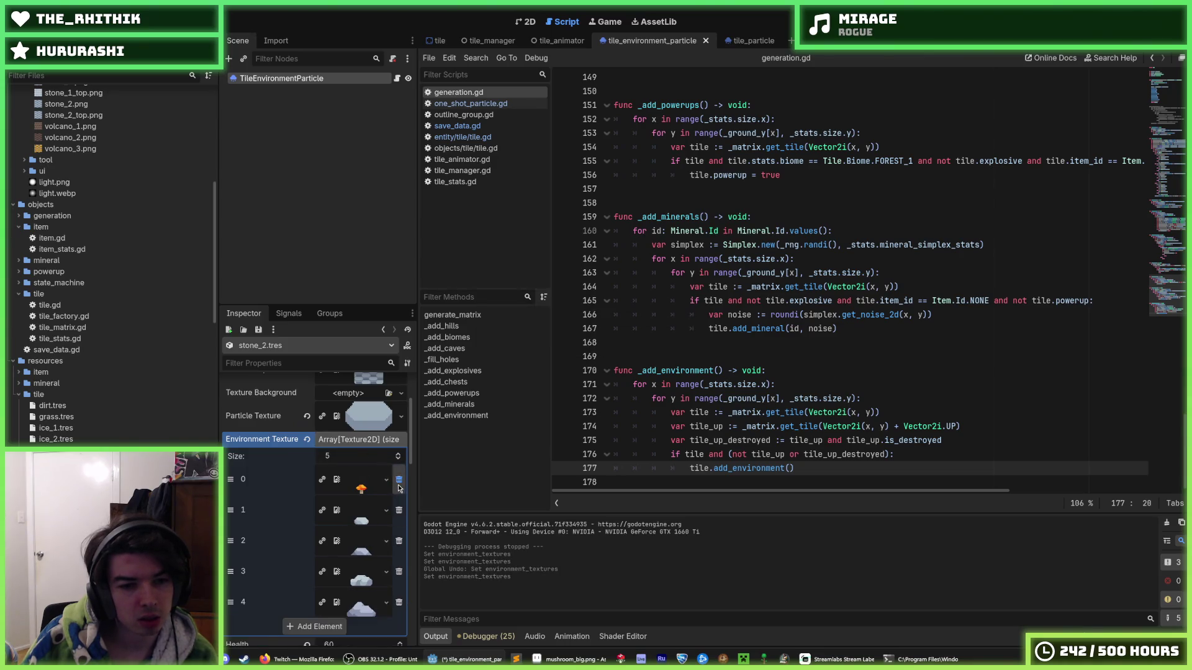
left_click(398, 480)
key("ctrl+s")
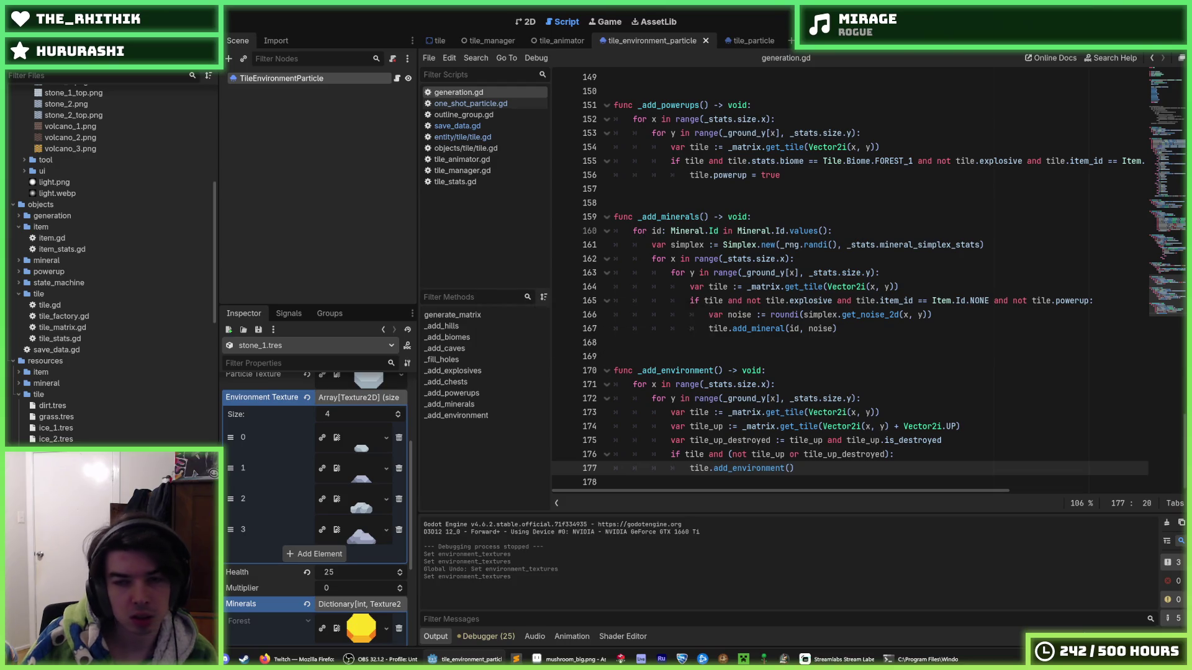
key("F5")
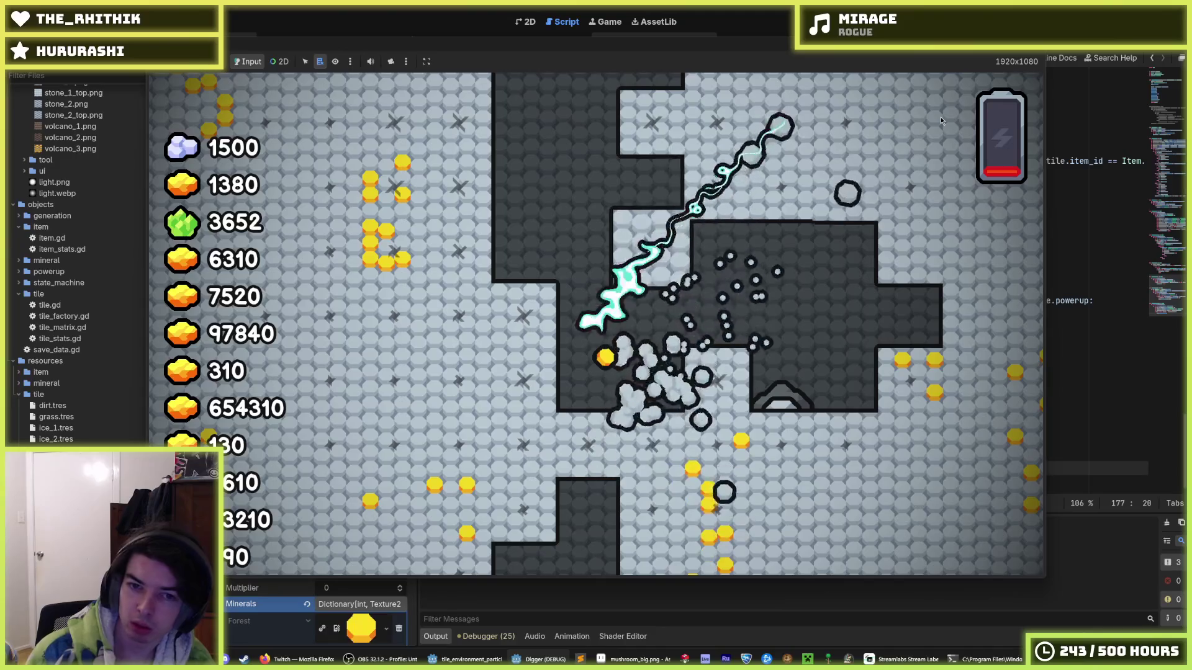
key("F8")
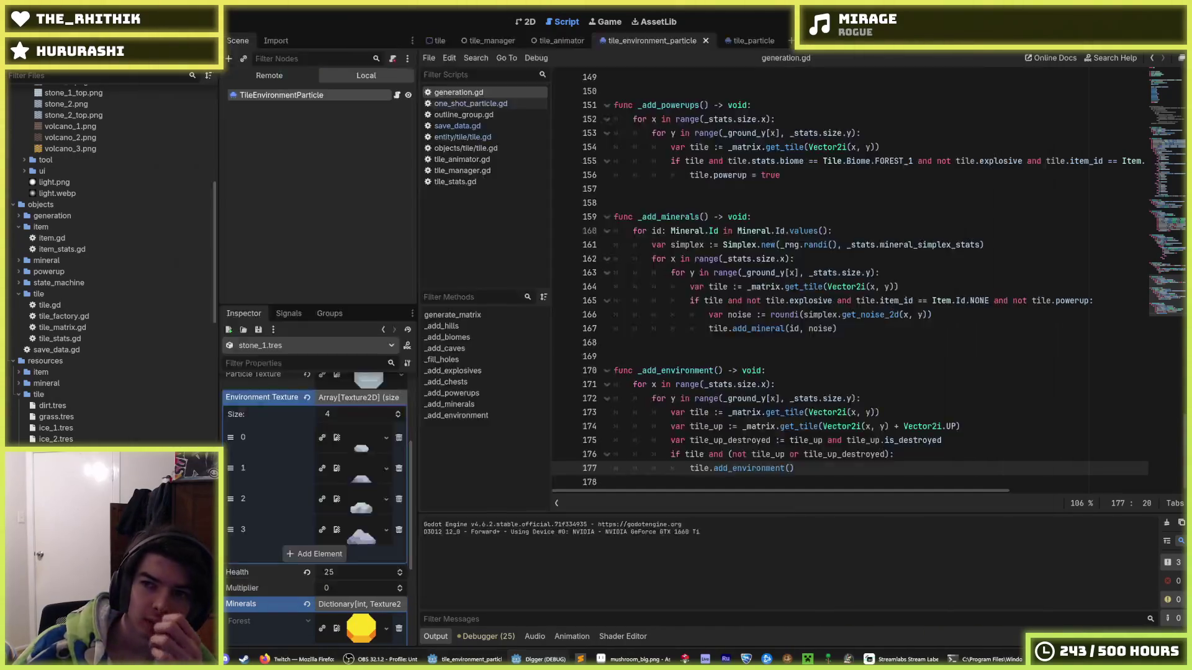
left_click(751, 217)
key("ctrl+s")
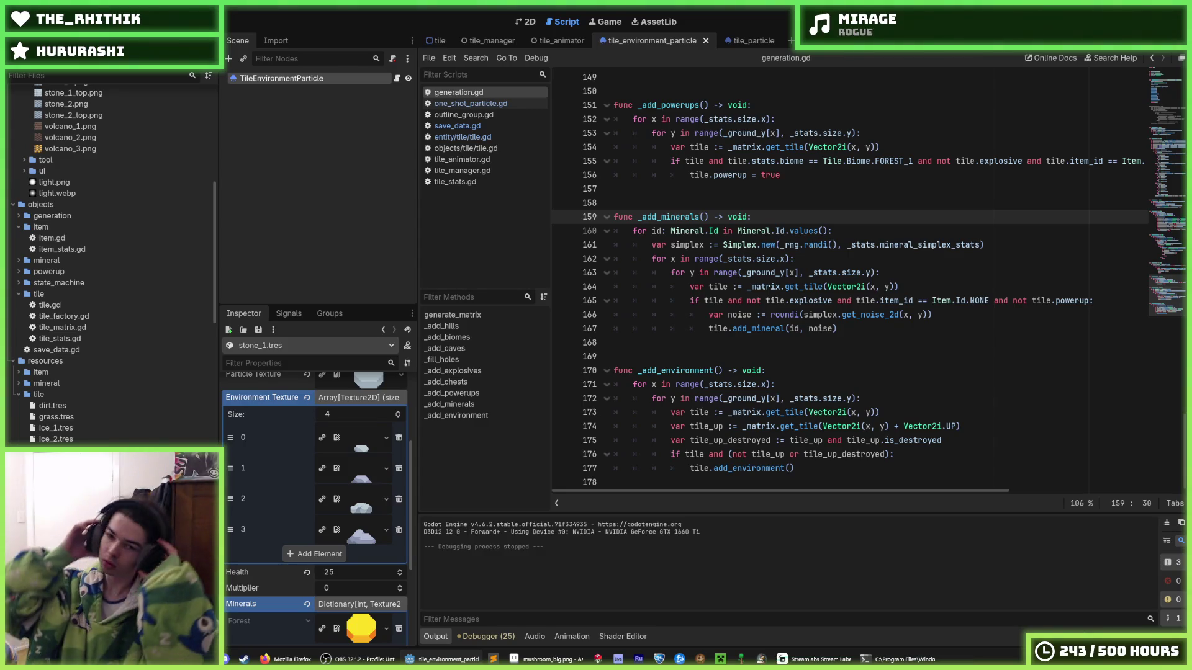
left_click(796, 149)
left_click(789, 186)
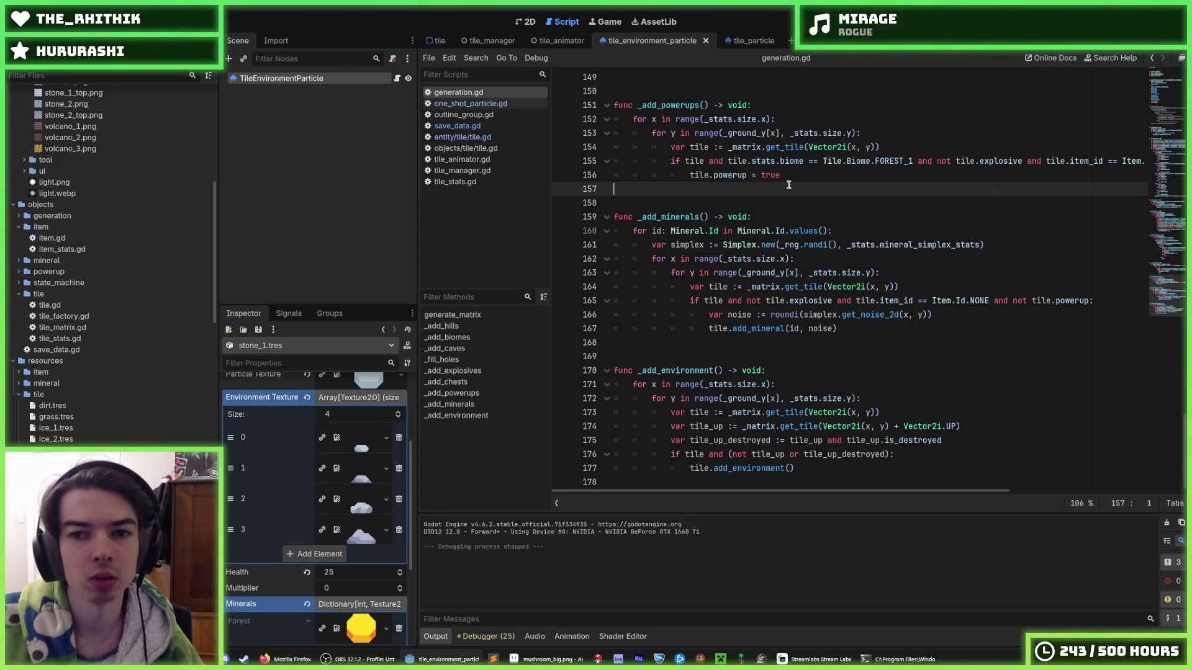
key("ctrl+s")
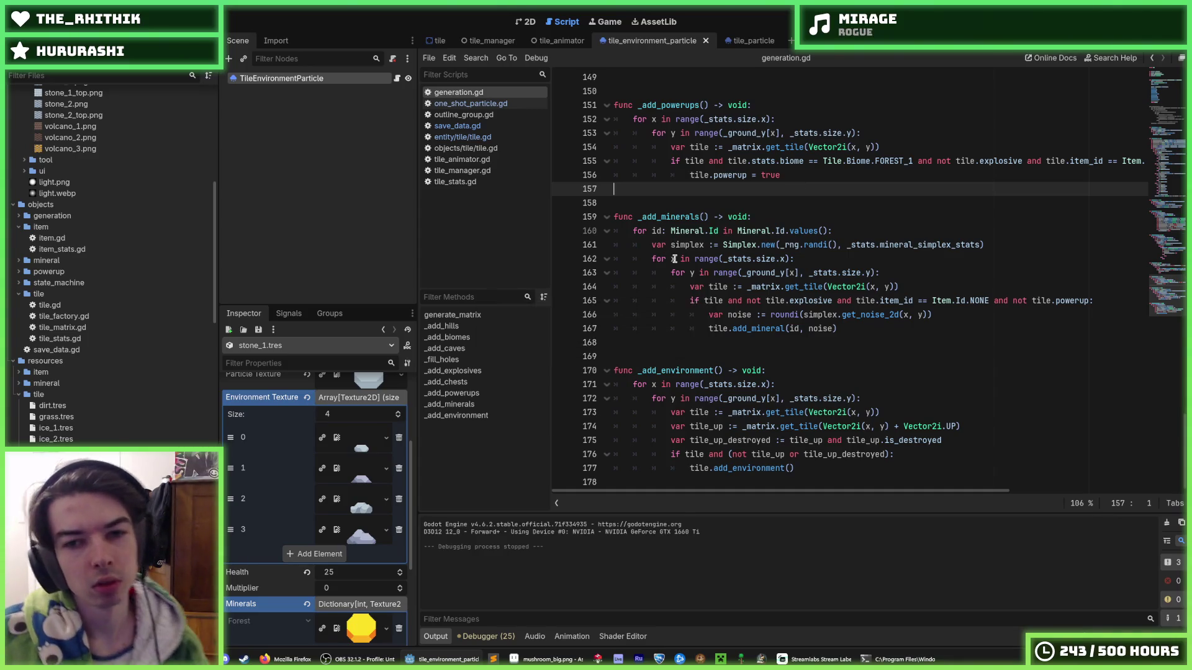
key("ctrl+s")
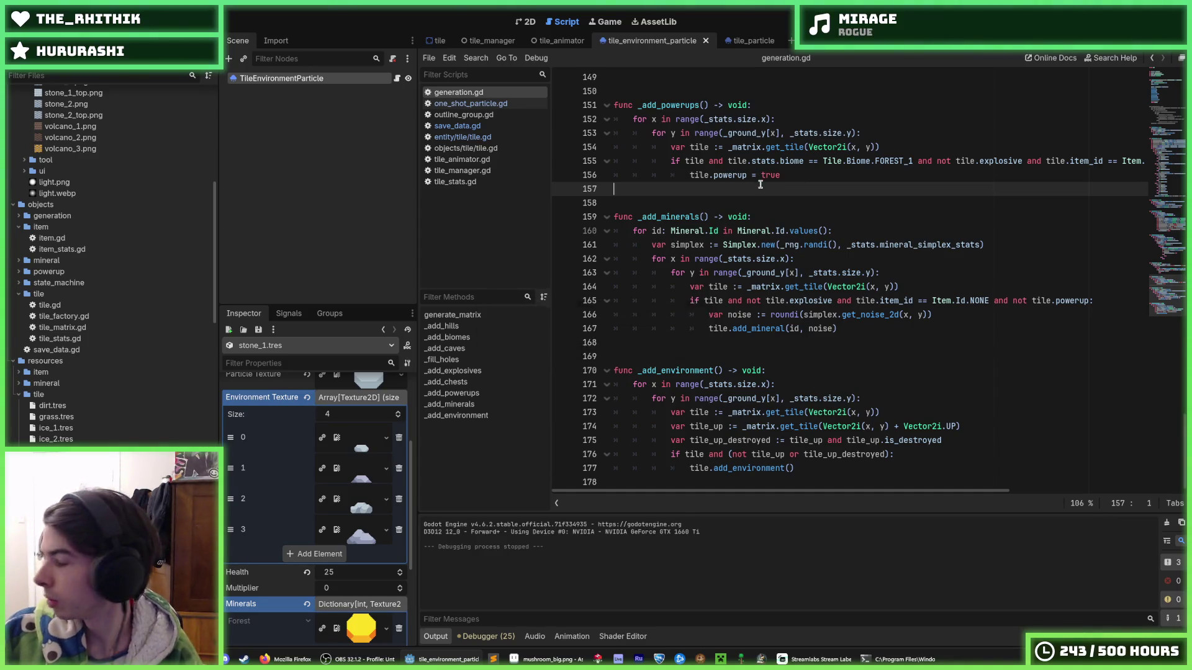
key("F5")
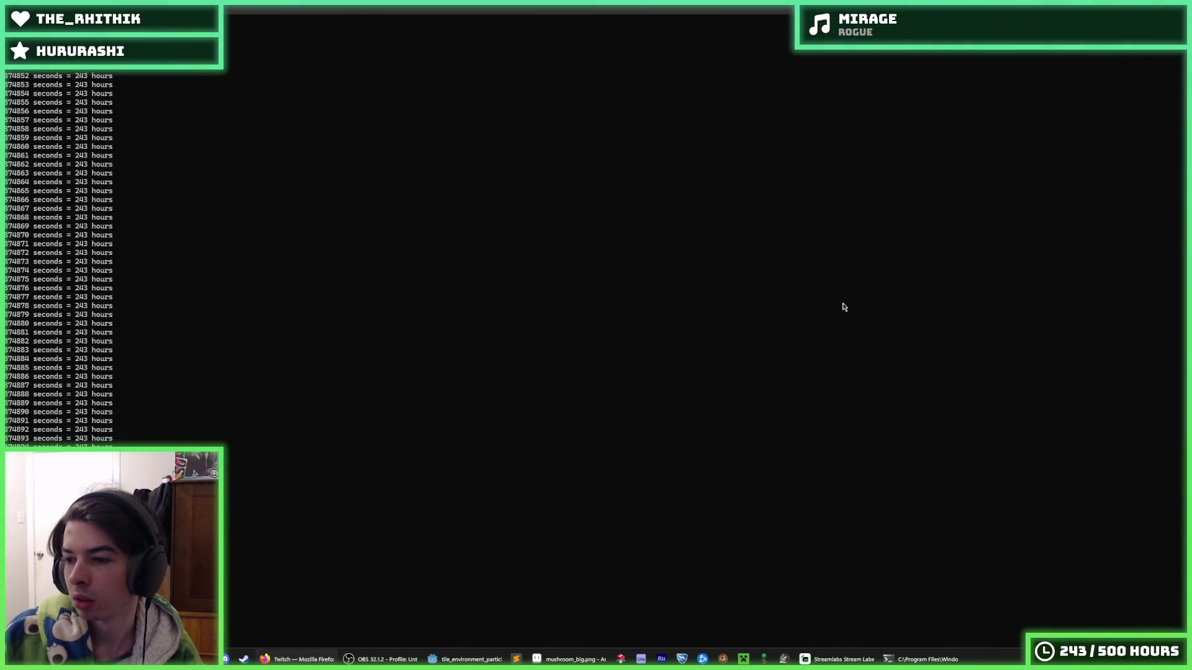
left_click(465, 659)
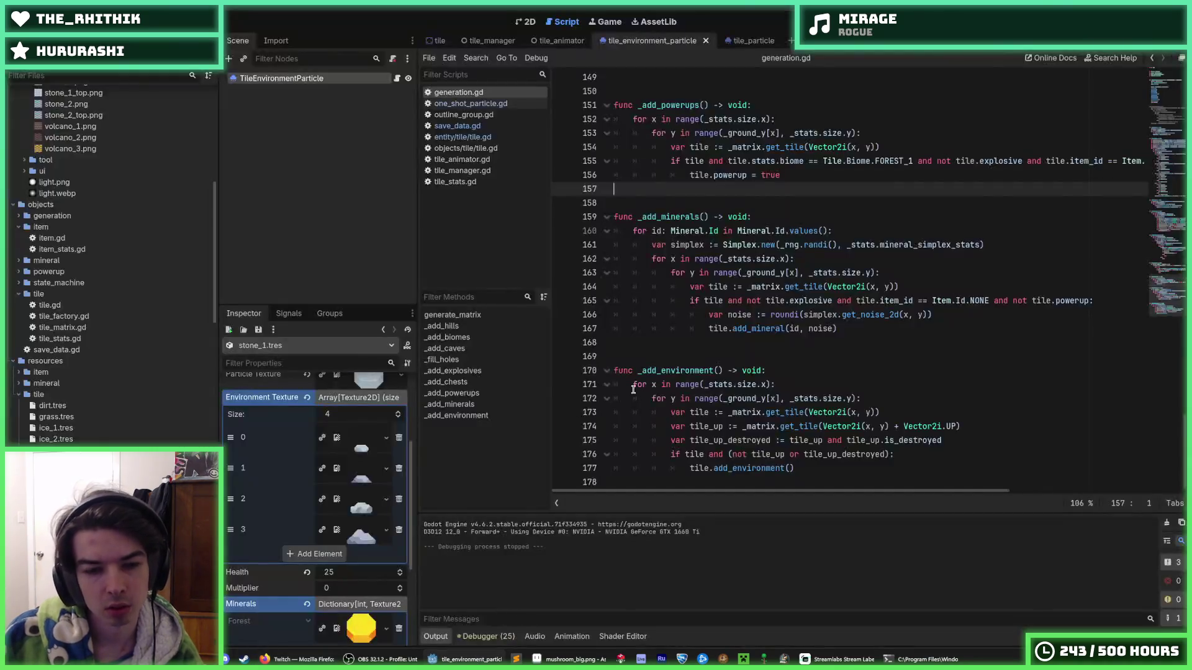
left_click(702, 386)
key("ctrl+s")
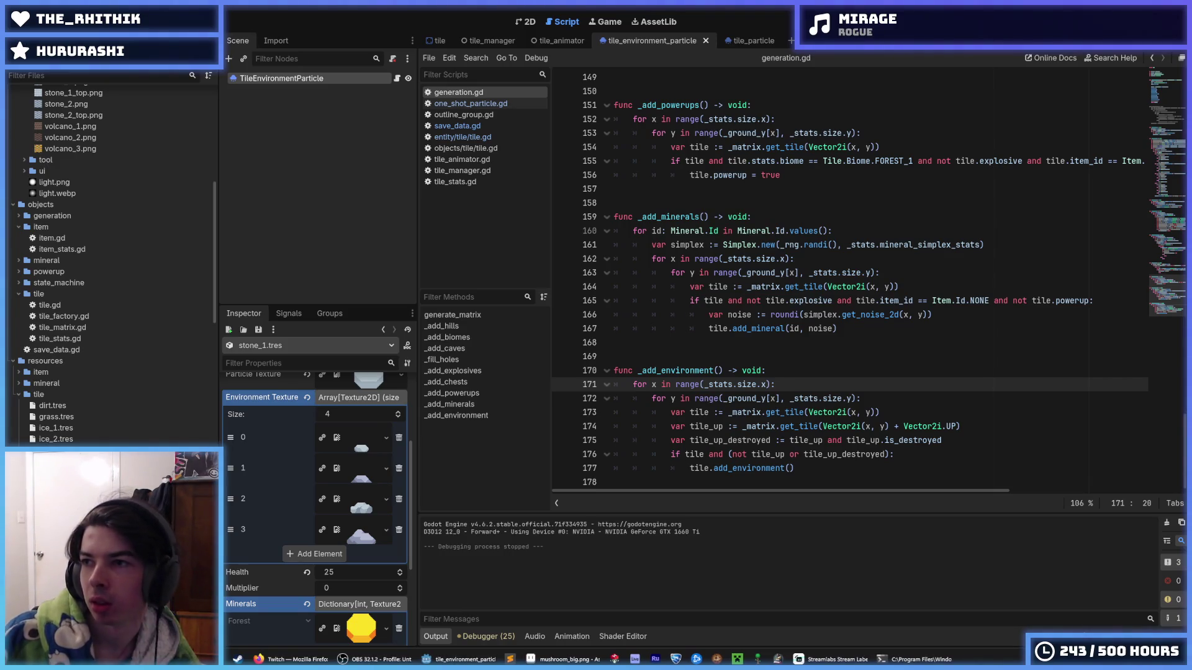
Step: Open Command Prompt in the Digger project folder and check git status
key("super")
type("cmd")
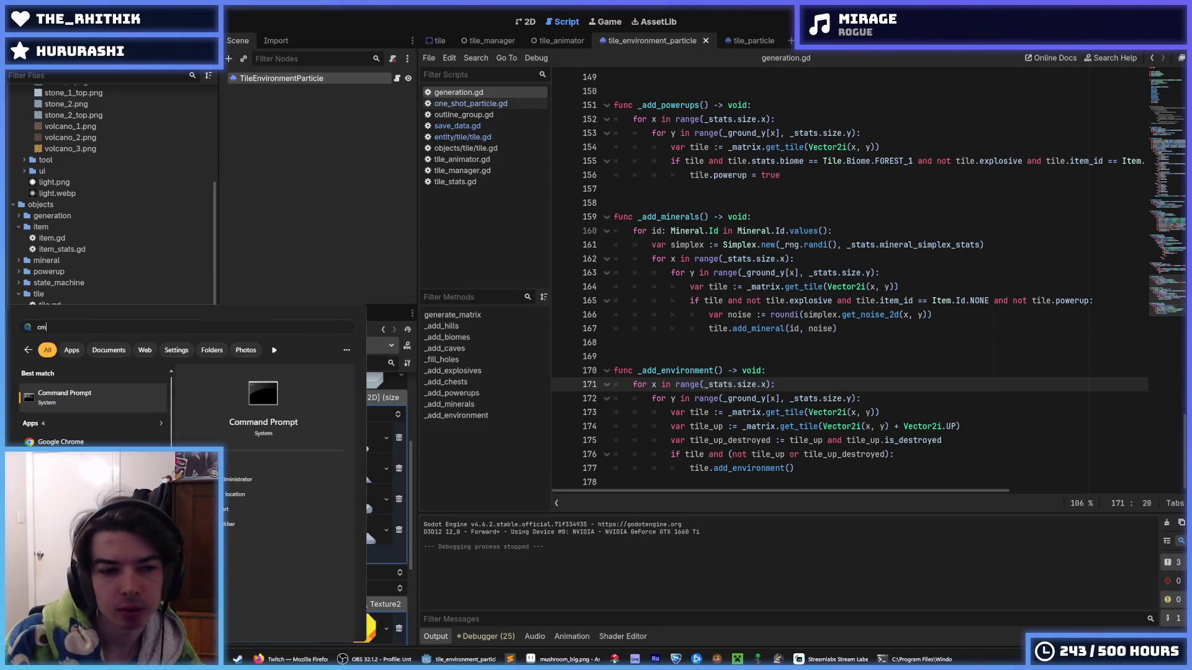
key("Return")
type("cd")
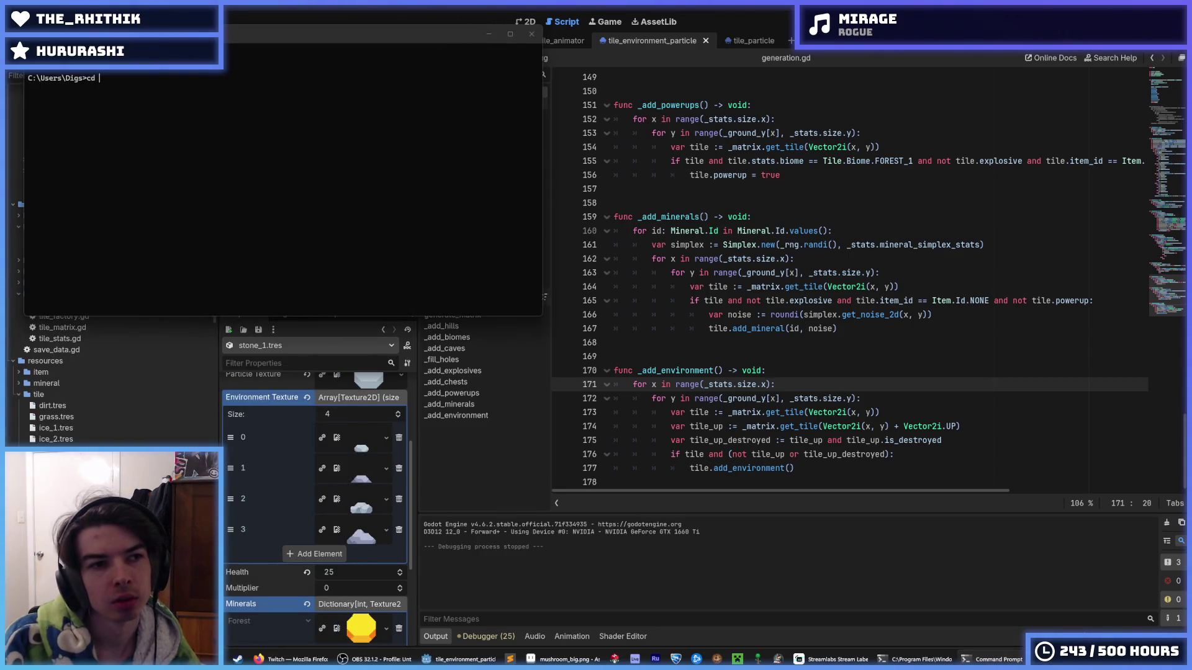
type("C:\\Users\\Digs\\Documents\\Projects\\Godot\\Digger")
key("Return")
type("git stat")
type("us")
key("Return")
Step: Stage all files, commit with message 'Added environment tiles :D', and push to main
type("git add *")
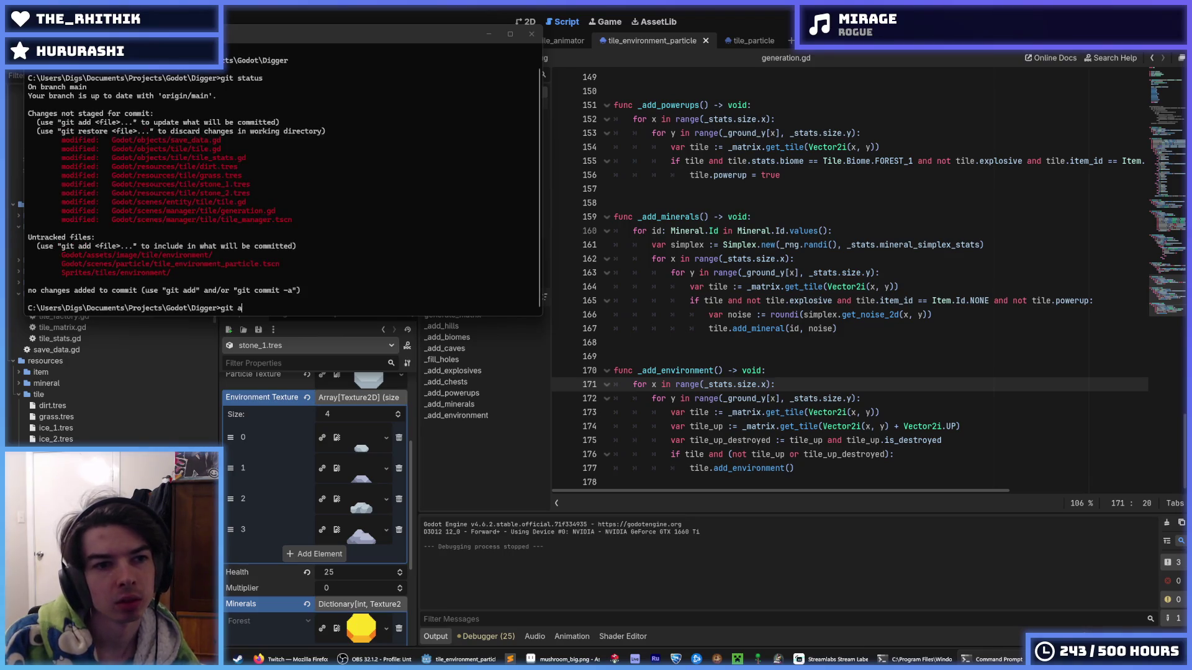
key("Return")
type("git commit -m \"")
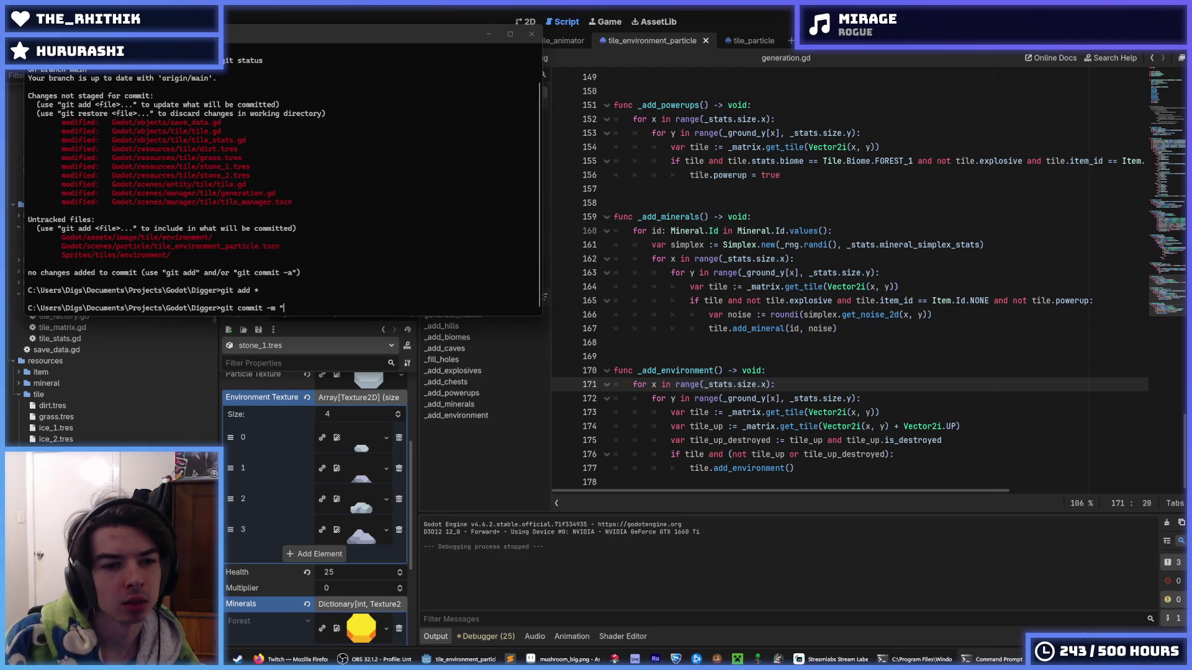
type("Added e")
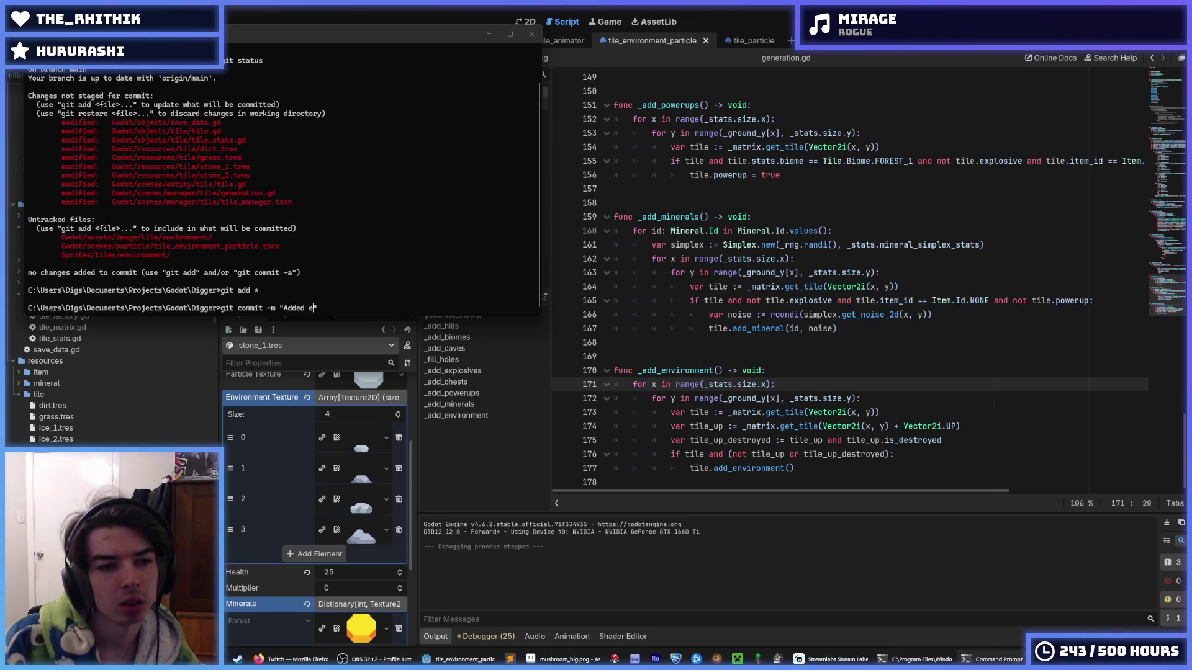
type("nvironment tiles :D\"")
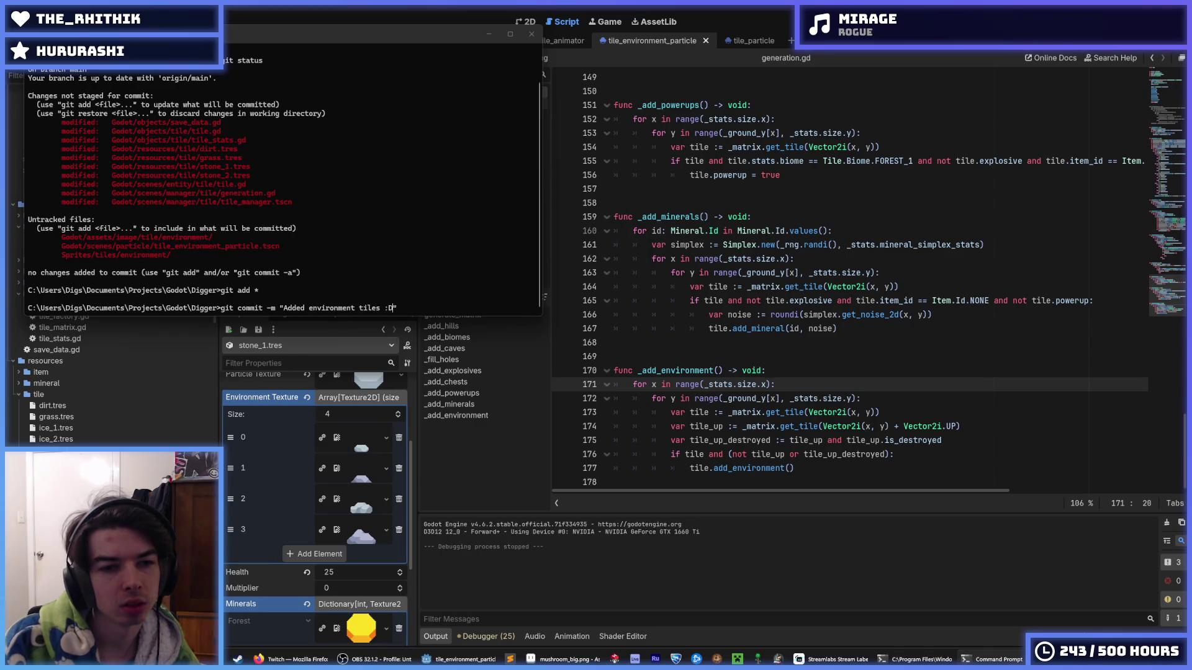
key("Return")
type("git push")
key("Return")
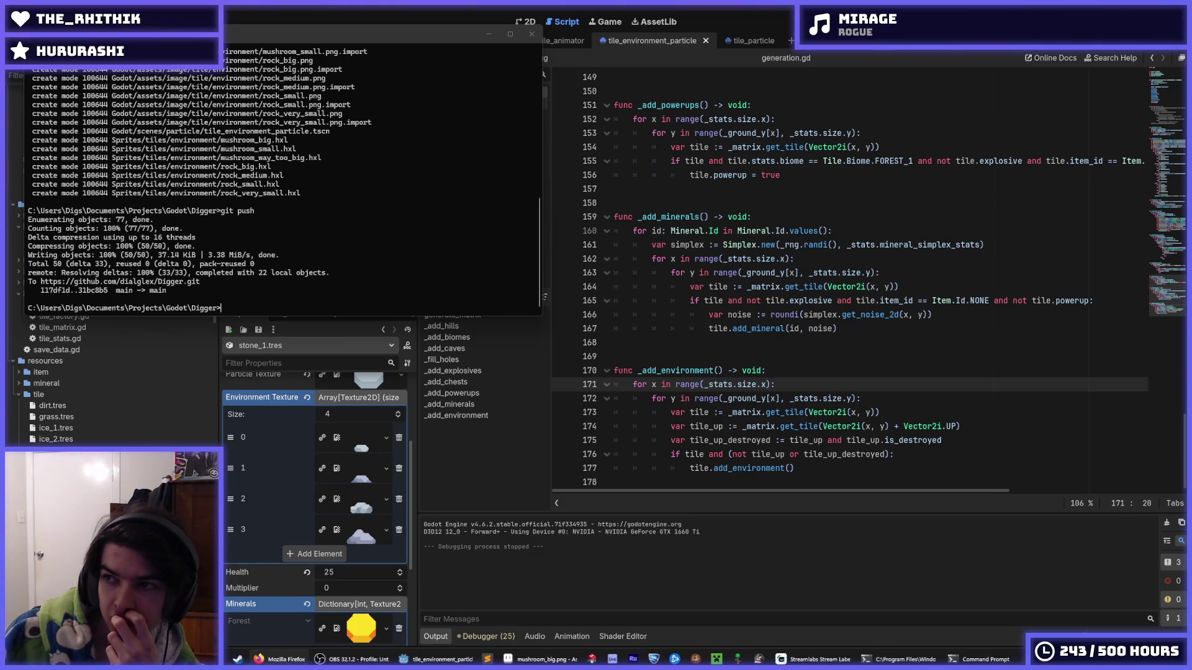
Step: Switch back to the Godot editor, save, and scroll down through the generation.gd script
left_click(912, 170)
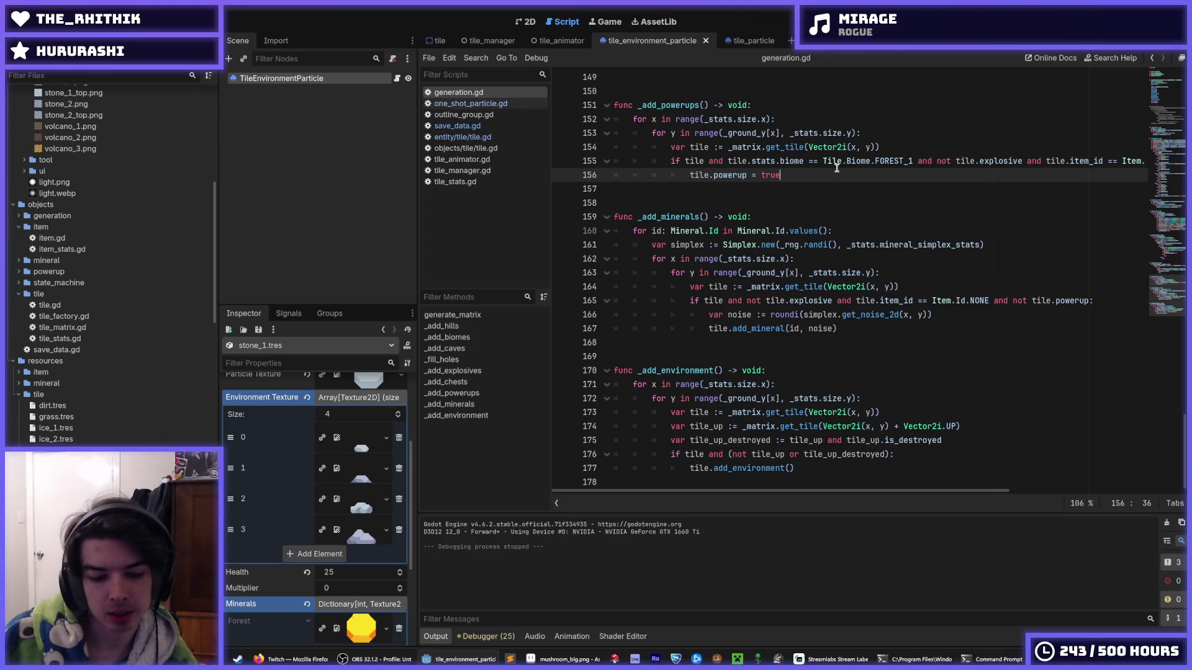
key("ctrl+s")
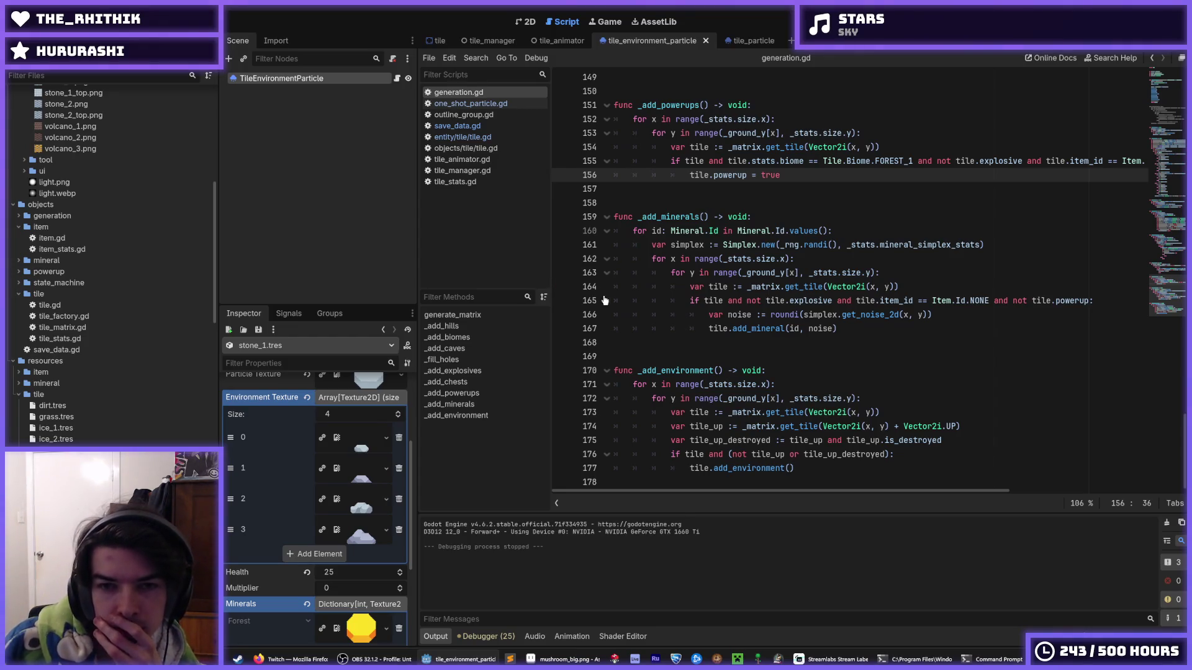
left_click(649, 205)
left_click(650, 189)
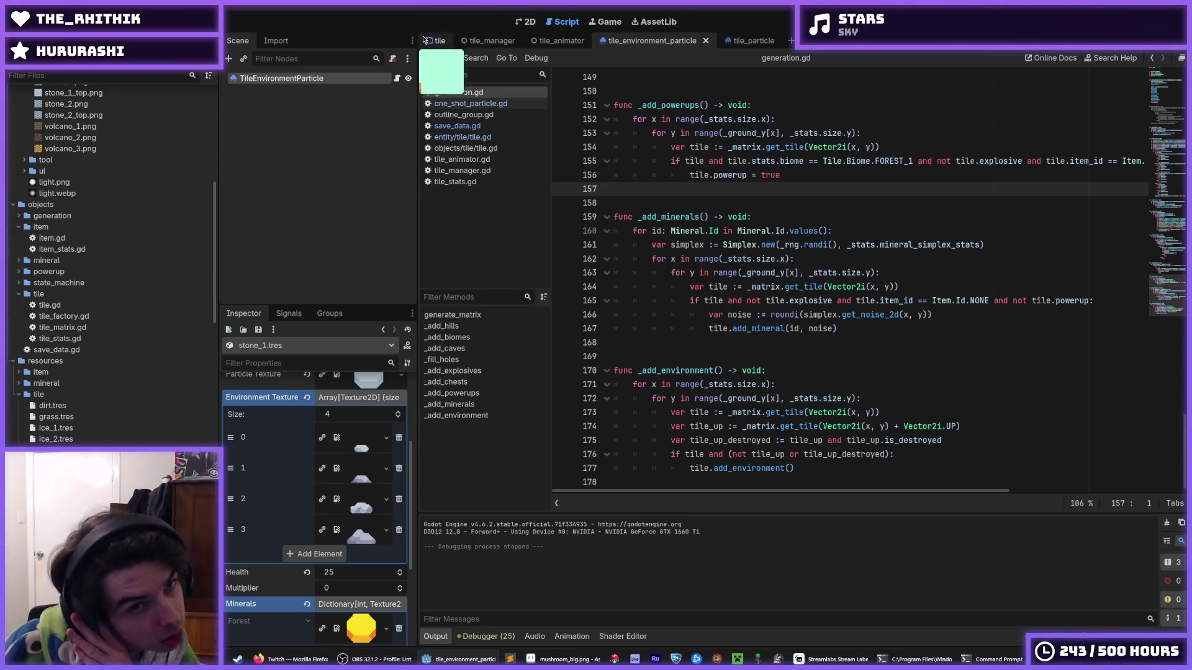
scroll(170, 309, "down", 10)
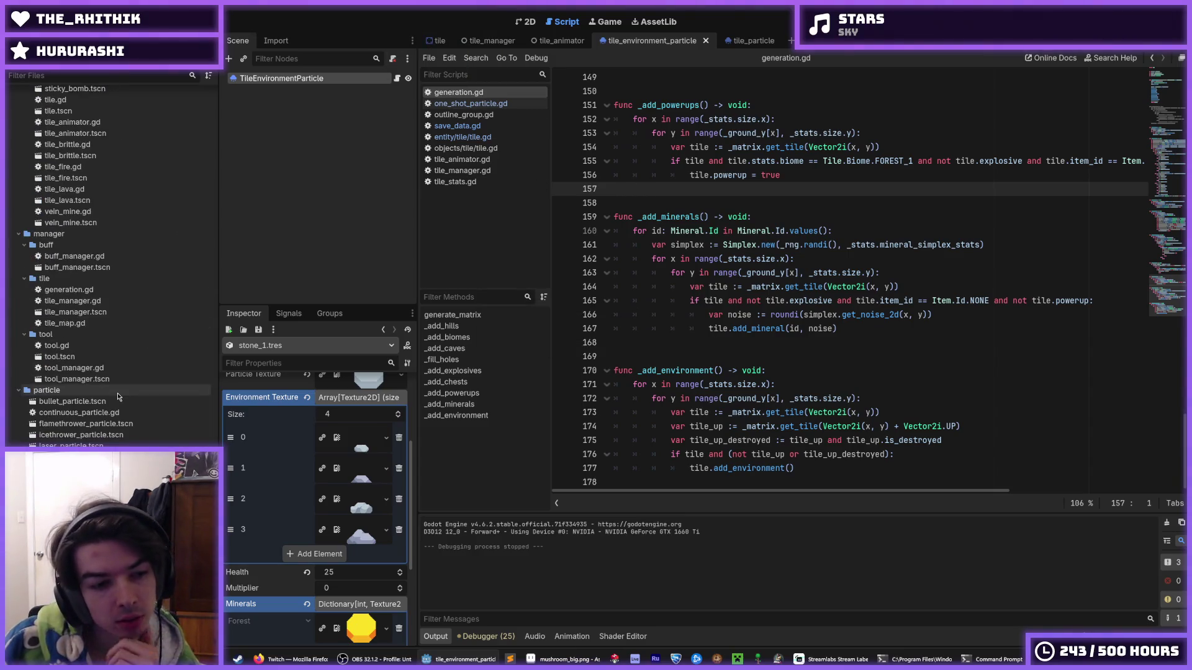
scroll(79, 265, "down", 1)
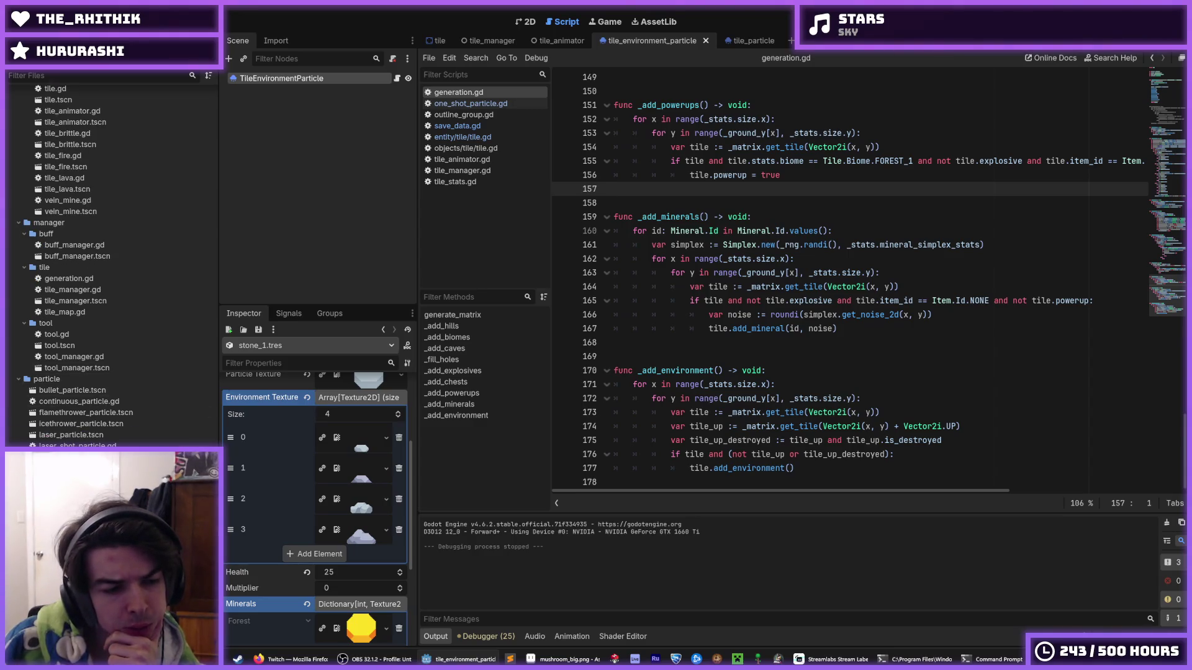
Step: Open the world scene and select the TODO INCREASE UNDERGROUND node in the 2D view
double_click(69, 463)
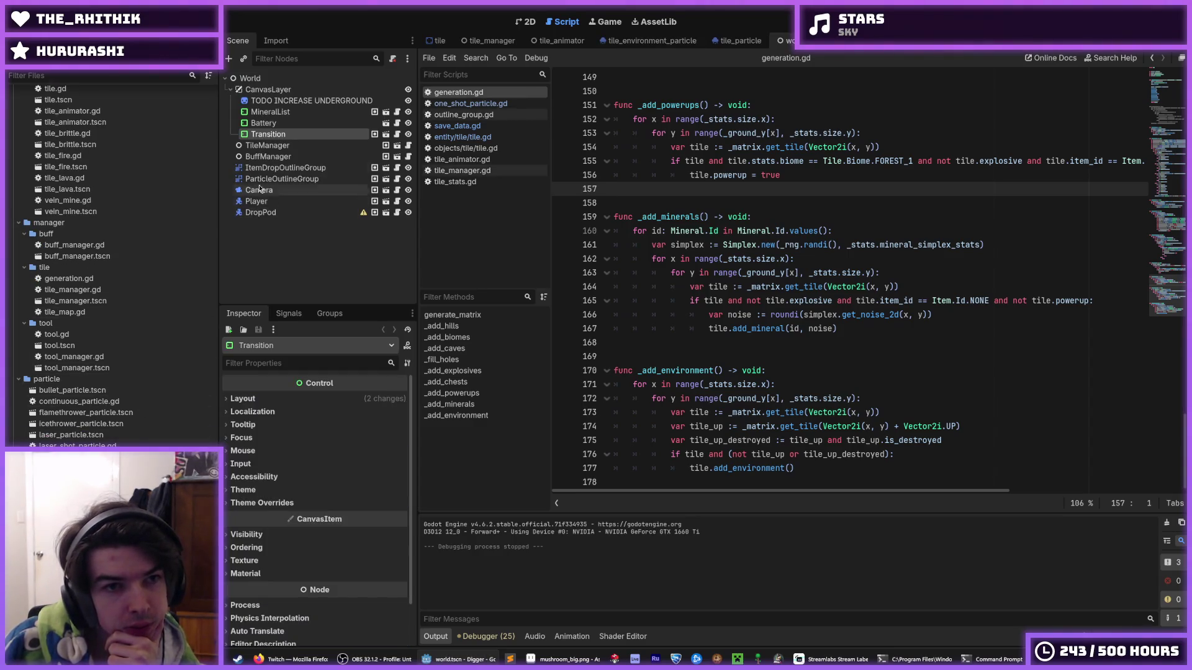
left_click(280, 102)
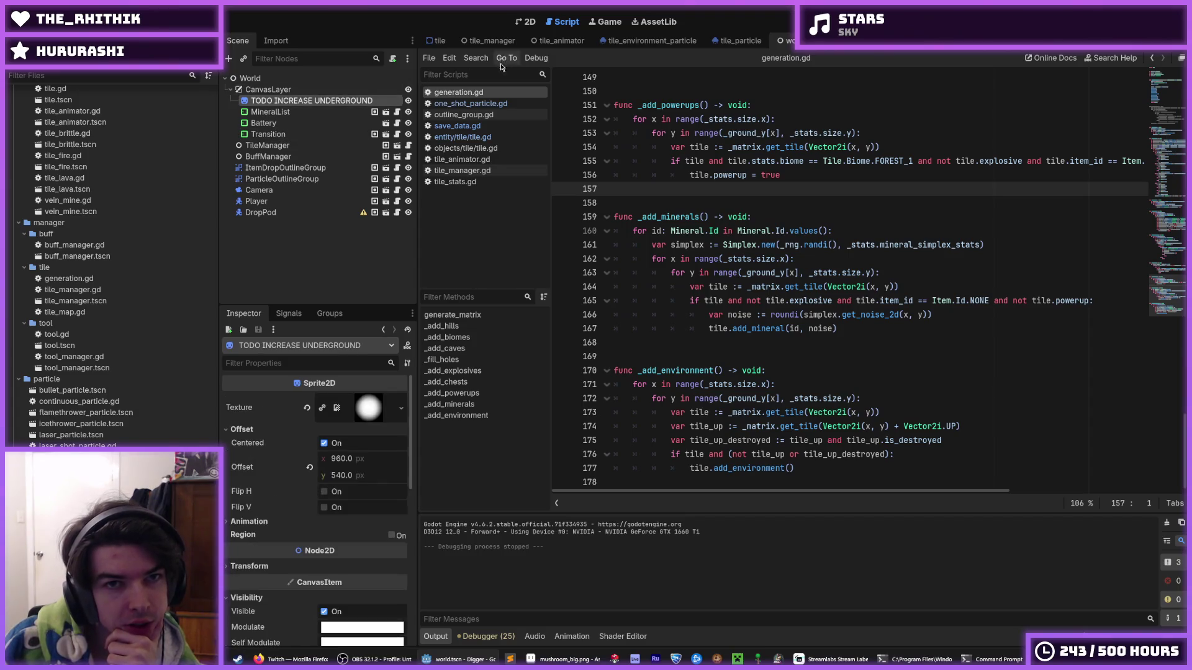
left_click(523, 24)
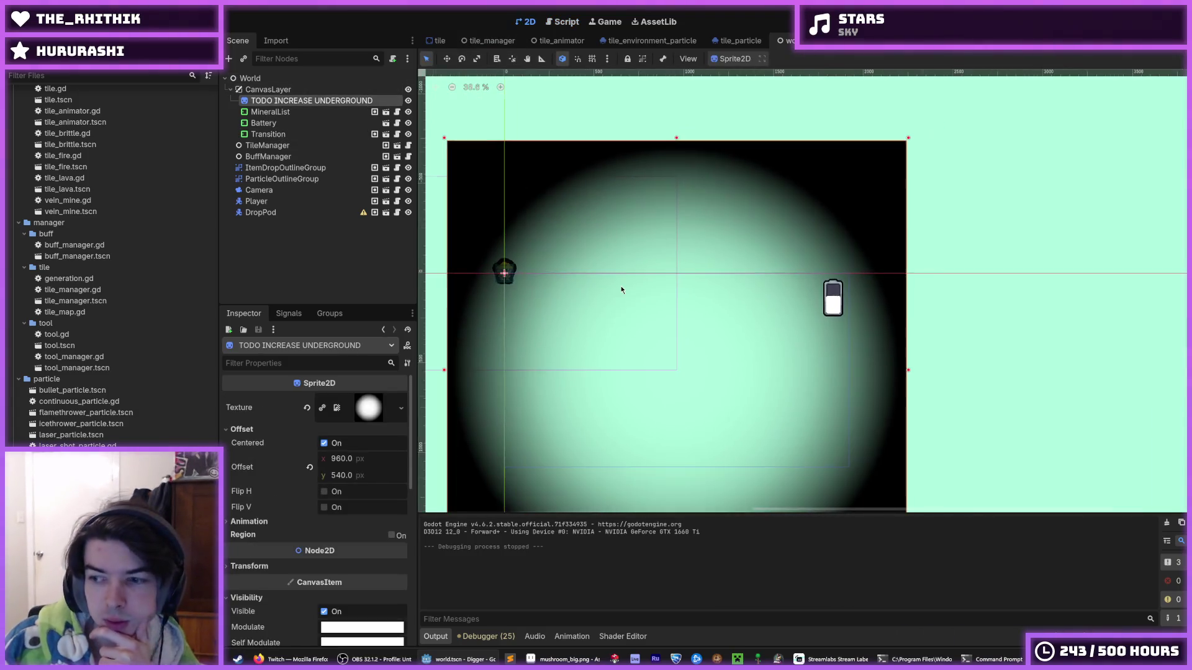
scroll(621, 290, "down", 2)
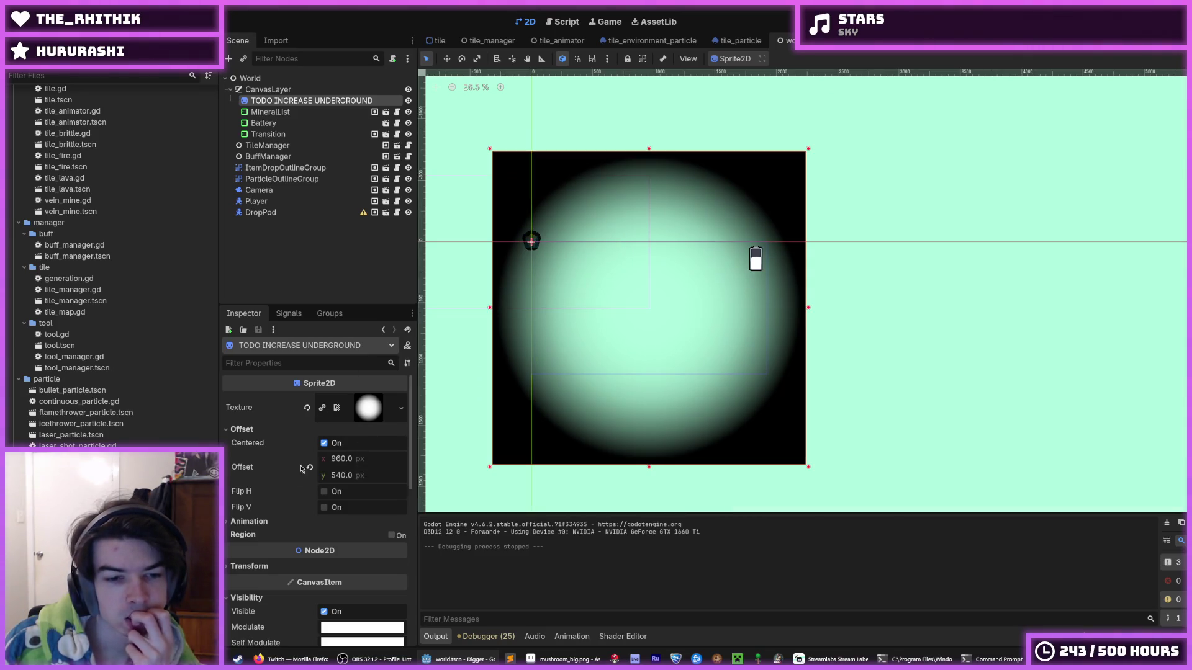
scroll(286, 478, "down", 5)
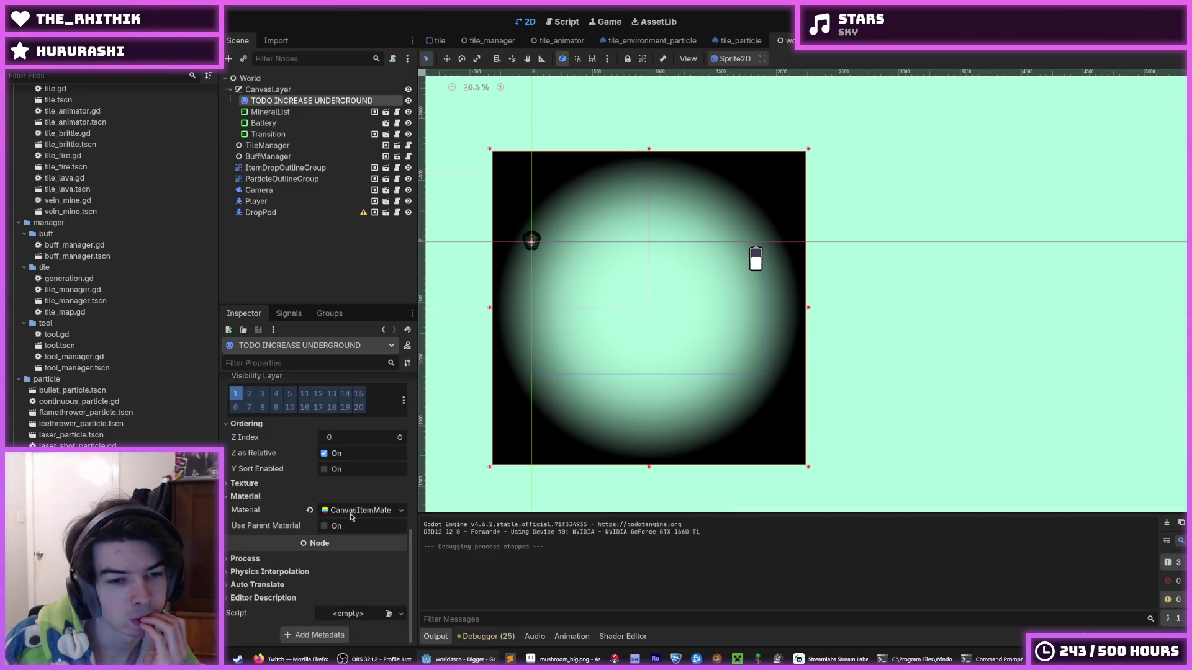
scroll(310, 502, "up", 5)
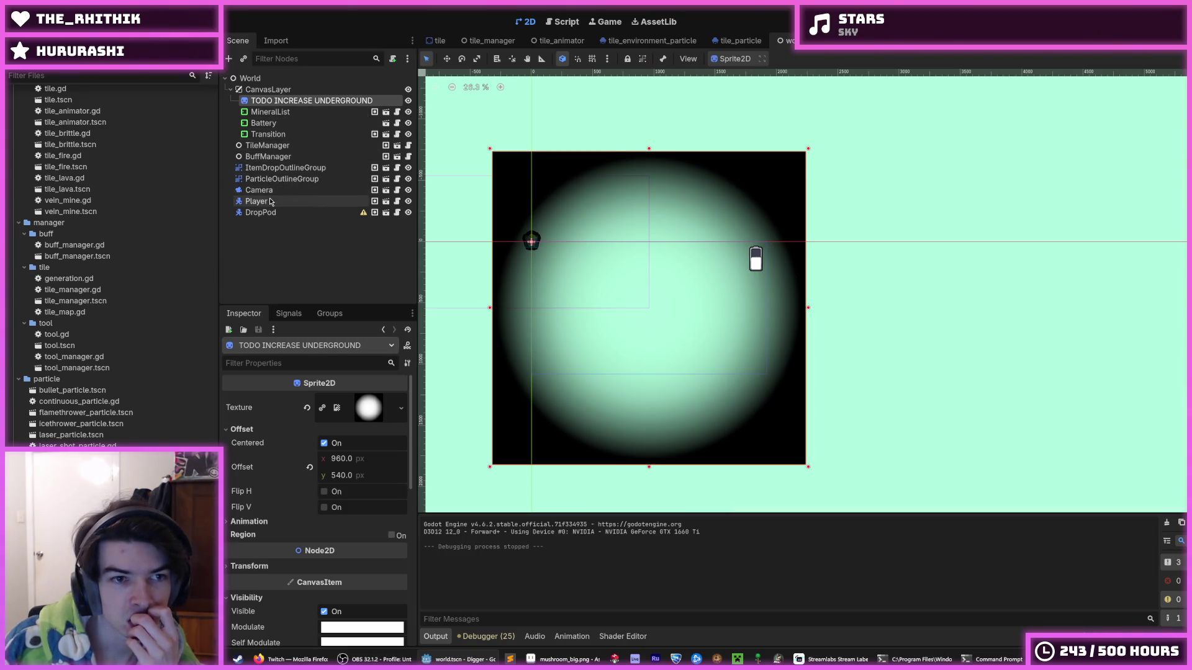
Step: Rename the TODO INCREASE UNDERGROUND node to Vignette
double_click(321, 102)
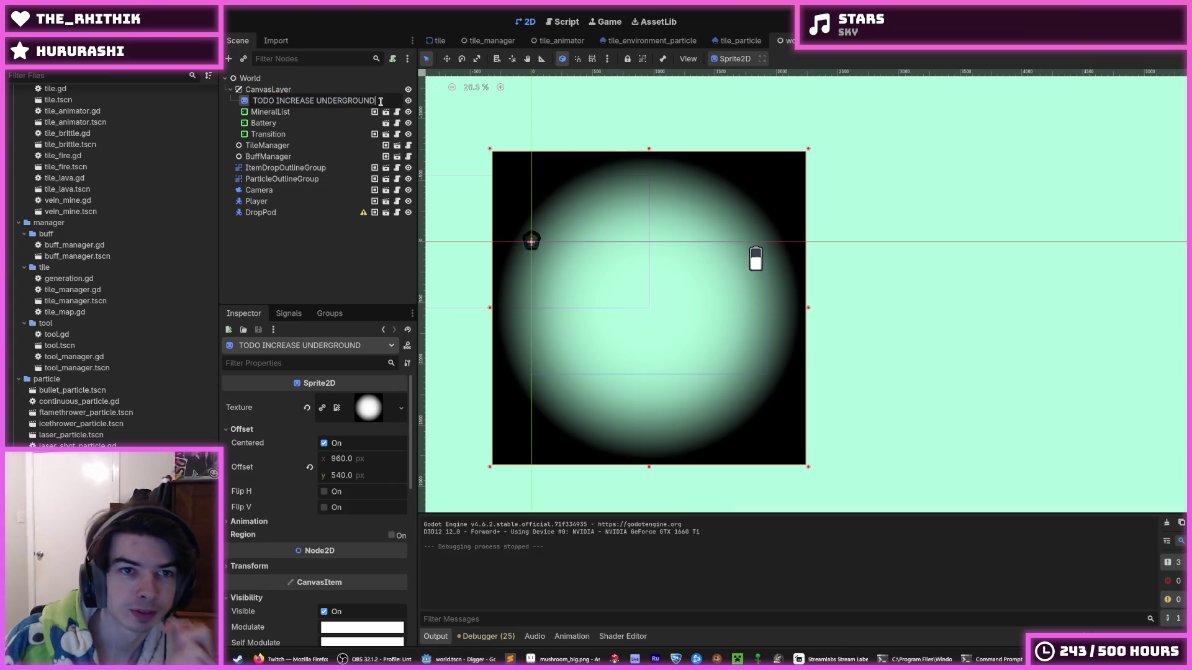
type("Vig")
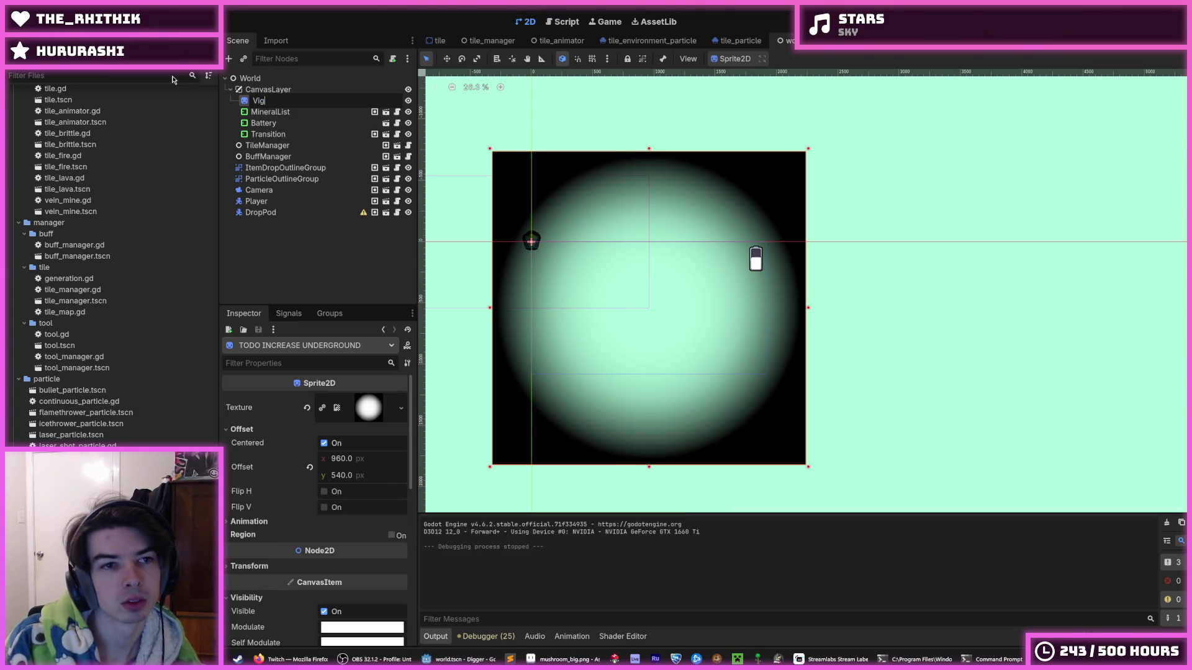
type("nette")
key("Return")
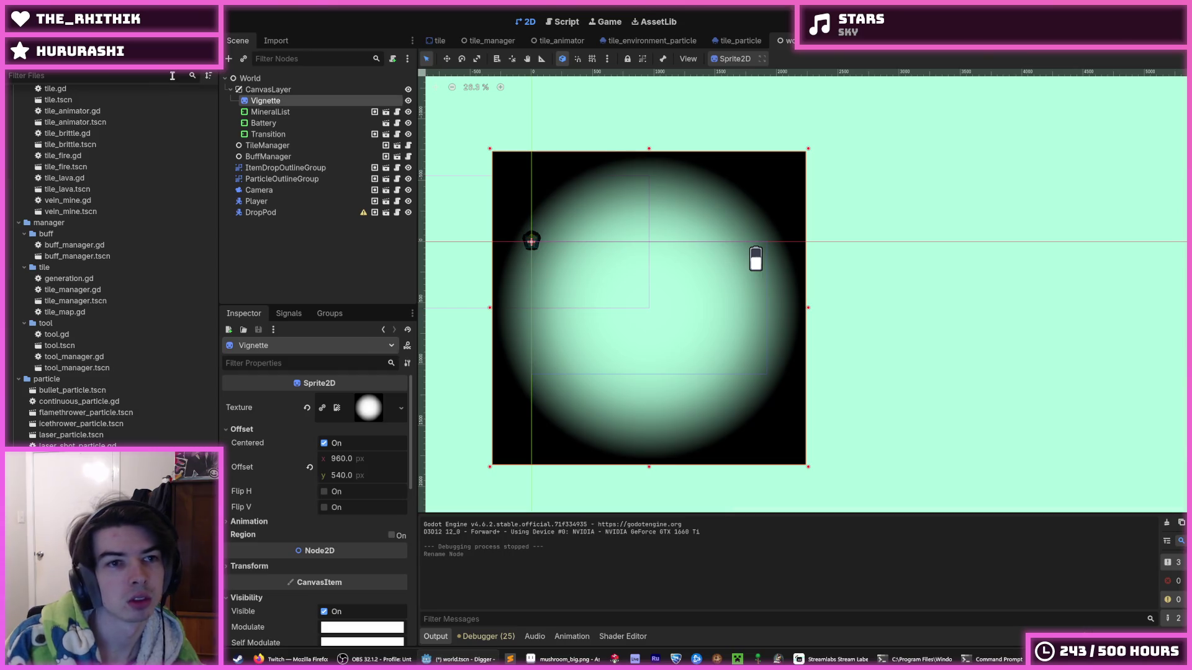
double_click(260, 104)
double_click(283, 100)
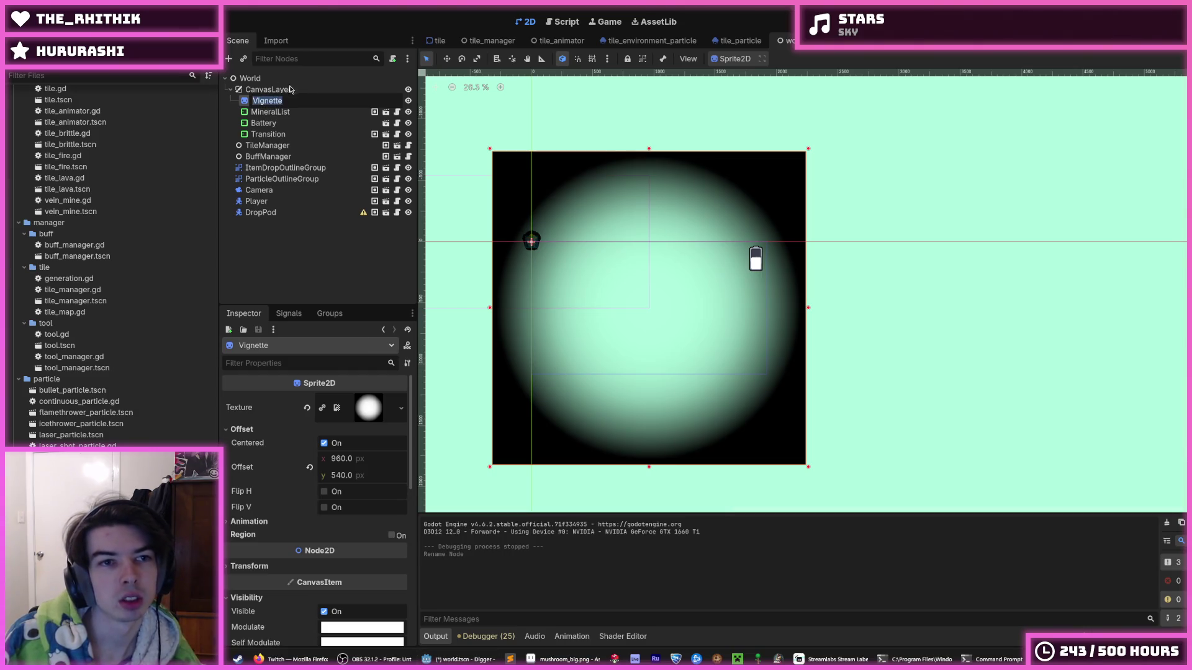
key("Escape")
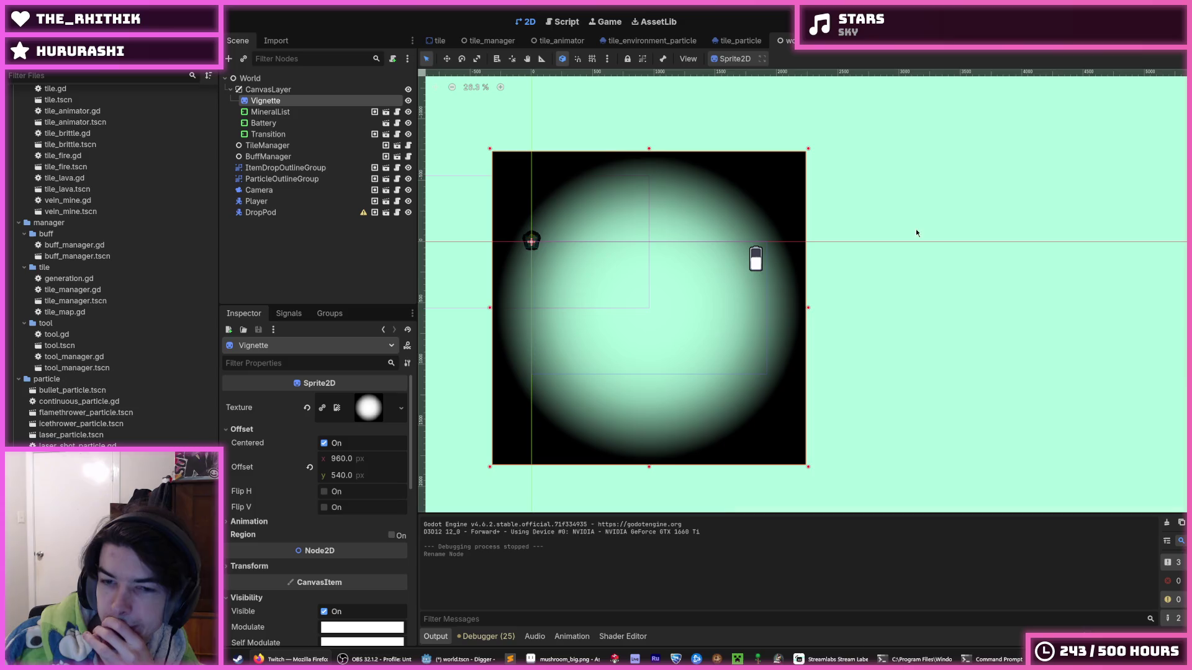
Step: Select World, save and run the game with F5, play it, then stop it with F8
left_click(304, 80)
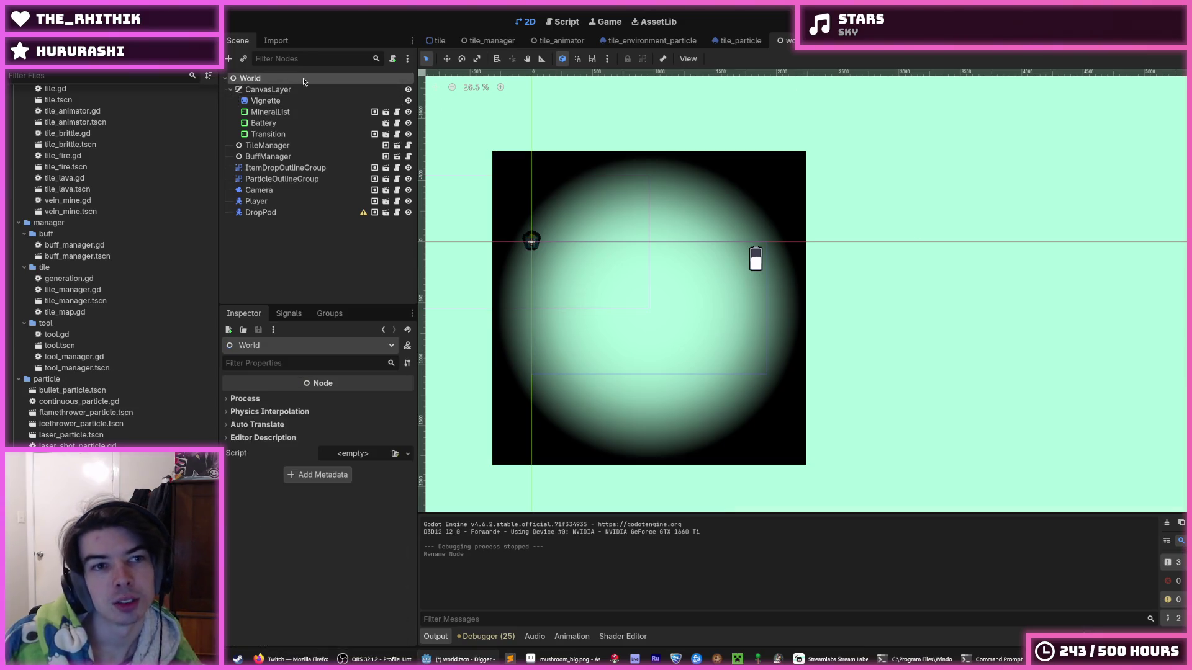
key("F5")
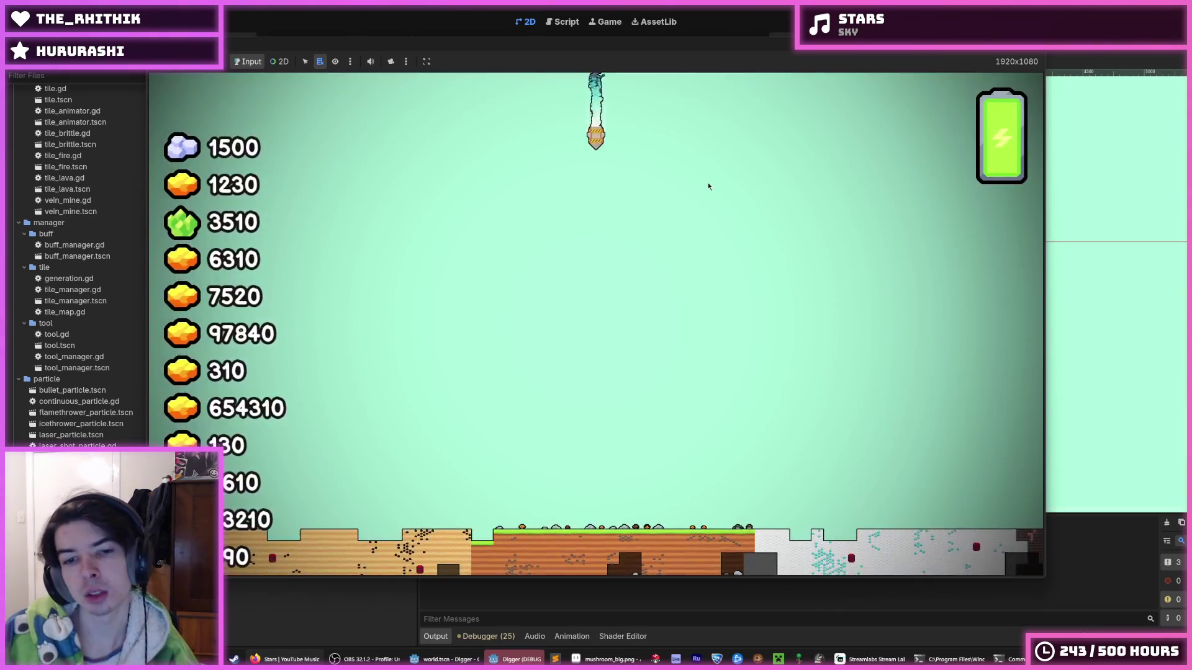
left_click(663, 5)
left_click(515, 660)
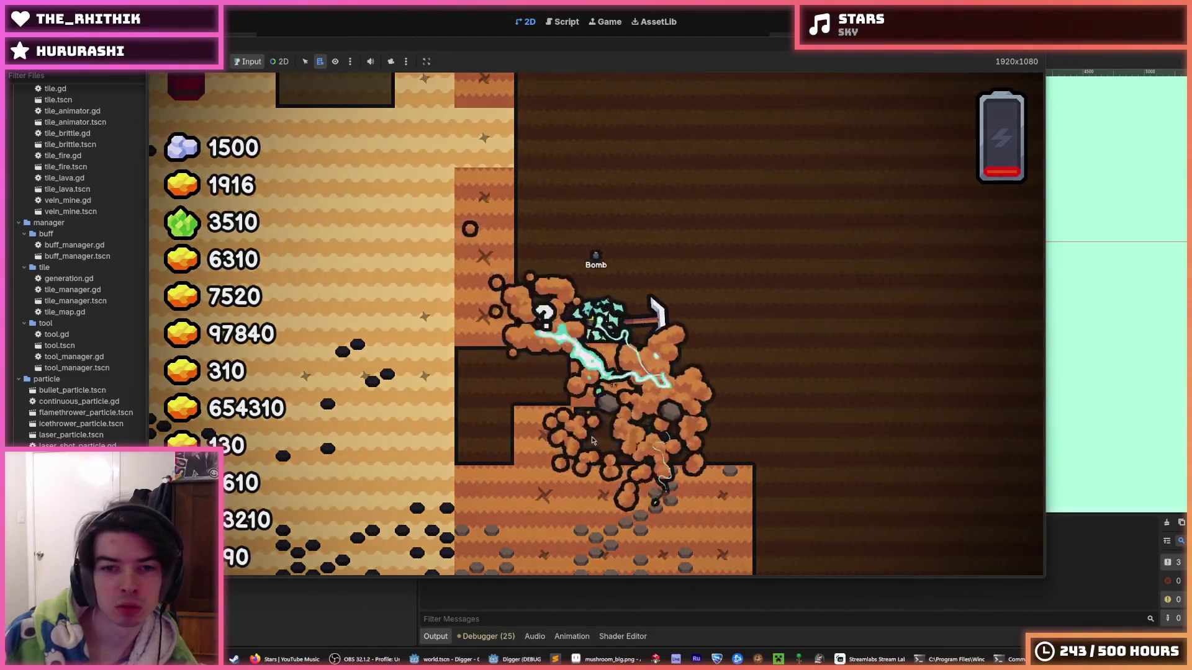
key("F8")
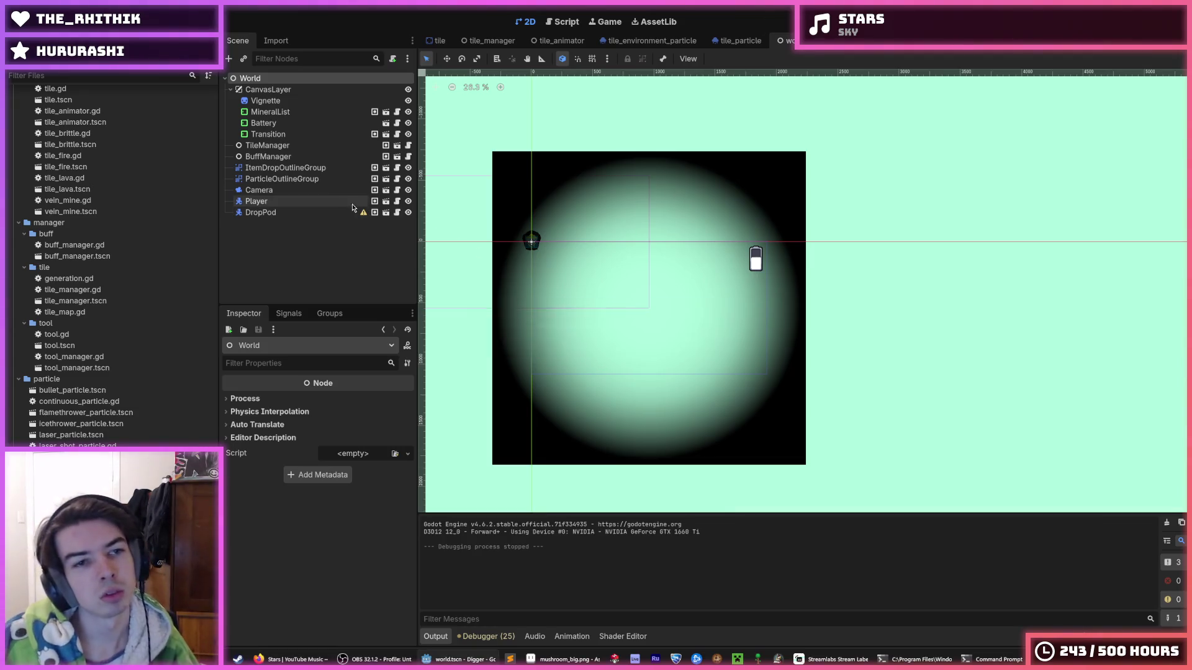
Step: Select Vignette, expand its Multiply-blend material, and open the Modulate colour picker showing white
left_click(290, 103)
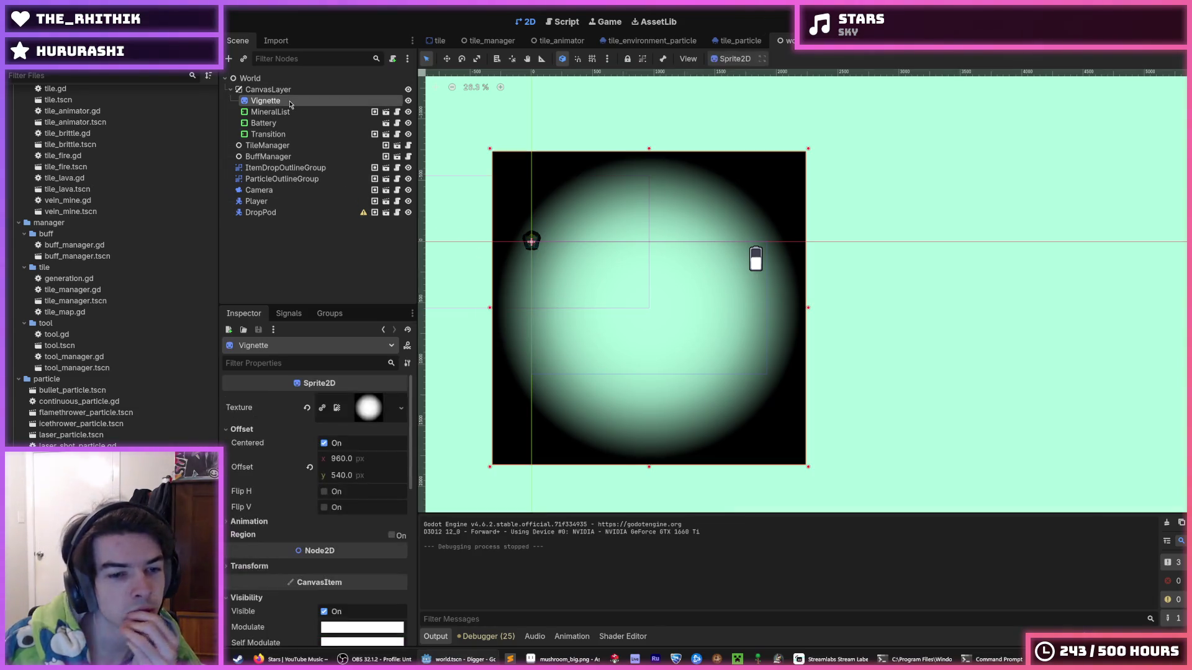
scroll(265, 440, "down", 5)
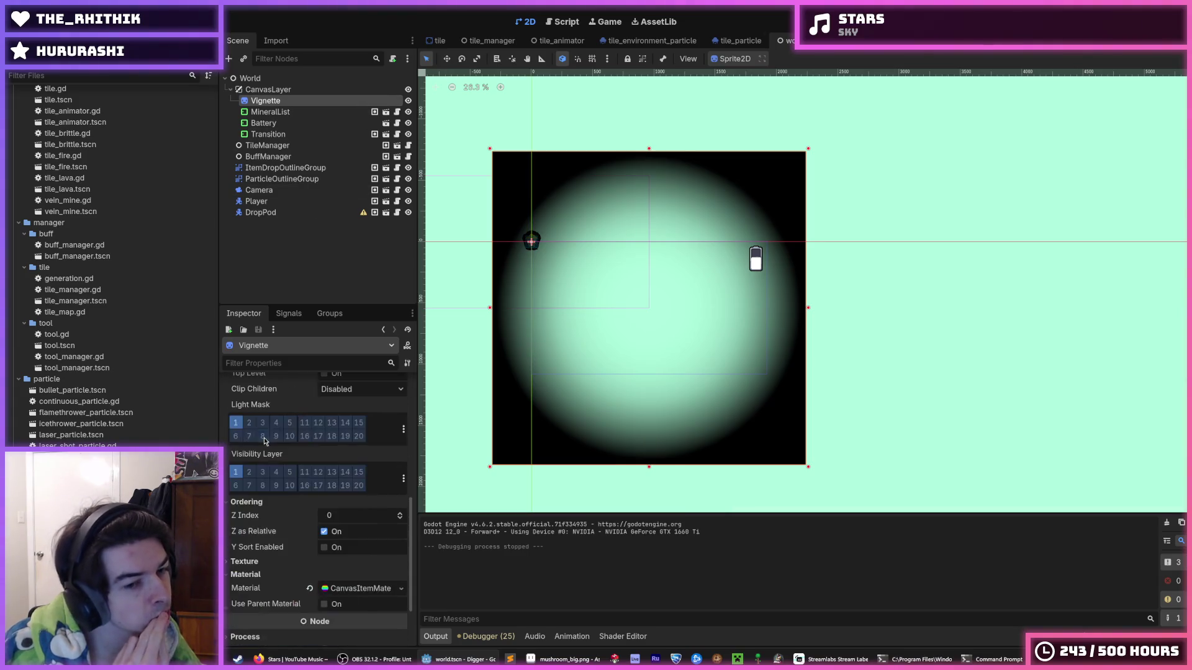
scroll(264, 441, "down", 3)
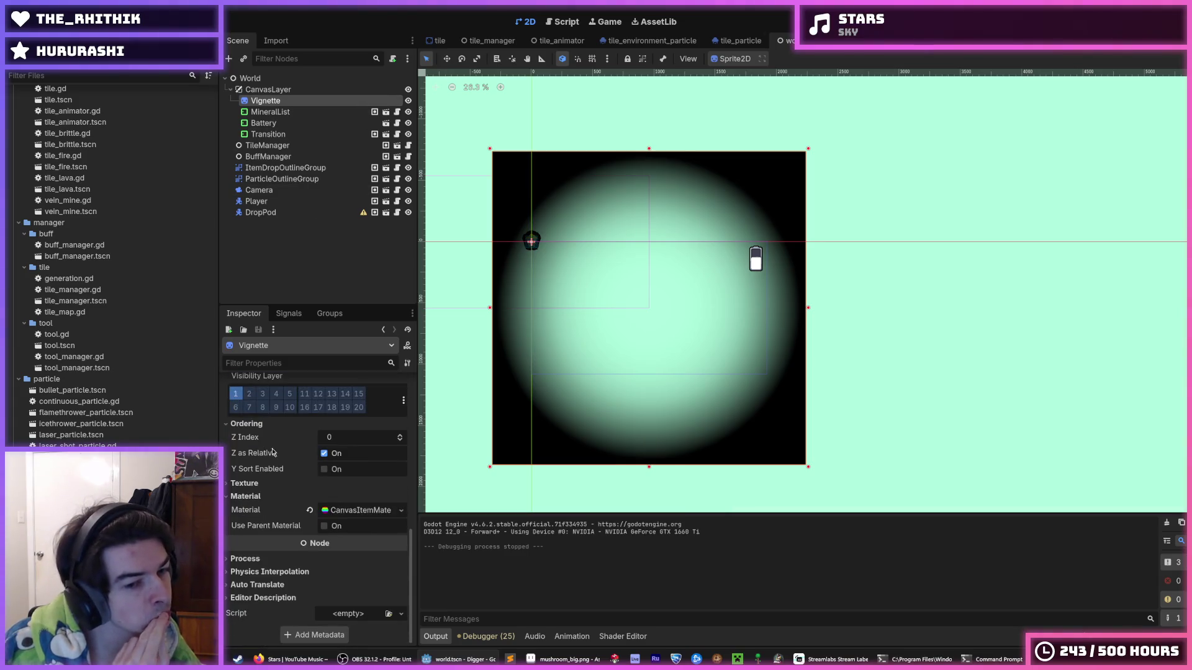
left_click(335, 514)
scroll(310, 496, "down", 3)
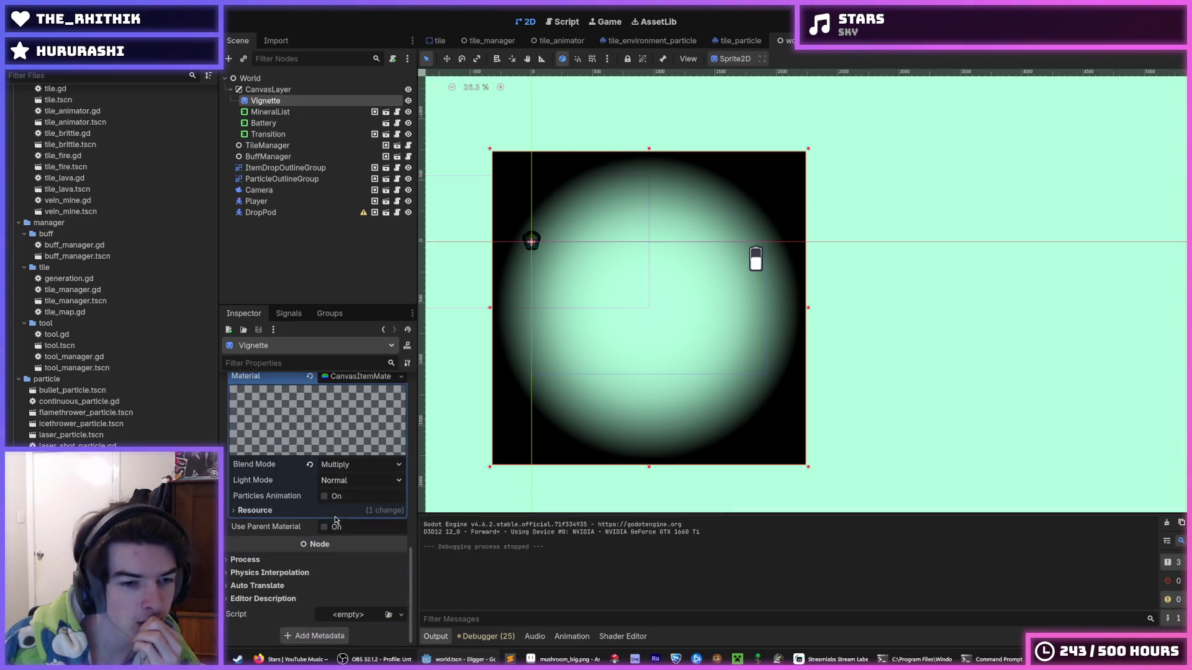
scroll(281, 477, "up", 6)
scroll(281, 478, "up", 4)
scroll(310, 528, "down", 1)
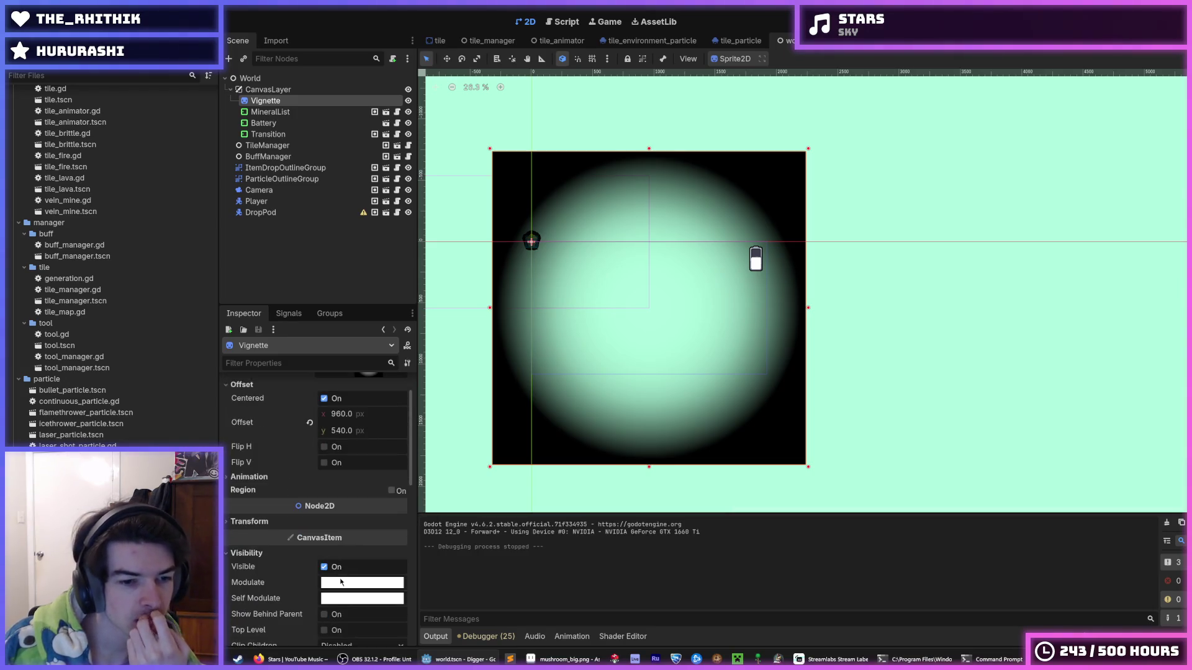
left_click(343, 581)
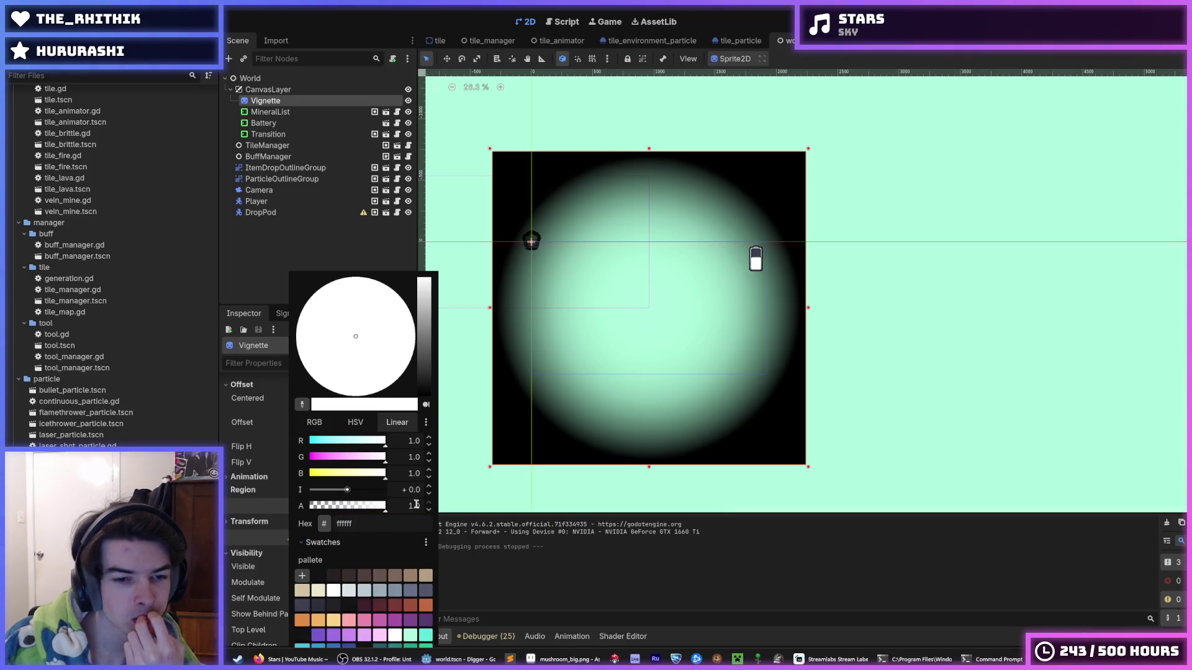
left_click(410, 507)
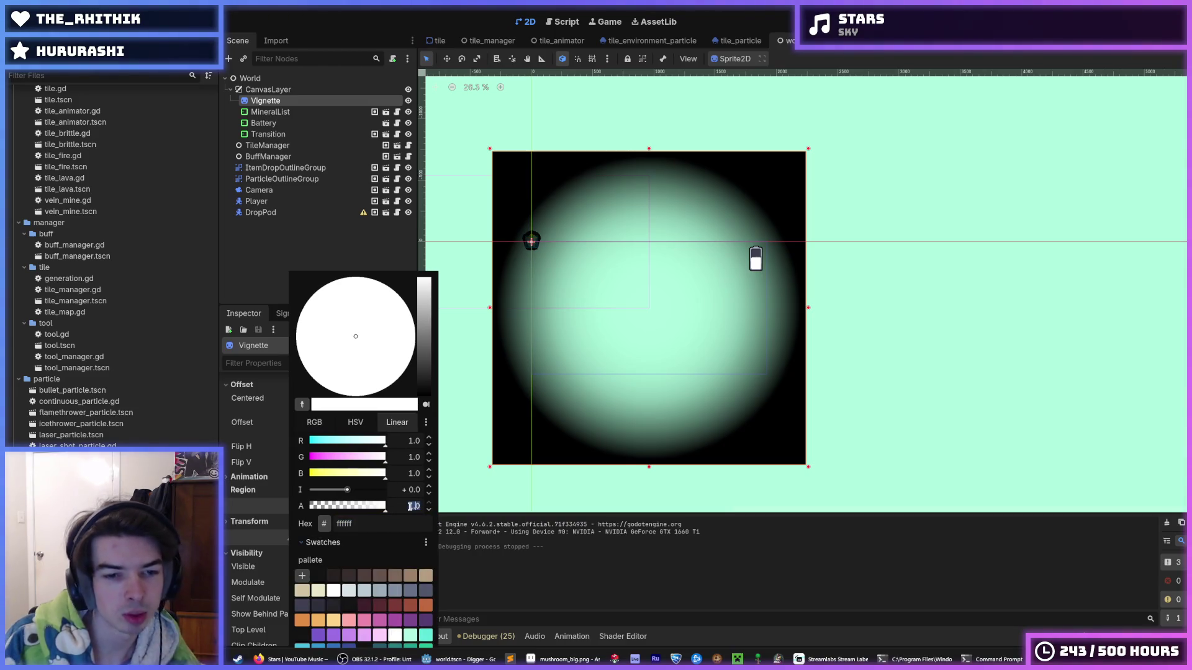
type("0")
key("Return")
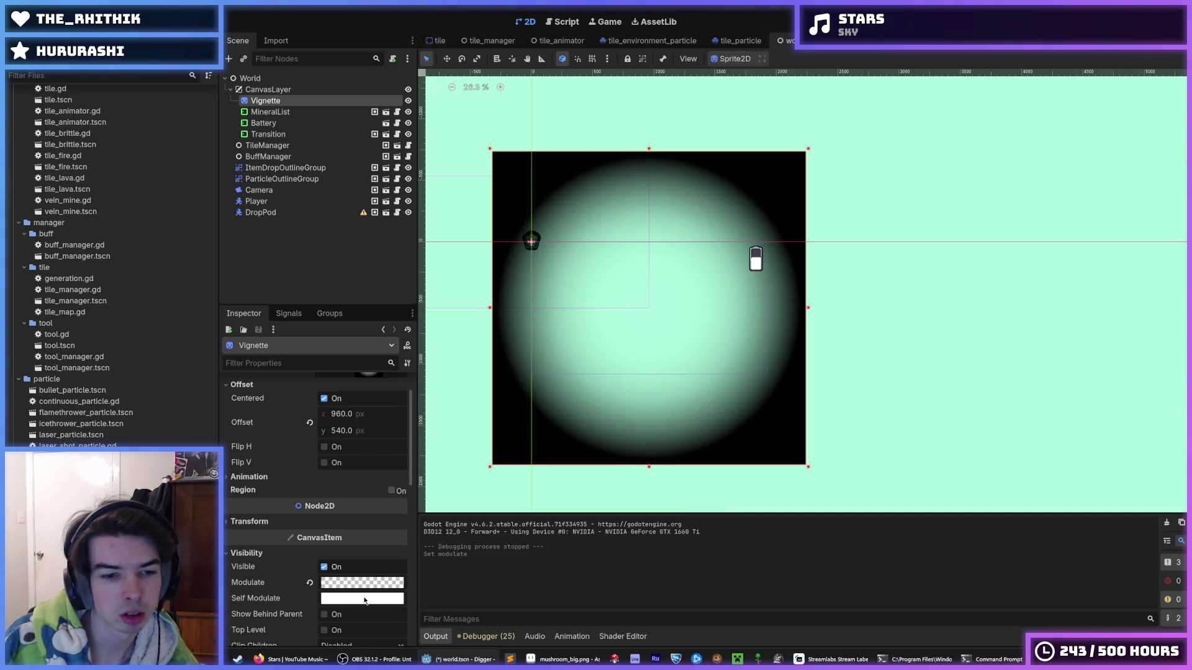
left_click(346, 587)
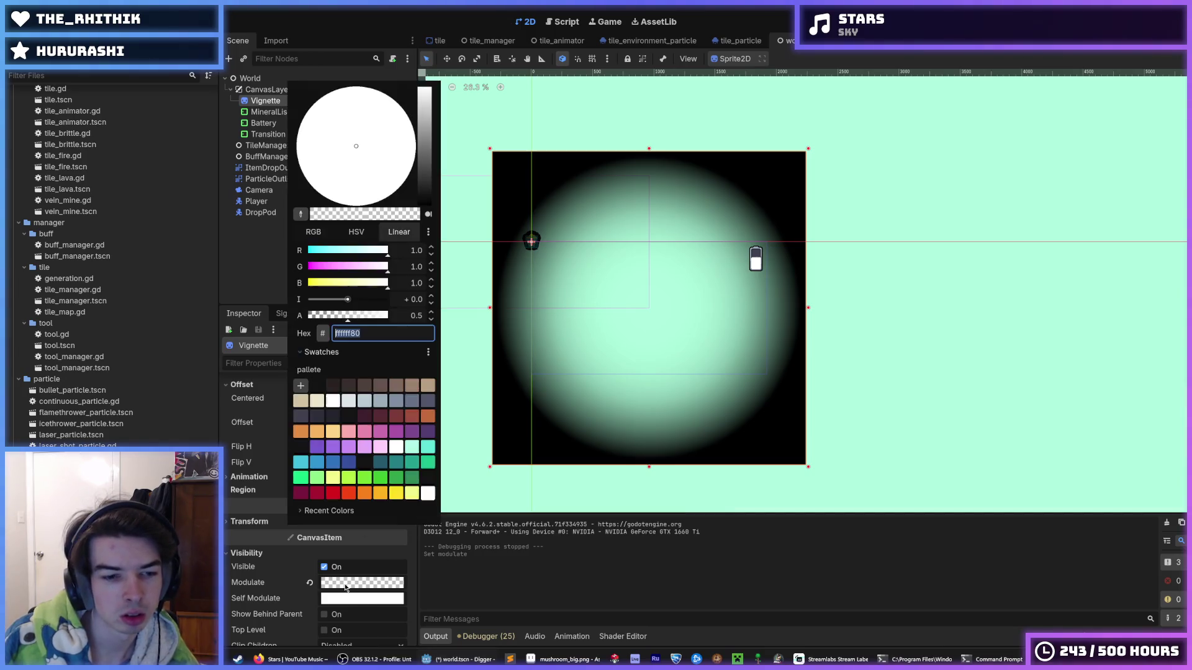
left_click(421, 317)
type("0")
key("Return")
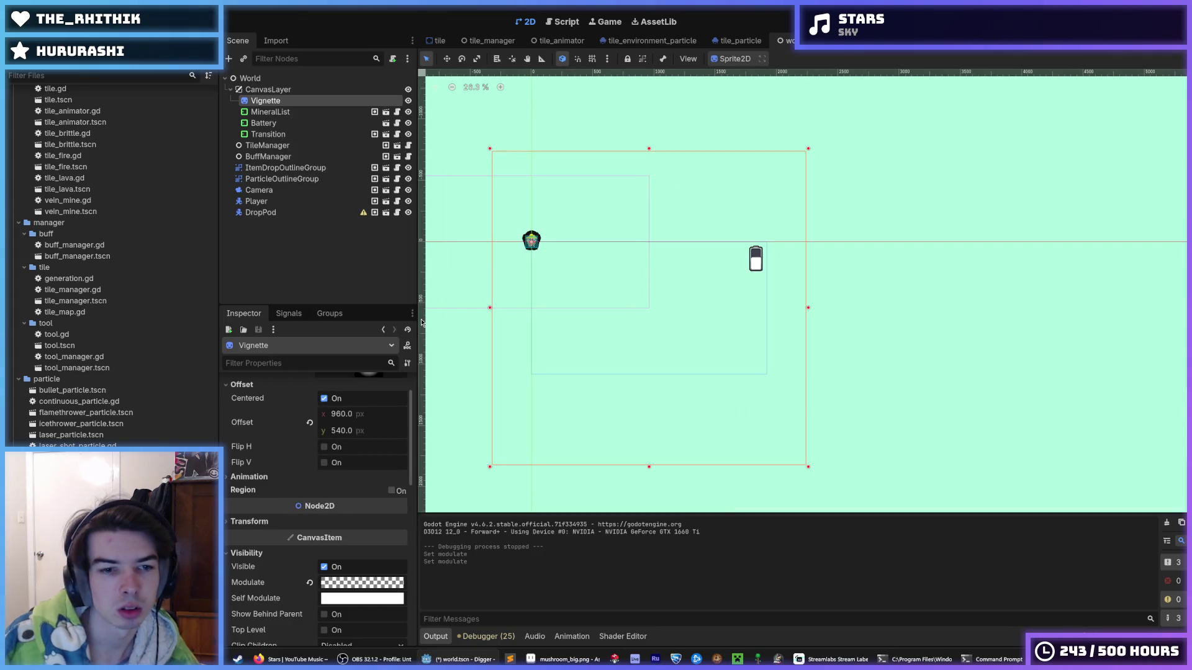
left_click(385, 586)
mouse_move(376, 313)
left_mouse_down()
mouse_move(307, 314)
mouse_move(397, 301)
mouse_move(298, 325)
mouse_move(328, 325)
mouse_move(279, 322)
left_mouse_up()
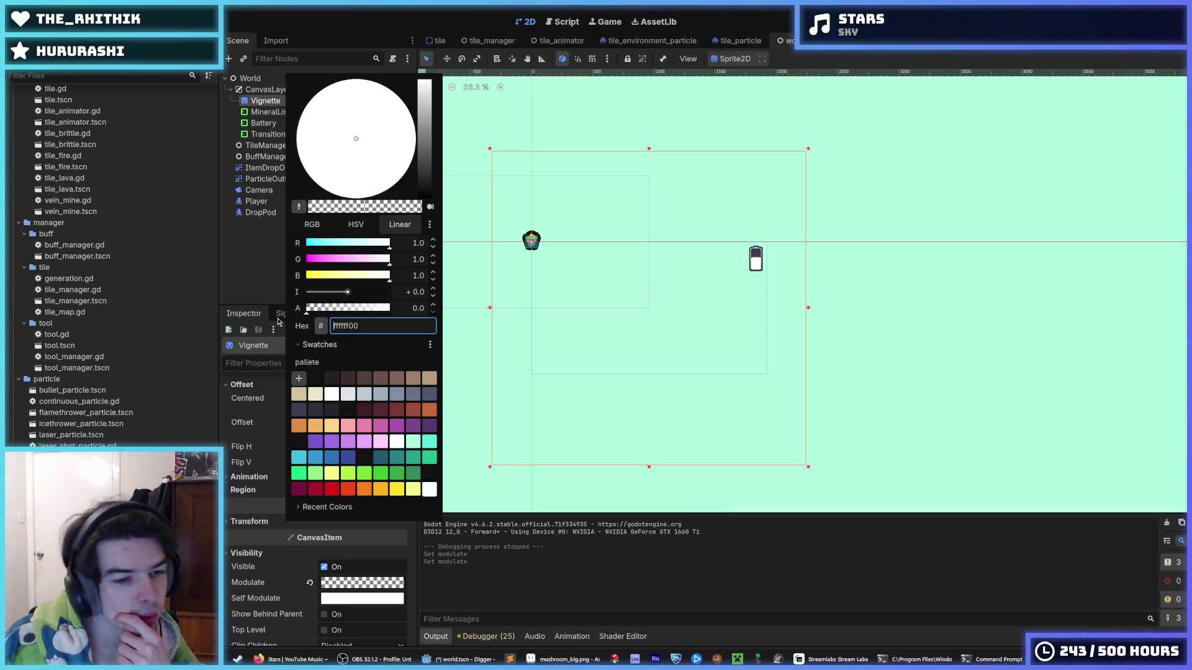
left_click(411, 309)
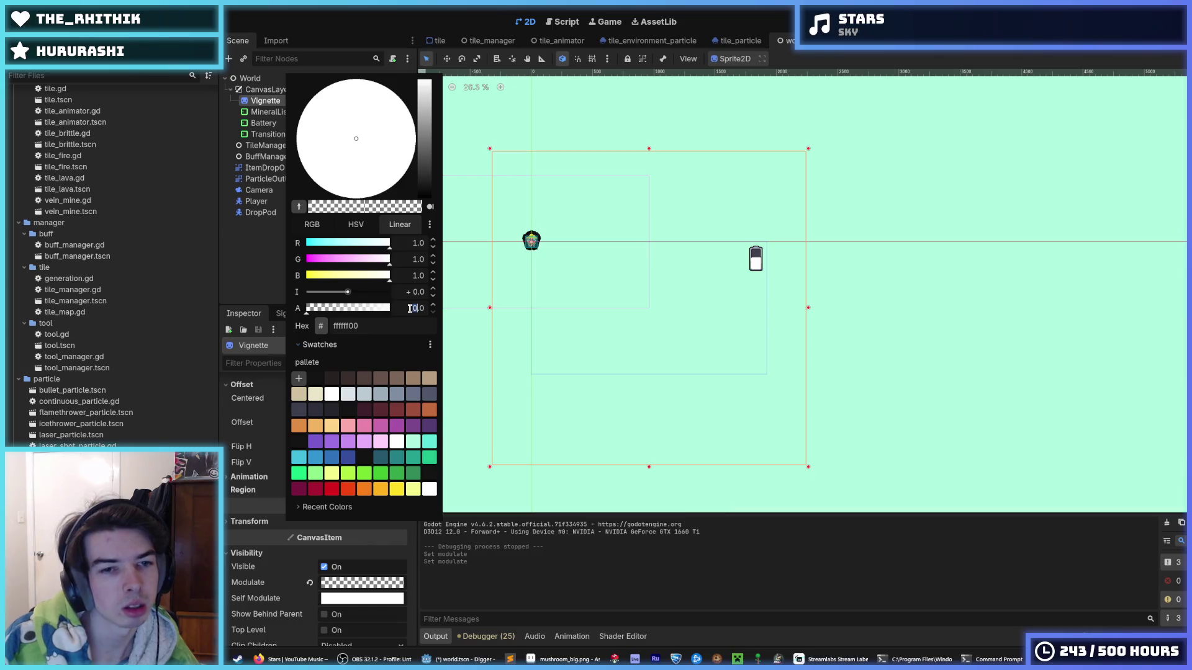
type("1")
key("Return")
scroll(384, 436, "down", 2)
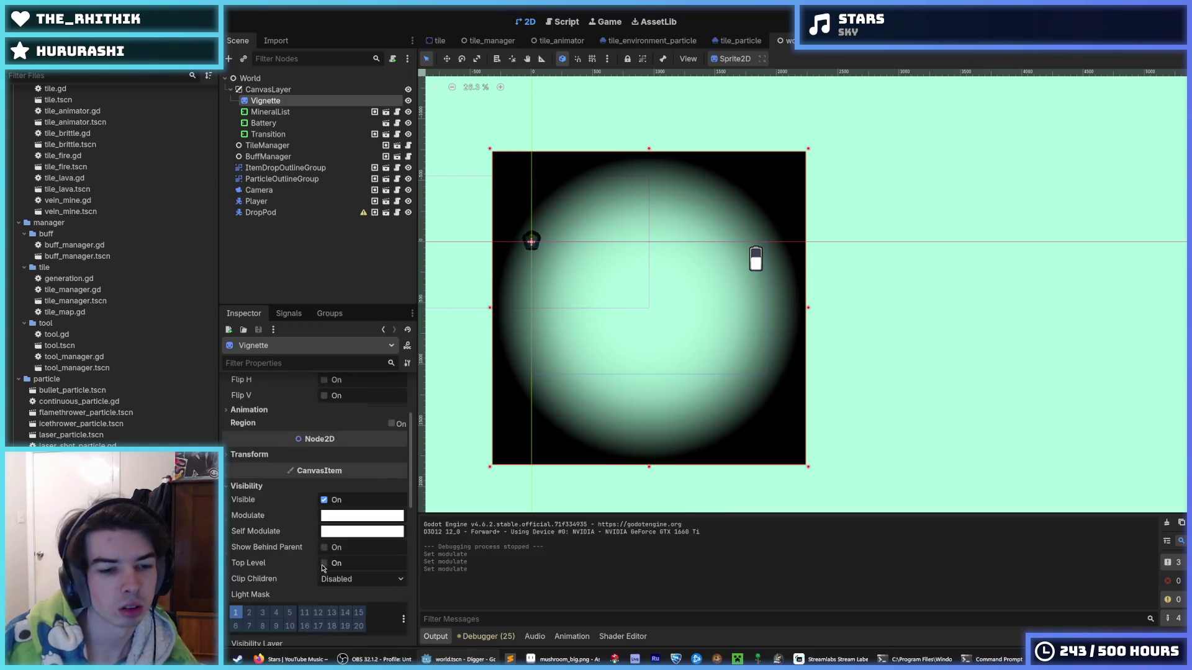
left_click(324, 532)
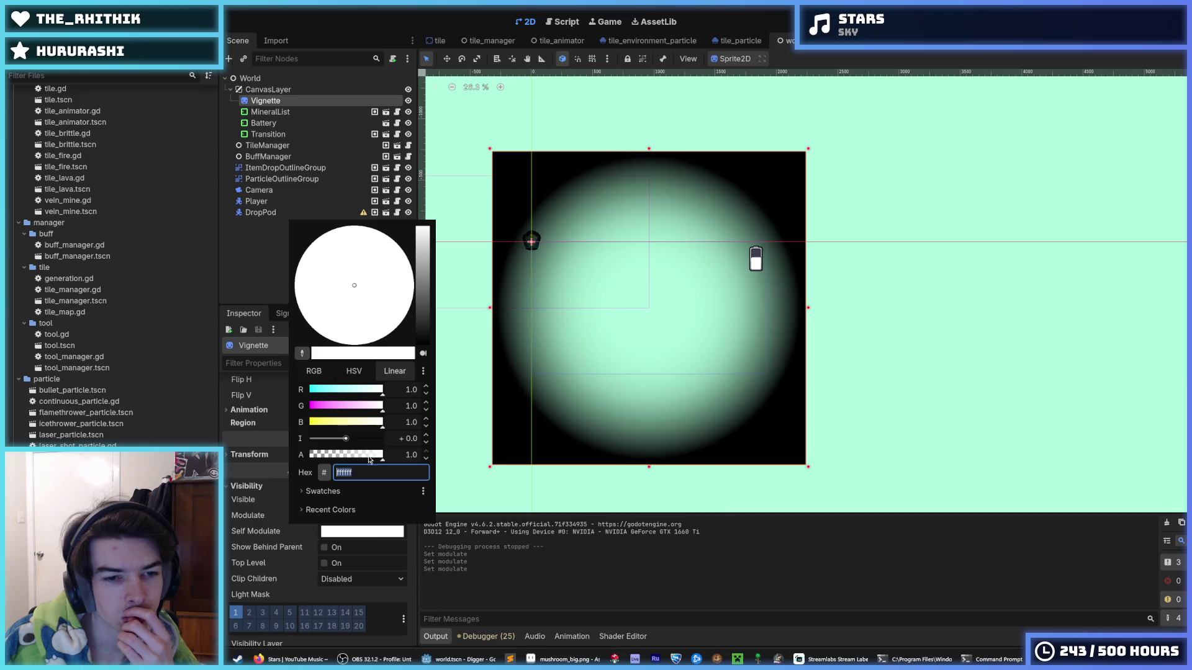
mouse_move(366, 457)
left_mouse_down()
mouse_move(277, 466)
mouse_move(407, 456)
left_mouse_up()
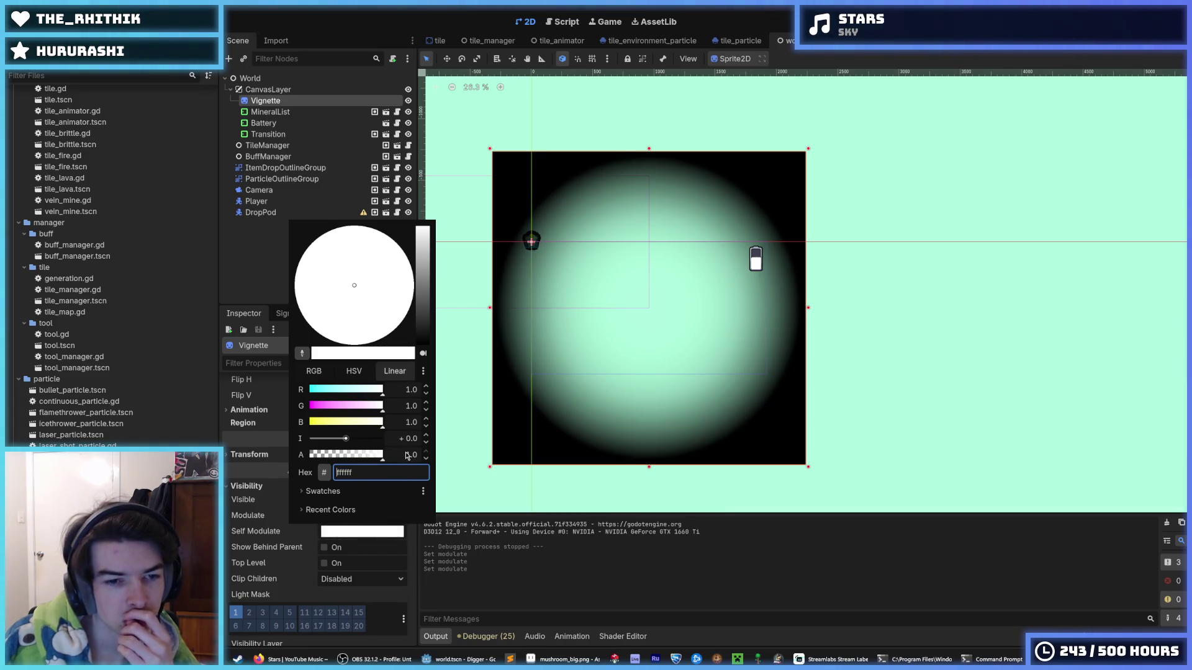
left_click(250, 557)
scroll(252, 552, "down", 5)
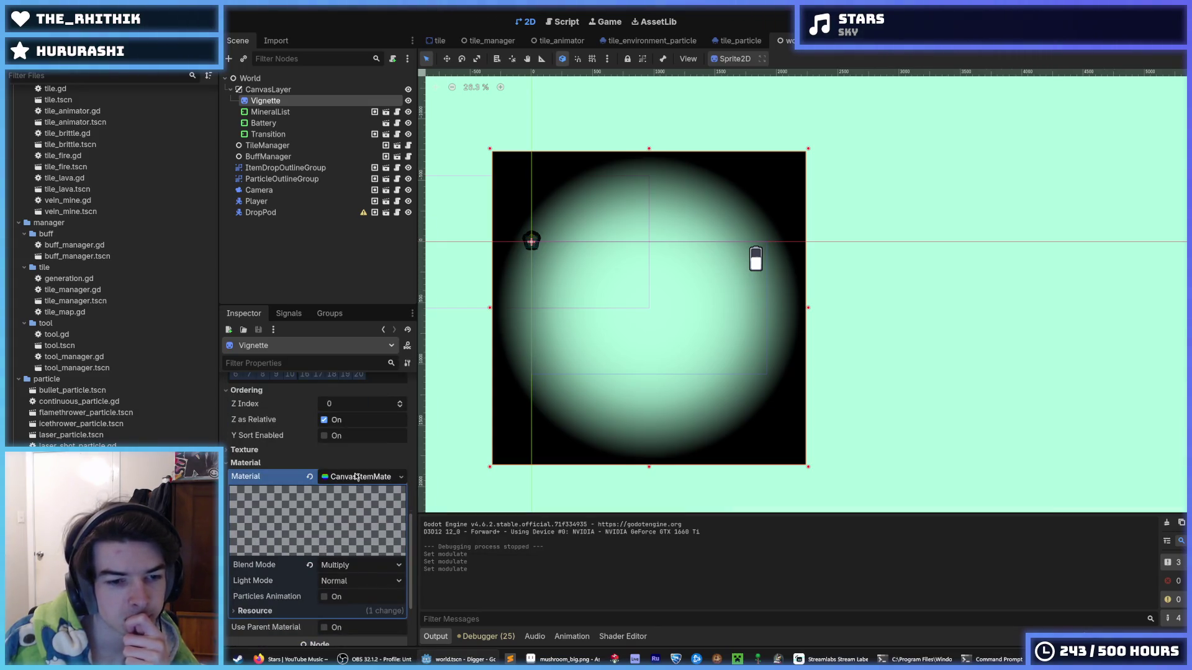
scroll(357, 477, "down", 2)
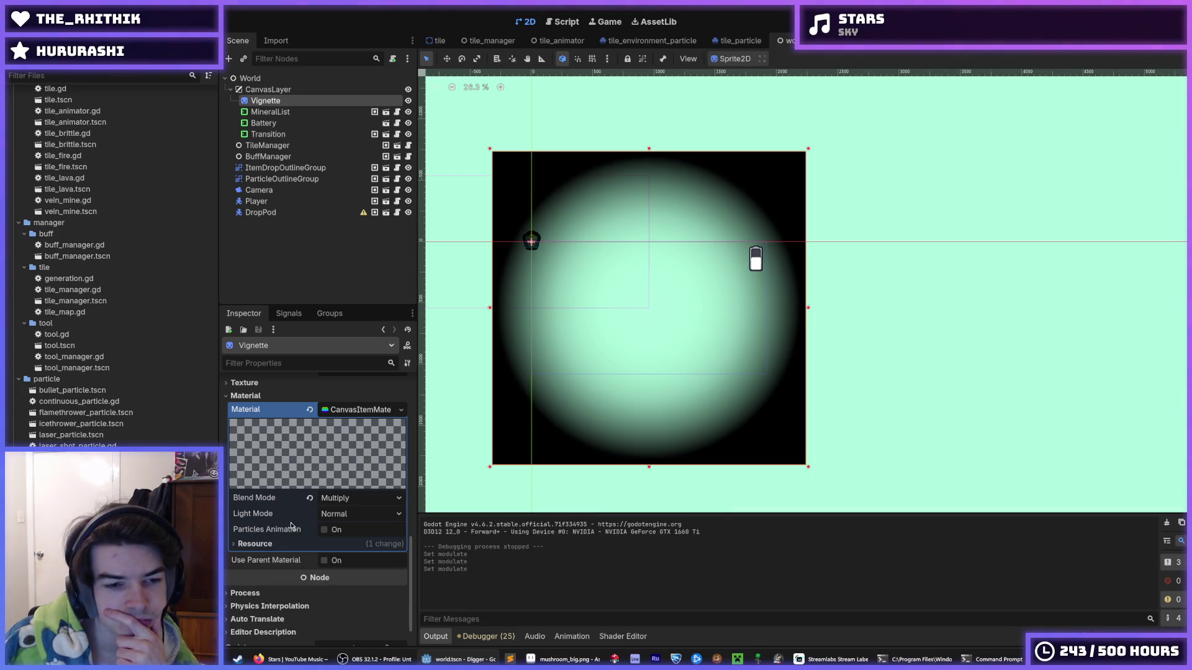
Step: Toggle Particles Animation and the Process section on the Vignette, leaving both unchanged
left_click(324, 531)
left_click(324, 530)
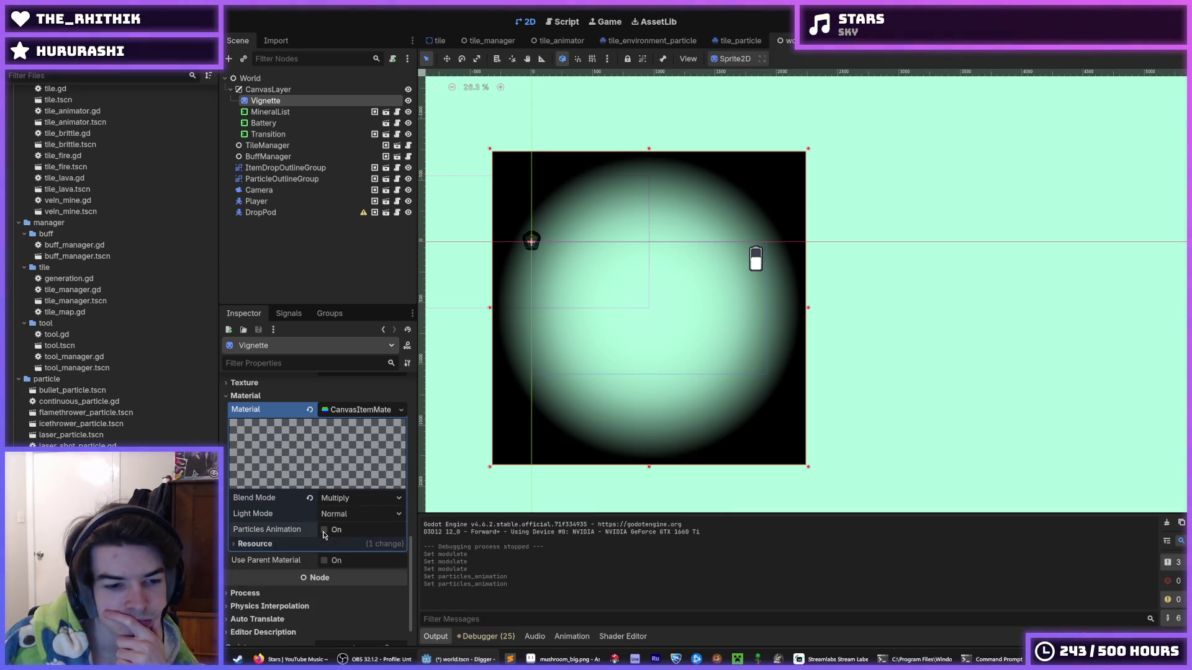
scroll(277, 540, "down", 1)
left_click(258, 554)
left_click(258, 554)
scroll(271, 552, "up", 3)
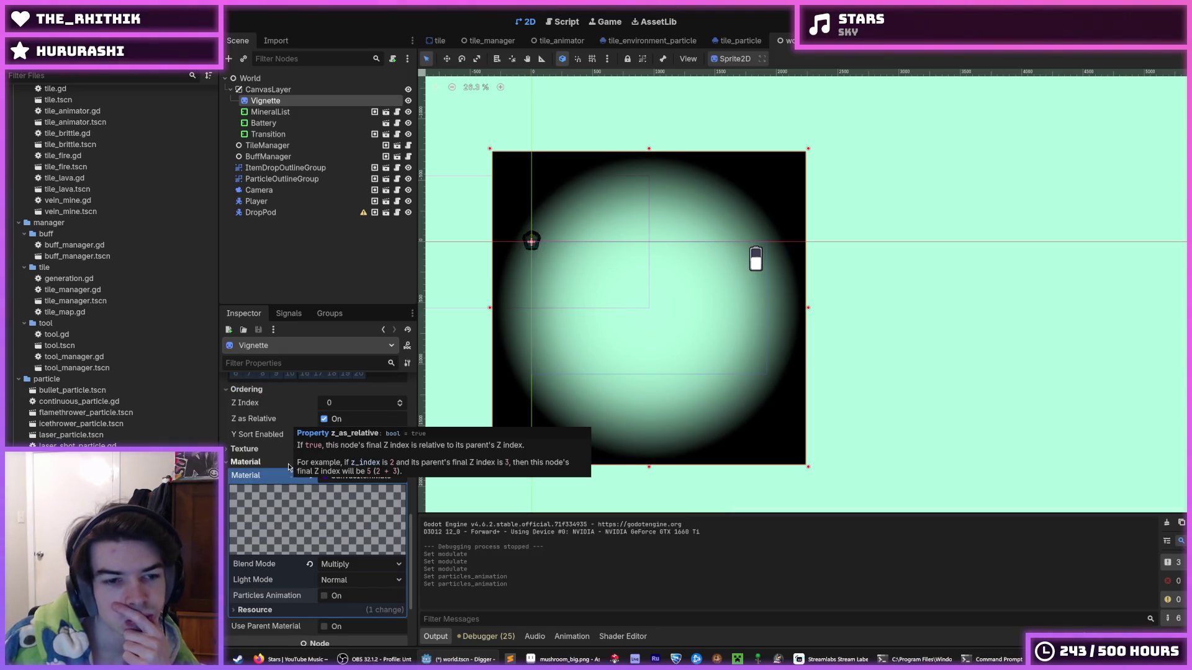
scroll(286, 456, "up", 5)
scroll(282, 487, "up", 2)
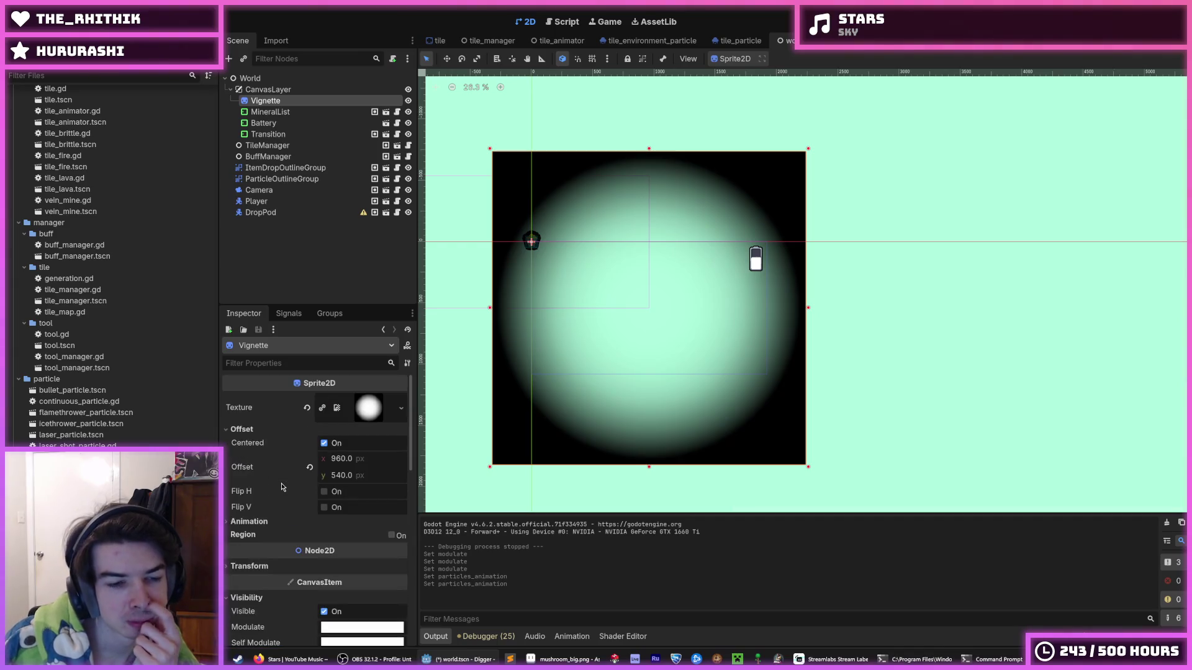
Step: Expand Transform to see Scale, then scroll down to the material's Blend and Light modes
left_click(255, 566)
left_click(255, 566)
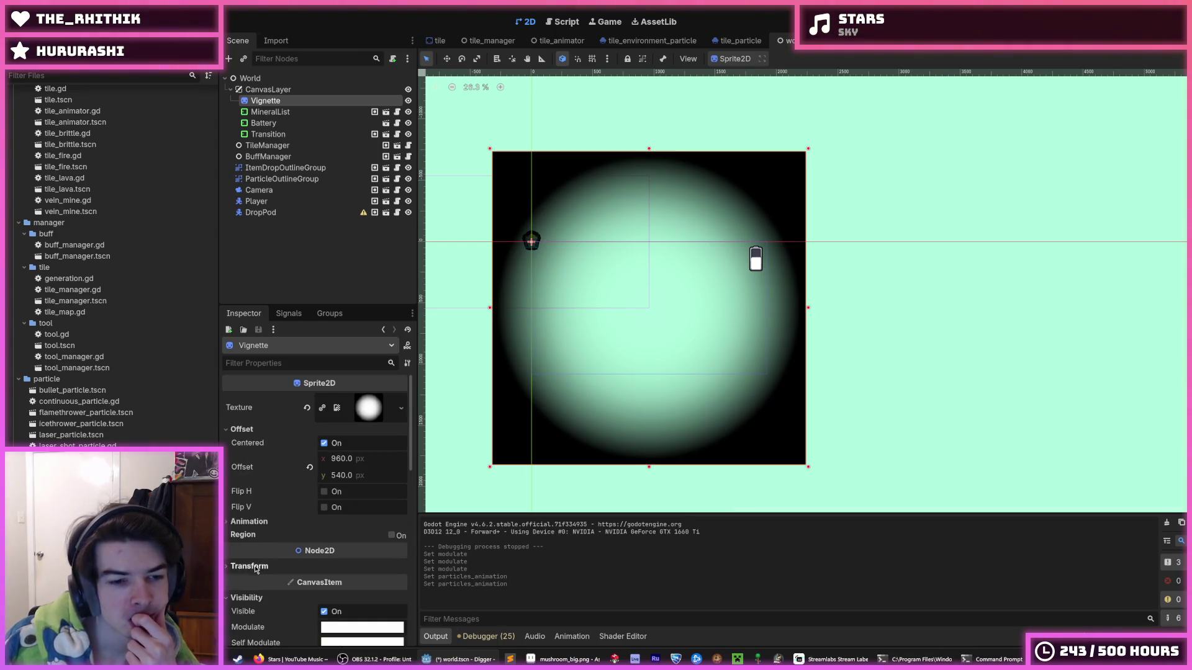
left_click(255, 566)
left_click(260, 524)
left_click(260, 523)
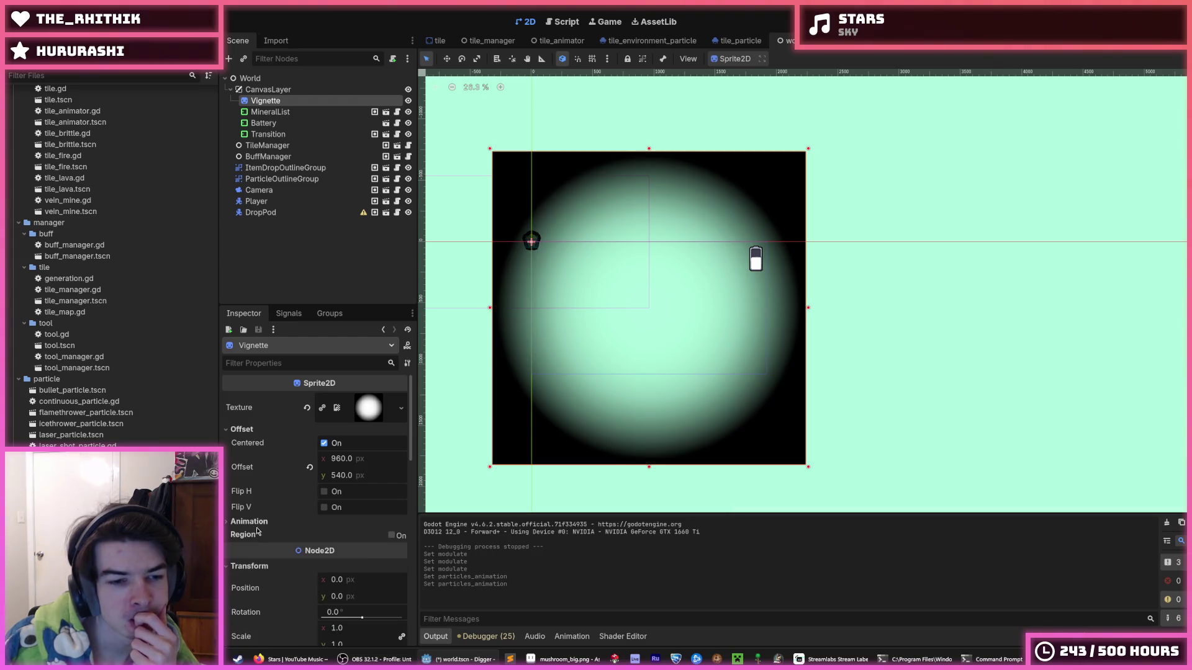
left_click(257, 524)
left_click(258, 524)
left_click(258, 524)
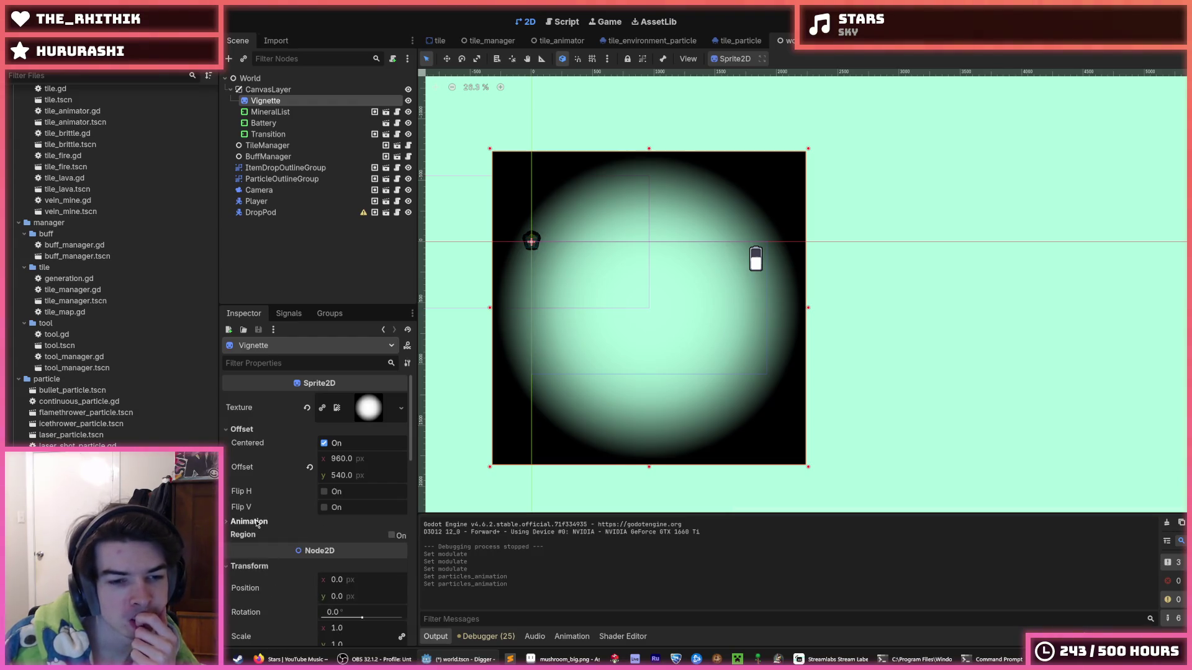
scroll(261, 521, "down", 5)
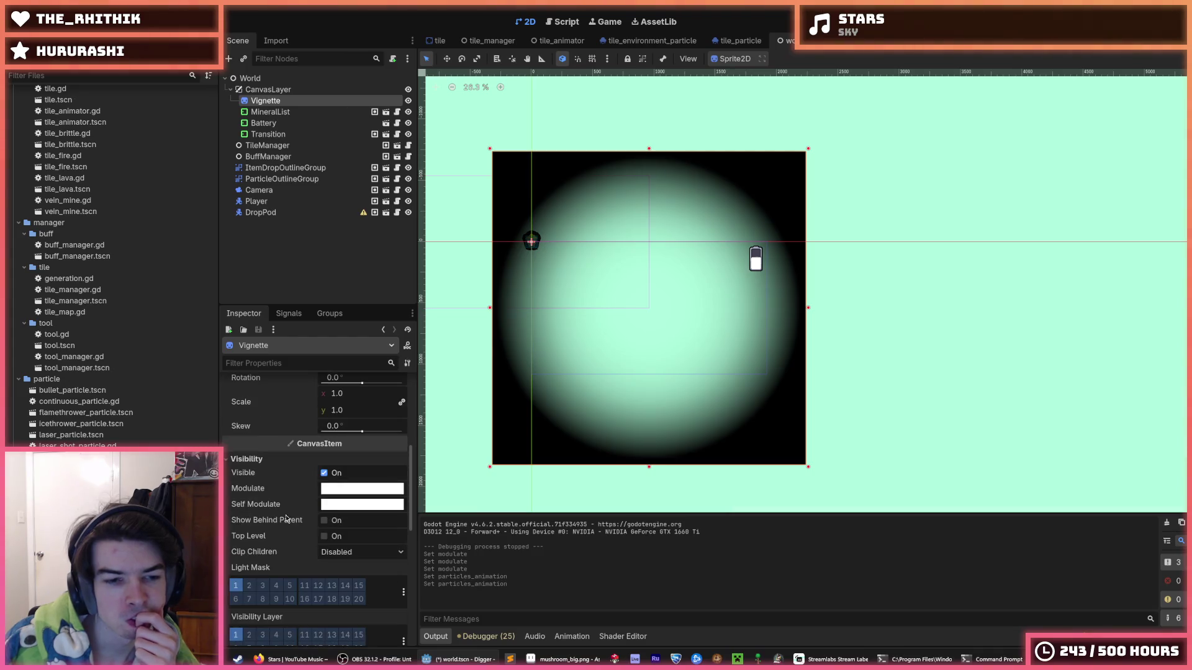
scroll(310, 535, "down", 3)
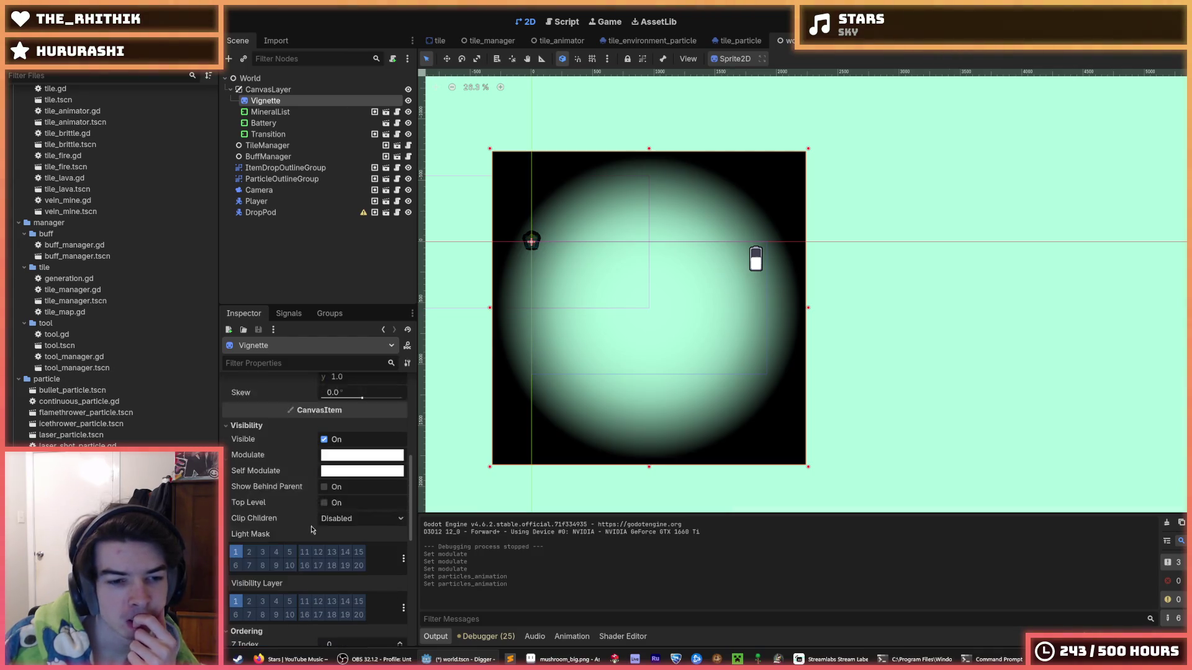
scroll(310, 535, "down", 1)
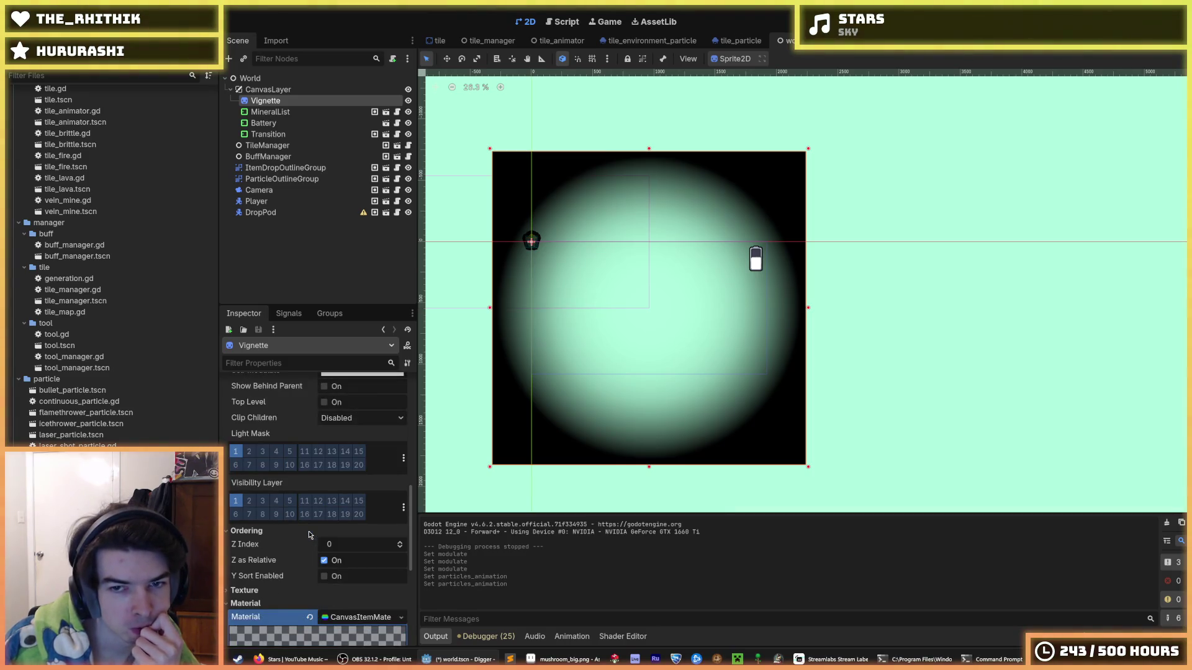
scroll(308, 535, "down", 3)
scroll(308, 535, "down", 3)
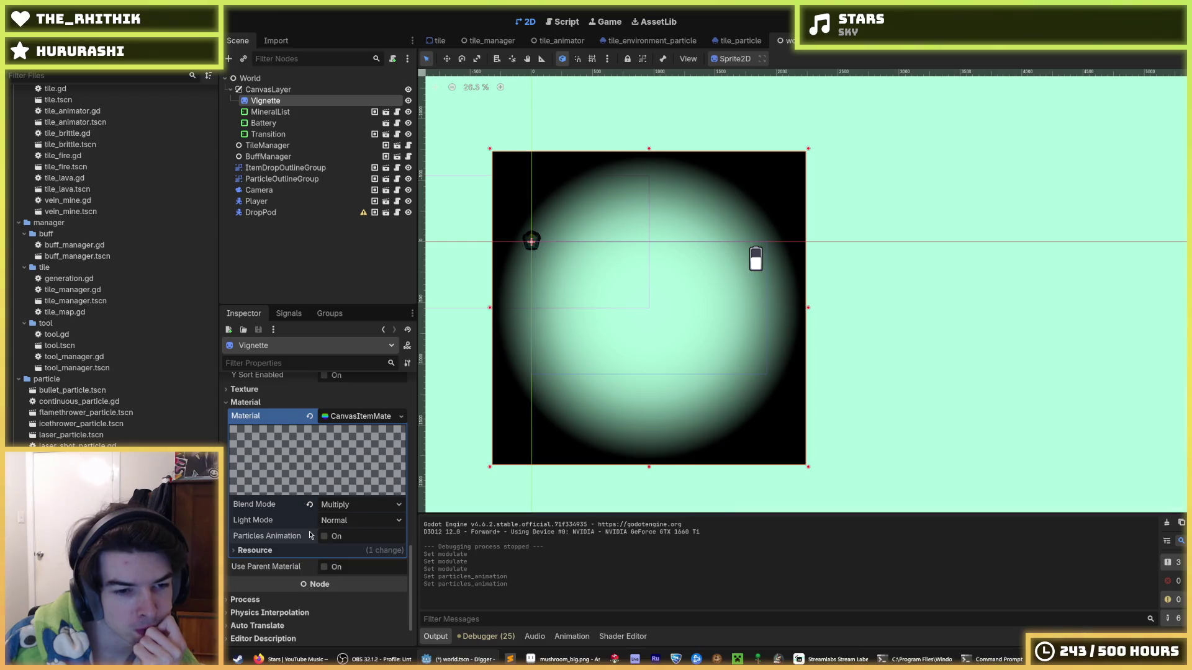
Step: Try Premultiplied Alpha, Mix, Add and Subtract blending on the vignette, settling back on Multiply
left_click(335, 522)
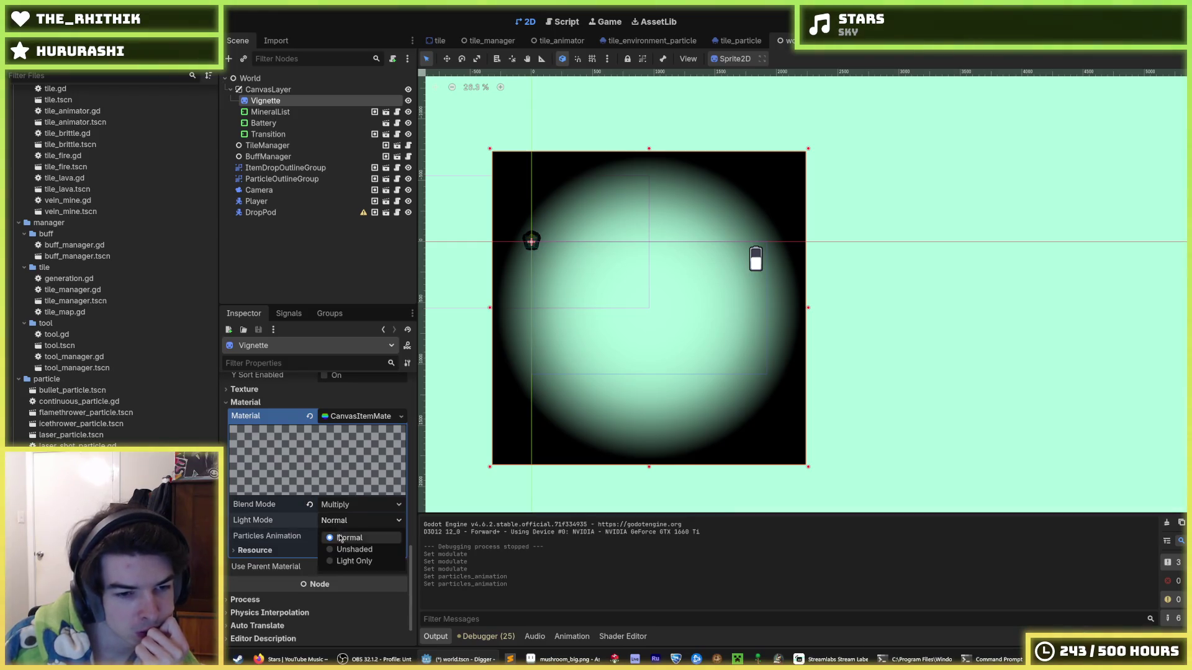
left_click(347, 508)
left_click(347, 509)
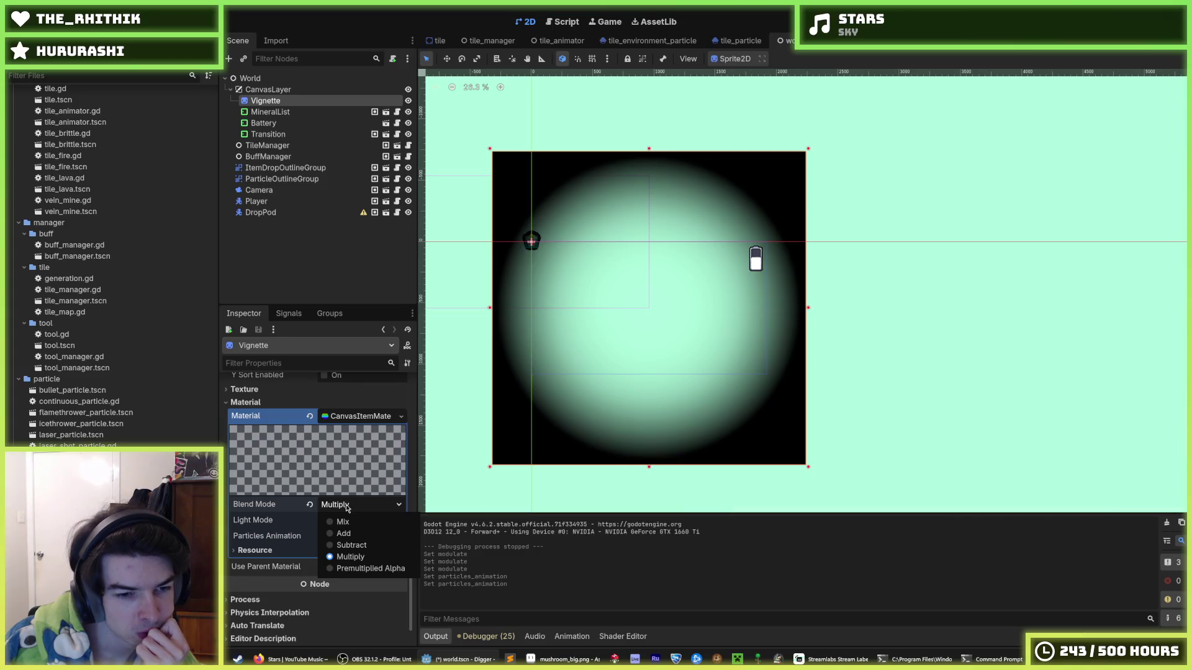
left_click(348, 568)
left_click(354, 509)
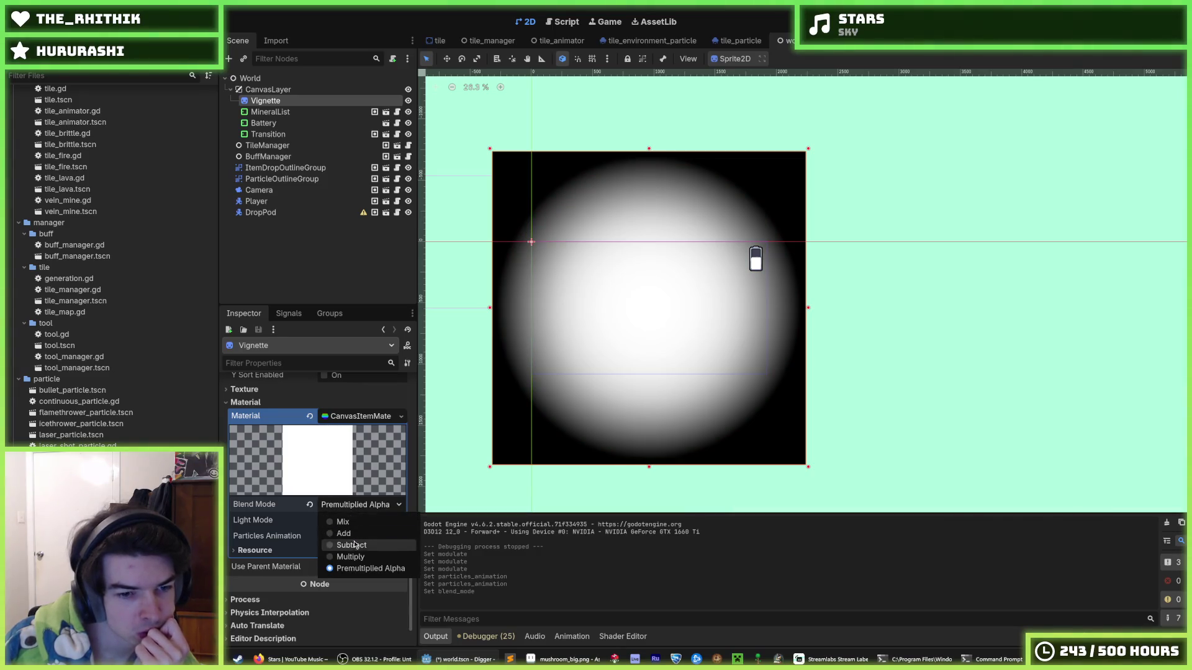
left_click(351, 549)
left_click(351, 508)
left_click(351, 517)
left_click(351, 508)
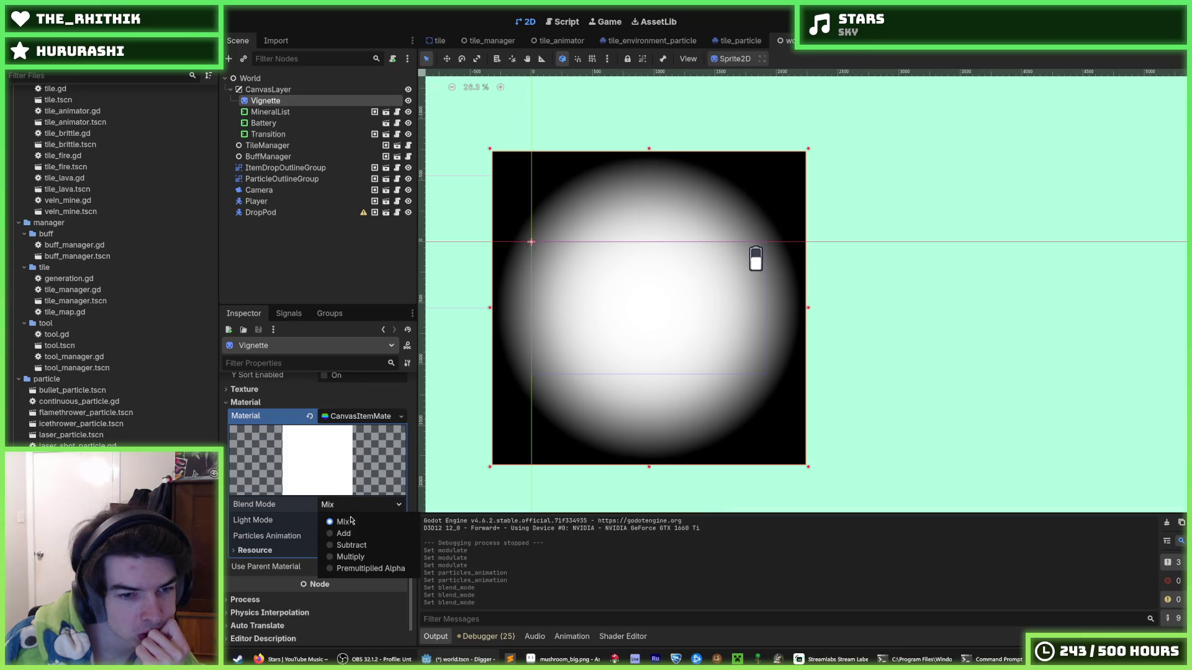
left_click(351, 535)
left_click(350, 508)
left_click(351, 545)
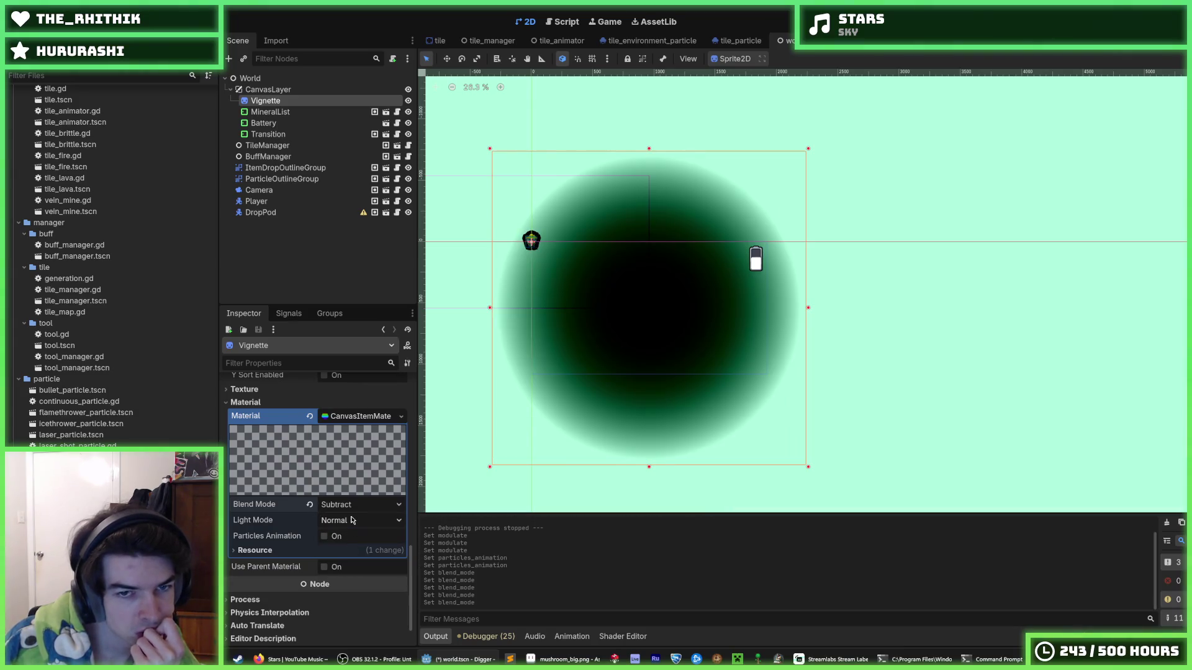
left_click(352, 512)
left_click(352, 549)
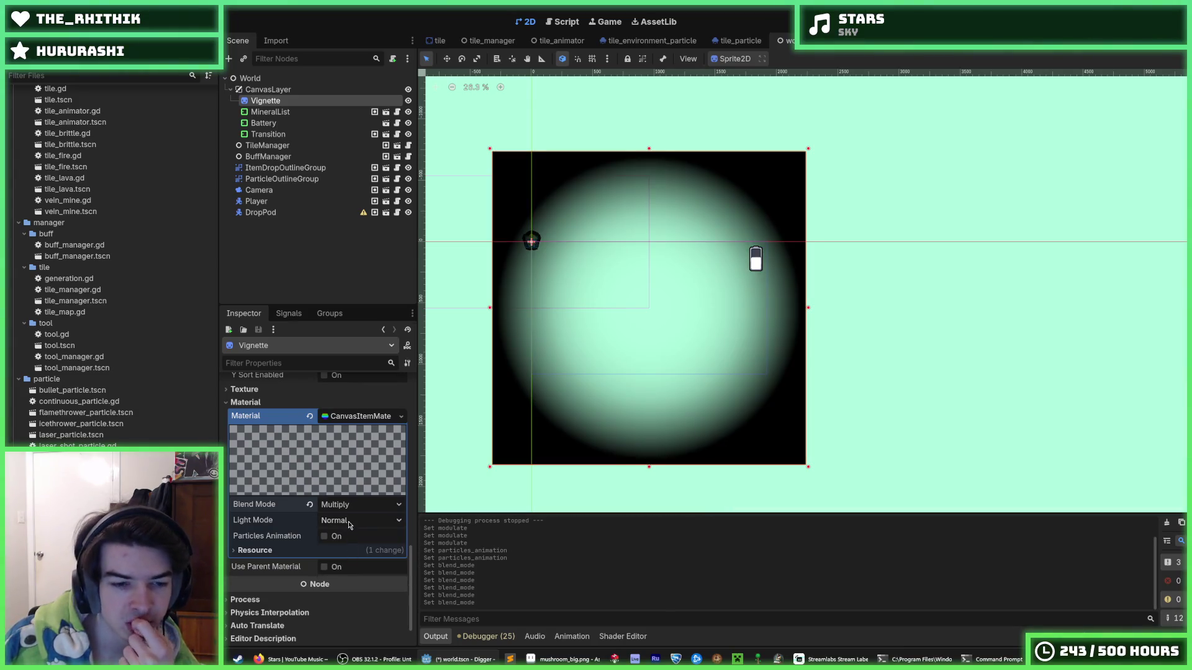
Step: Try Unshaded and Light Only light modes, reset to Normal, and collapse the material
left_click(323, 537)
left_click(335, 521)
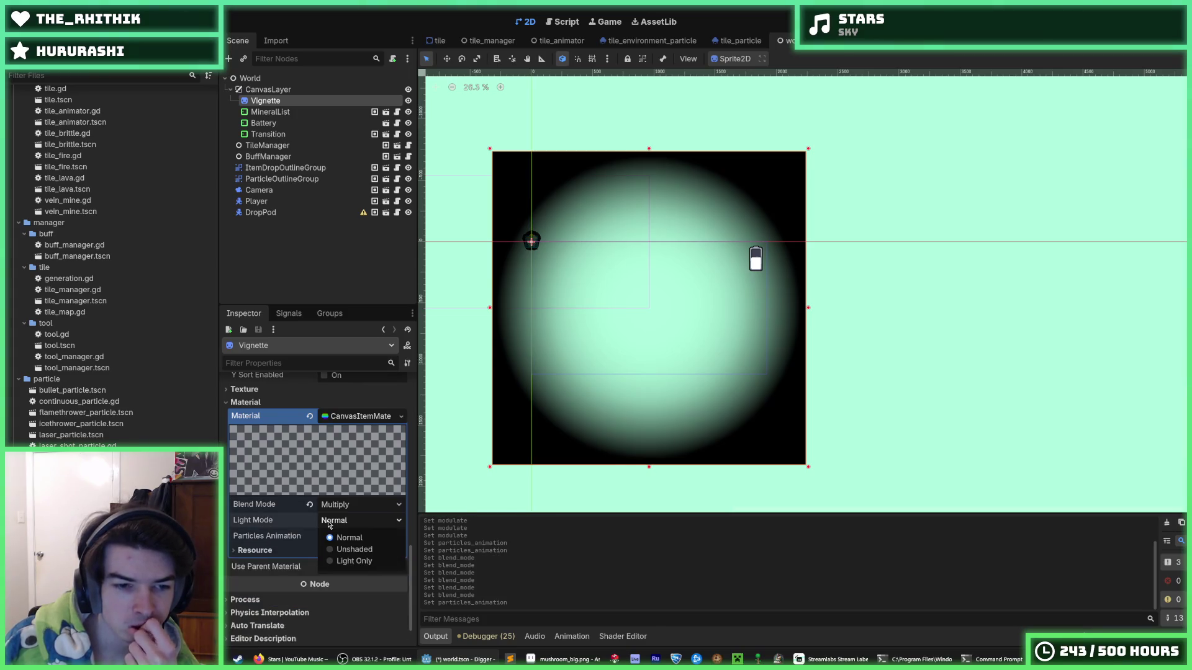
left_click(337, 550)
left_click(338, 521)
left_click(351, 561)
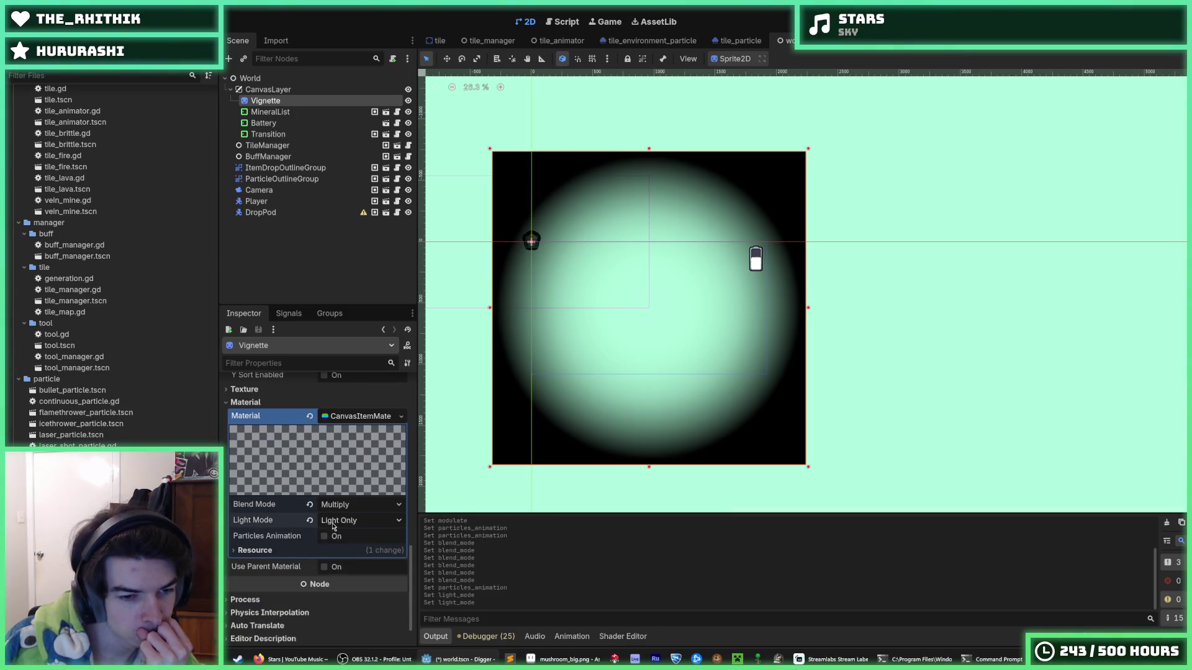
left_click(319, 523)
left_click(310, 522)
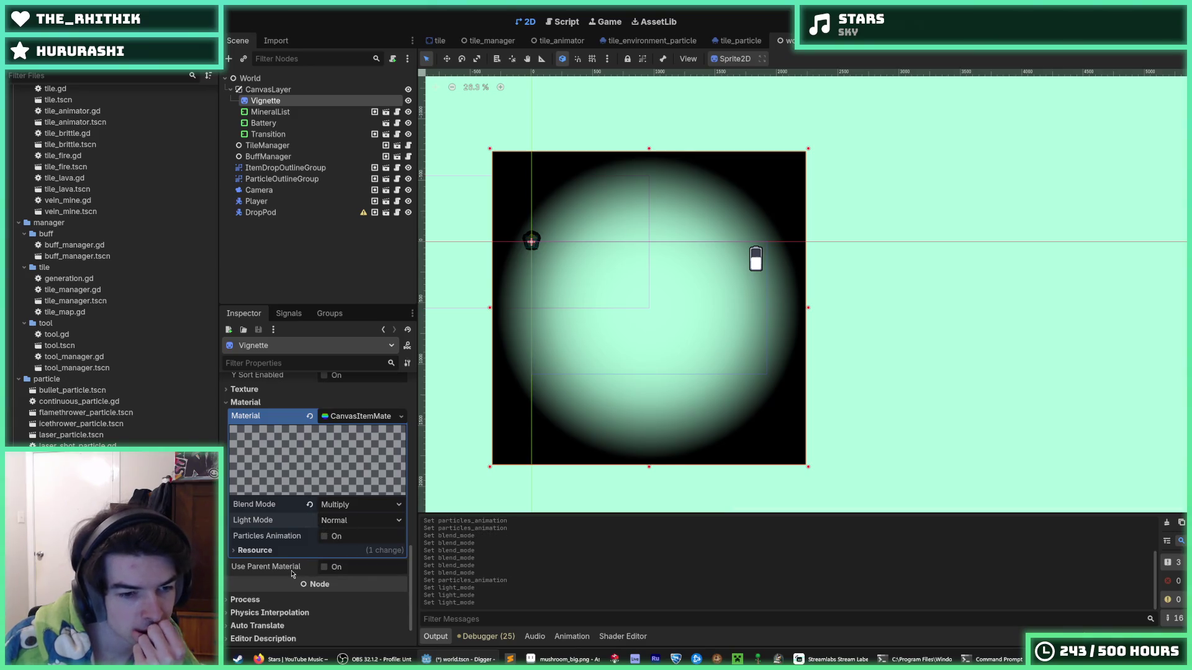
scroll(270, 519, "up", 2)
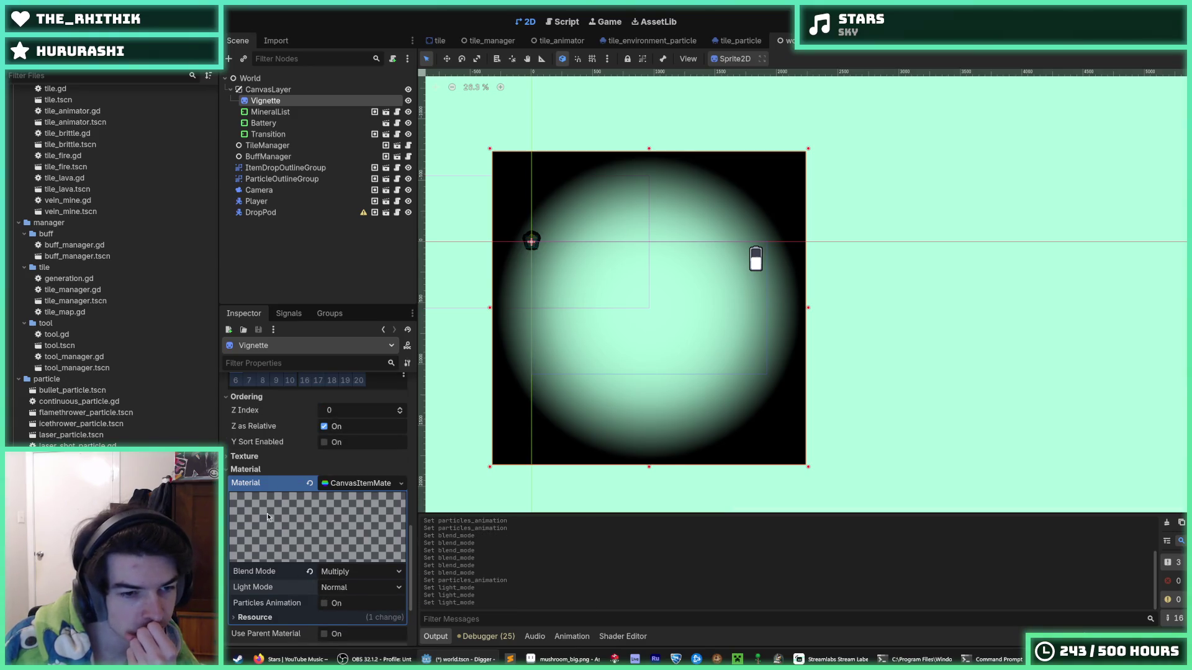
left_click(259, 469)
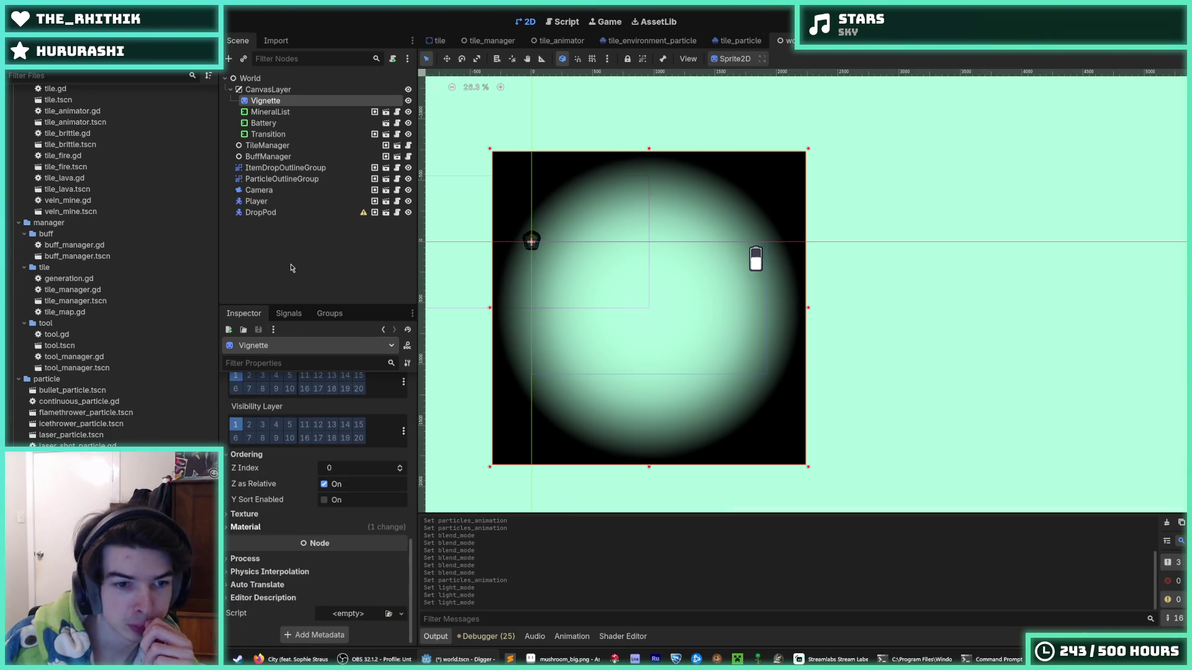
Step: Add a Node2D child under CanvasLayer and drag Vignette into it
left_click(269, 90)
right_click(268, 93)
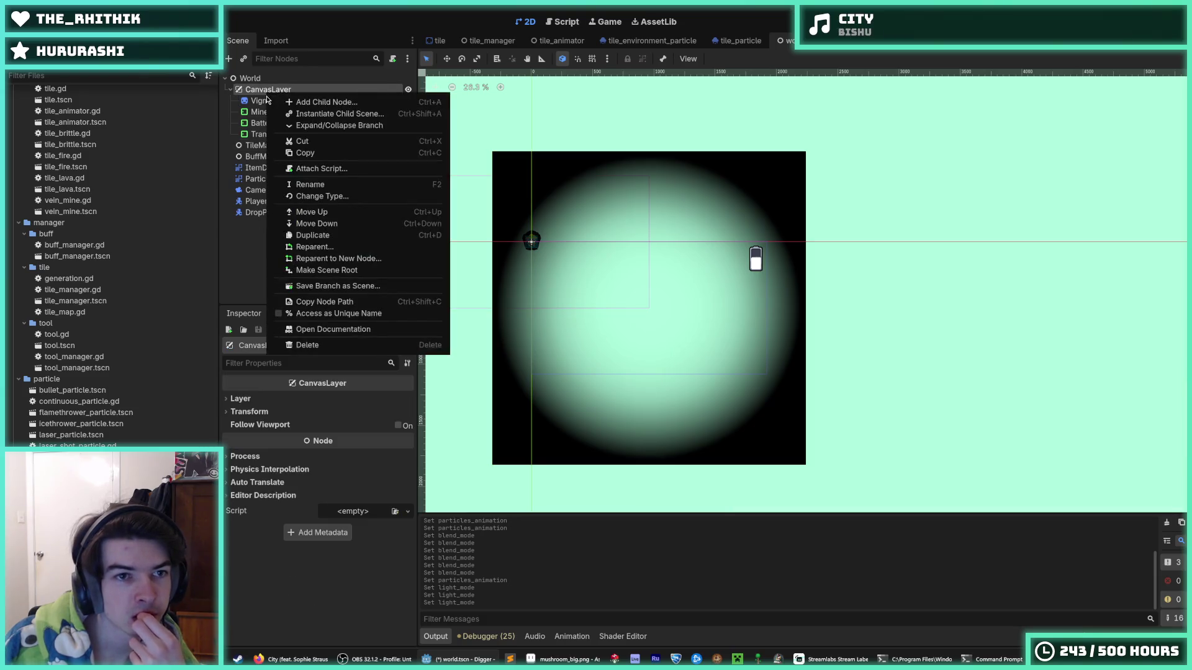
left_click(282, 104)
type("node2d")
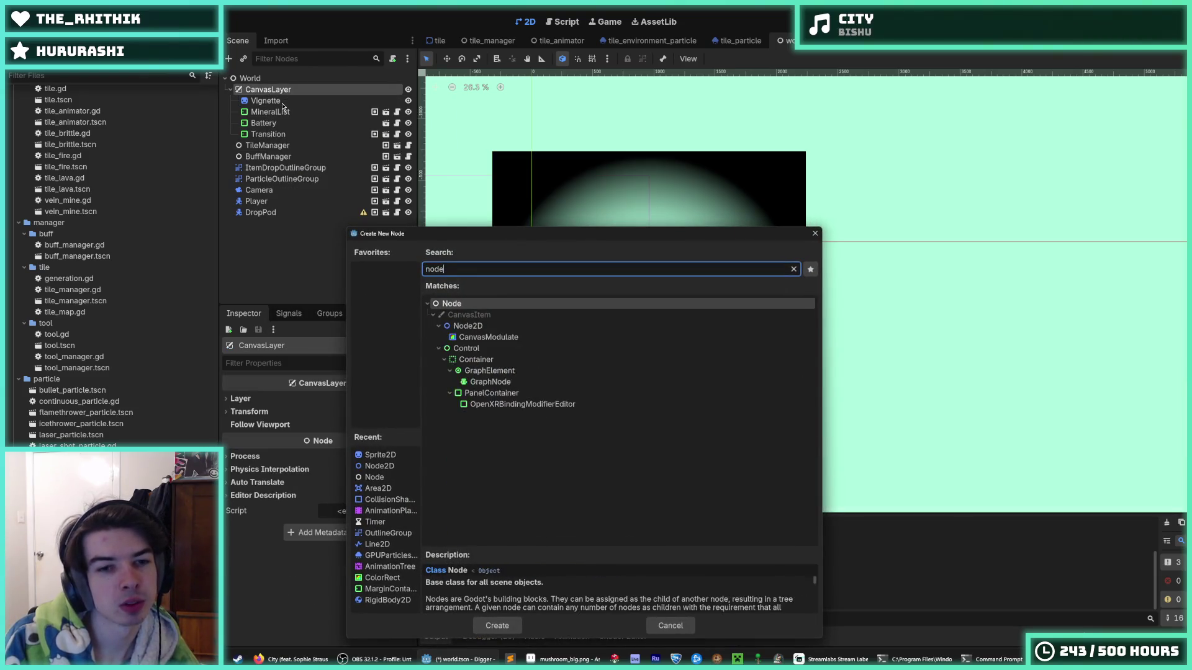
key("Return")
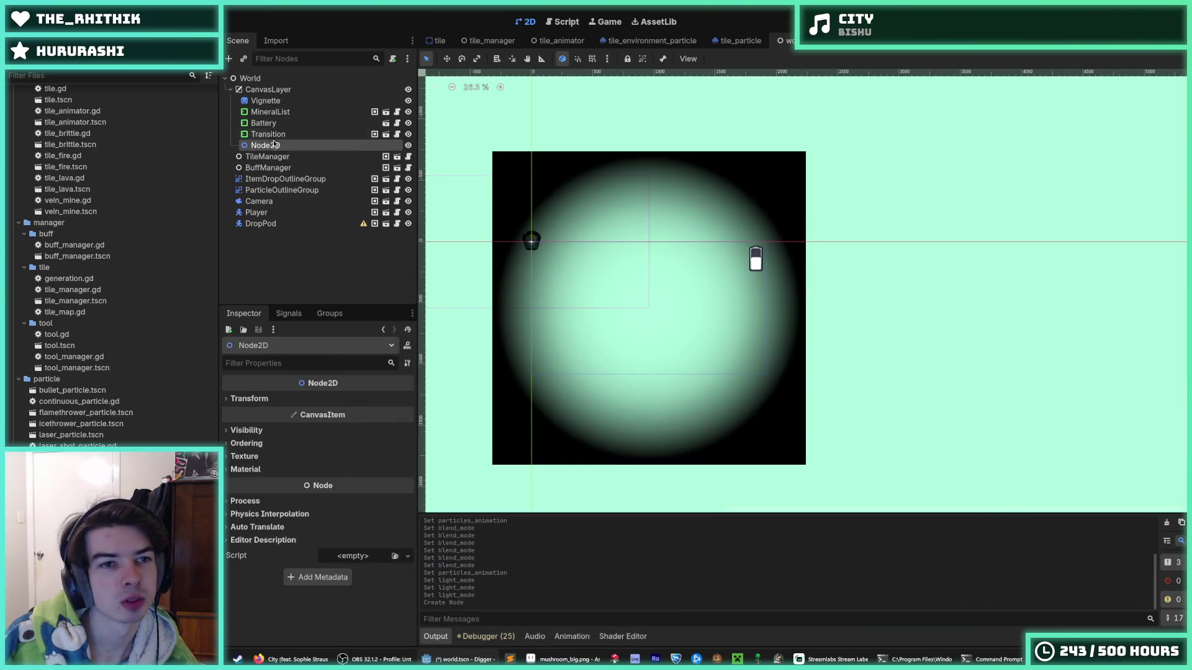
left_click_drag(274, 143, 278, 102)
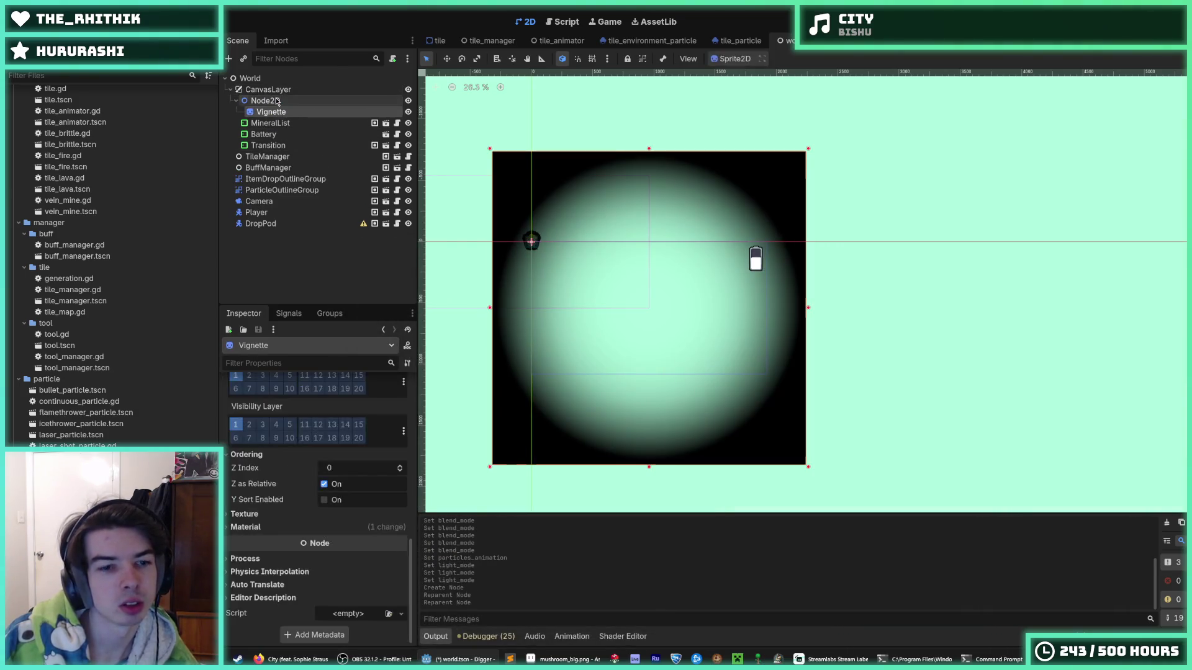
Step: Make the Node2D's Modulate nearly transparent, then restore it to opaque white
left_click(257, 430)
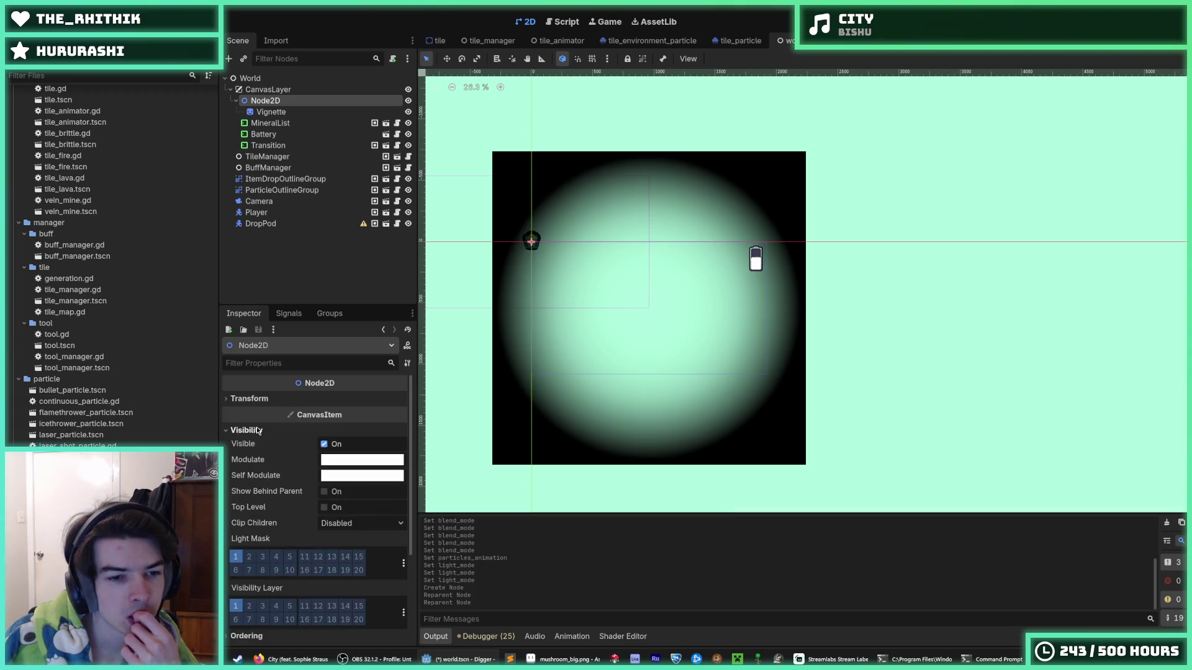
left_click(323, 460)
left_click_drag(378, 381, 315, 385)
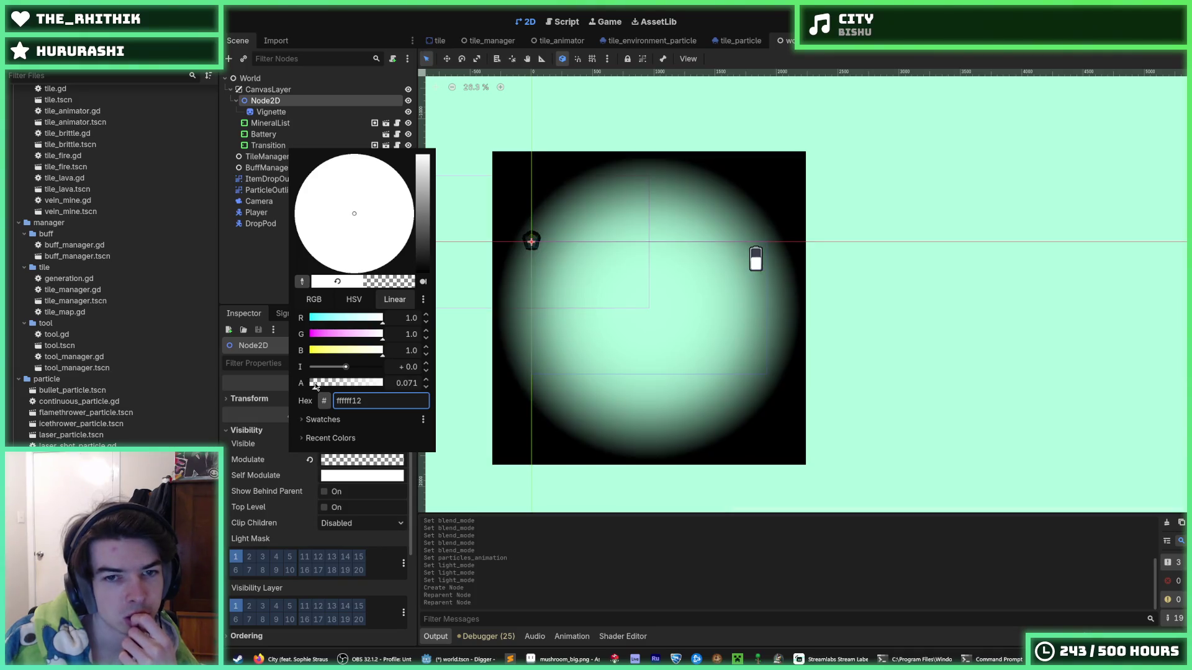
left_click(852, 399)
scroll(807, 390, "up", 4)
scroll(586, 330, "up", 3)
scroll(646, 354, "down", 1)
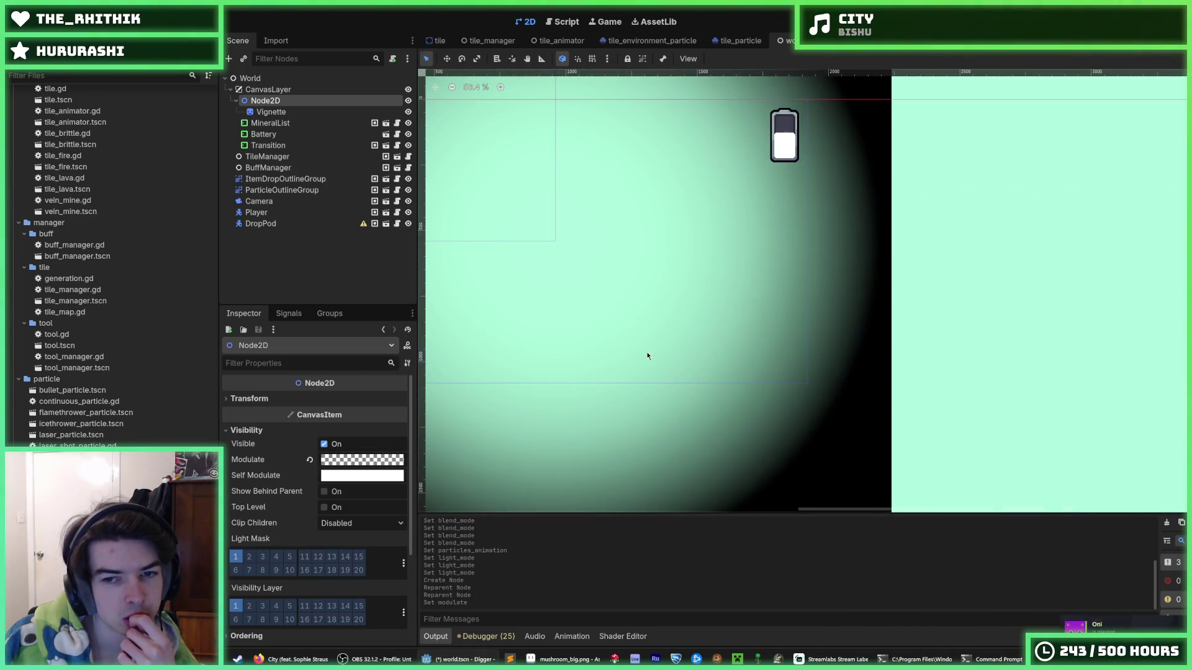
left_click(310, 460)
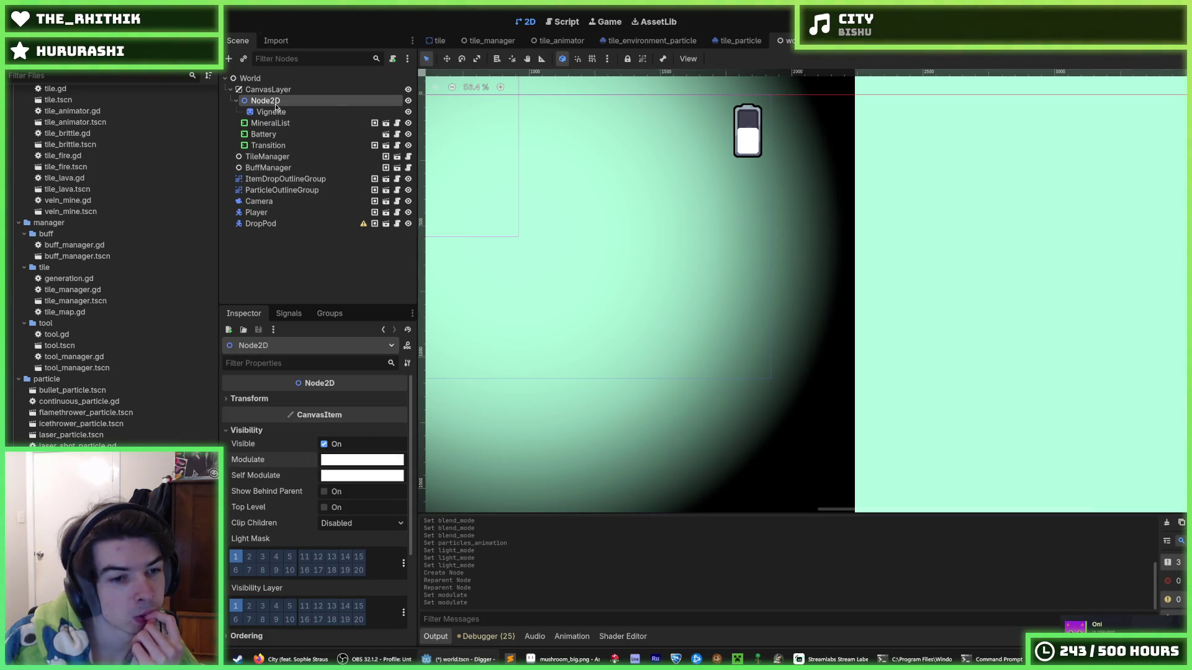
scroll(286, 410, "down", 3)
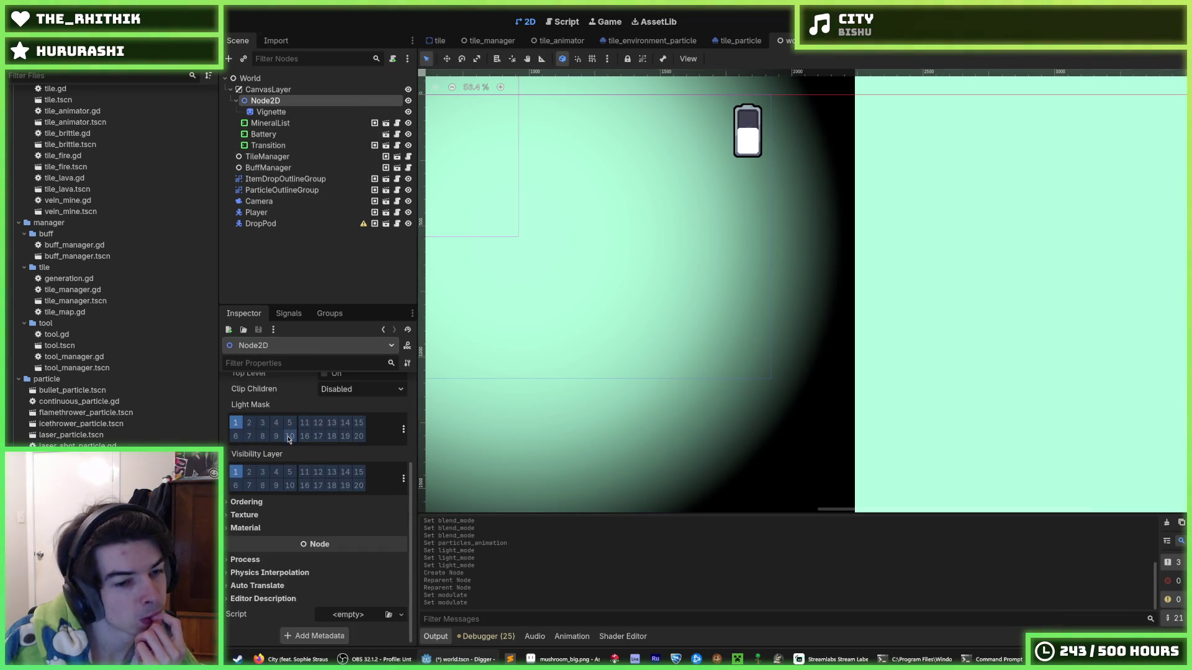
Step: Move Vignette back directly under CanvasLayer and delete the empty Node2D
left_click(268, 122)
left_click(274, 101)
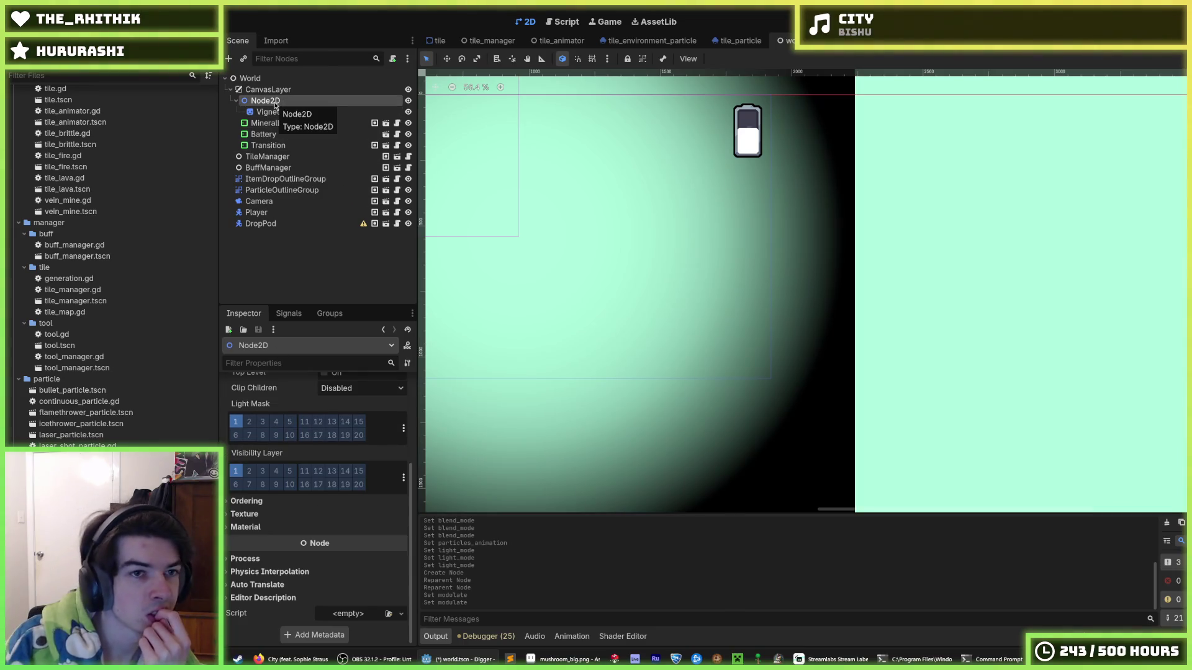
key("Delete")
key("Return")
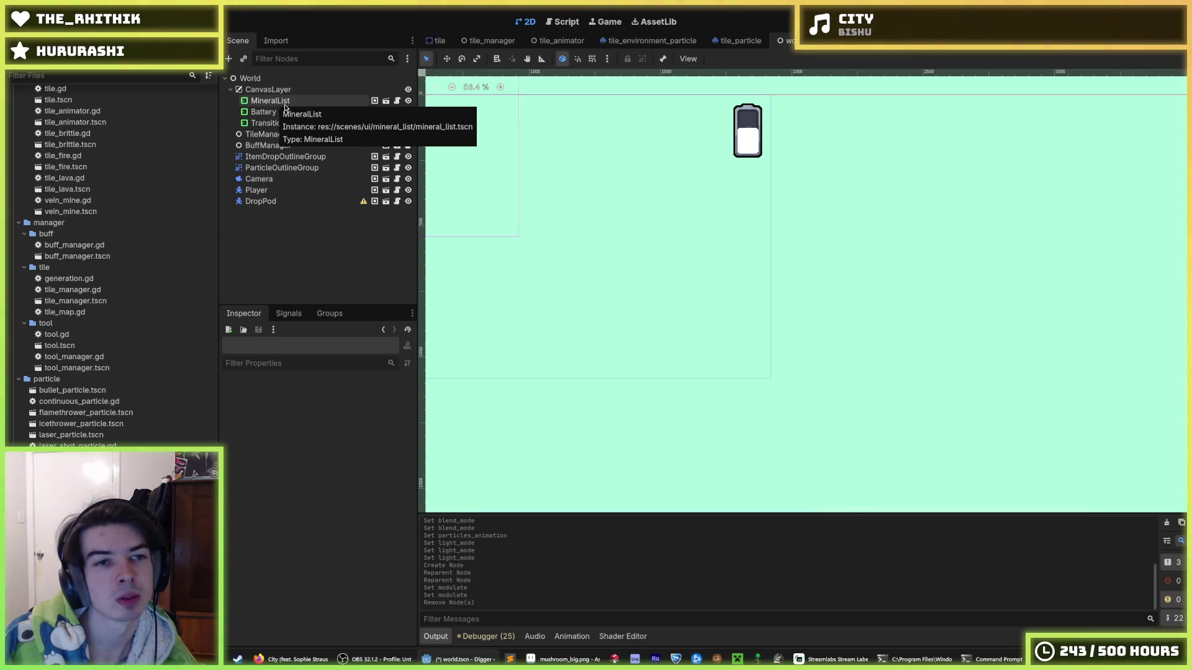
key("ctrl+z")
left_click_drag(273, 112, 273, 100)
left_click(275, 112)
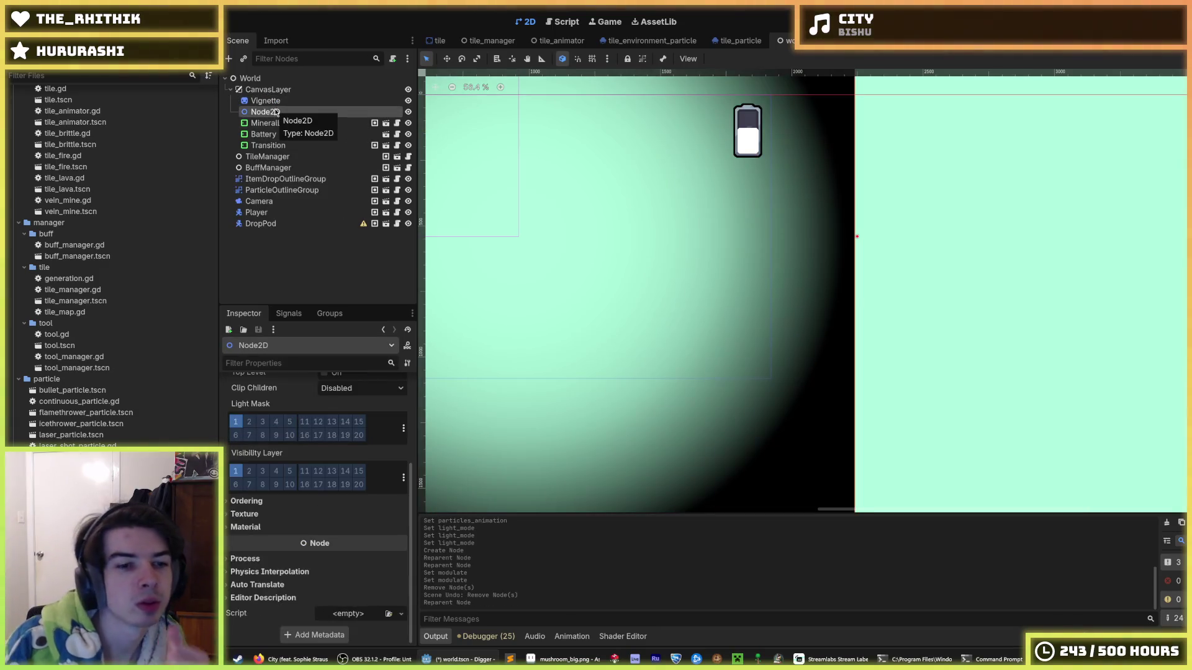
key("Delete")
key("Return")
left_click(265, 101)
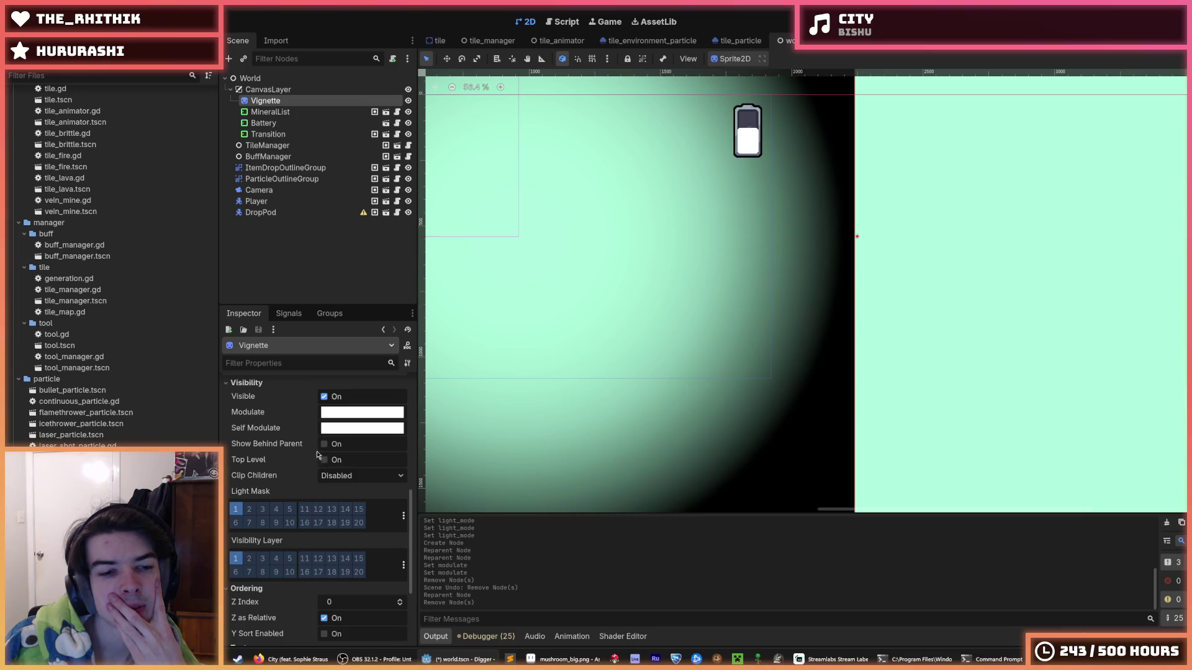
Step: Drag the Vignette's Transform Scale up toward 1.33, save, then run and stop a playtest
scroll(254, 435, "up", 10)
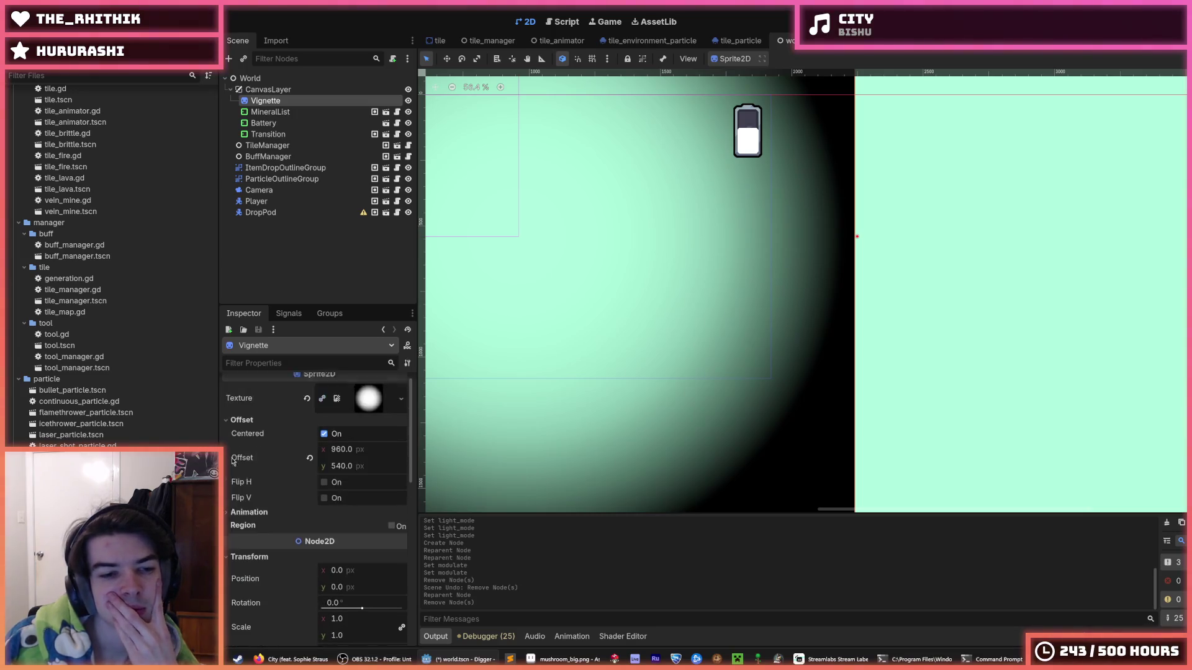
left_click(263, 526)
left_click(257, 525)
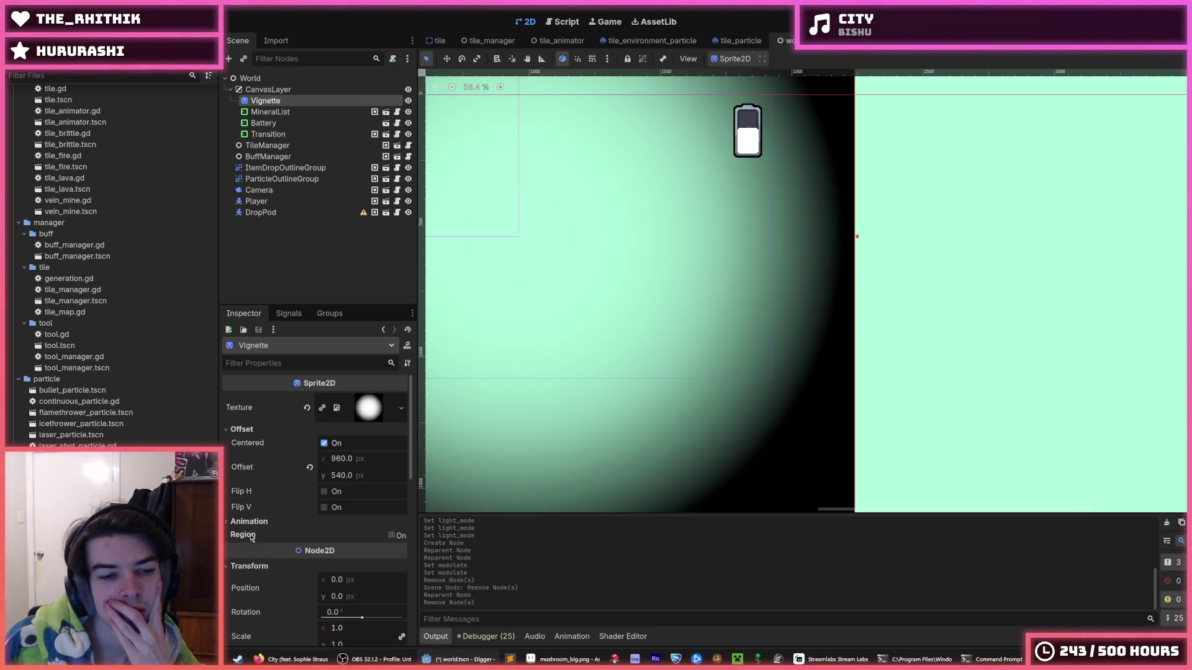
mouse_move(250, 539)
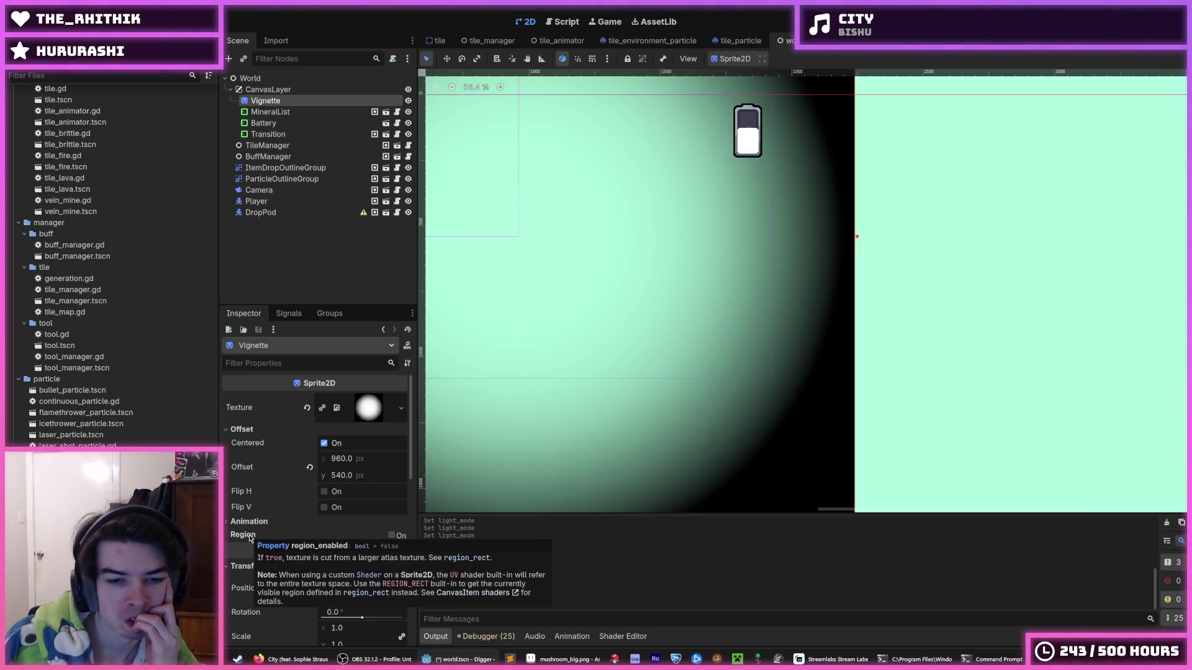
scroll(250, 538, "down", 2)
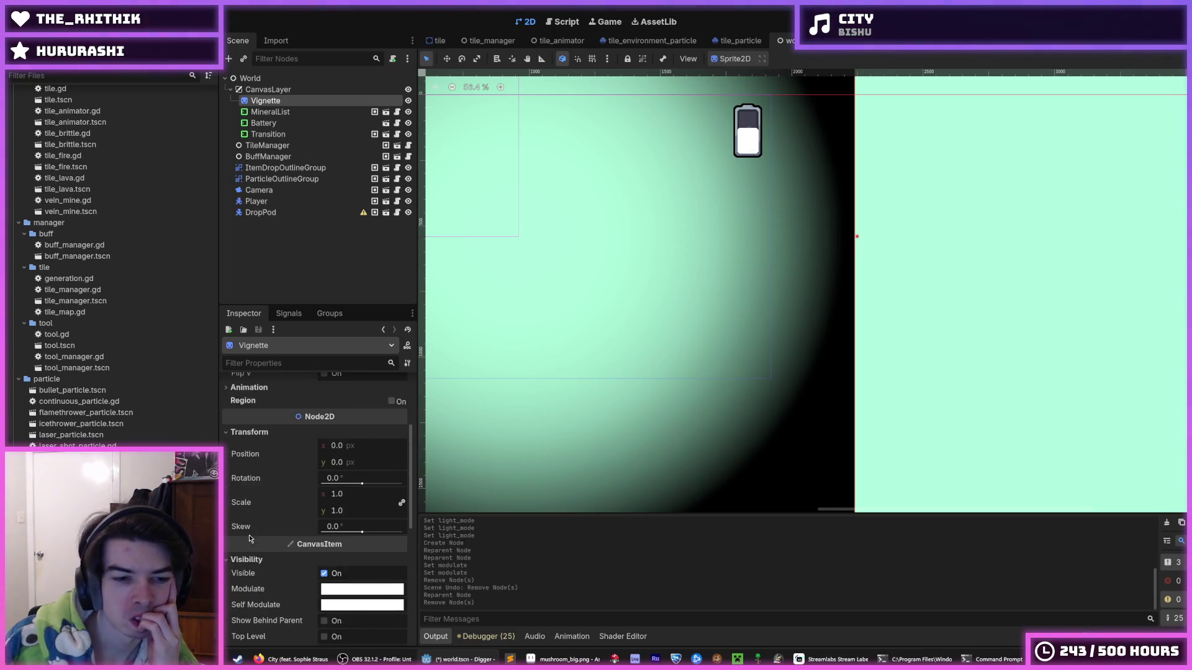
left_click_drag(337, 494, 381, 494)
key("ctrl+z")
key("ctrl+s")
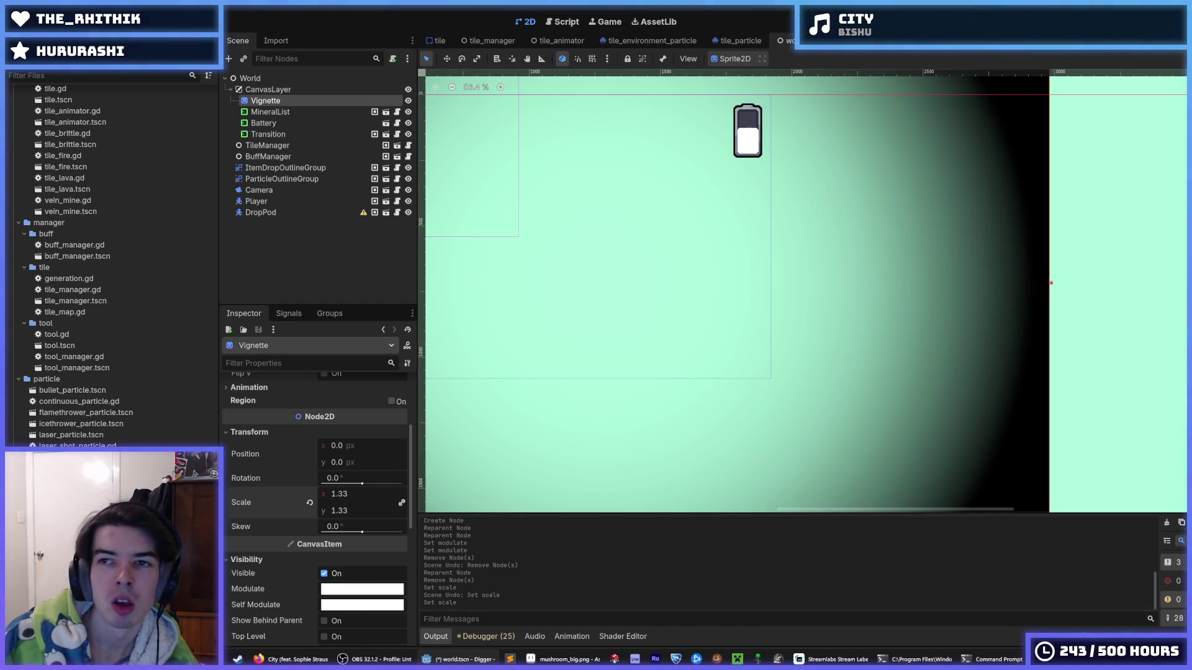
key("F5")
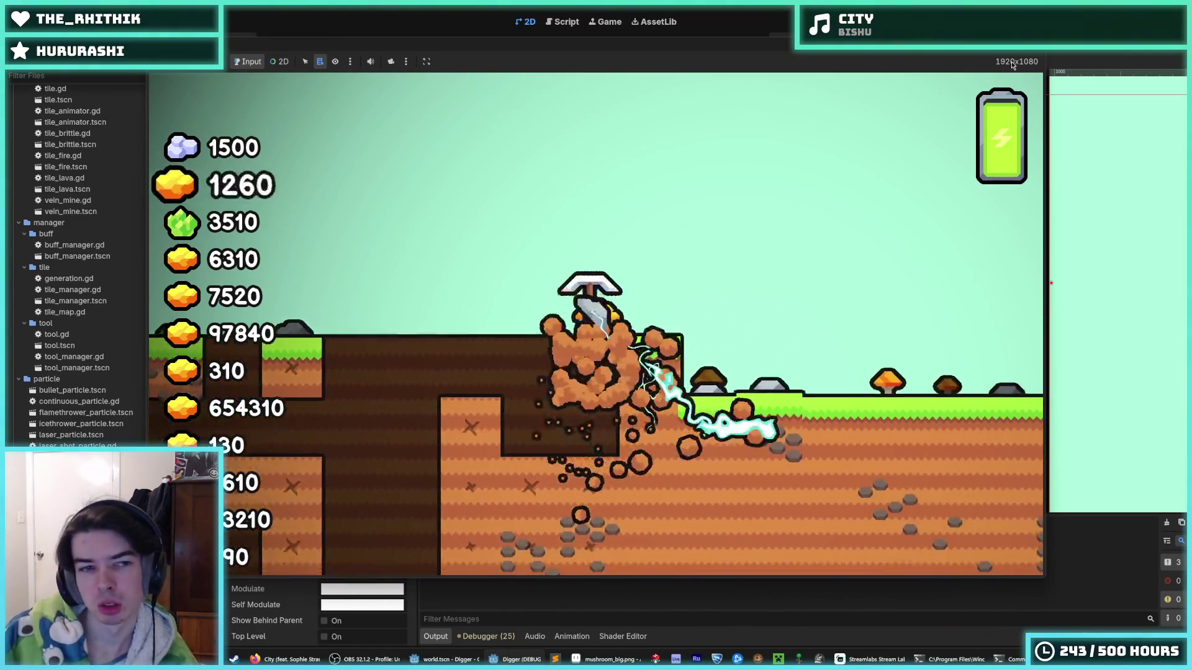
key("F8")
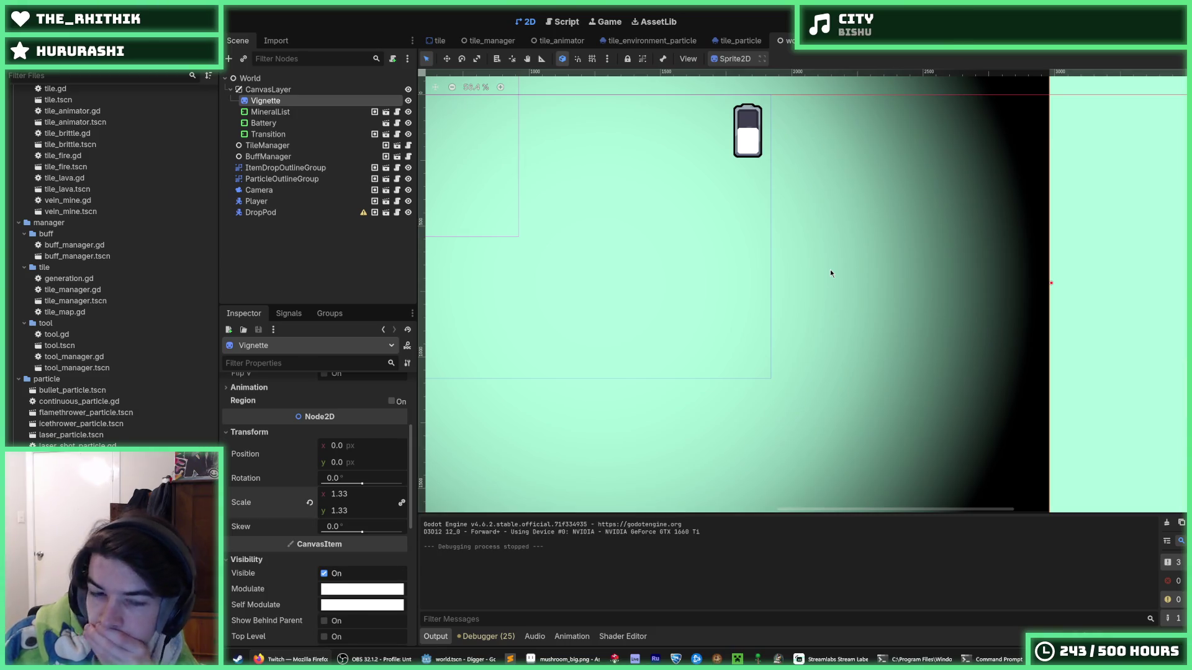
Step: Try a Vignette scale of 2.245 and playtest it, then stop the game
left_click_drag(340, 512, 362, 501)
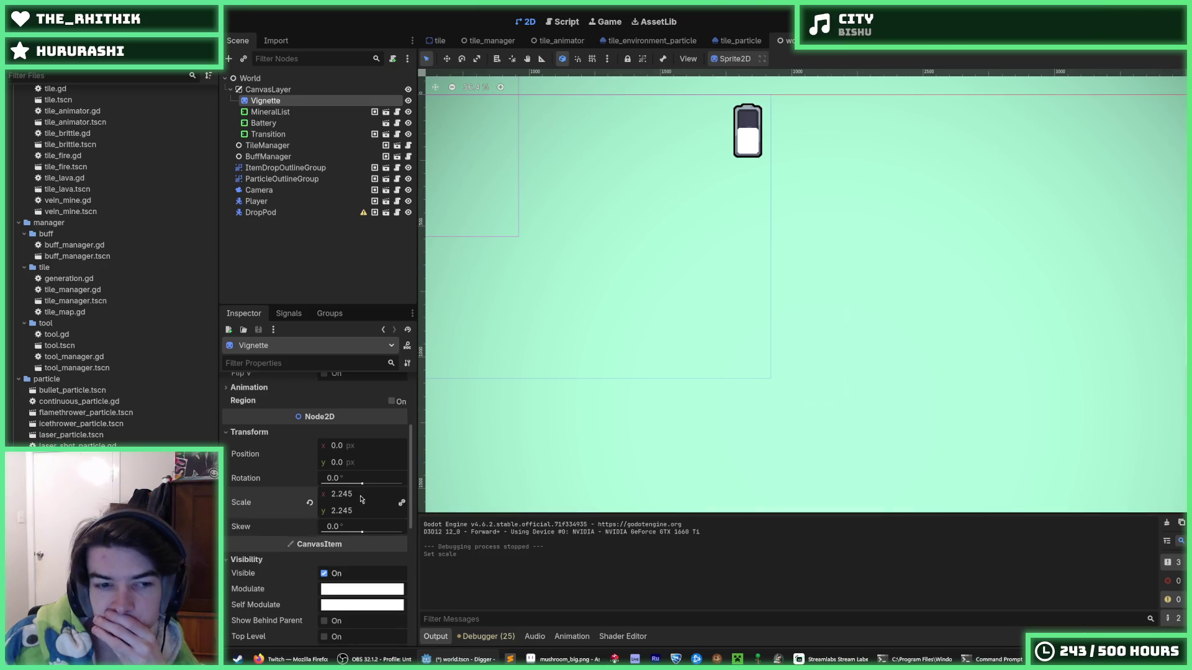
key("F5")
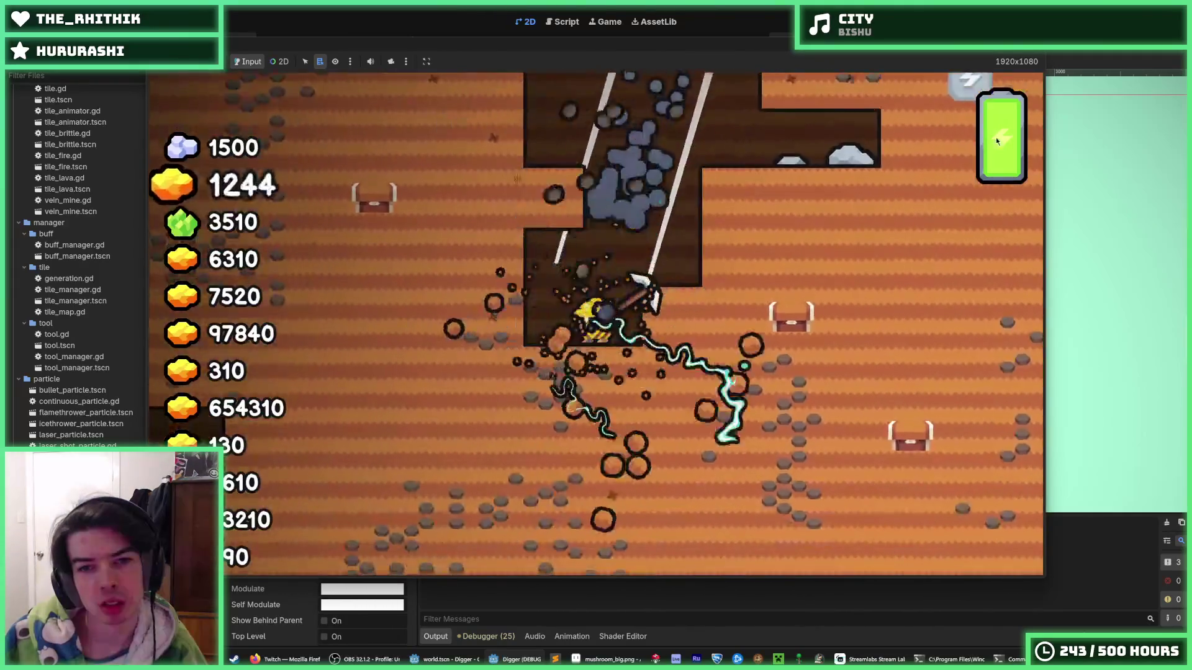
key("F8")
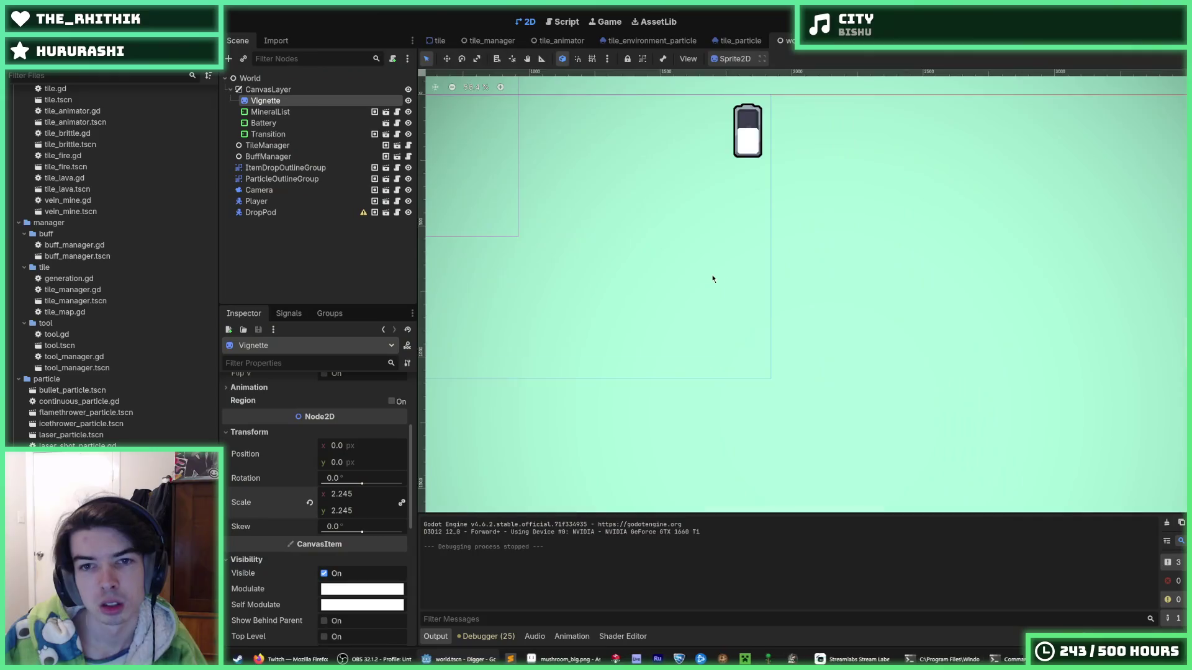
scroll(724, 275, "down", 5)
scroll(725, 279, "down", 2)
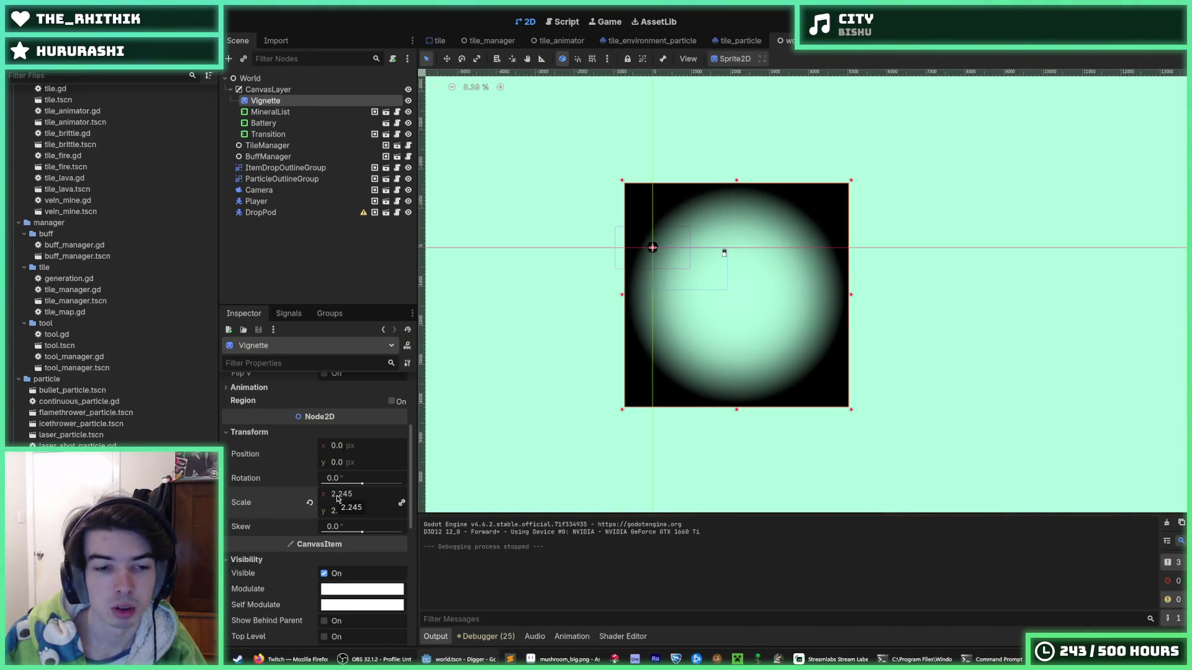
scroll(354, 495, "up", 3)
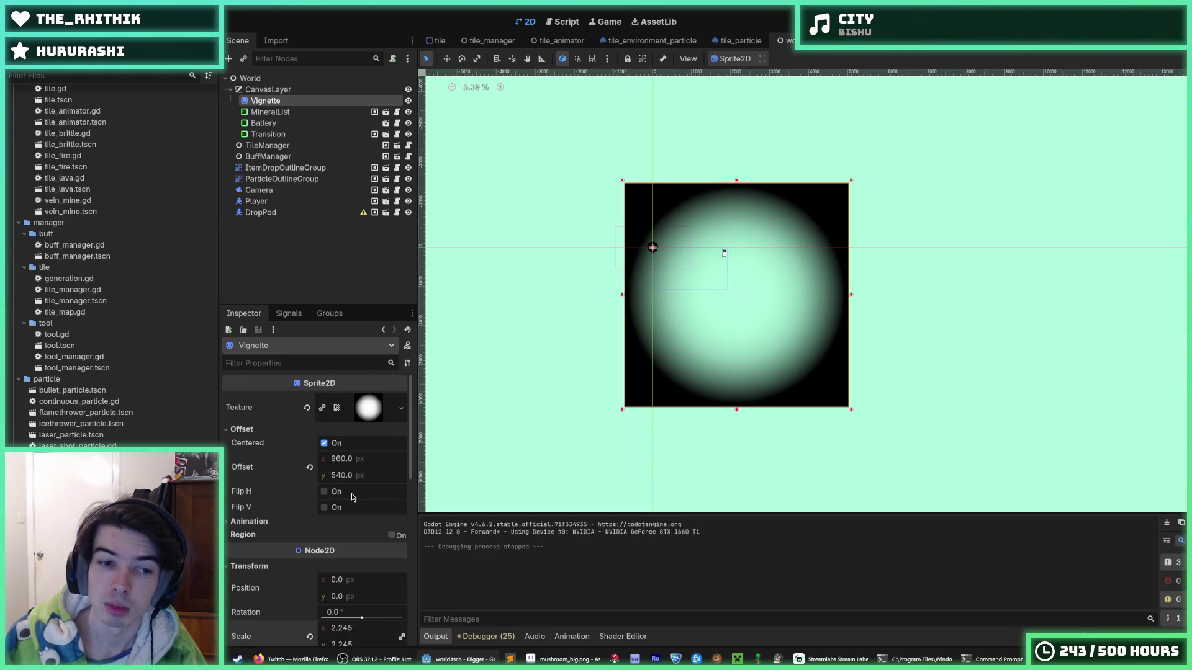
scroll(326, 516, "down", 3)
Step: Undo both Vignette scale changes and save the scene
key("ctrl+z")
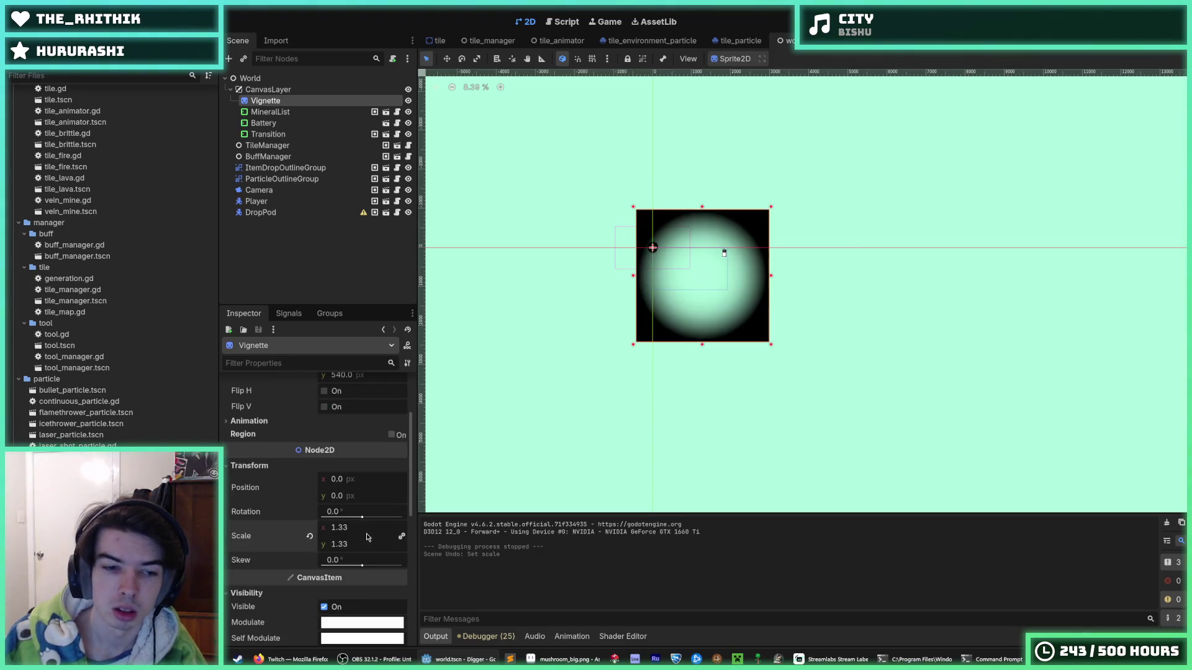
key("ctrl+z")
scroll(358, 477, "up", 1)
scroll(357, 478, "up", 1)
key("ctrl+s")
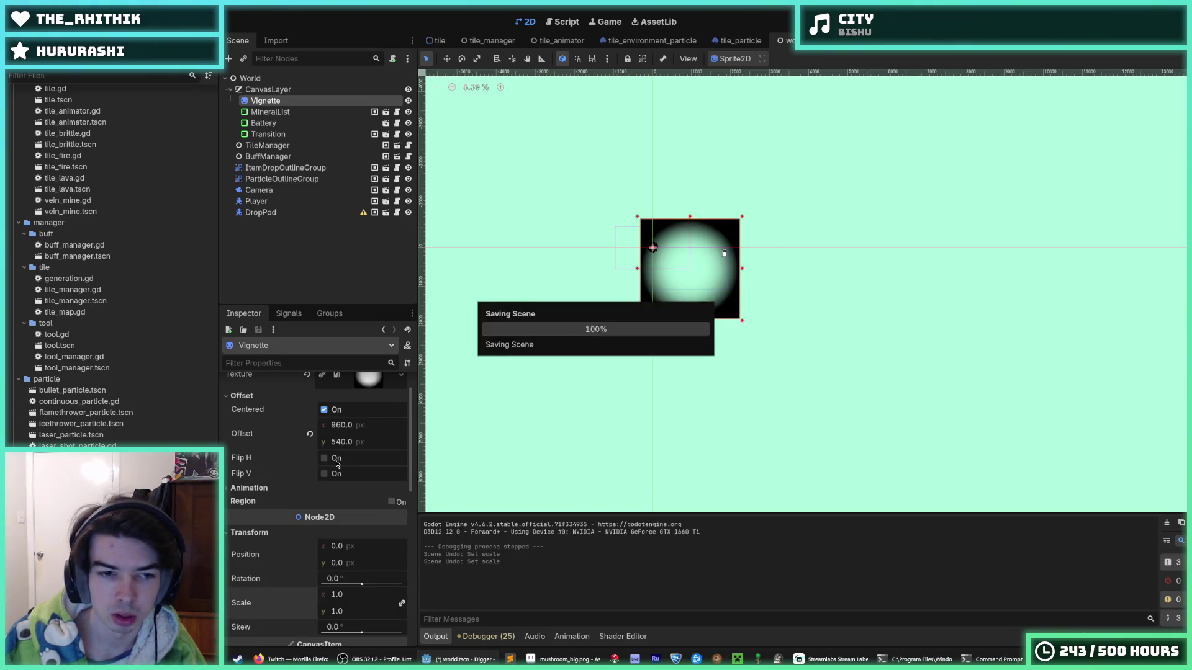
scroll(619, 355, "up", 4)
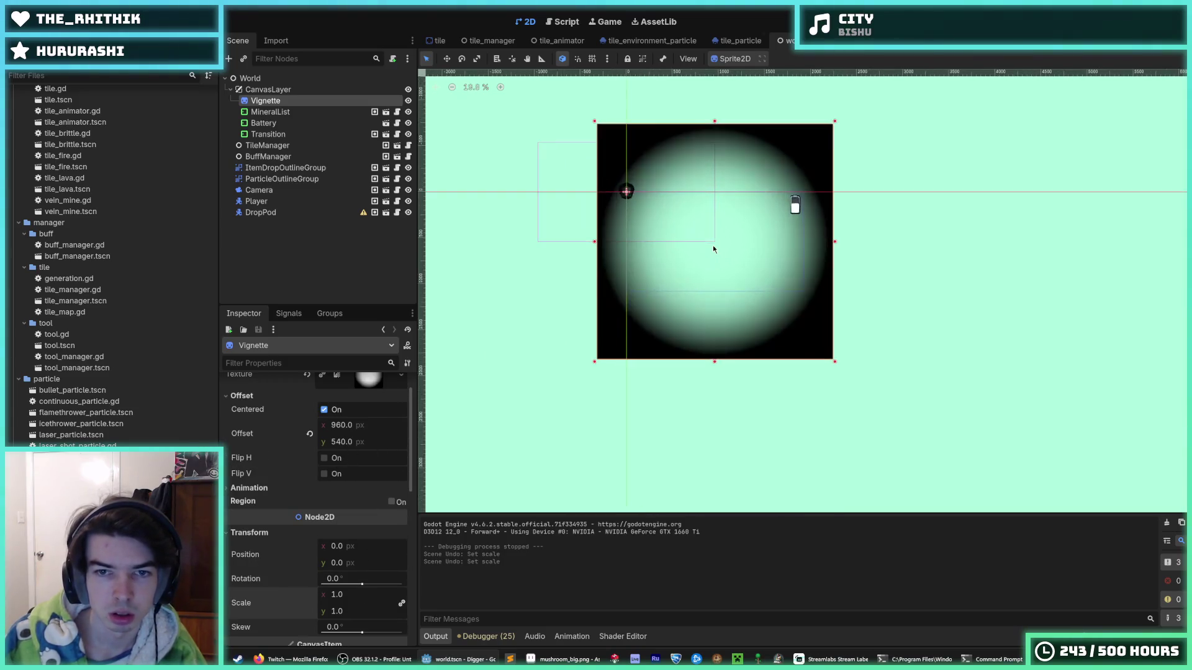
scroll(322, 441, "up", 1)
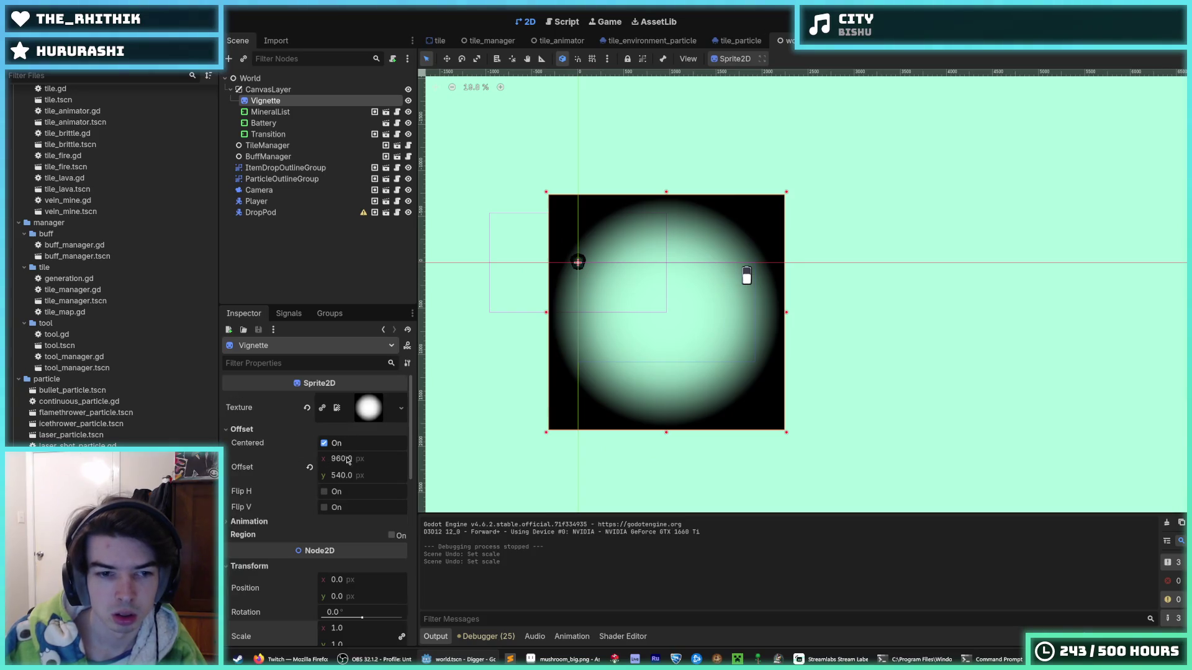
Step: Move the Vignette's 960 × 540 offset into its Position and launch the game
left_click_drag(348, 460, 348, 472)
key("ctrl+z")
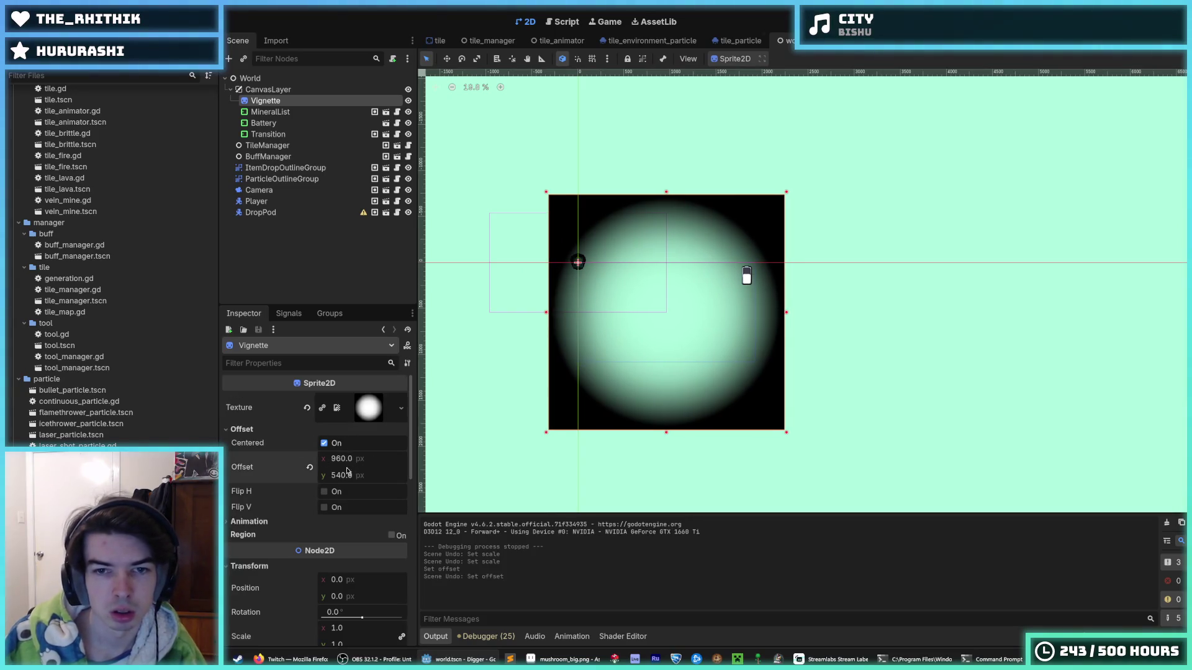
scroll(280, 486, "down", 2)
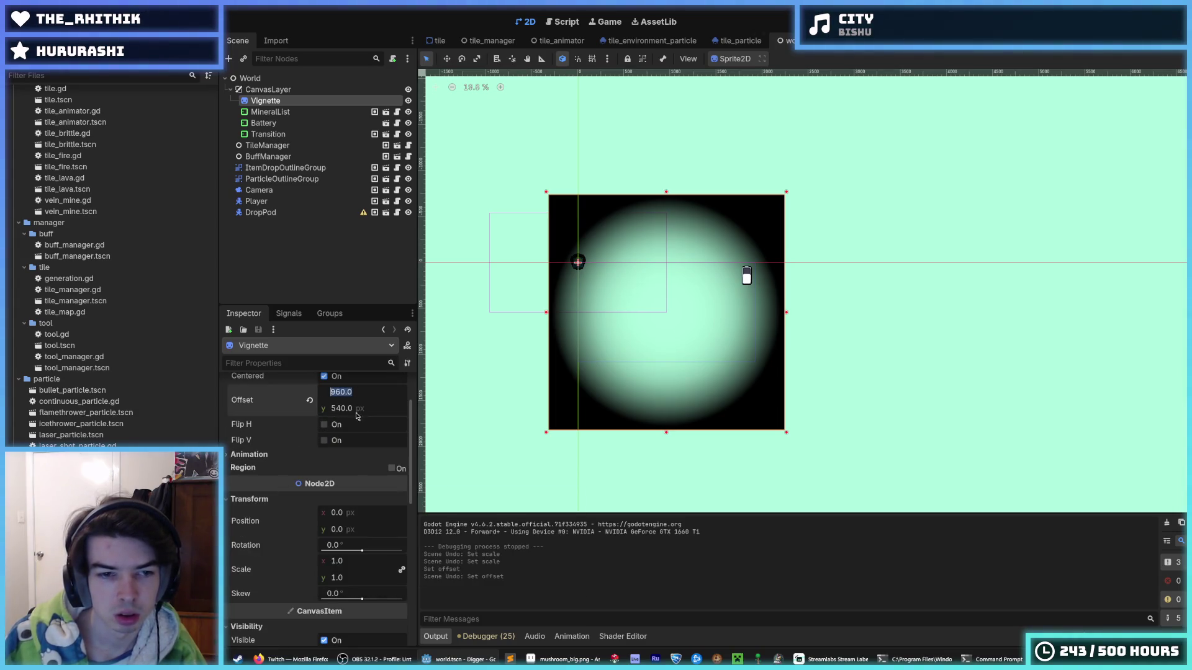
left_click(359, 513)
type("960")
left_click(348, 530)
key("F5")
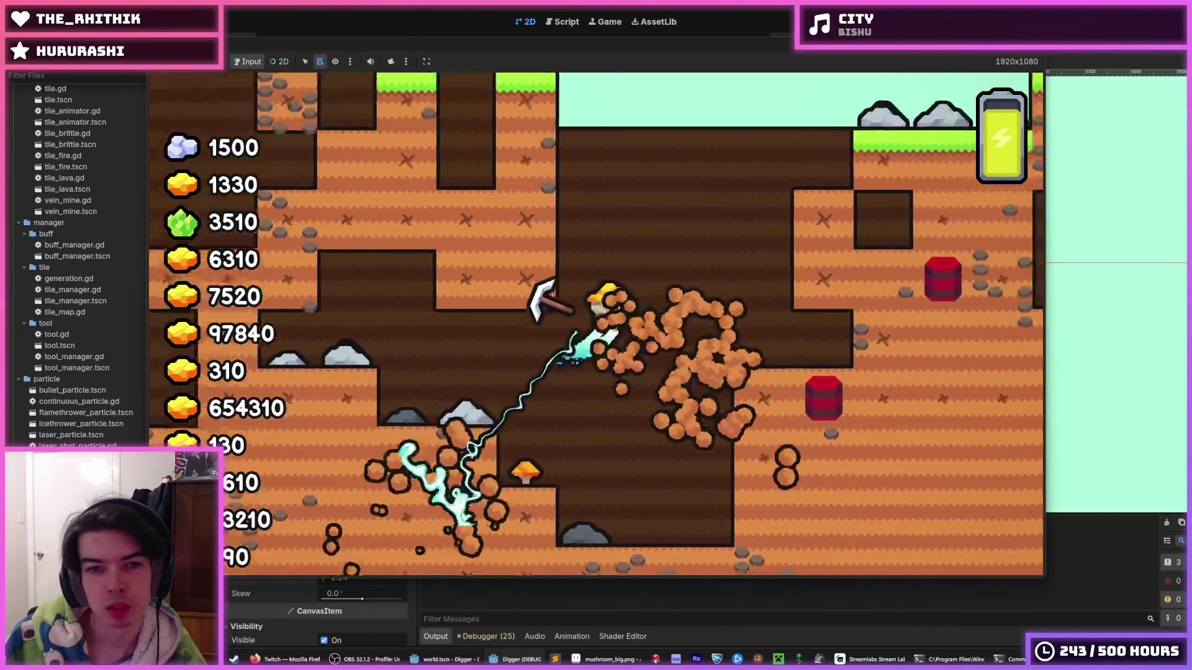
Step: Stop the game, revert the Vignette's scale to 1.0, then run and restart the game
key("F8")
left_click(309, 569)
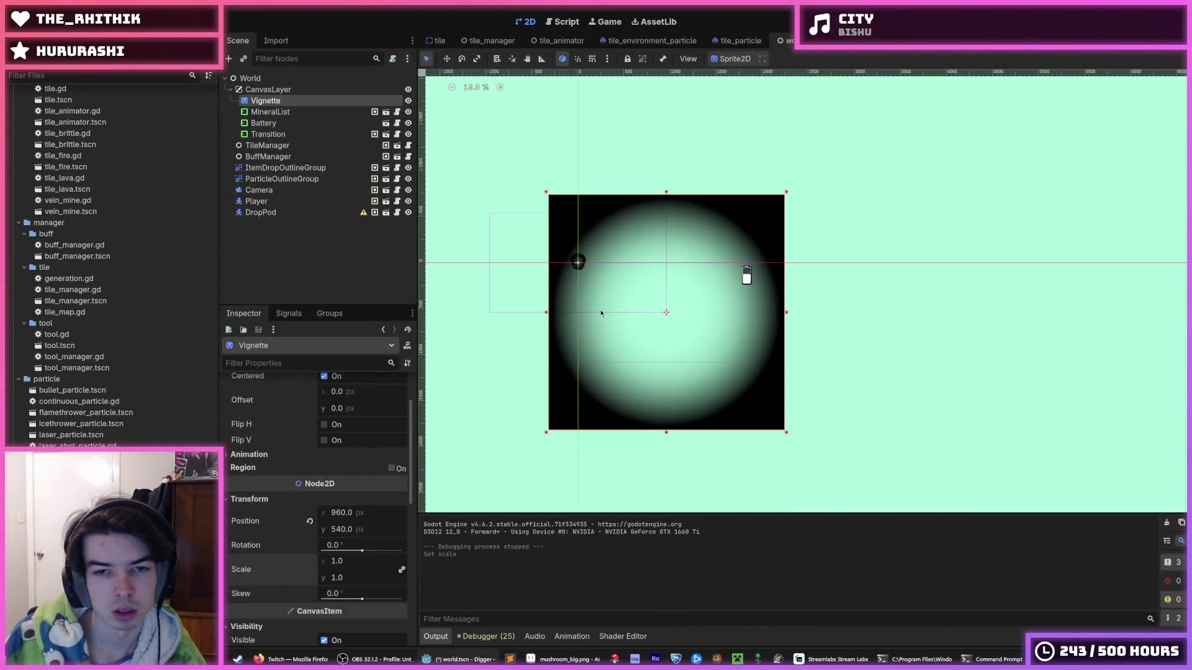
key("F5")
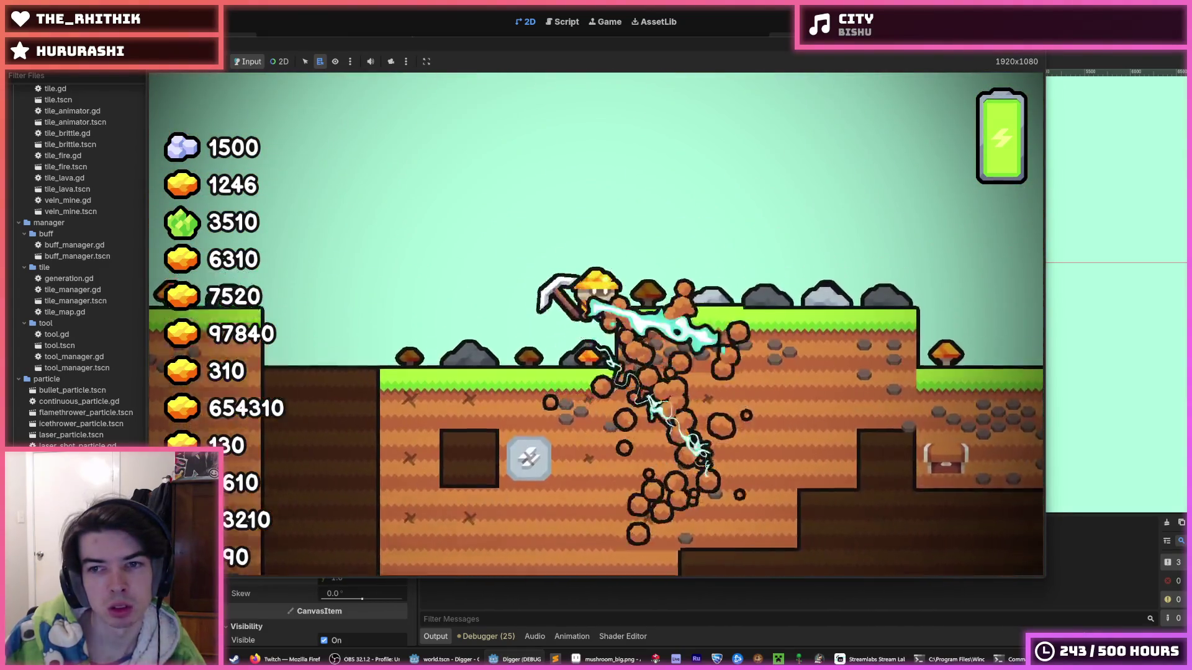
key("F5")
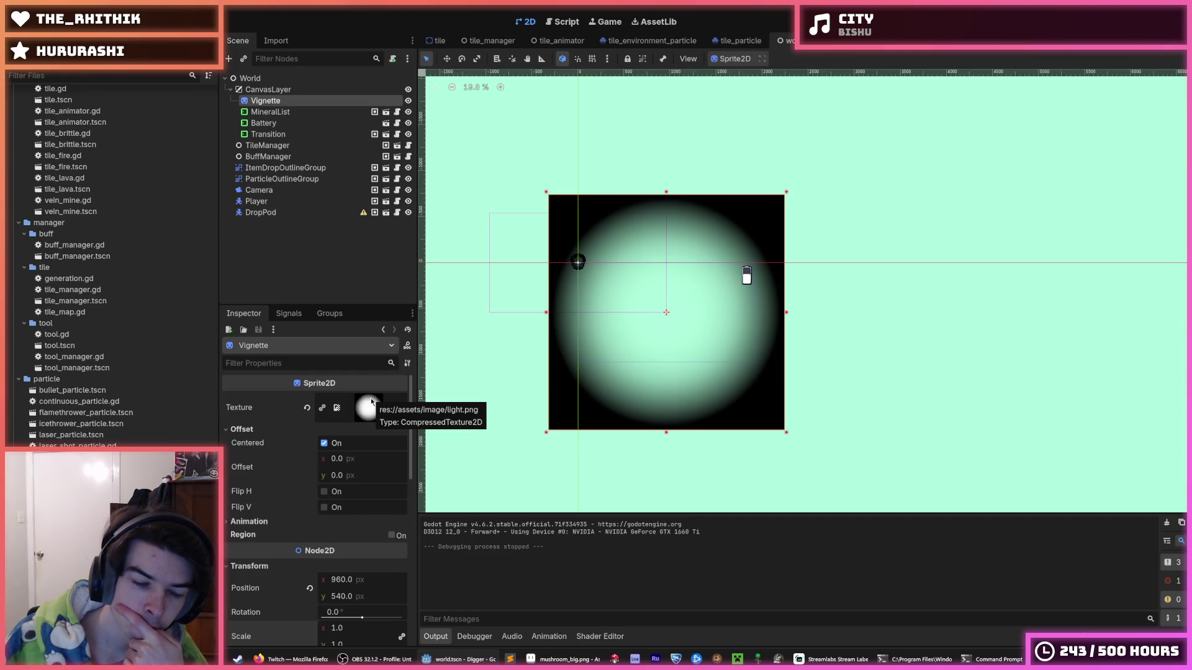
scroll(371, 401, "down", 5)
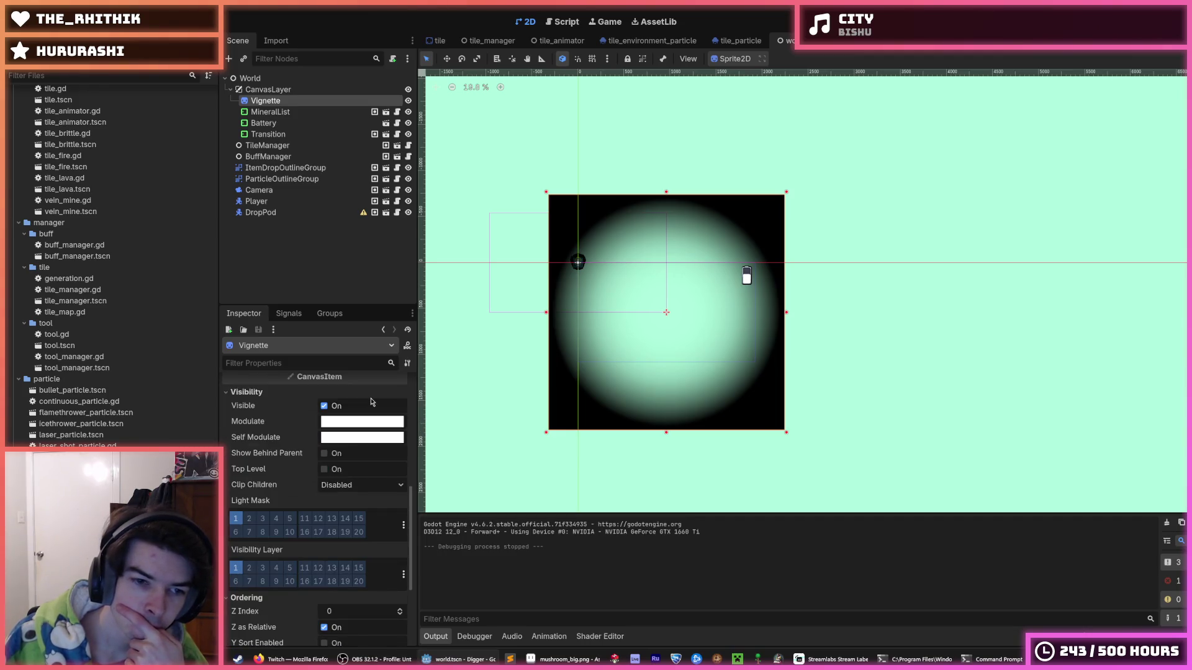
scroll(371, 402, "down", 3)
scroll(371, 402, "up", 8)
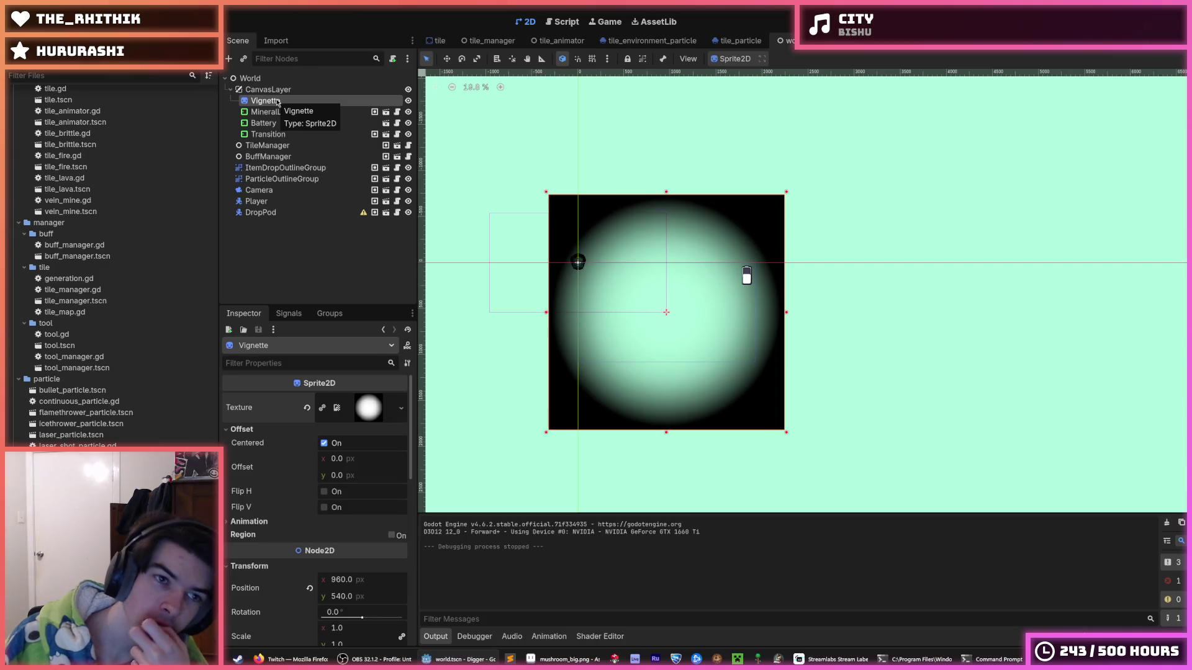
Step: Choose Save Branch as Scene from the Vignette node's context menu
right_click(278, 103)
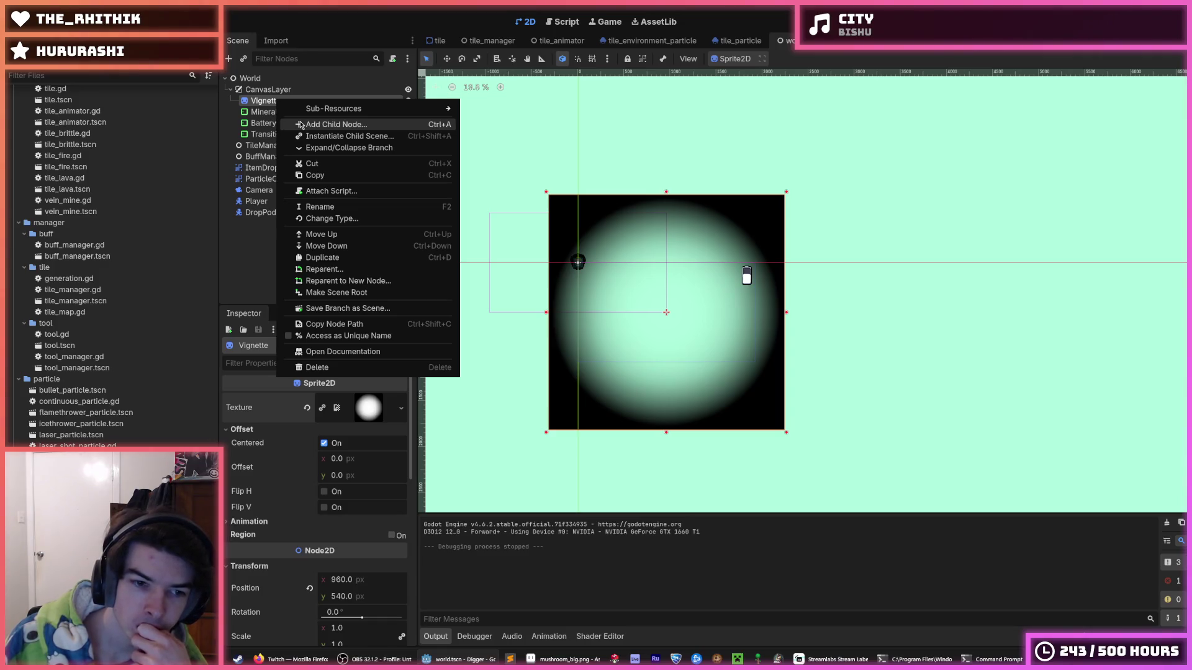
left_click(301, 125)
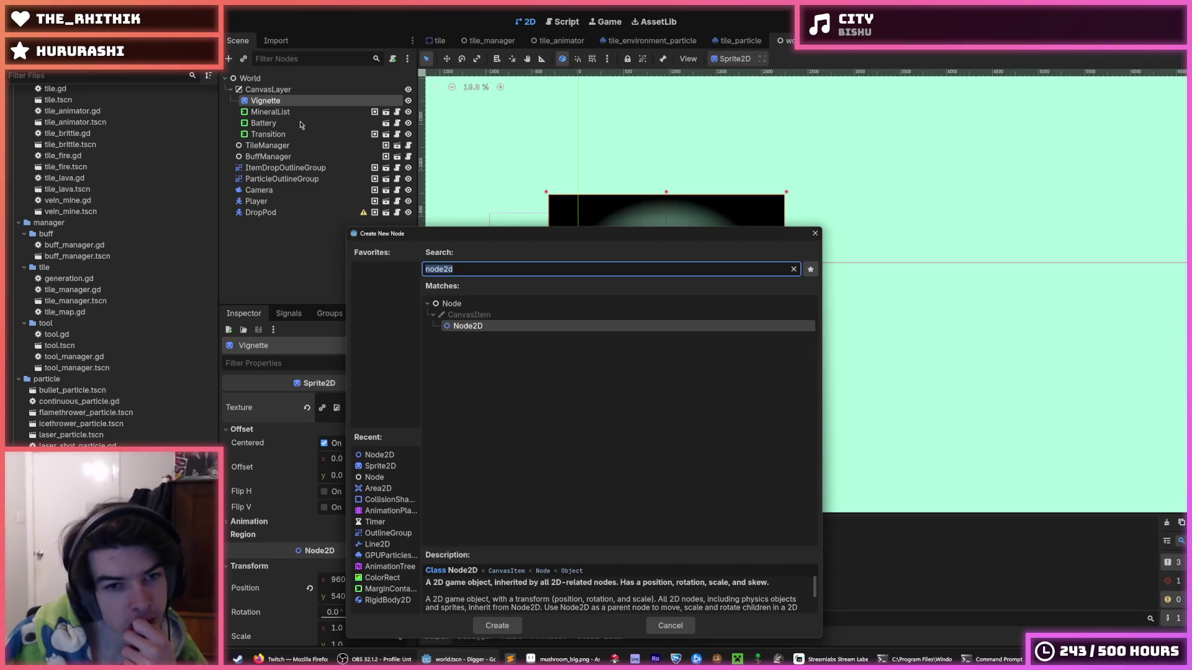
left_click(814, 234)
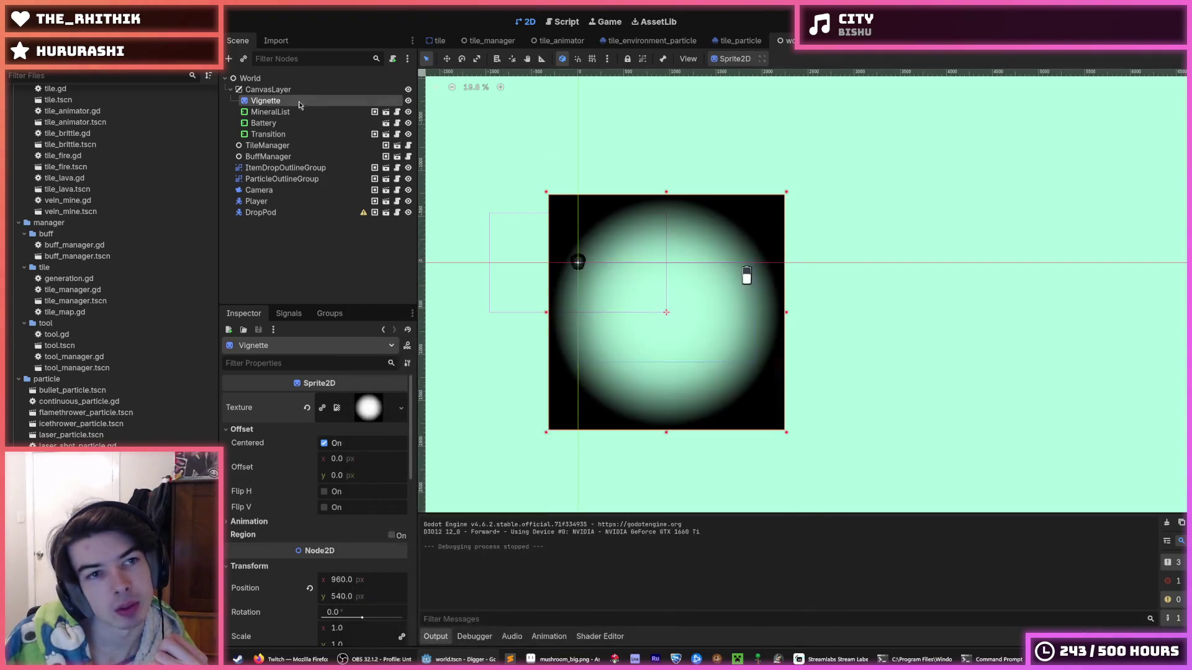
right_click(300, 102)
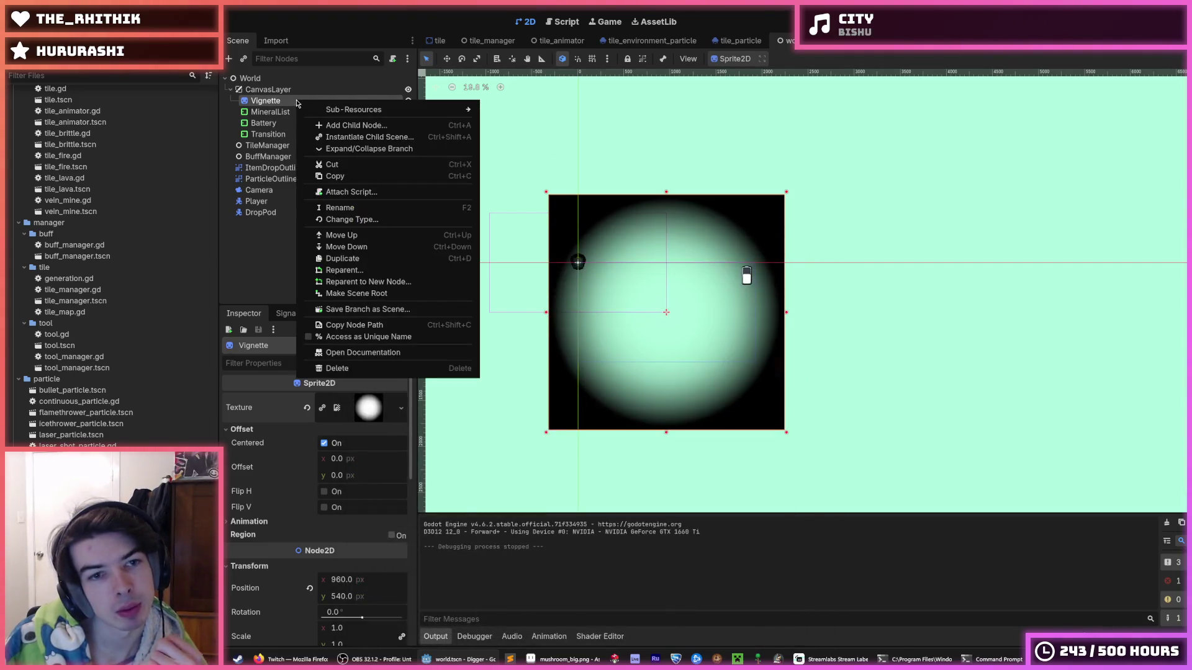
left_click(364, 309)
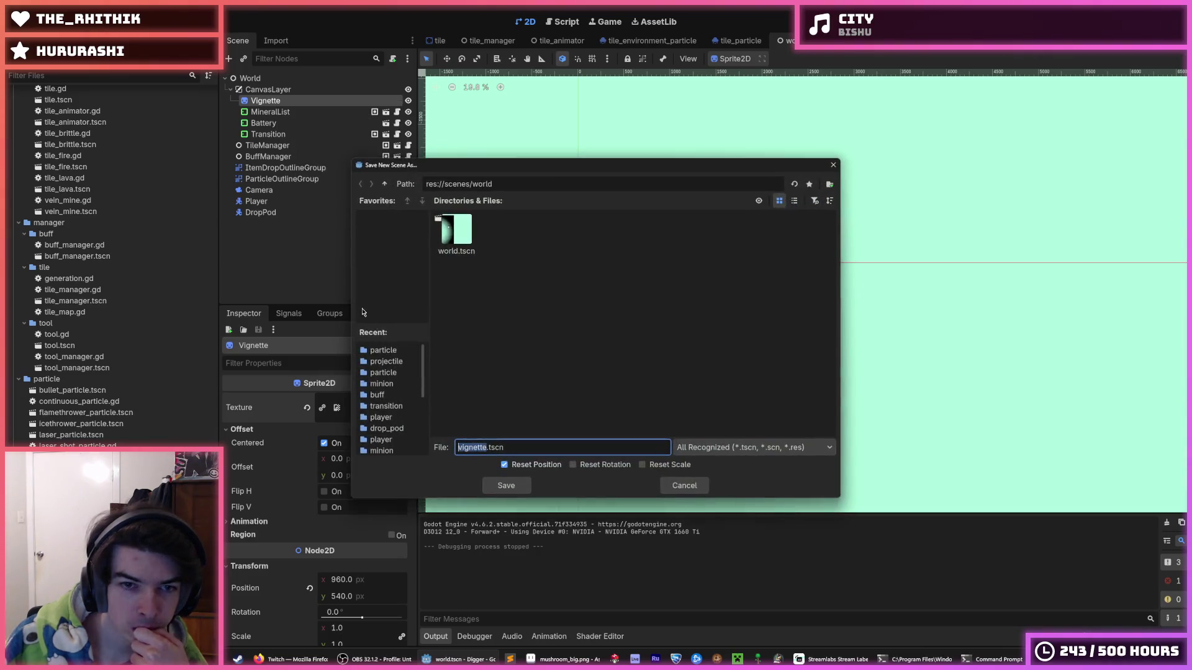
Step: Browse the scenes folders and settle on scenes/ui as the save location
left_click(384, 184)
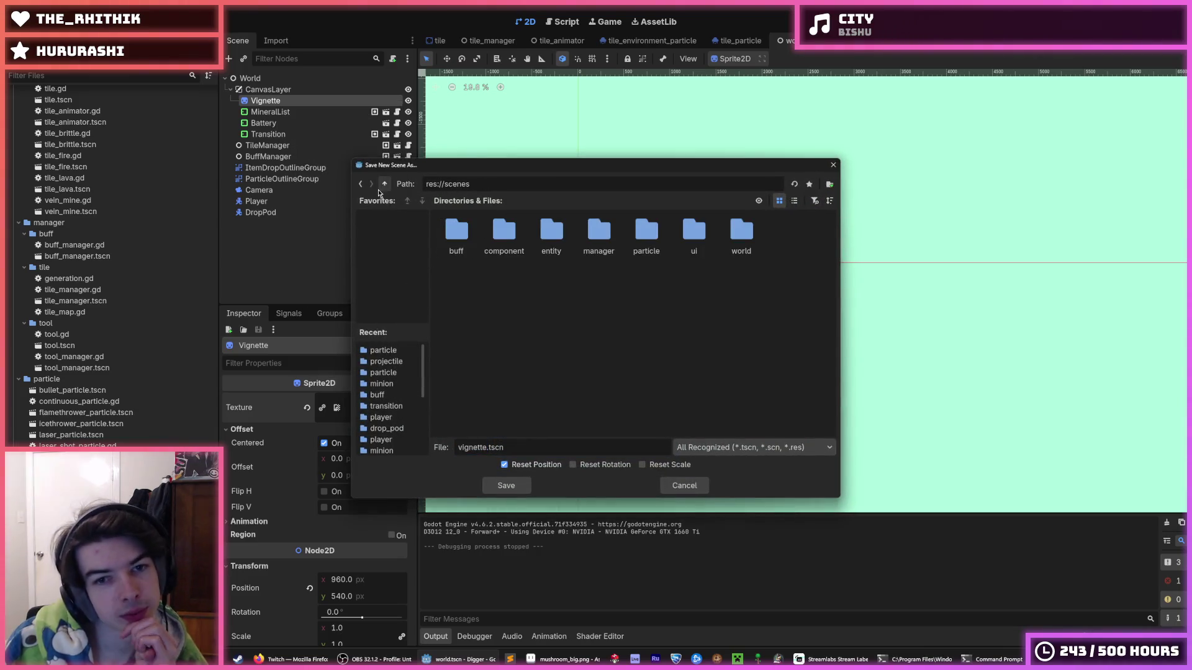
double_click(690, 239)
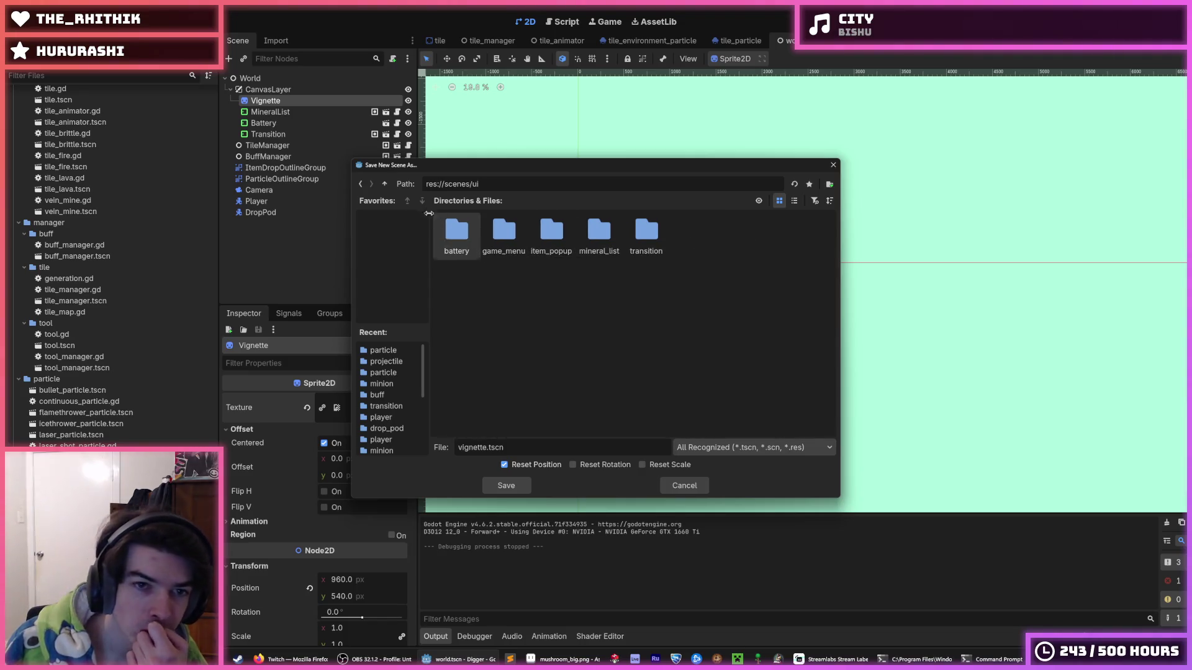
left_click(389, 186)
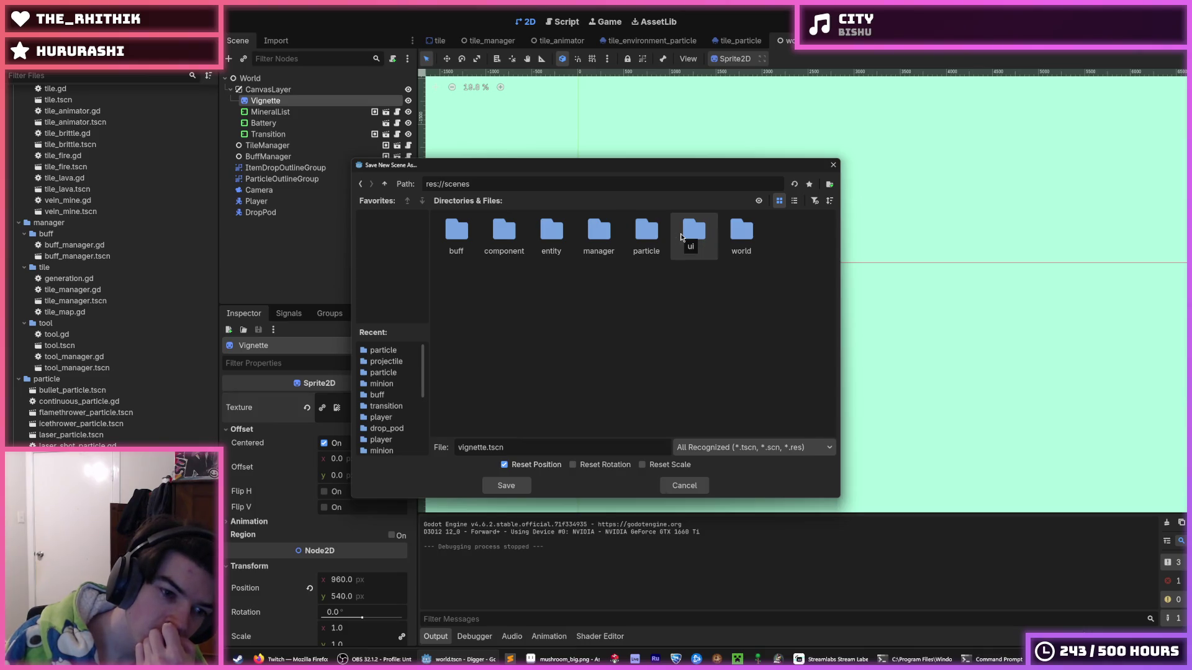
double_click(742, 230)
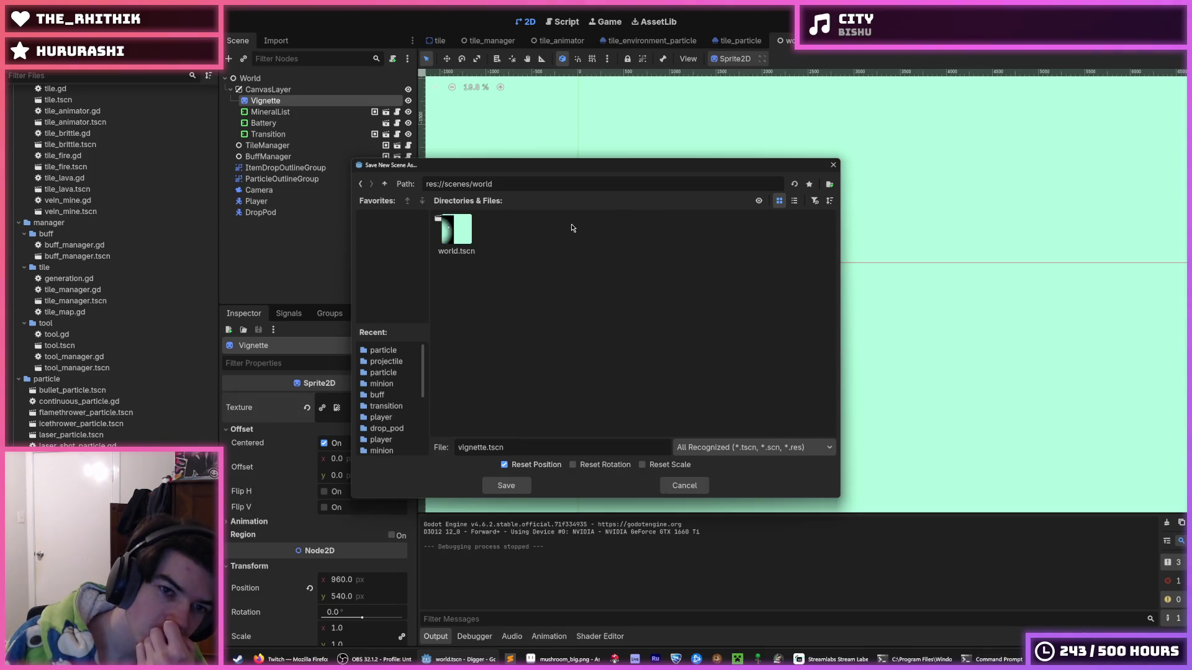
left_click(388, 187)
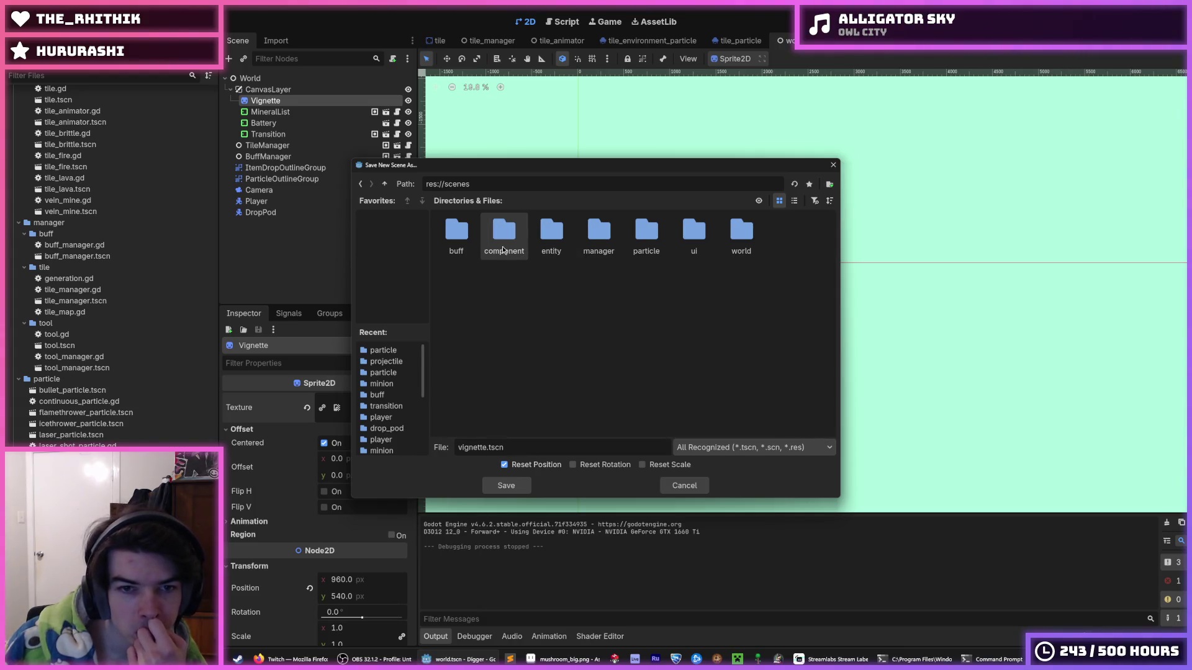
double_click(706, 248)
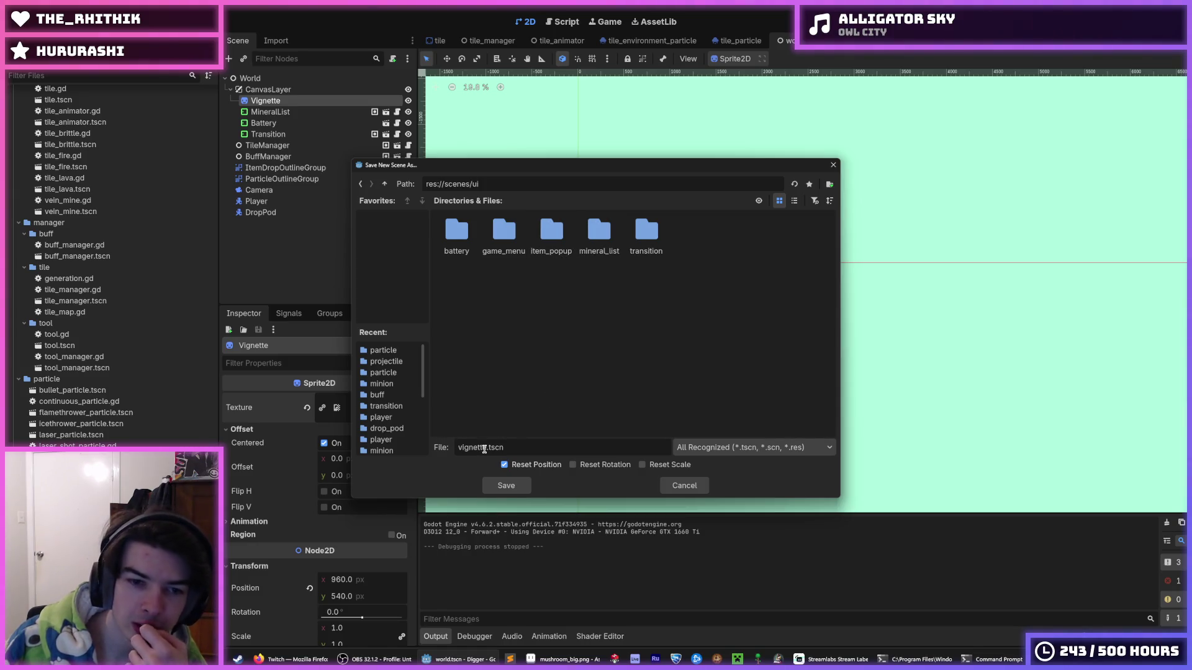
Step: Create a vignette folder in scenes/ui and save the branch there as vignette.tscn
right_click(548, 334)
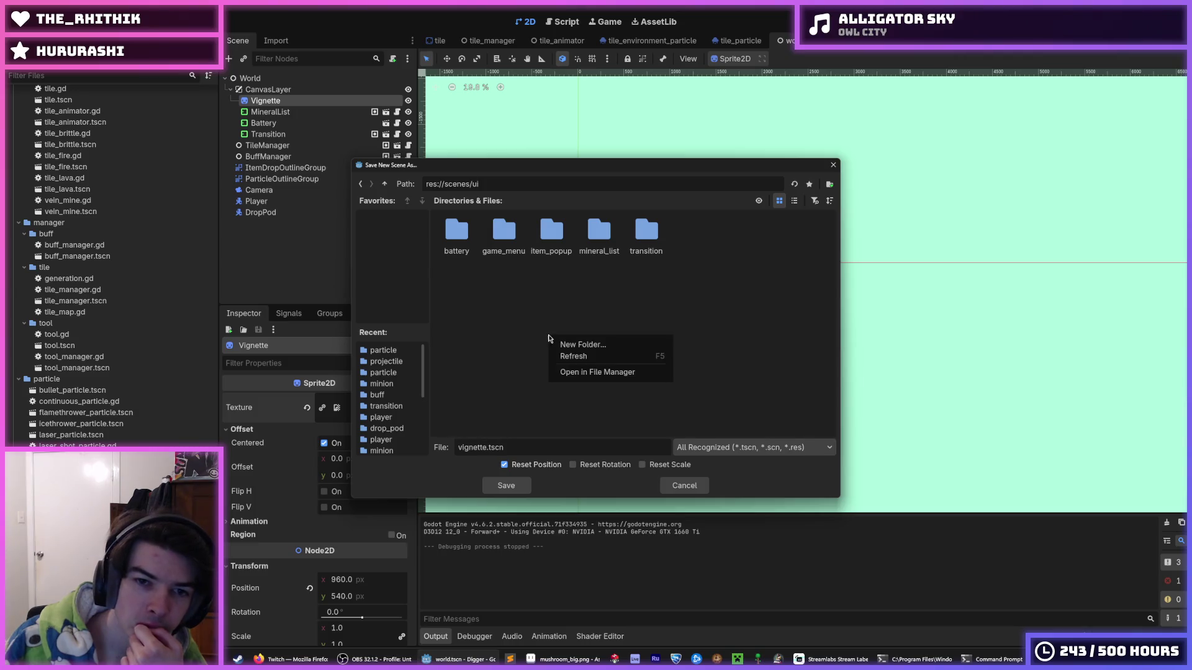
left_click(577, 348)
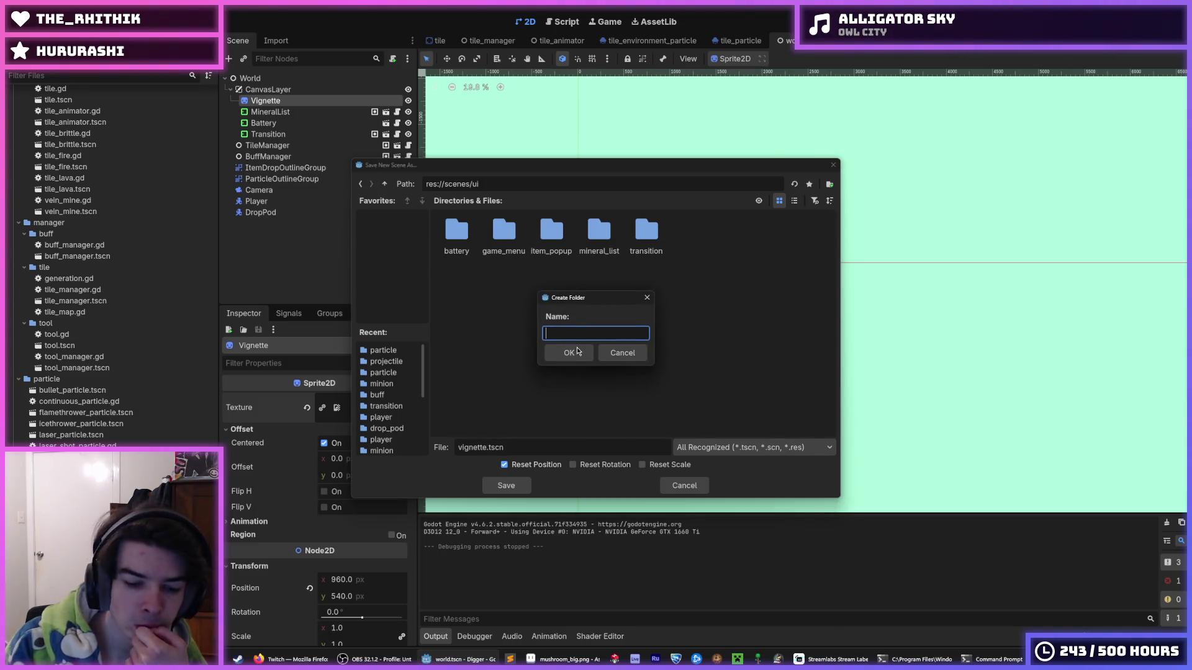
type("vignette")
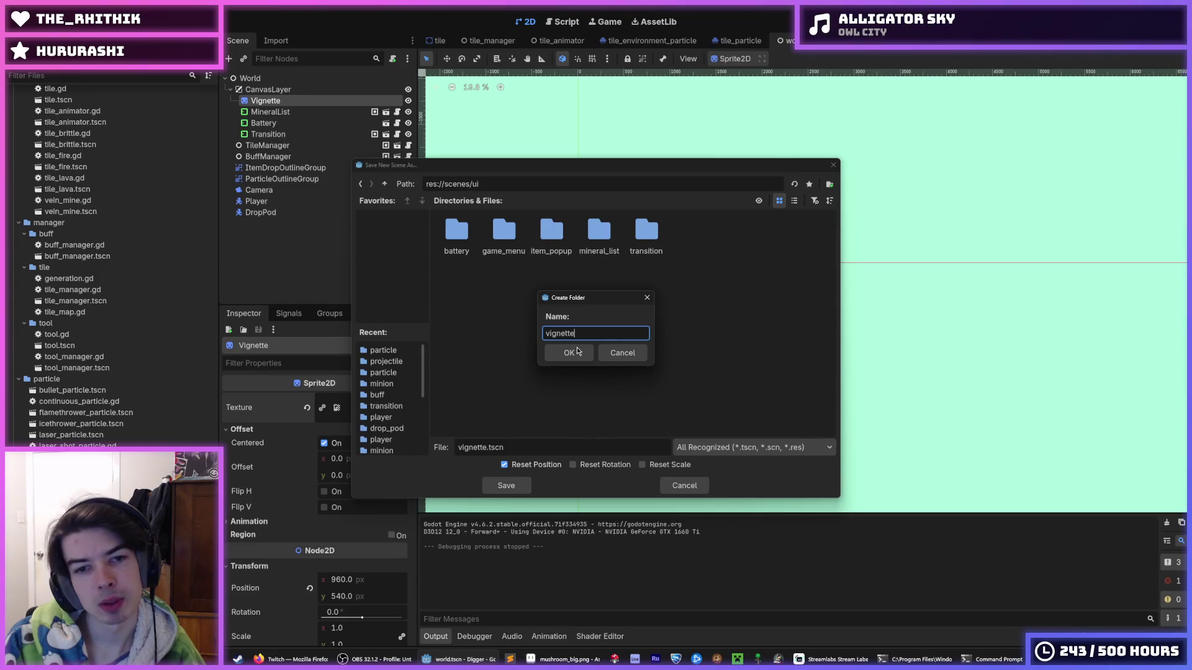
left_click(577, 352)
left_click(506, 486)
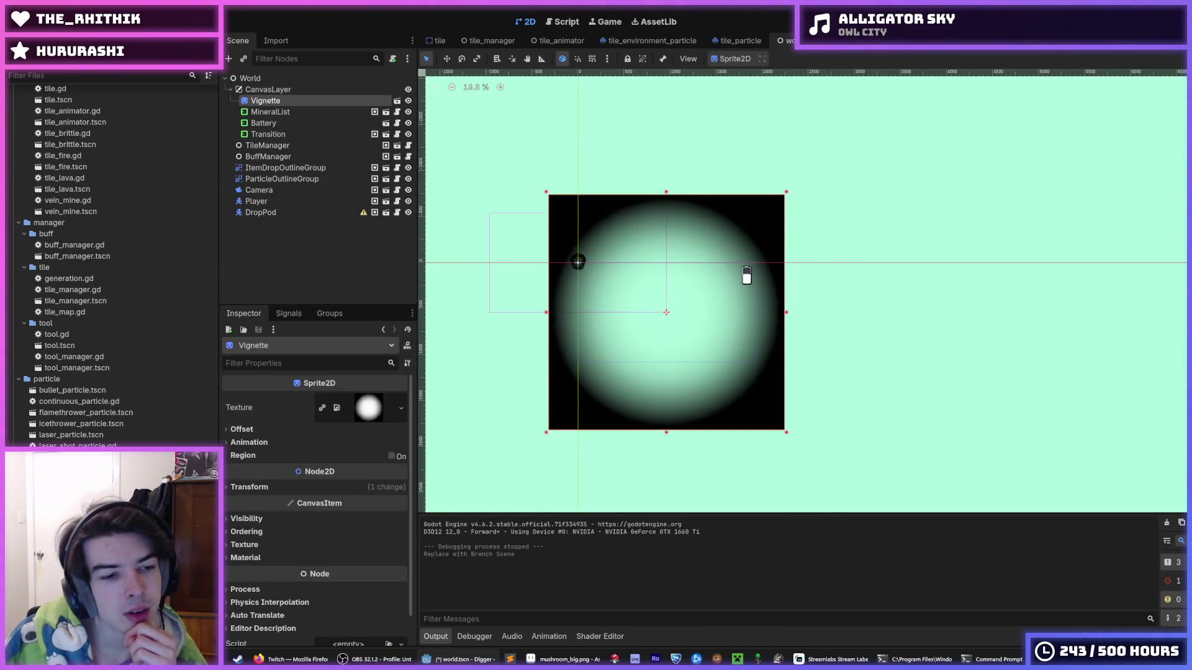
Step: Collapse the projectile, tile, buff, manager tile and tool folders in the FileSystem dock
scroll(55, 398, "down", 10)
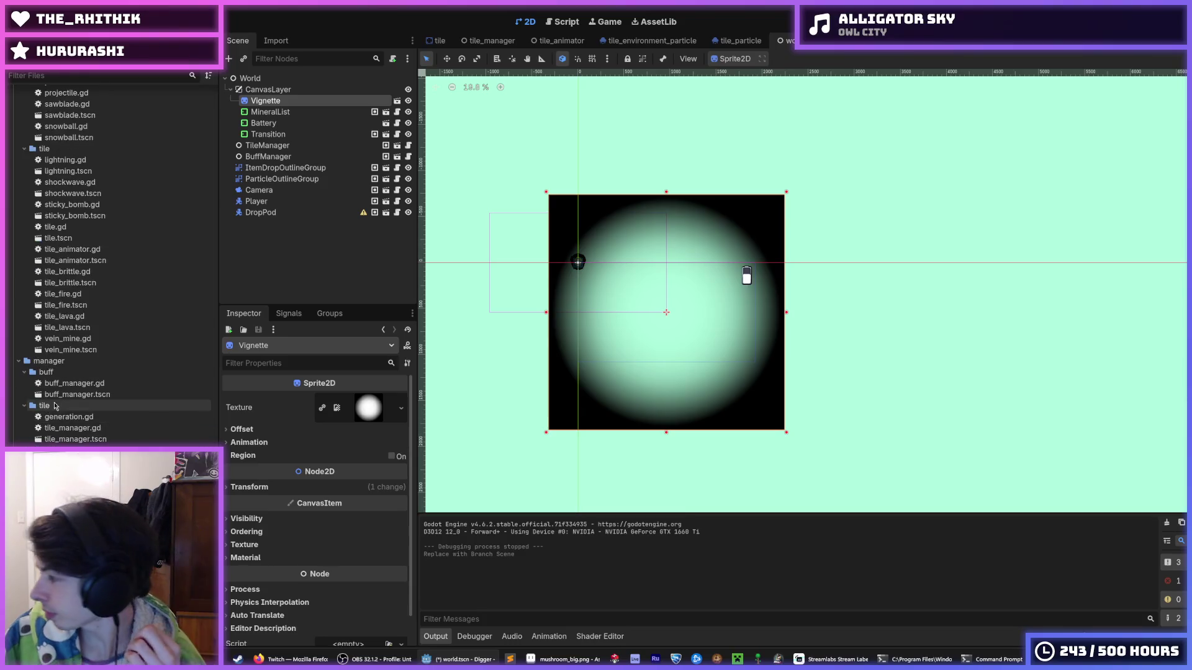
scroll(54, 394, "up", 5)
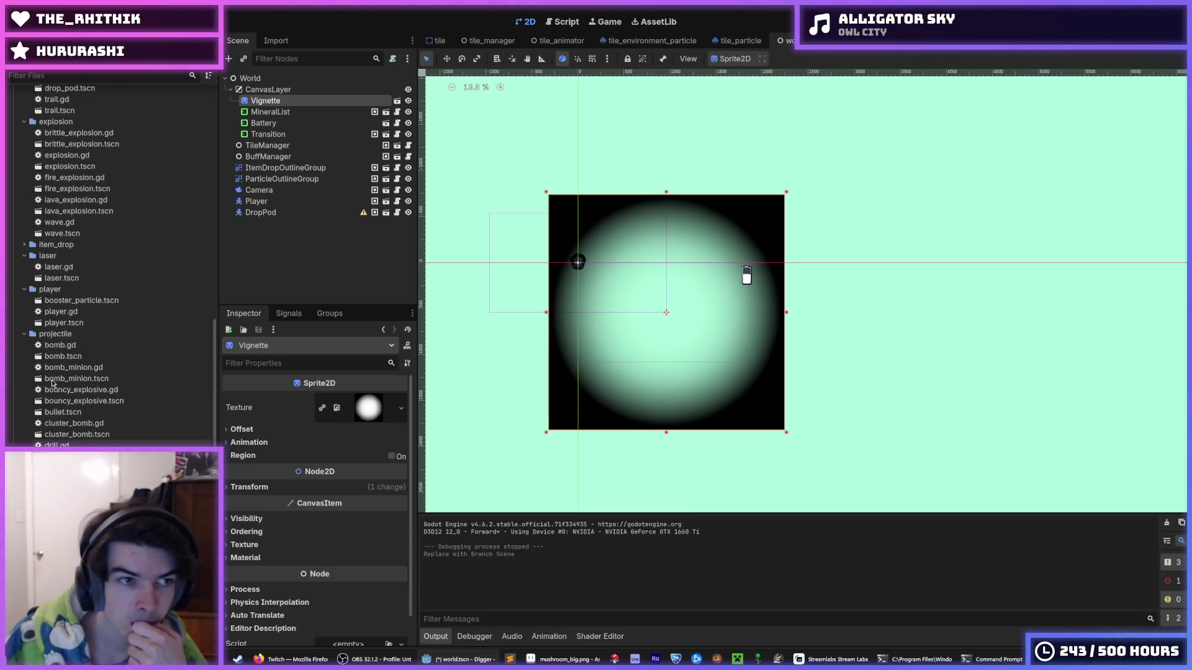
left_click(25, 334)
left_click(25, 345)
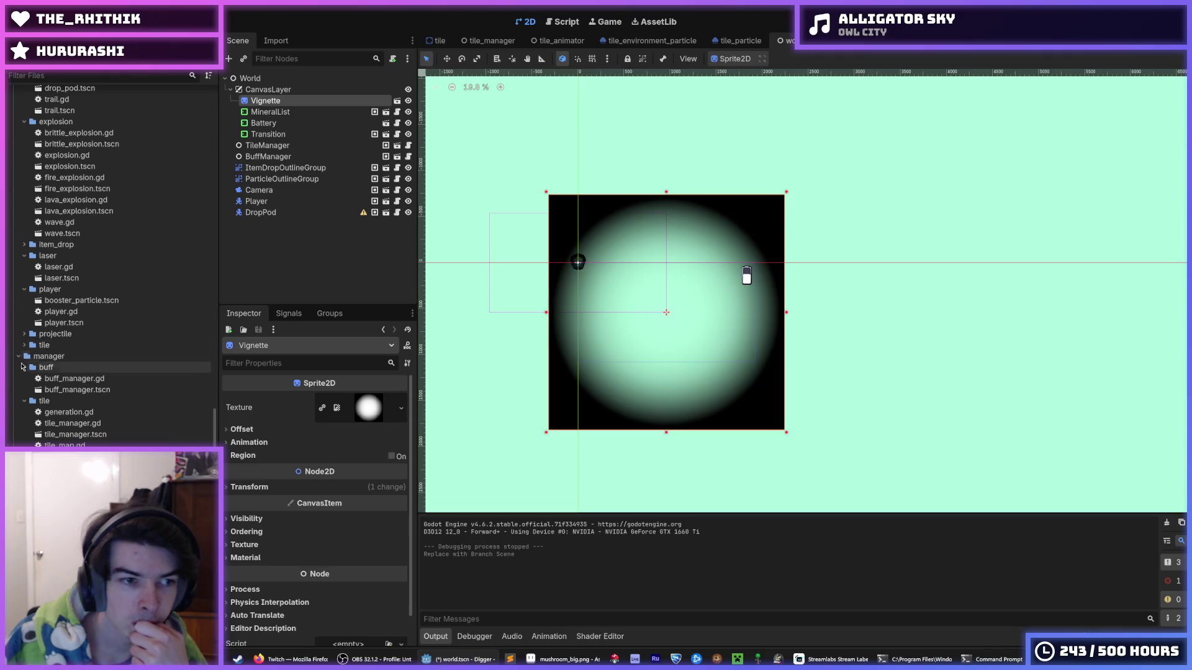
left_click(24, 367)
left_click(24, 379)
left_click(24, 389)
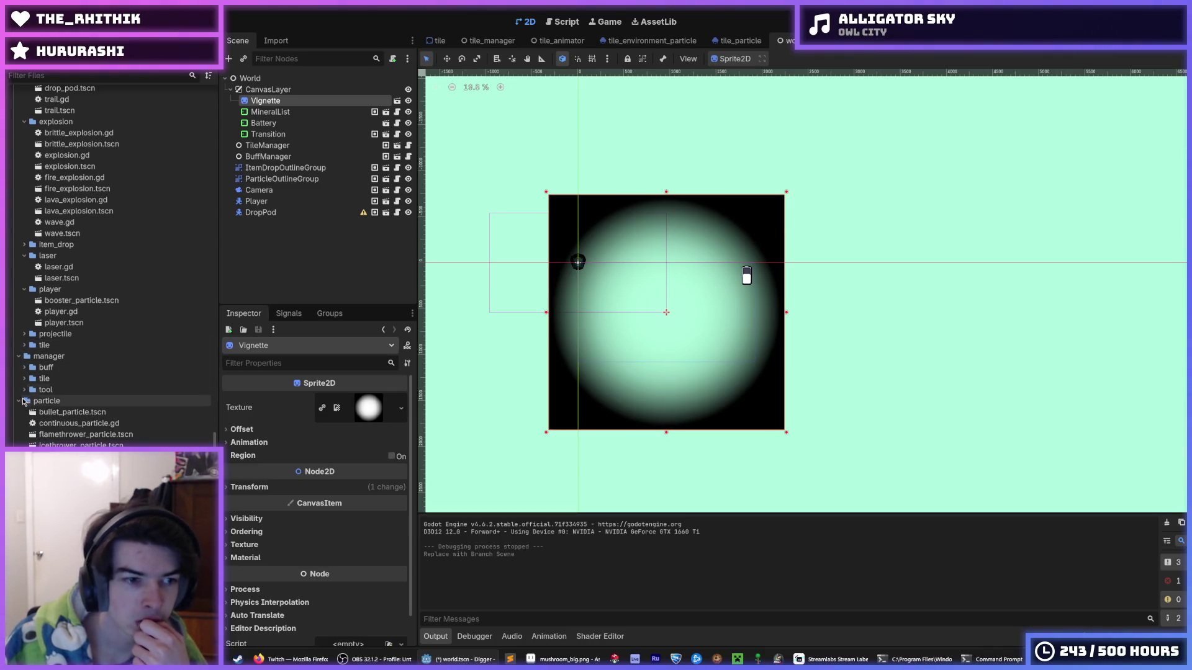
scroll(19, 403, "up", 5)
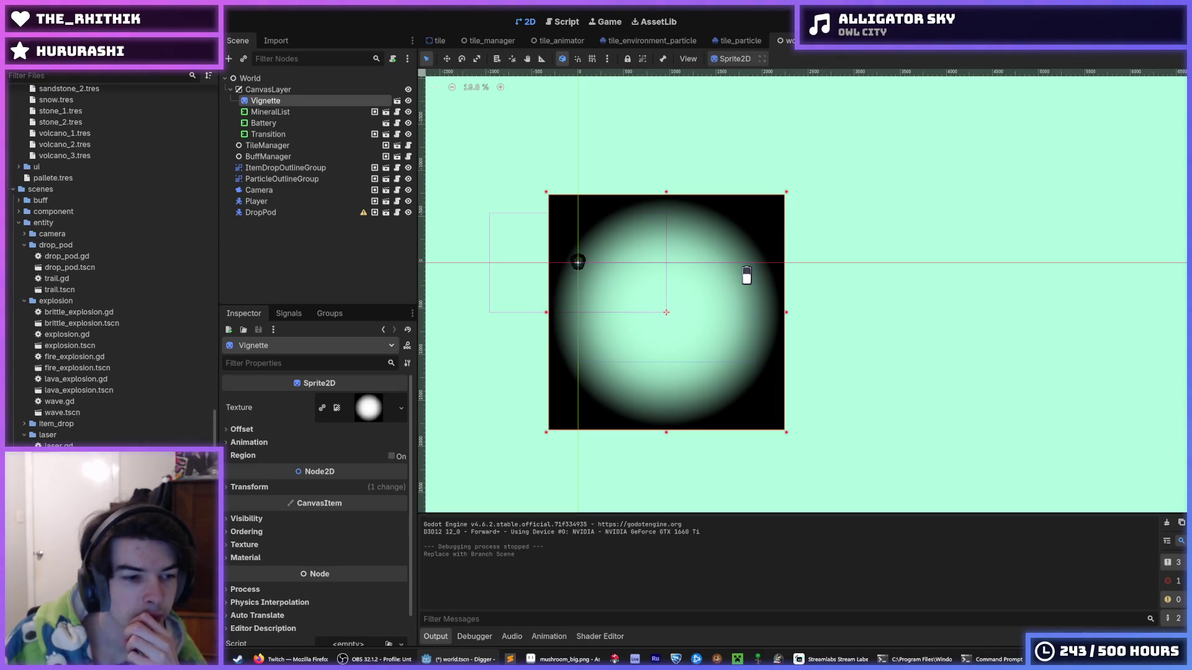
scroll(112, 260, "down", 2)
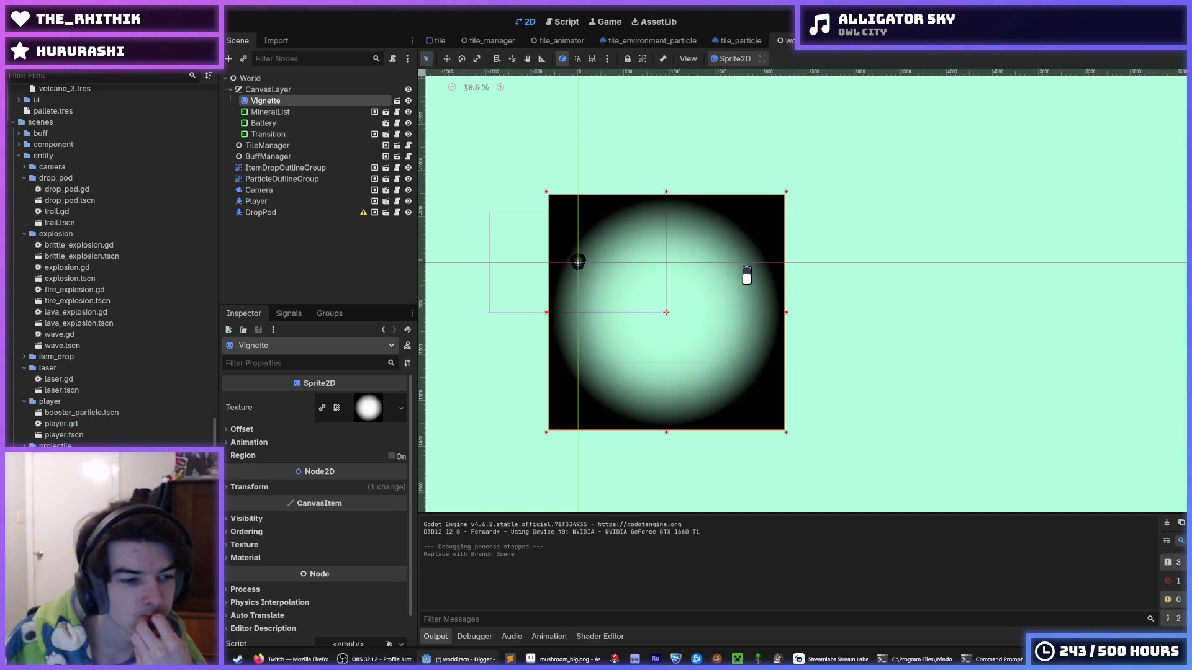
Step: Open the Vignette sub-scene in its own editor tab
right_click(62, 413)
key("Escape")
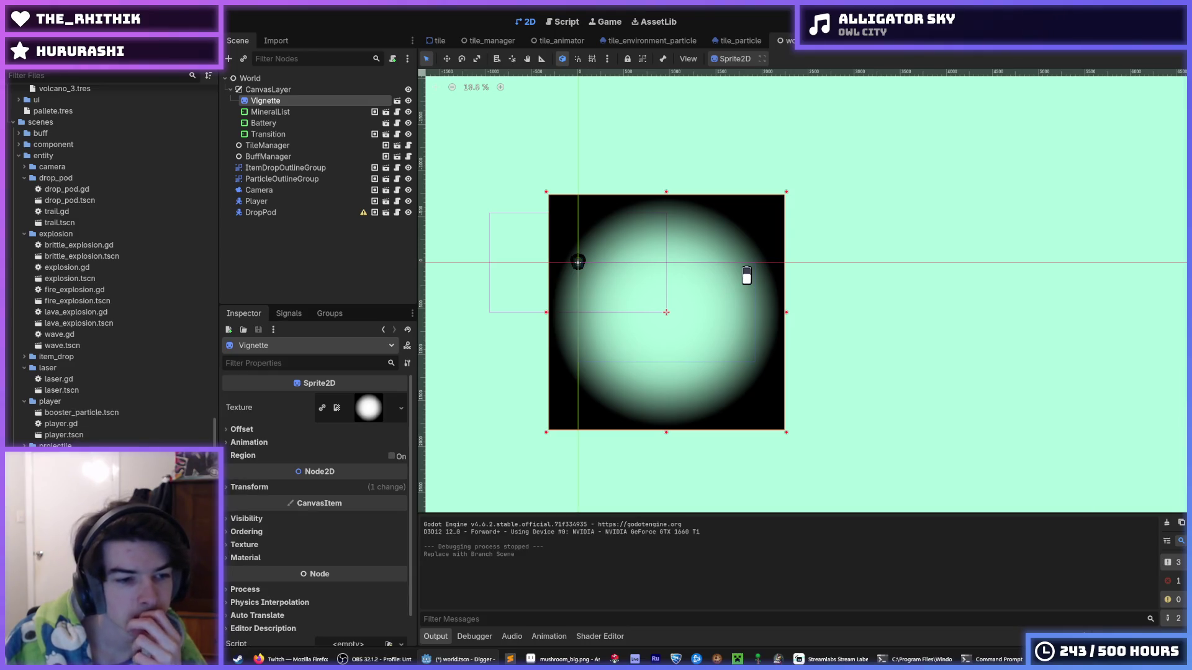
left_click(397, 101)
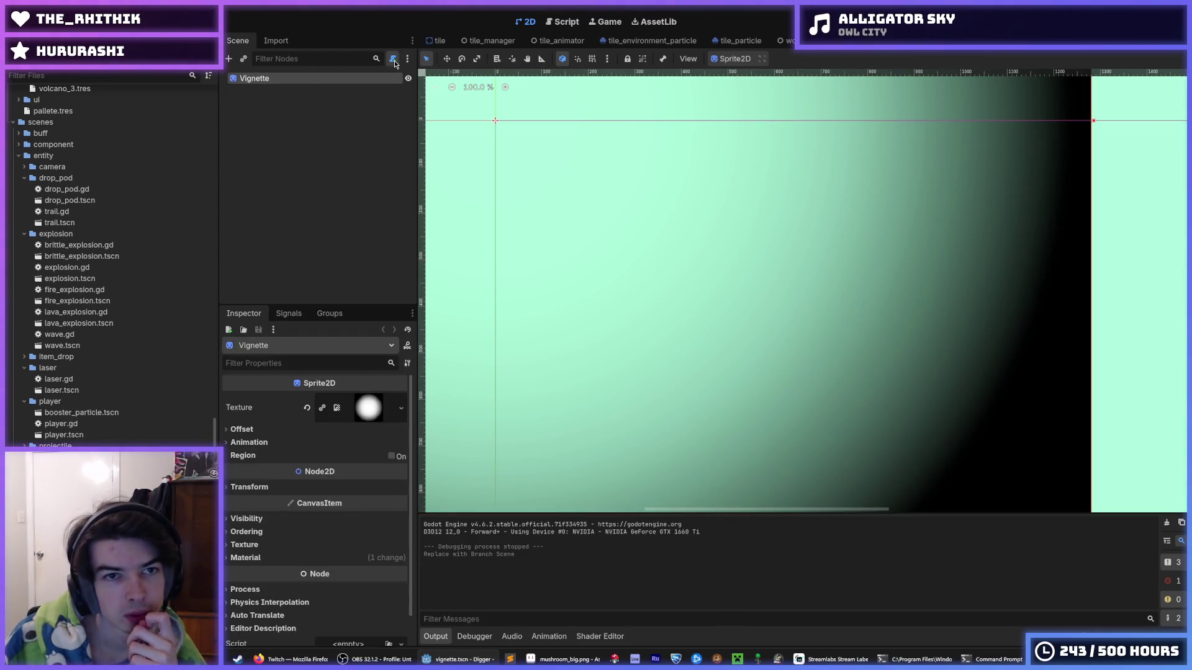
Step: Attach a new vignette.gd script to Vignette, start a func line and save it
left_click(394, 60)
key("Return")
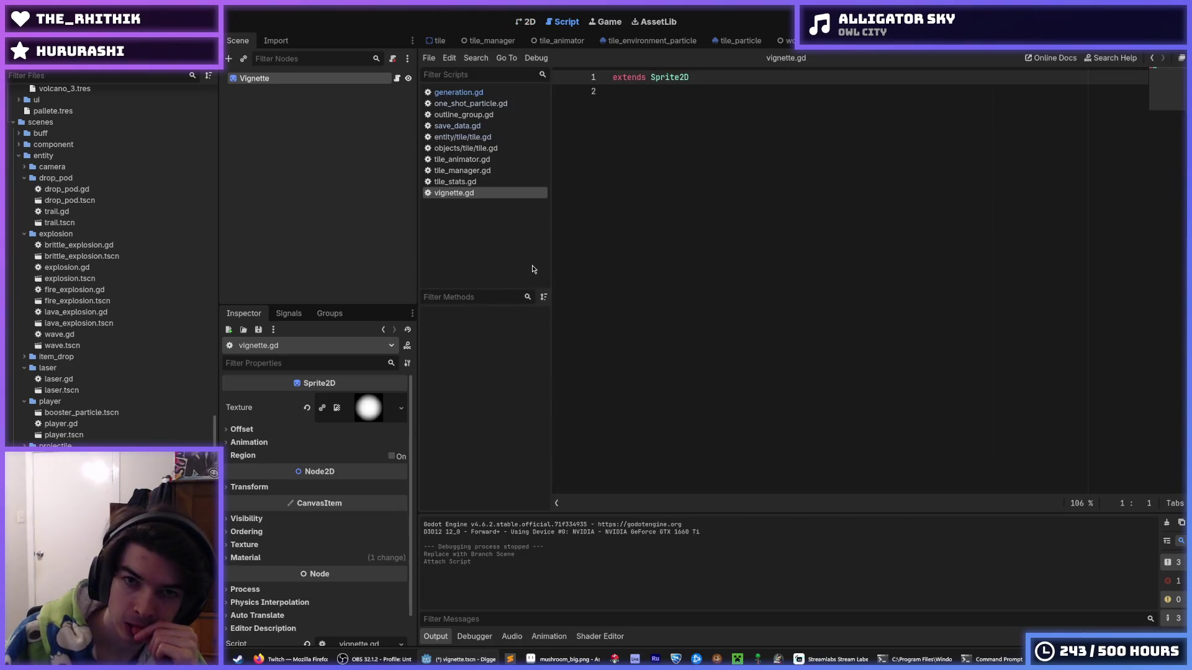
key("Return")
key("Return")
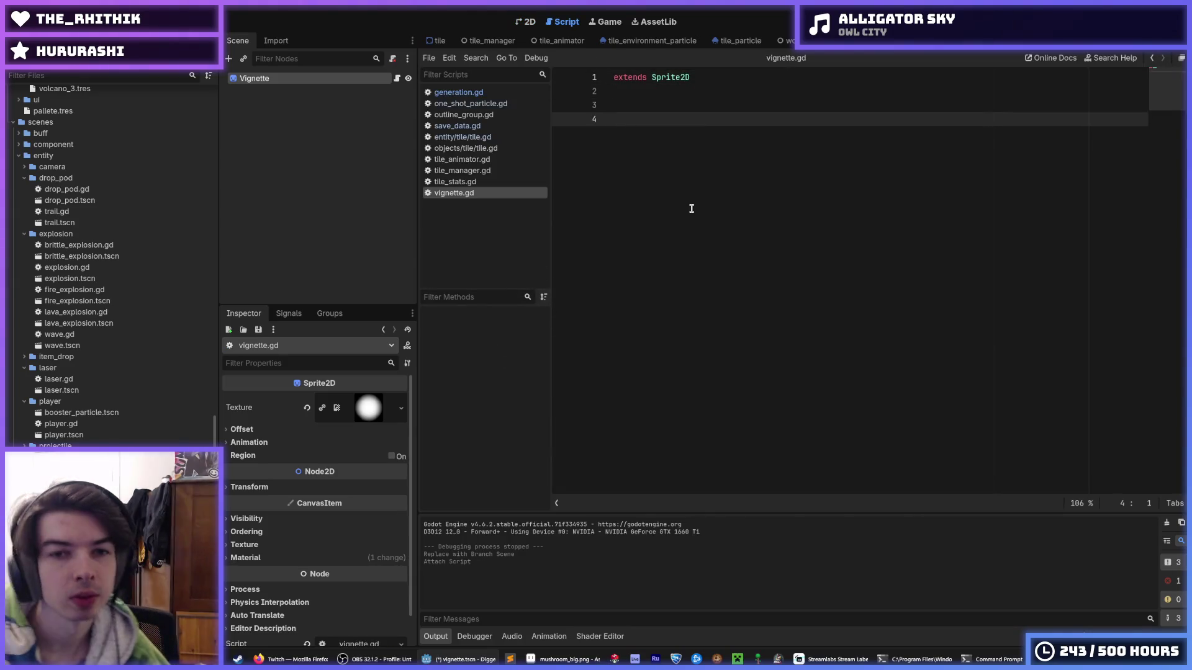
type("func")
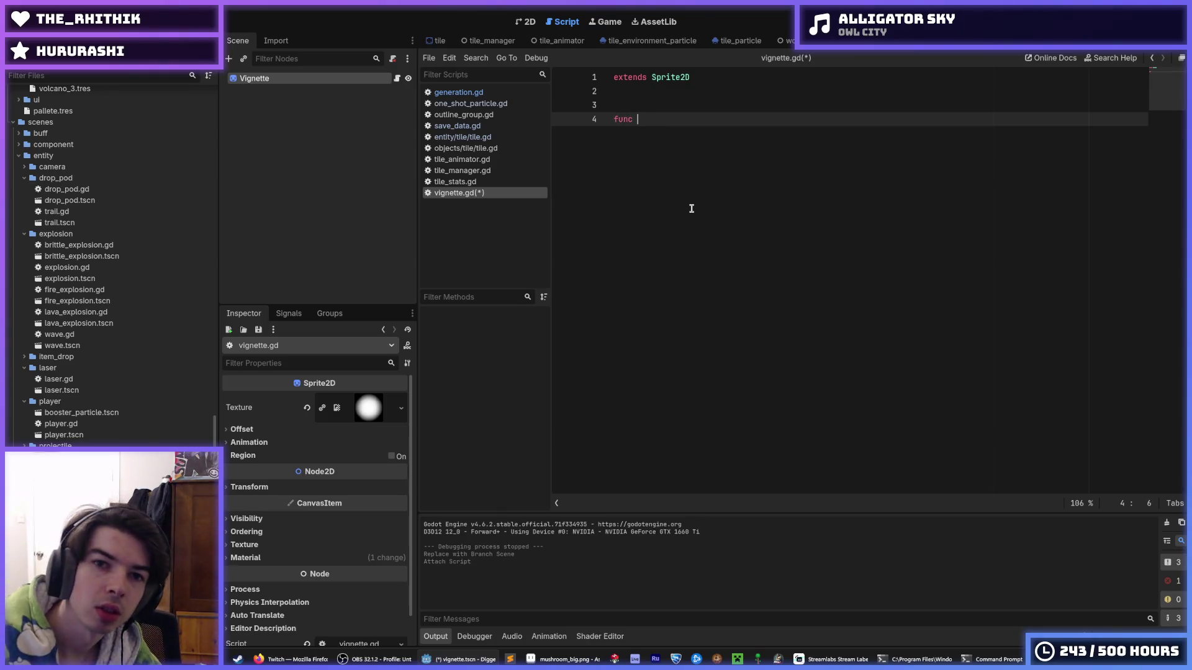
key("ctrl+s")
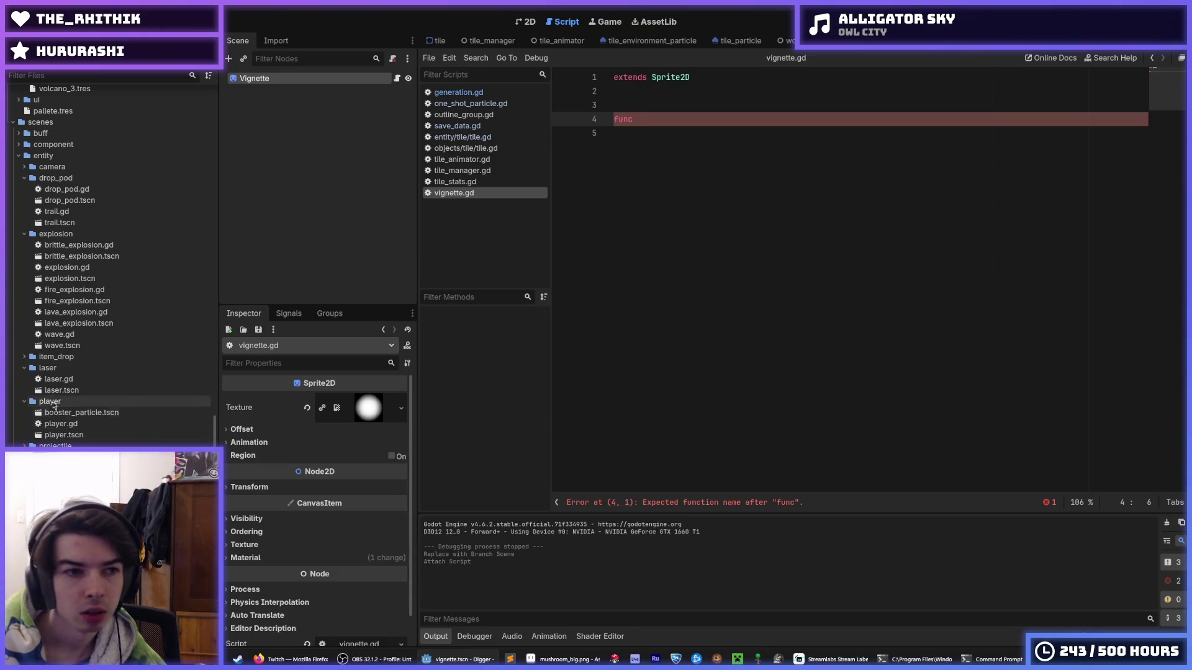
left_click(23, 167)
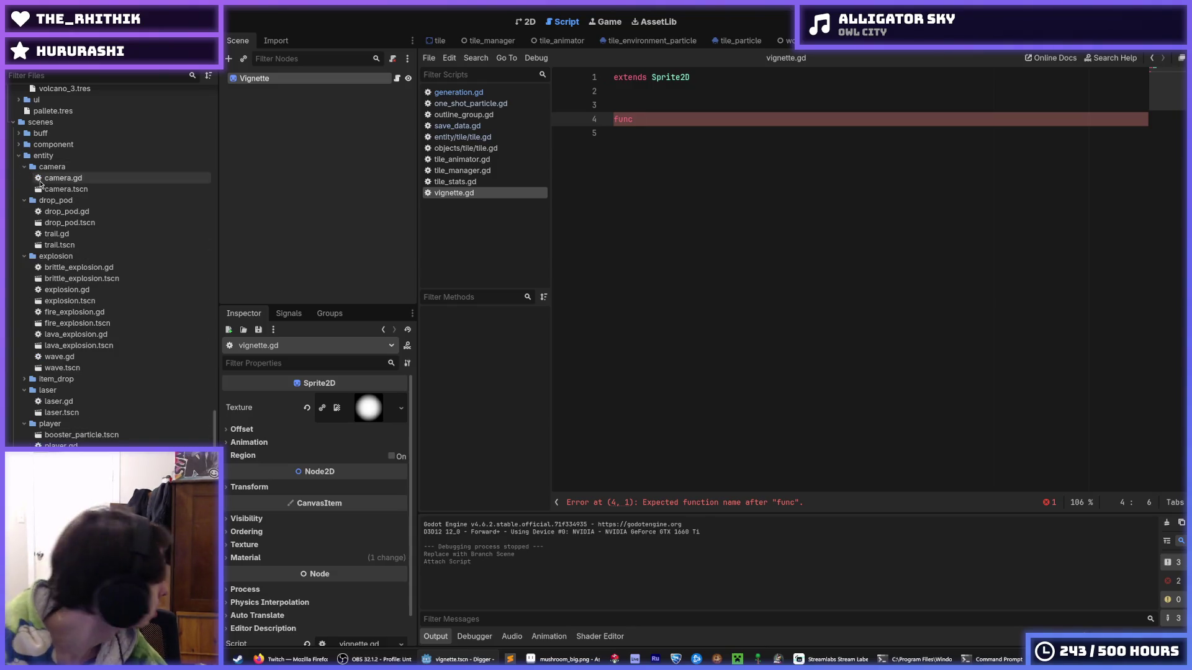
Step: Open camera.gd and select its code from the shake function through _find_target
double_click(39, 179)
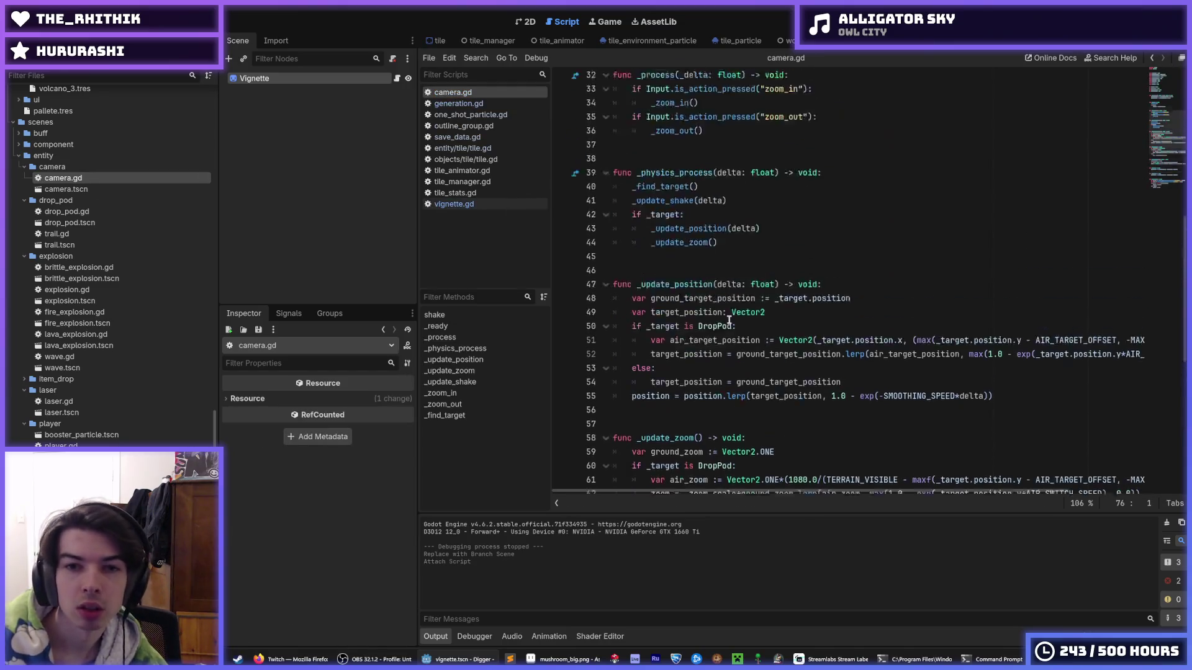
scroll(730, 320, "up", 9)
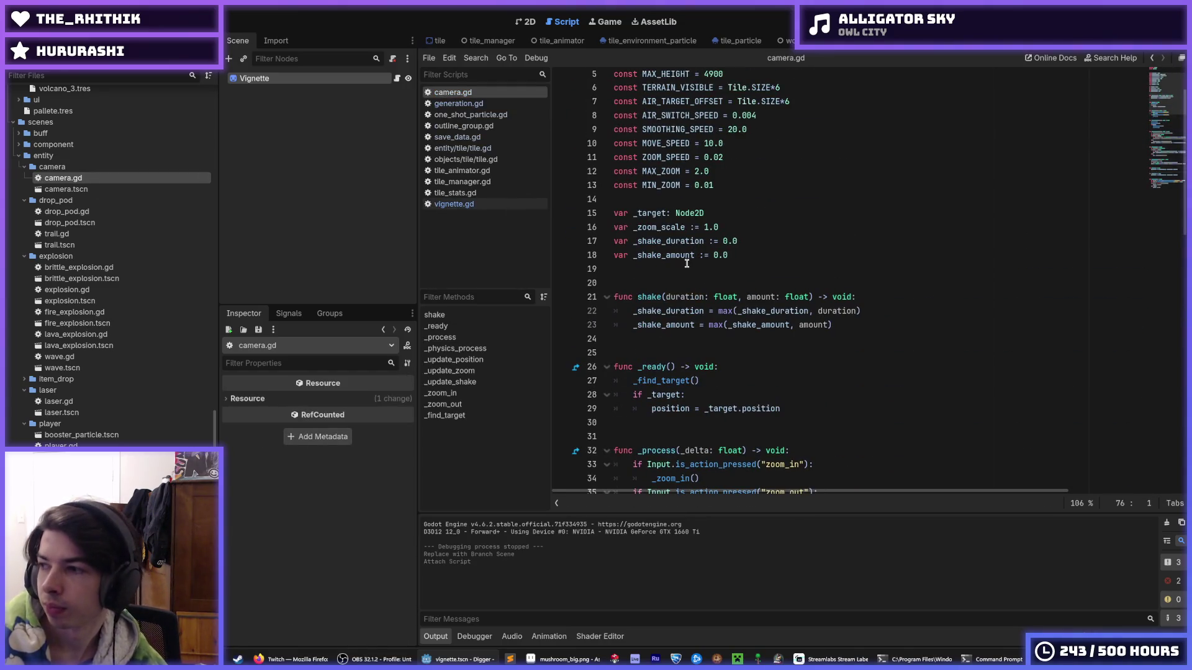
scroll(687, 264, "up", 2)
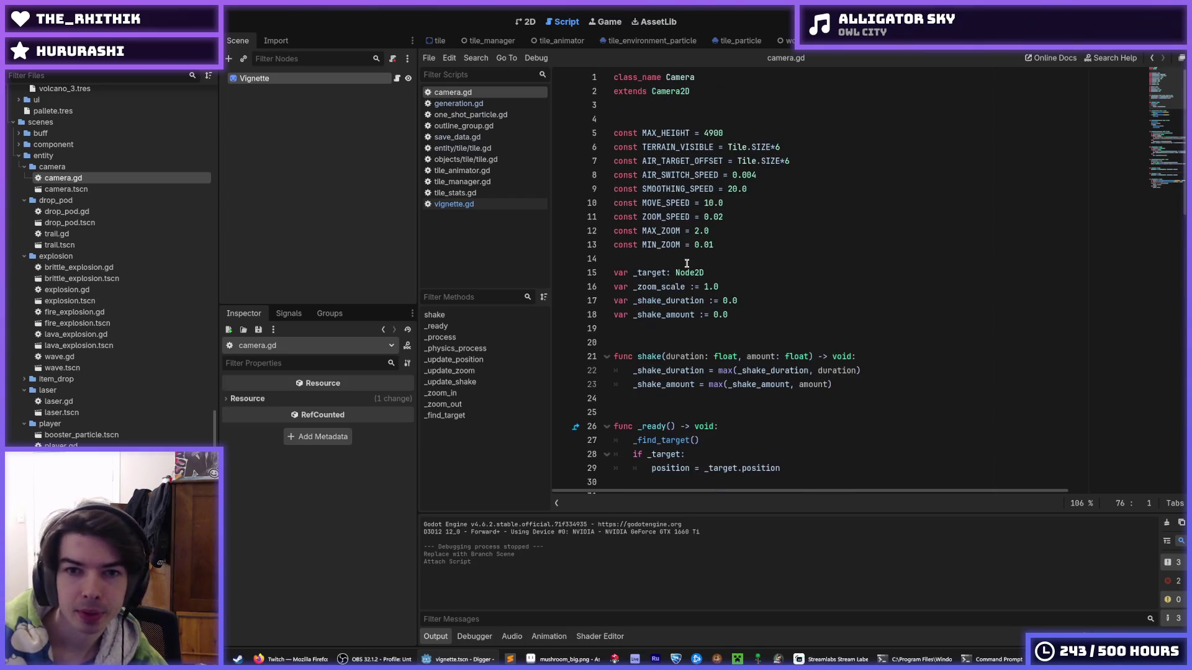
scroll(686, 264, "down", 14)
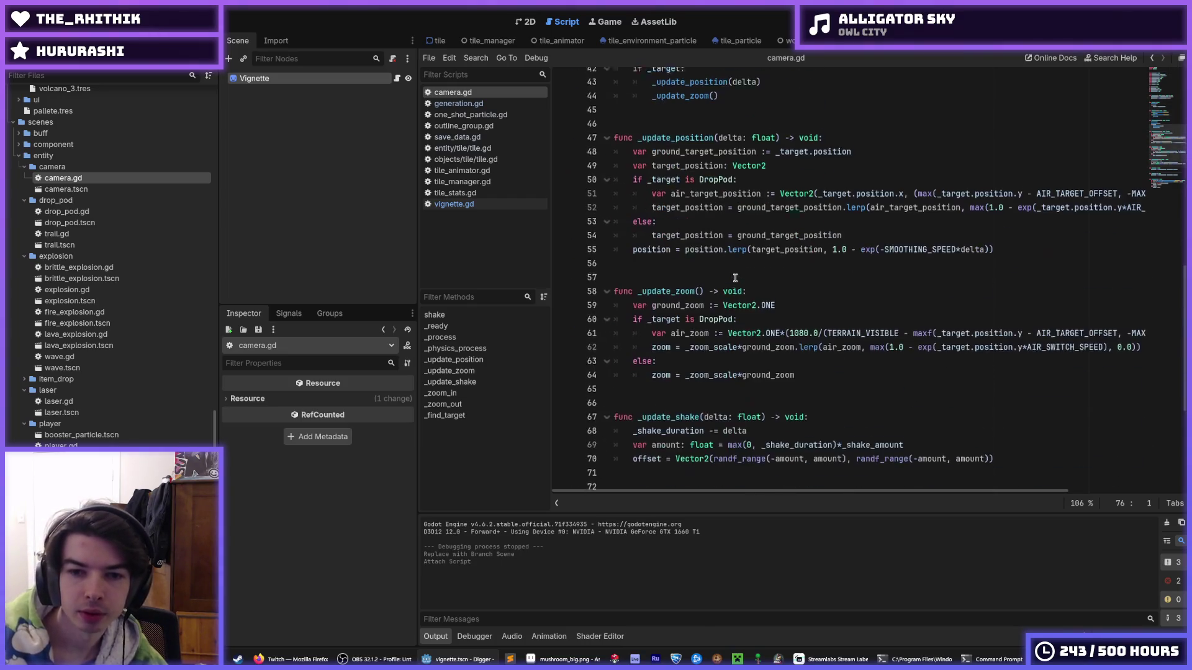
scroll(735, 278, "down", 5)
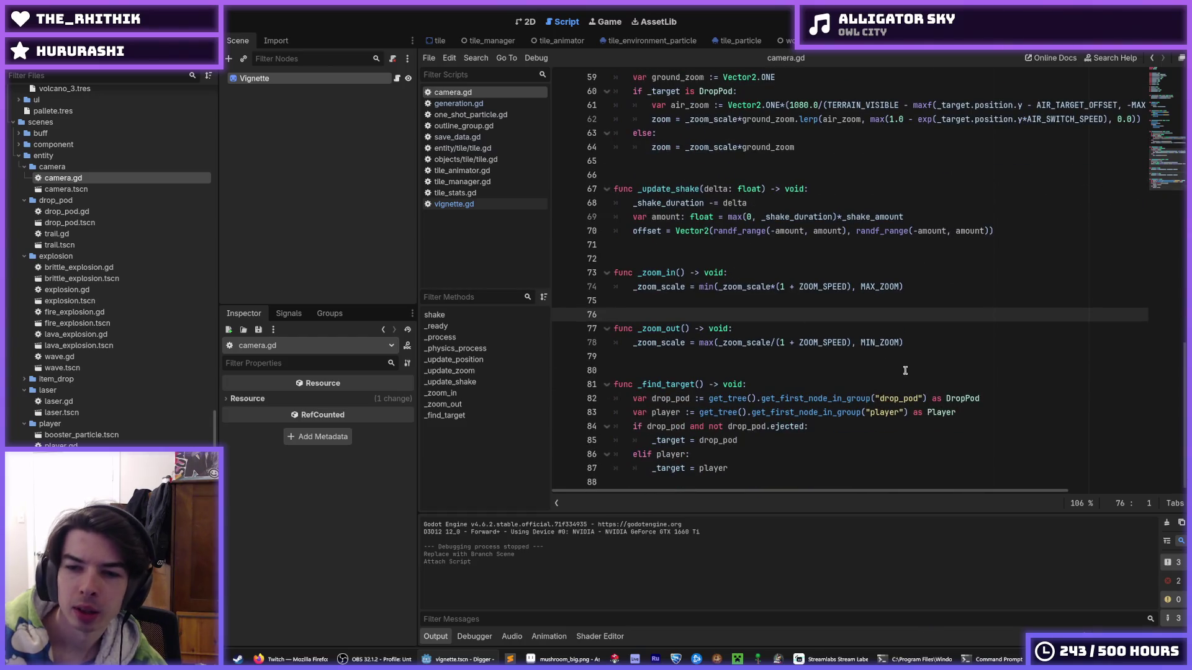
mouse_move(984, 412)
left_mouse_down()
mouse_move(636, 401)
mouse_move(633, 412)
left_mouse_up()
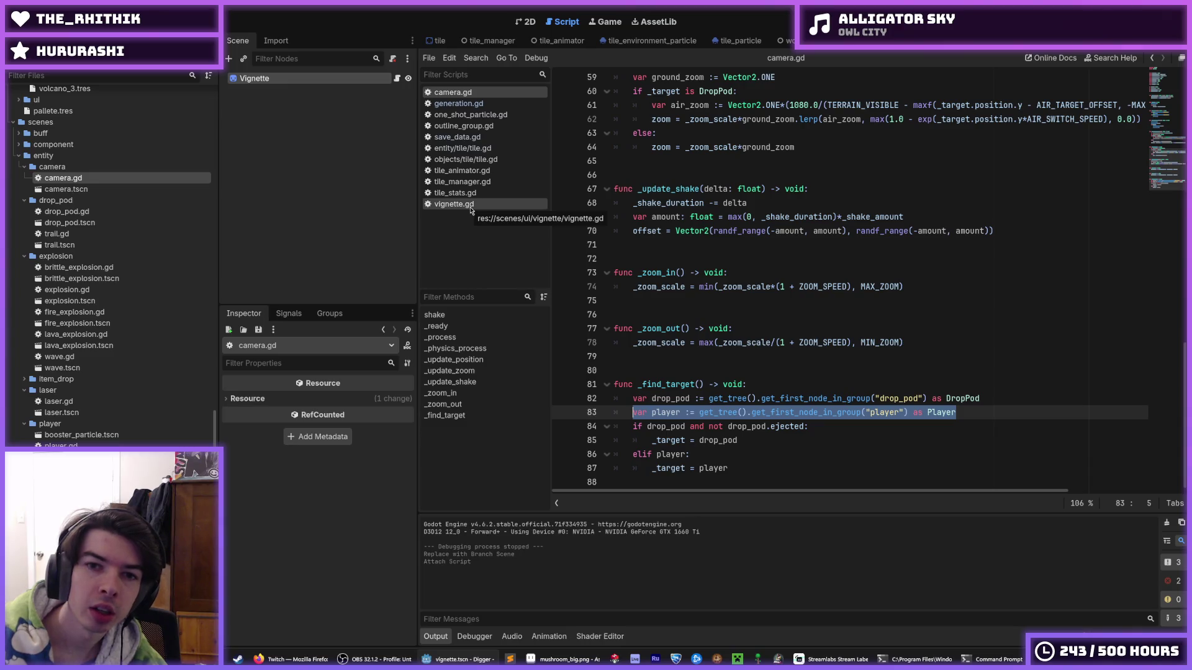
scroll(764, 273, "up", 8)
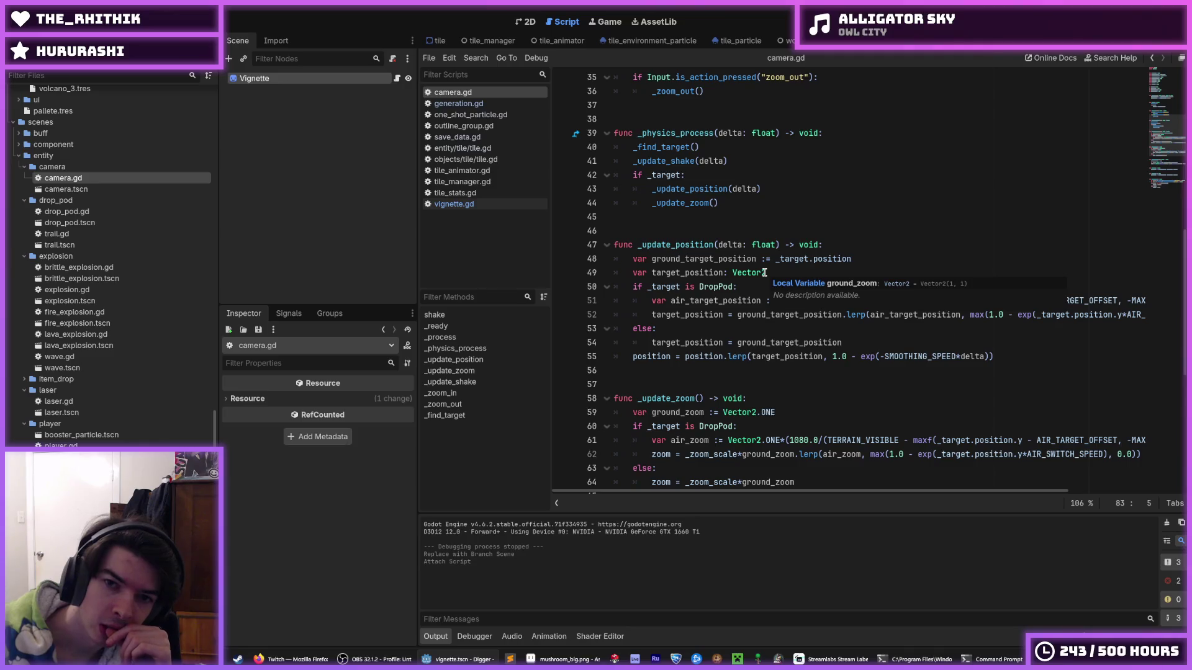
scroll(764, 273, "up", 11)
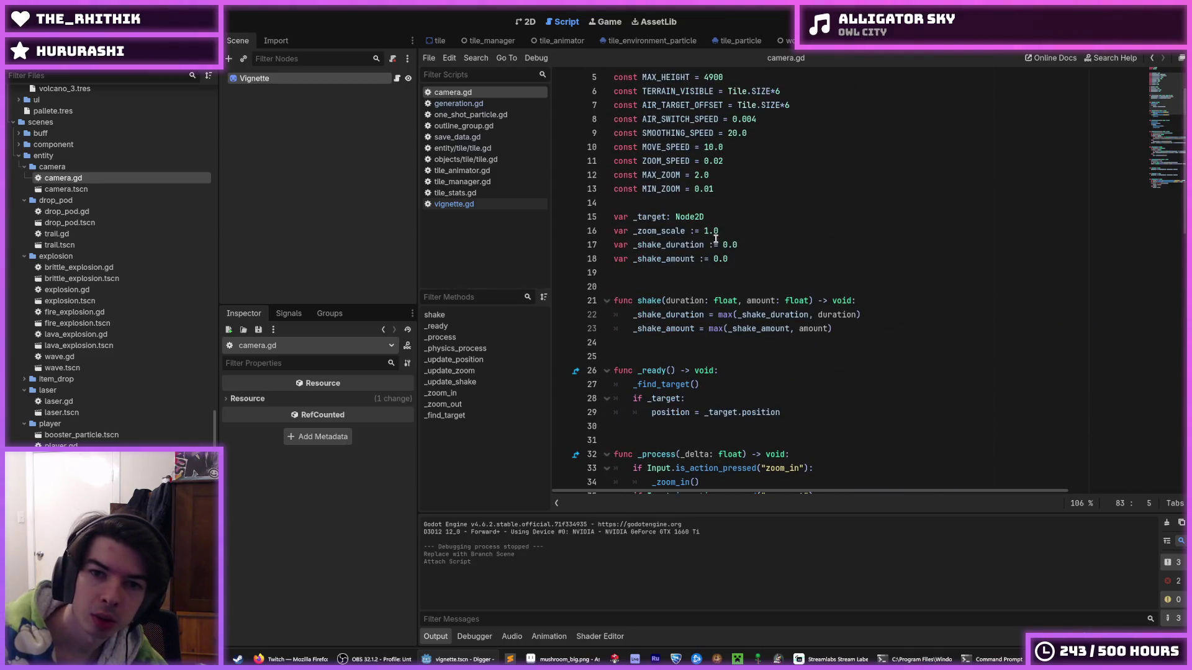
mouse_move(743, 322)
left_mouse_down()
mouse_move(758, 490)
mouse_move(763, 426)
mouse_move(772, 479)
left_mouse_up()
key("ctrl+c")
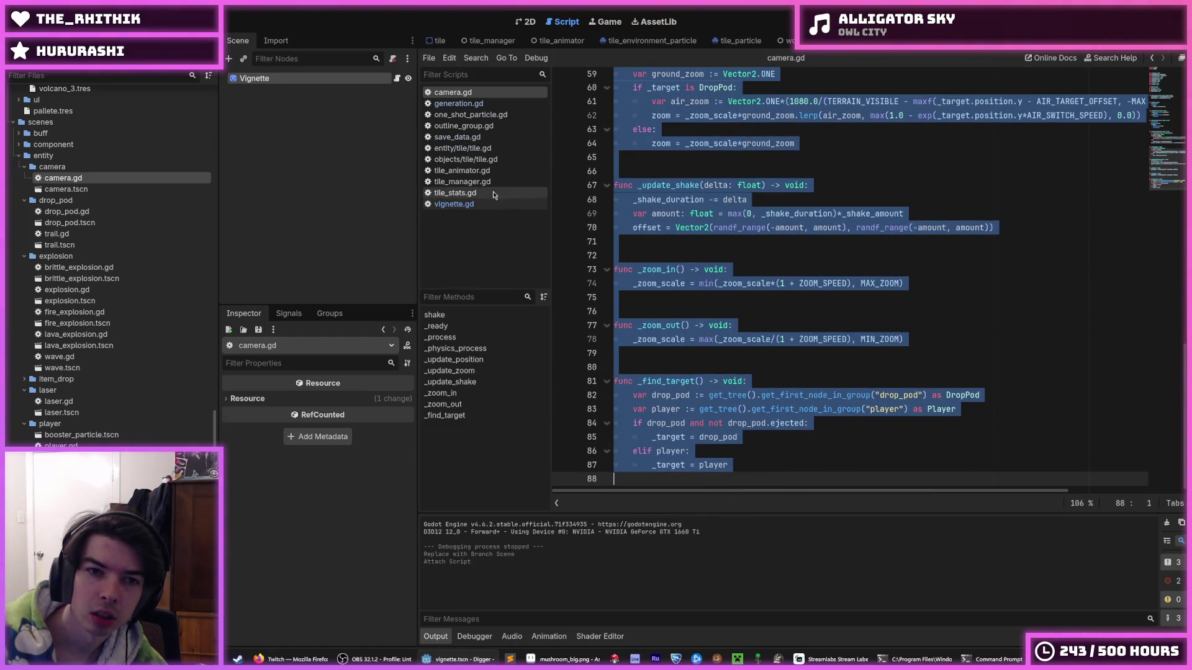
Step: Paste the camera code into vignette.gd and delete the zoom and shake functions
left_click(455, 203)
left_click(617, 137)
key("ctrl+v")
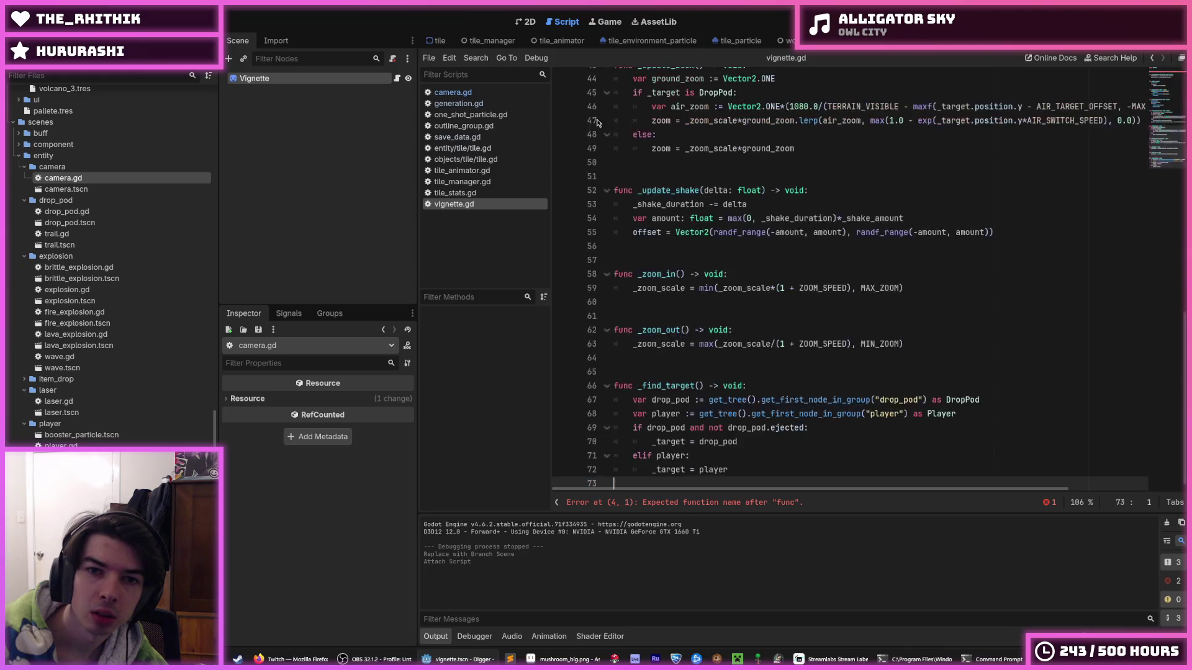
mouse_move(698, 368)
left_mouse_down()
mouse_move(658, 351)
mouse_move(620, 274)
mouse_move(591, 245)
mouse_move(596, 219)
left_mouse_up()
scroll(696, 369, "up", 2)
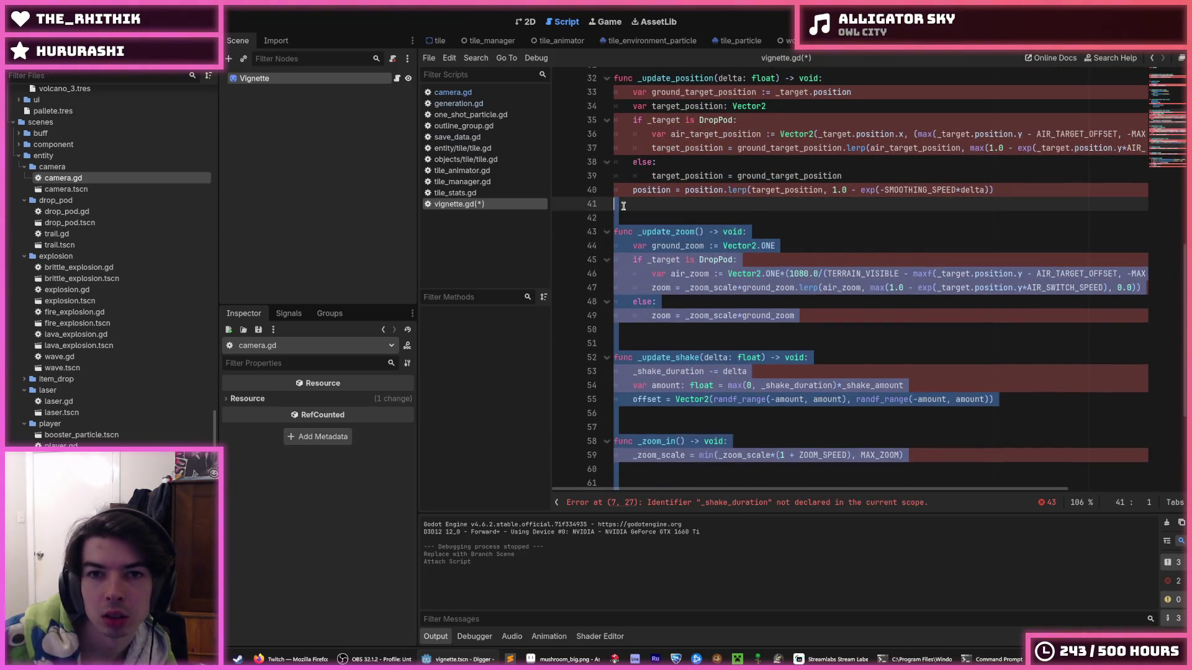
key("BackSpace")
key("Return")
scroll(714, 298, "up", 1)
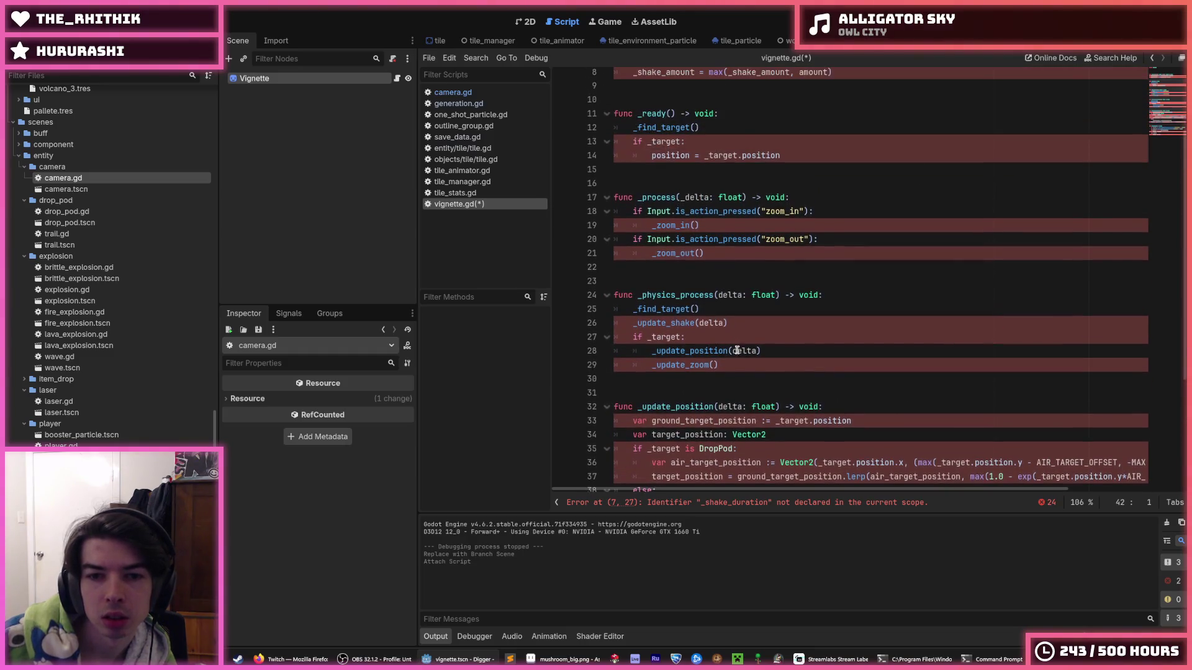
scroll(714, 360, "down", 1)
scroll(714, 377, "down", 1)
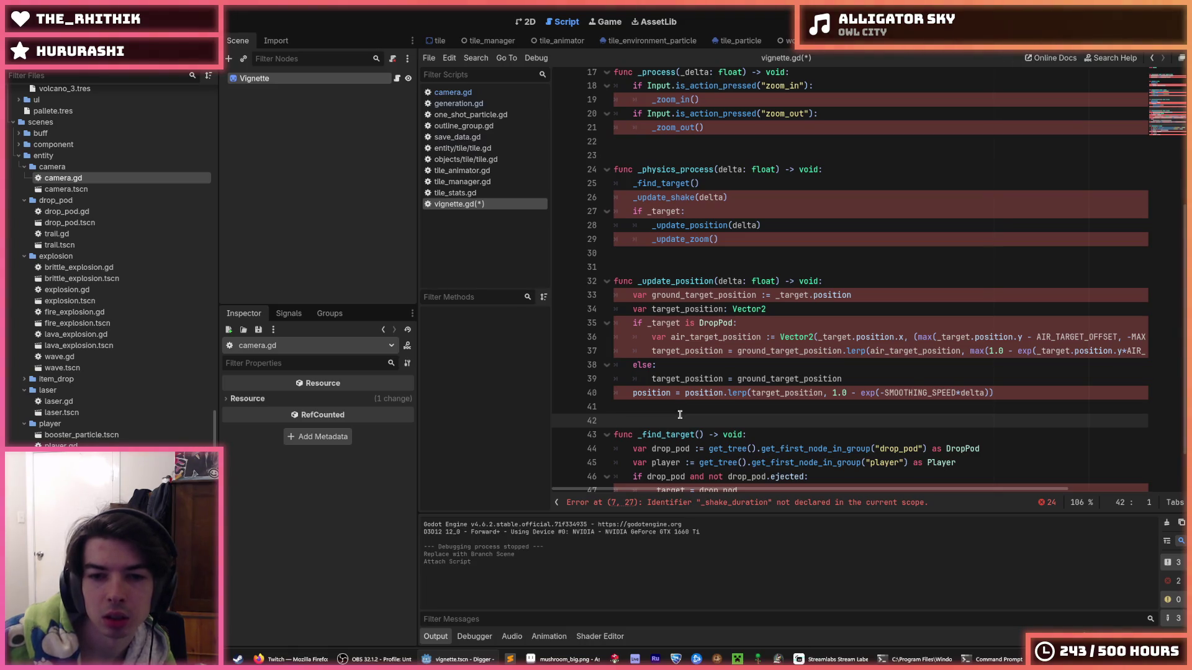
Step: Delete the _update_position, shake and _process functions from vignette.gd
mouse_move(675, 418)
left_mouse_down()
mouse_move(702, 273)
mouse_move(720, 264)
left_mouse_up()
key("BackSpace")
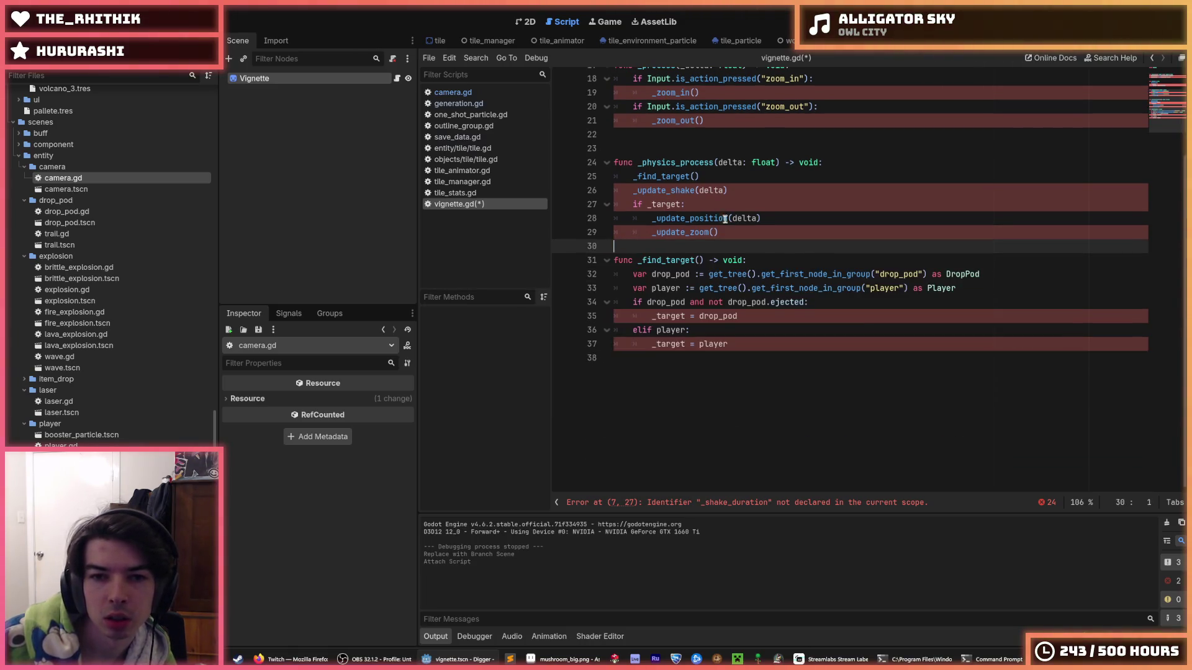
scroll(724, 239, "up", 6)
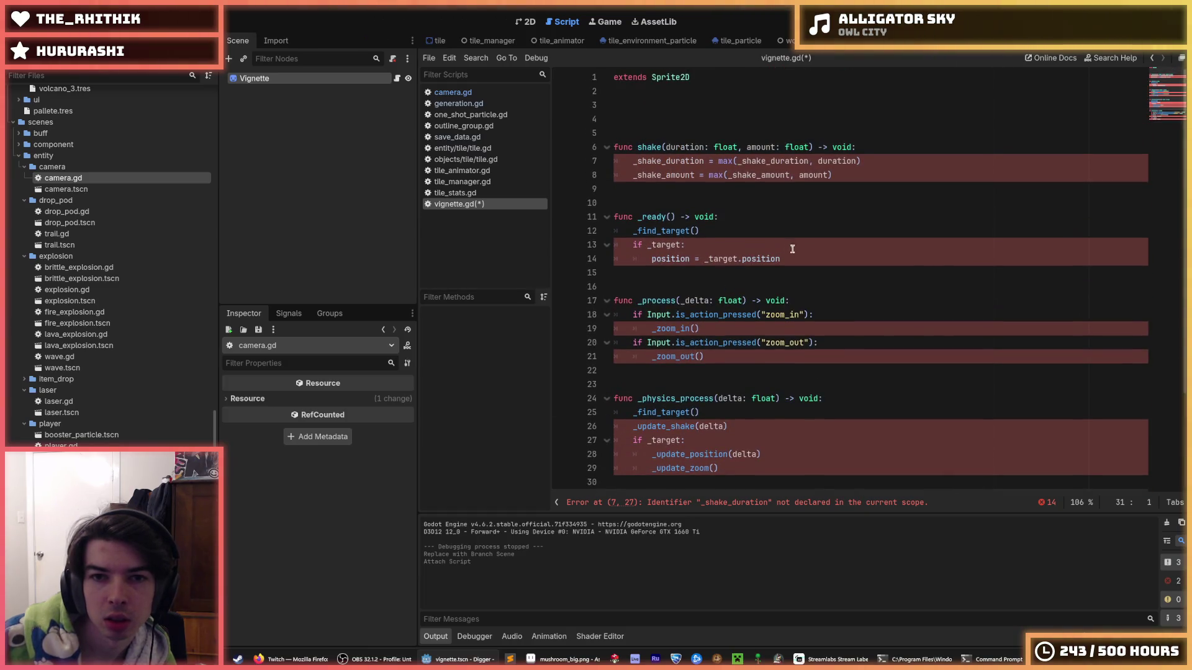
left_click_drag(762, 198, 595, 128)
key("BackSpace")
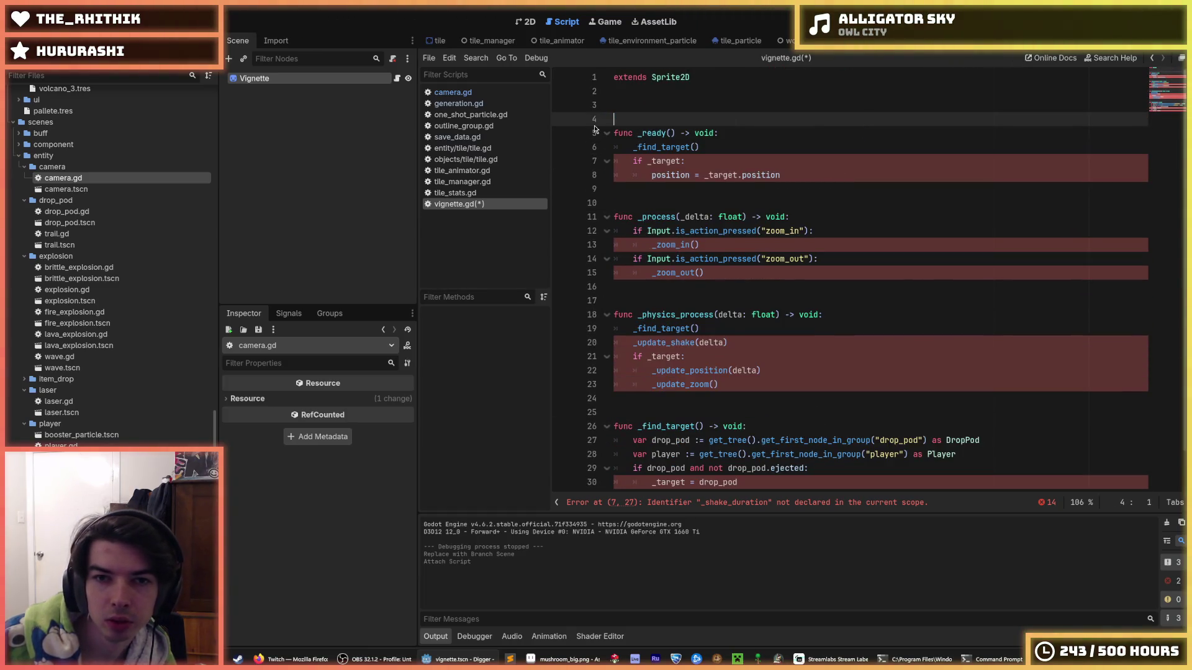
key("BackSpace")
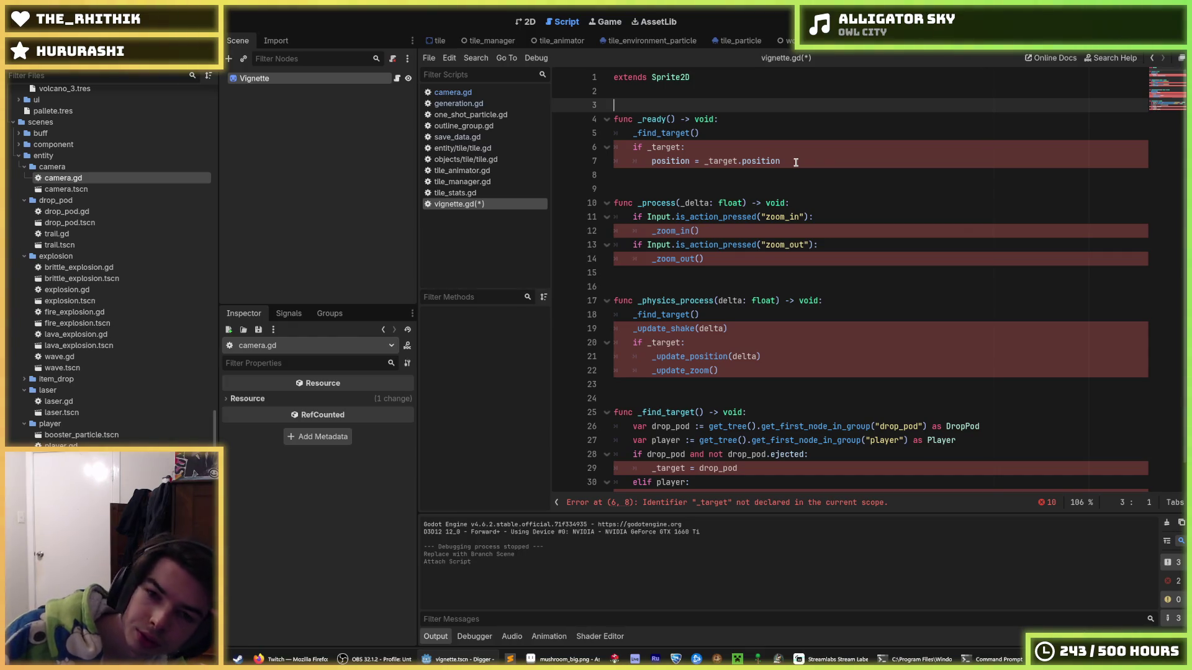
mouse_move(795, 162)
left_mouse_down()
mouse_move(608, 150)
mouse_move(572, 119)
left_mouse_up()
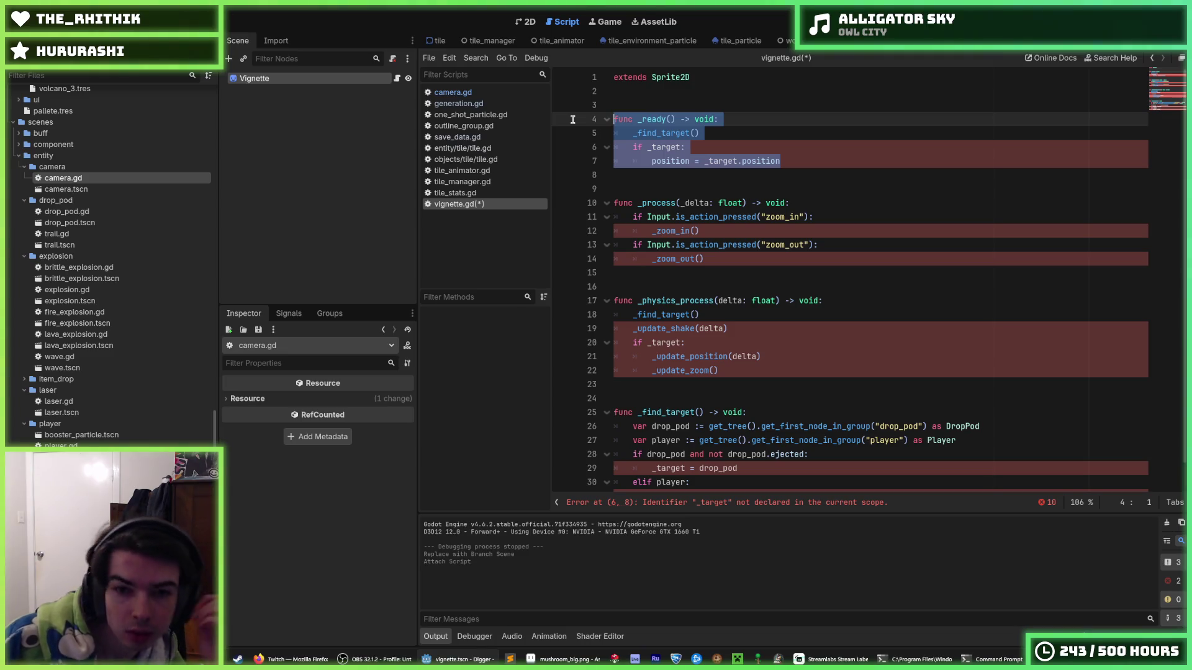
left_click_drag(721, 257, 561, 183)
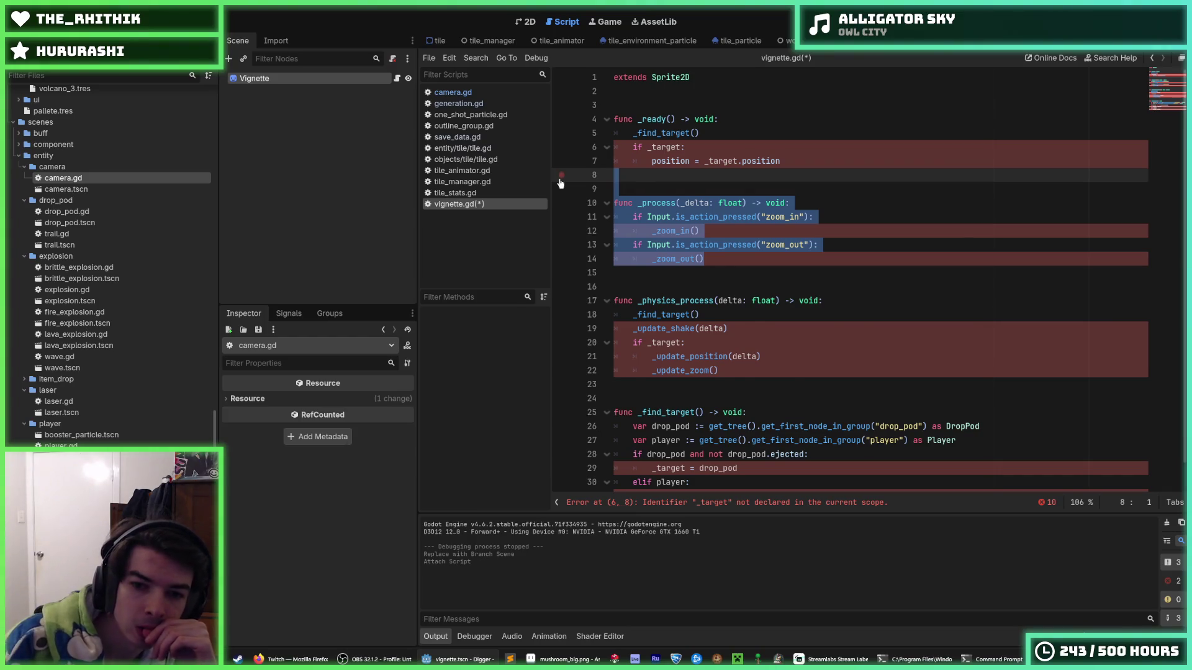
key("BackSpace")
key("BackSpace")
Step: Move the player lookup into _physics_process, then delete _find_target, the old calls and _ready
key("Up")
key("Up")
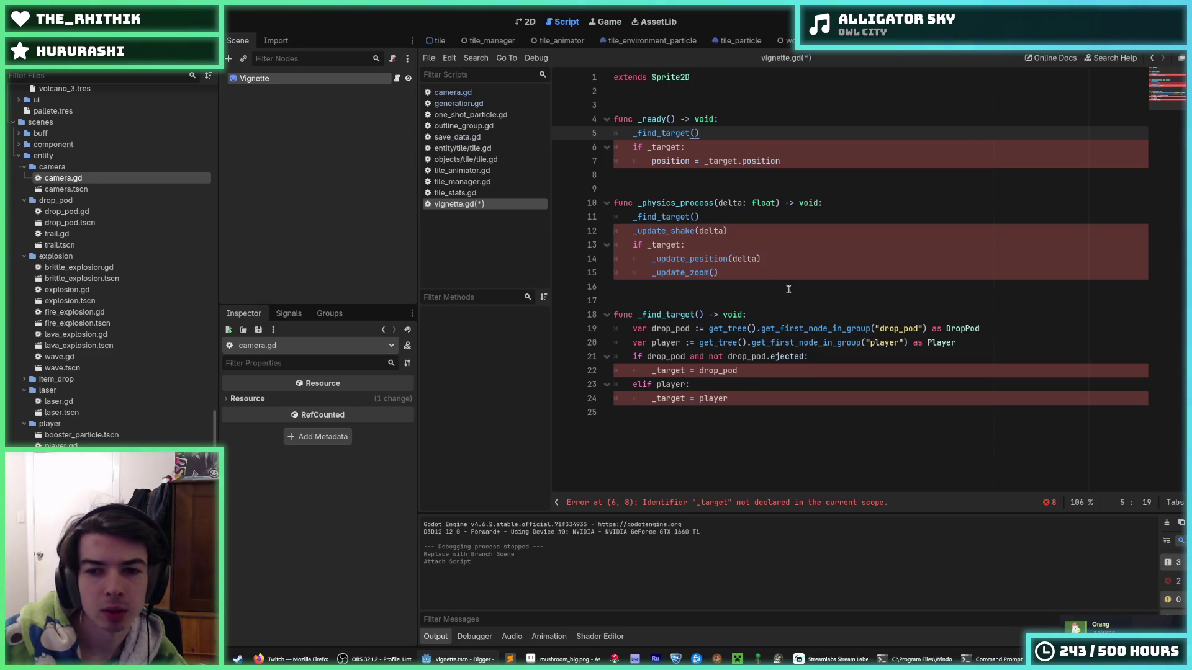
left_click(789, 341)
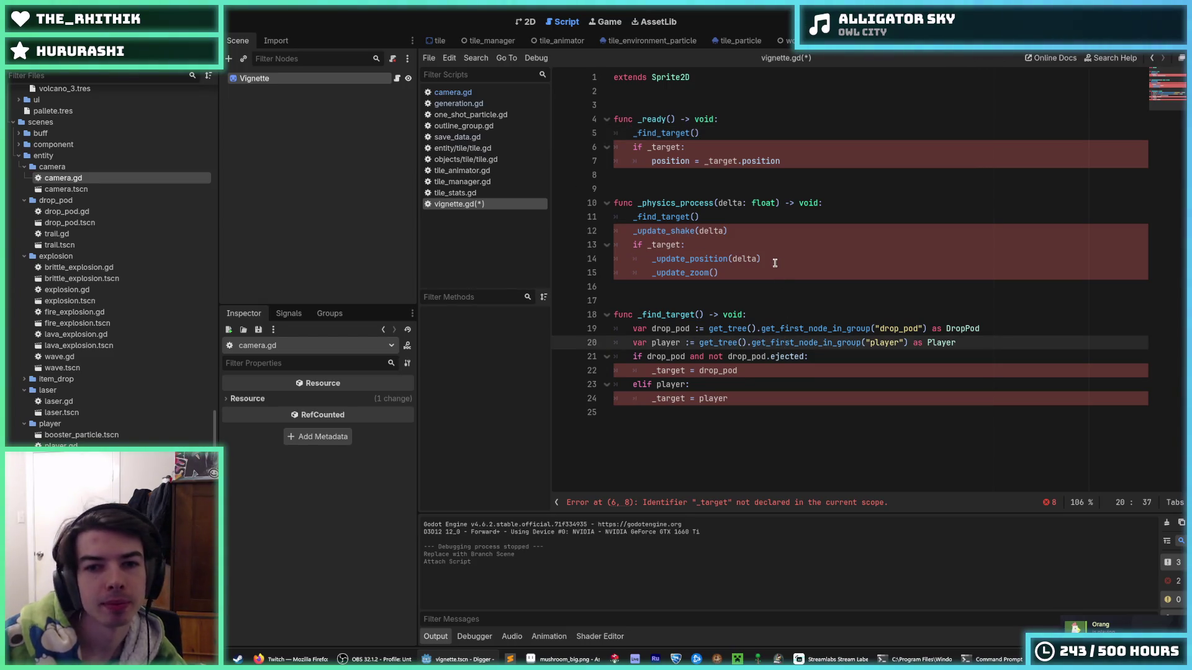
key("alt+Up")
key("alt+Up")
key("alt+Up")
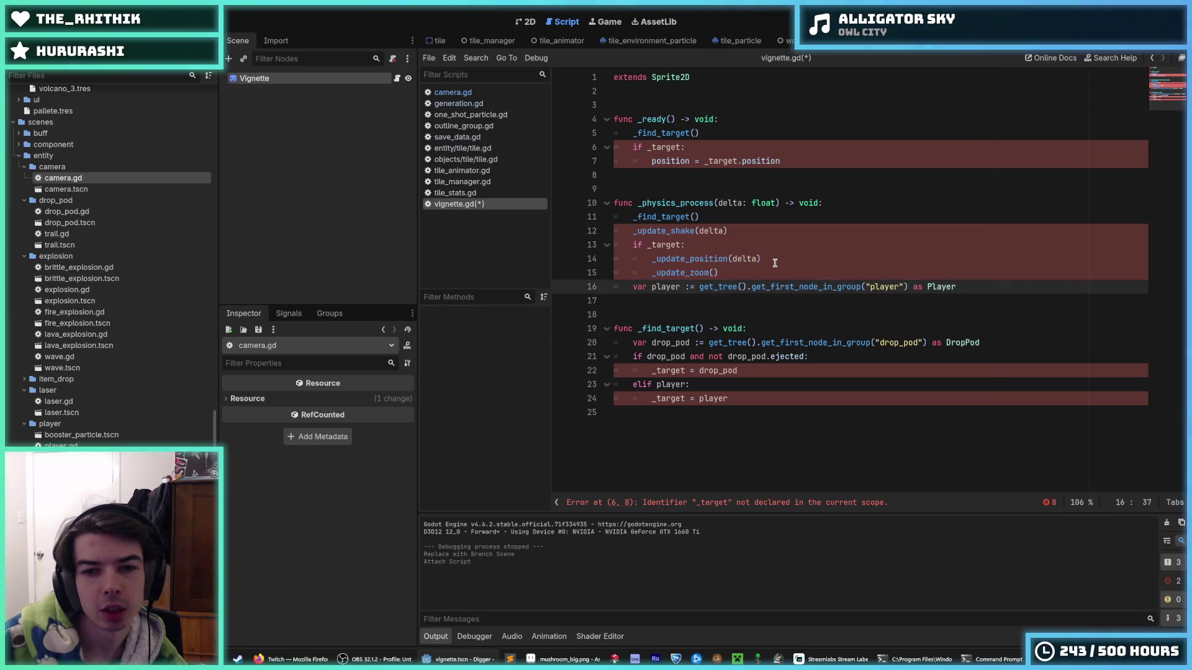
left_click_drag(735, 398, 586, 294)
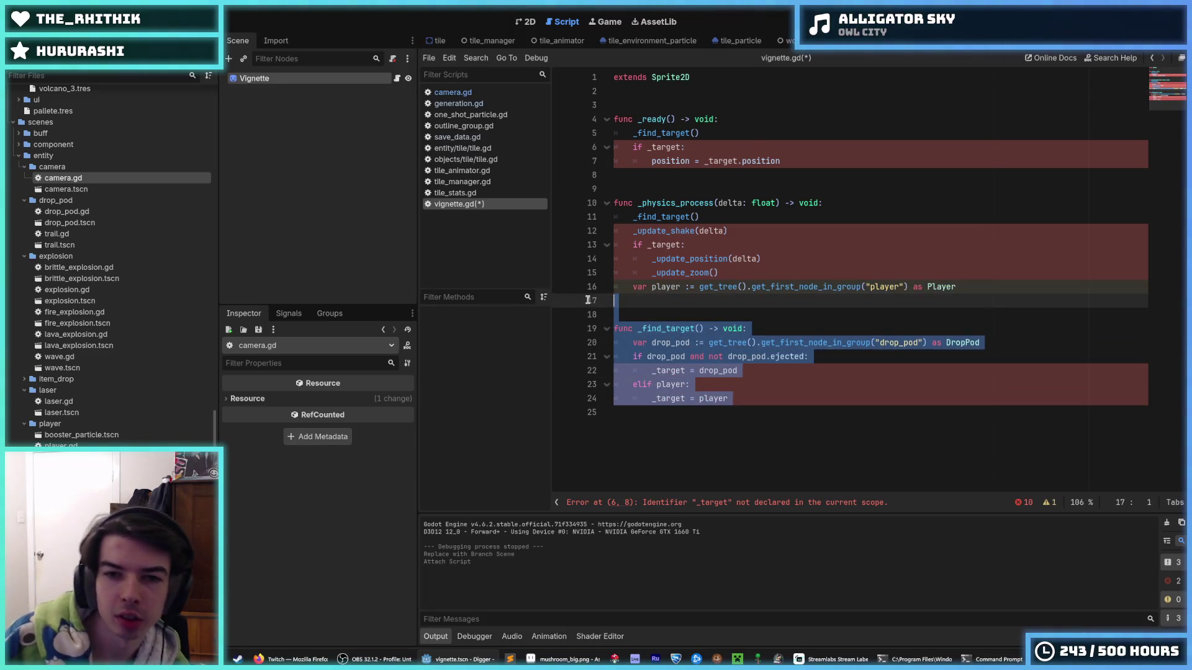
key("BackSpace")
left_click_drag(681, 258, 614, 216)
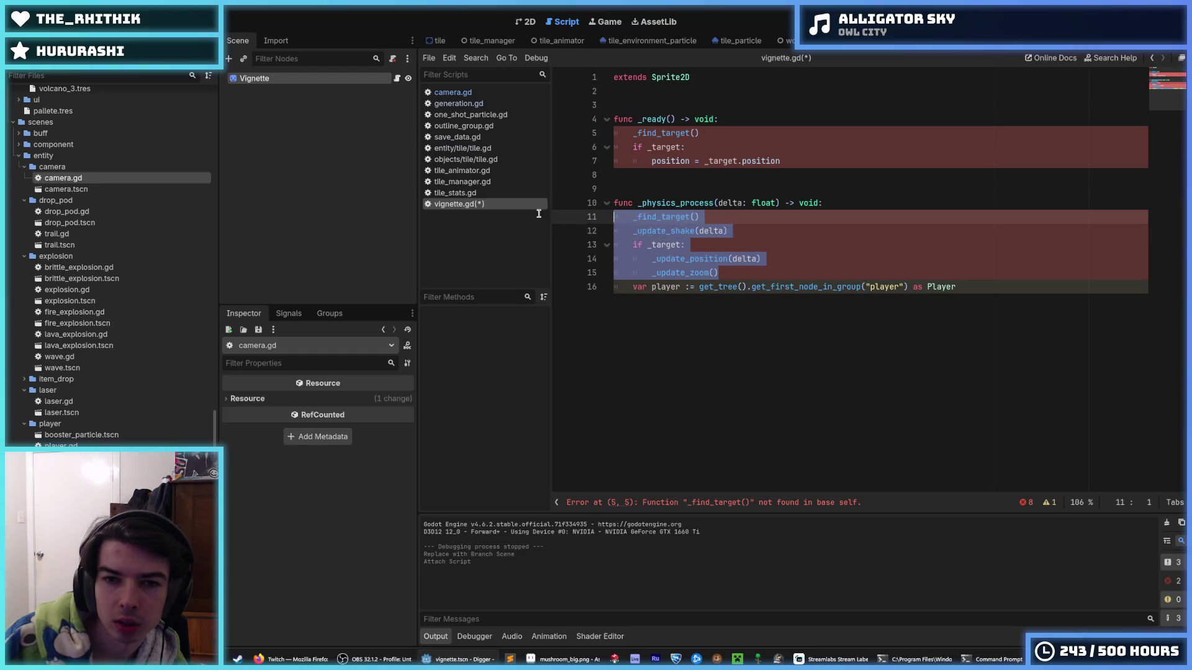
key("BackSpace")
mouse_move(780, 161)
left_mouse_down()
mouse_move(552, 137)
mouse_move(526, 118)
left_mouse_up()
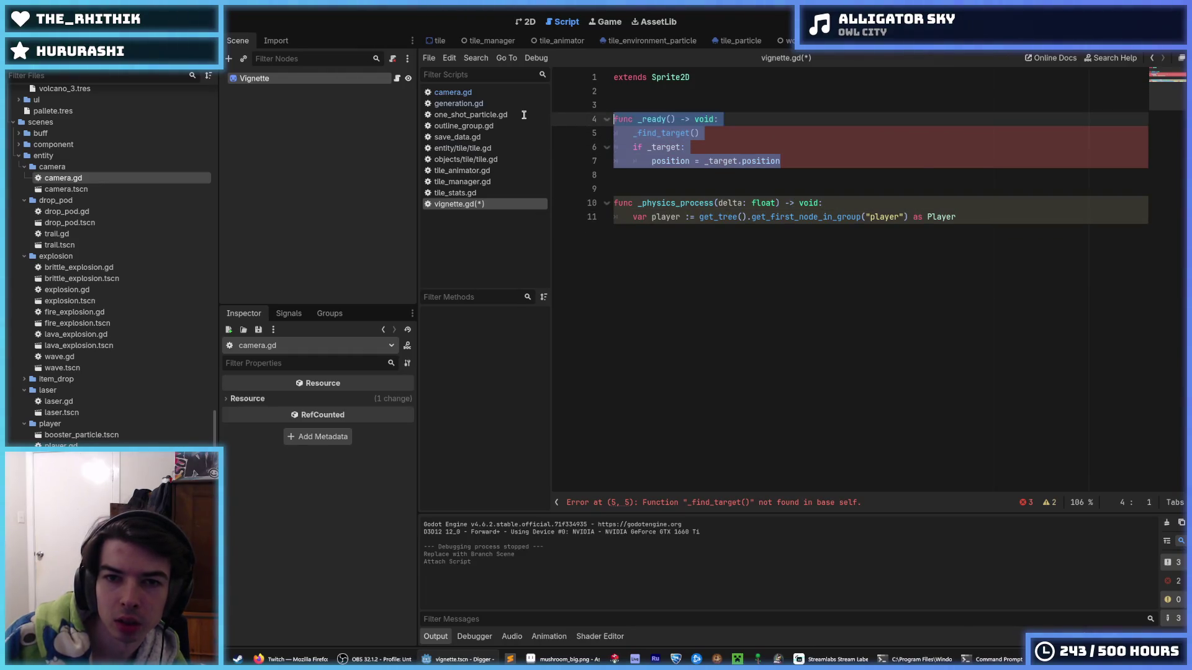
key("BackSpace")
key("BackSpace")
key("BackSpace")
Step: Rename _physics_process to _process and add blank lines around it
left_click(638, 119)
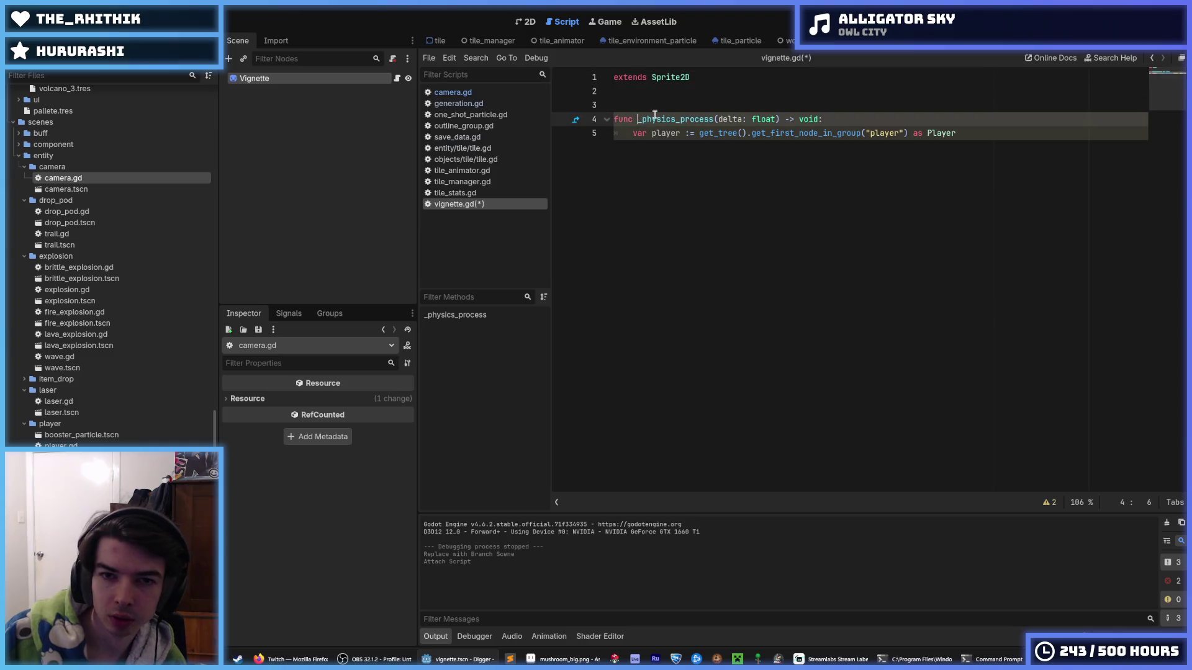
key("shift+Right")
key("shift+Right")
key("shift+Right")
key("BackSpace")
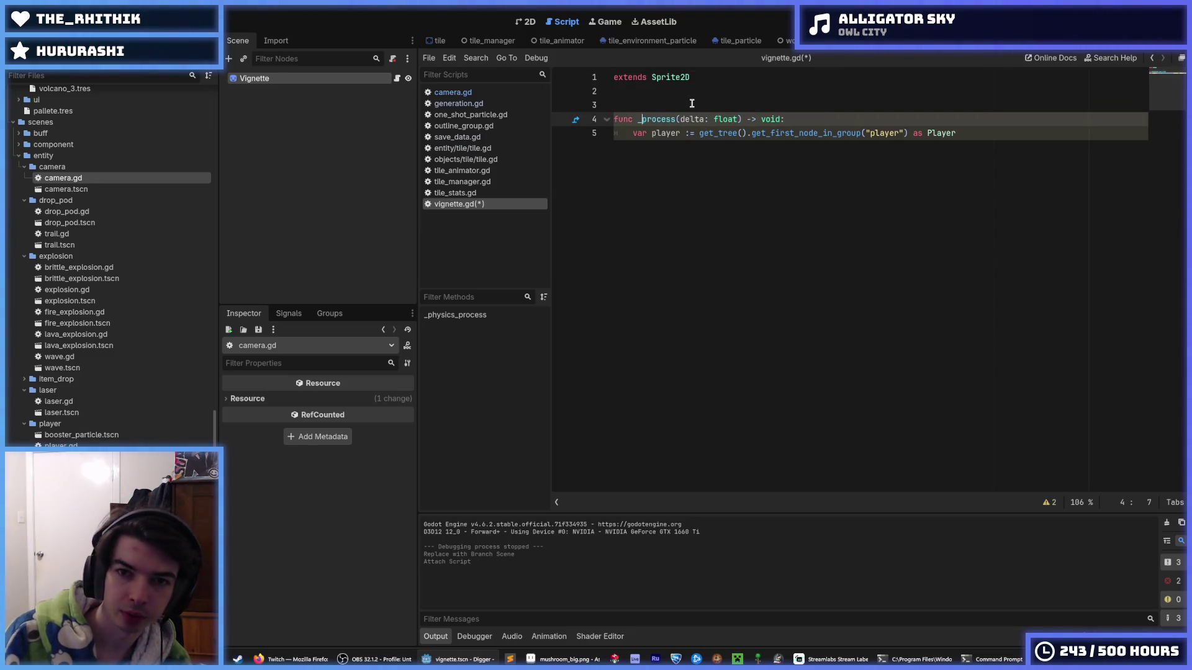
key("Down")
key("End")
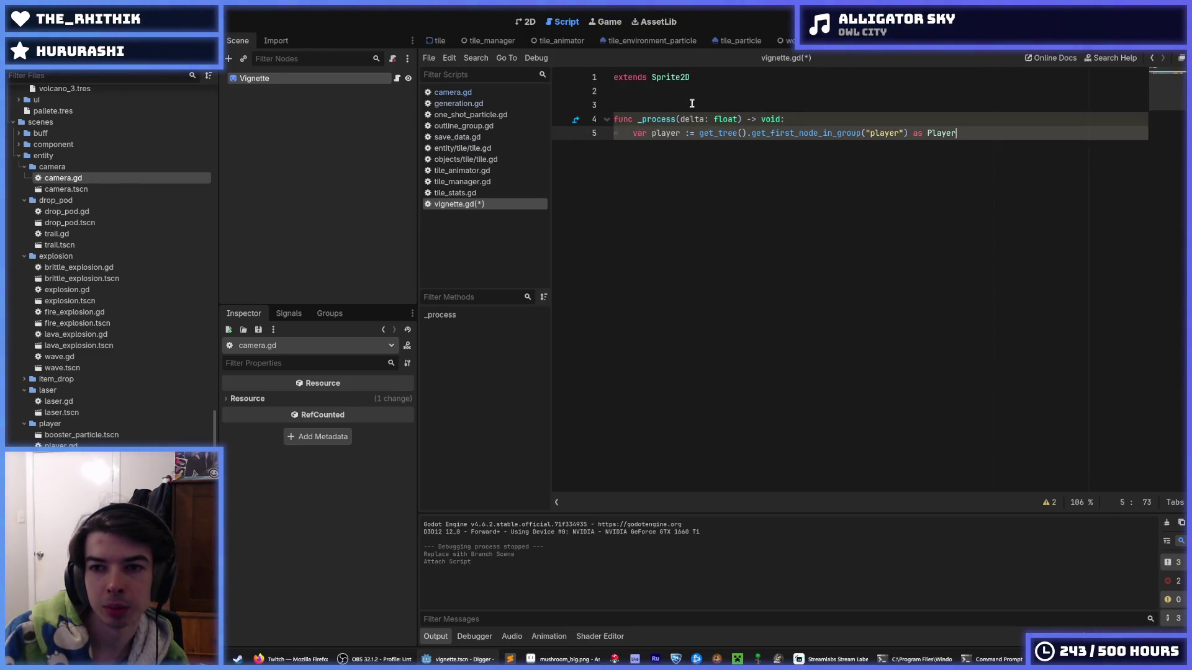
key("Return")
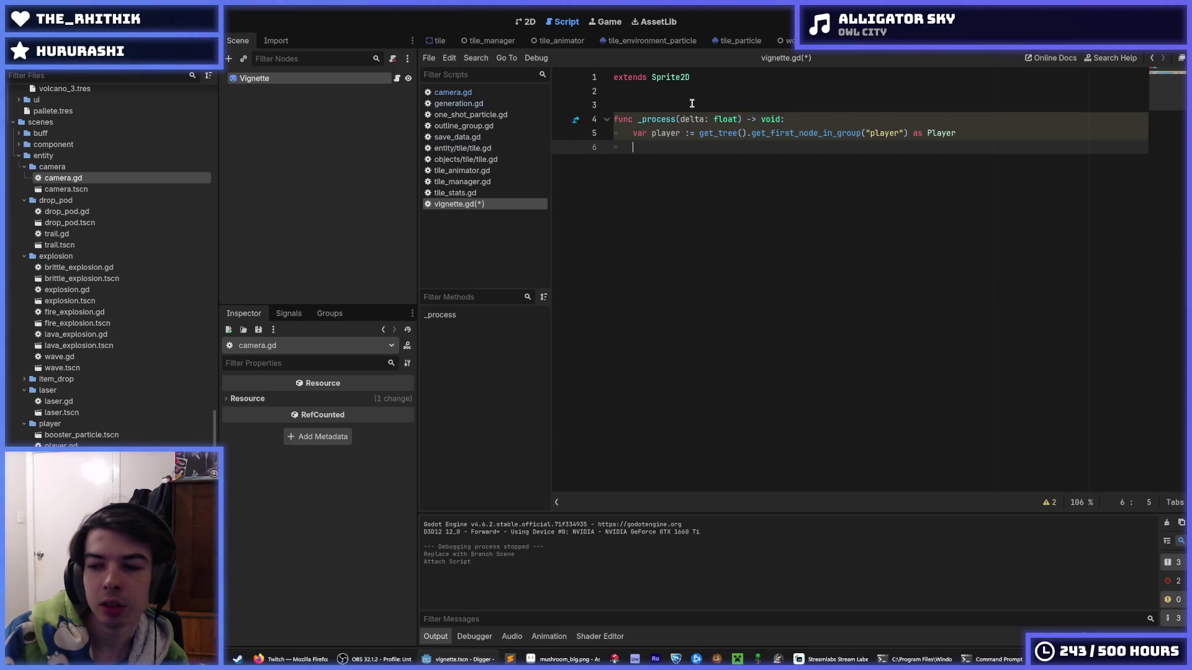
key("Up")
key("Up")
key("Up")
key("End")
key("Return")
key("Return")
key("Return")
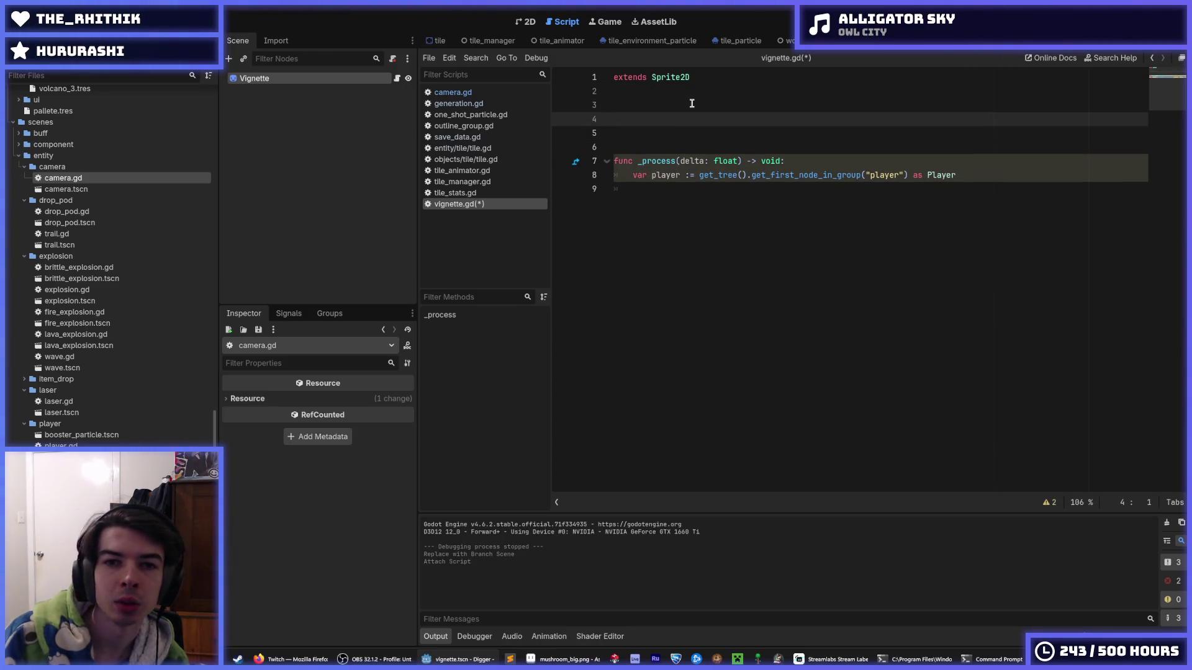
Step: Declare func _ready() -> void: with a call to _update_scale() in its body
type("func _rea")
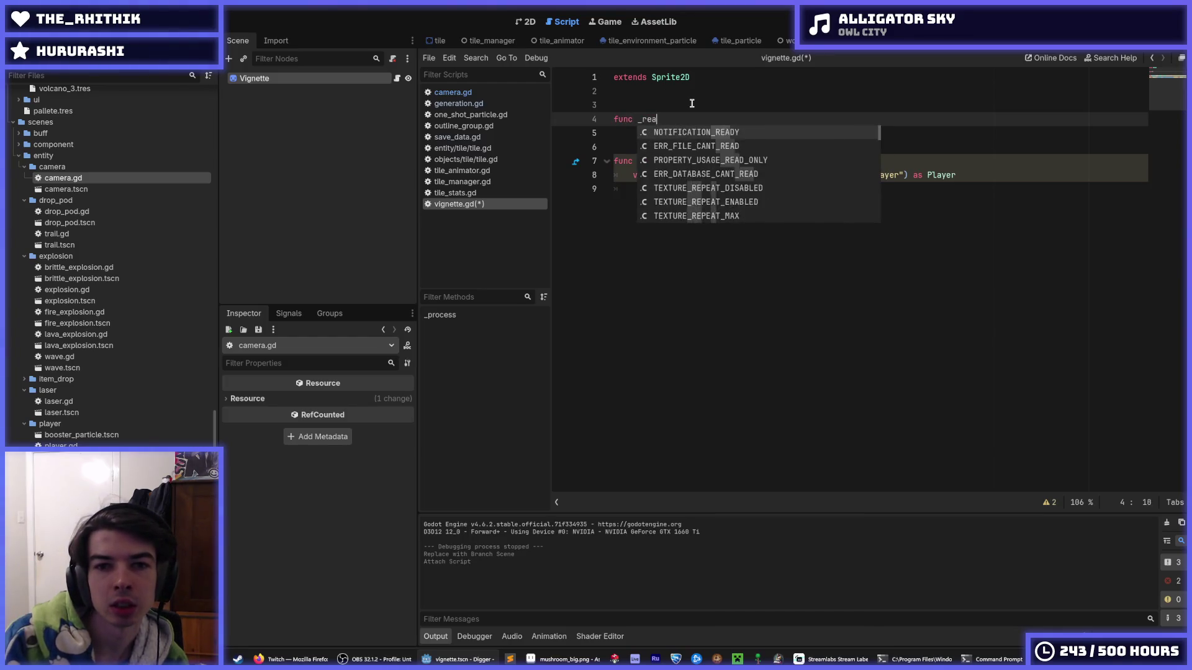
type("dy() -> void:")
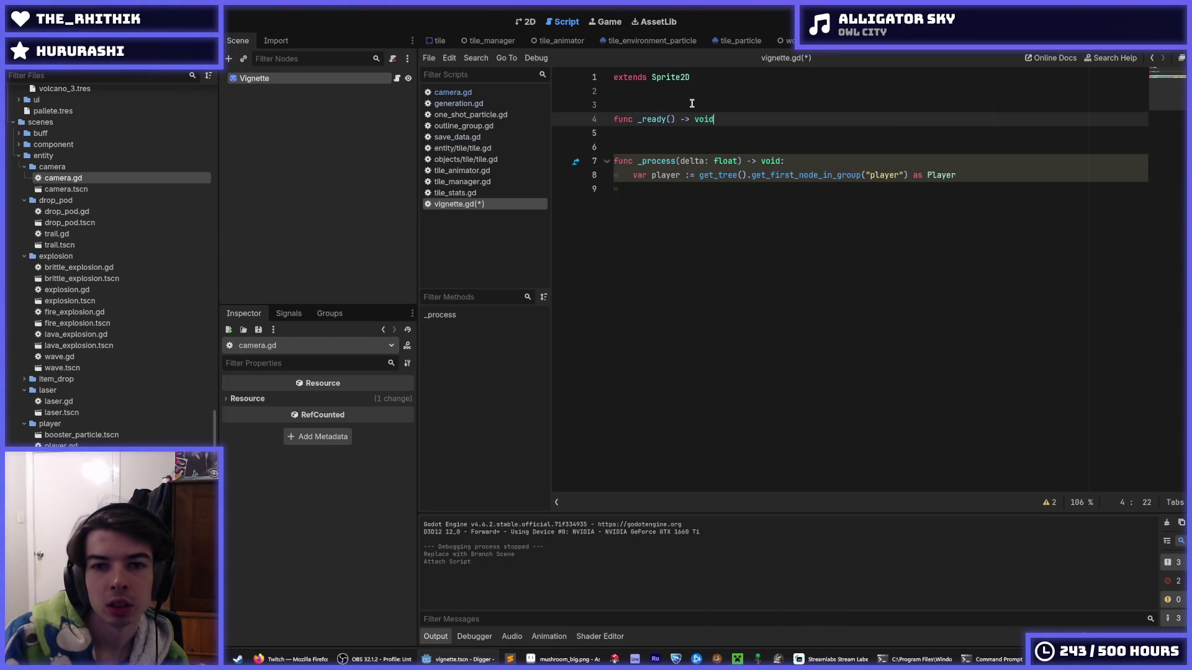
key("Return")
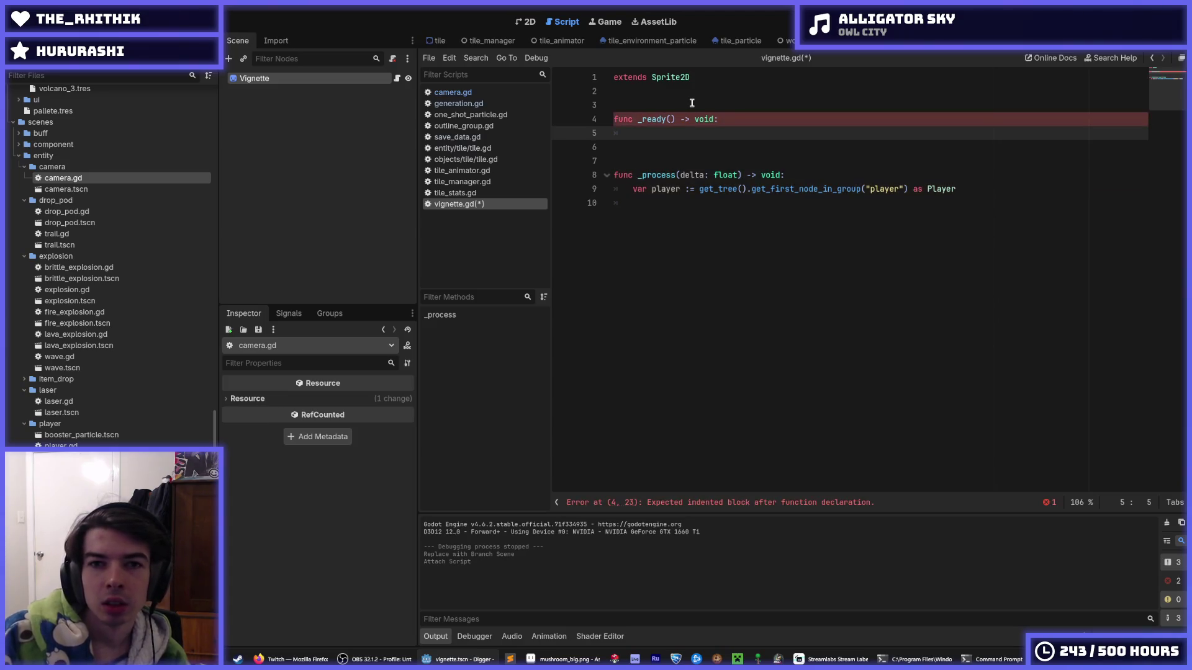
type("update_")
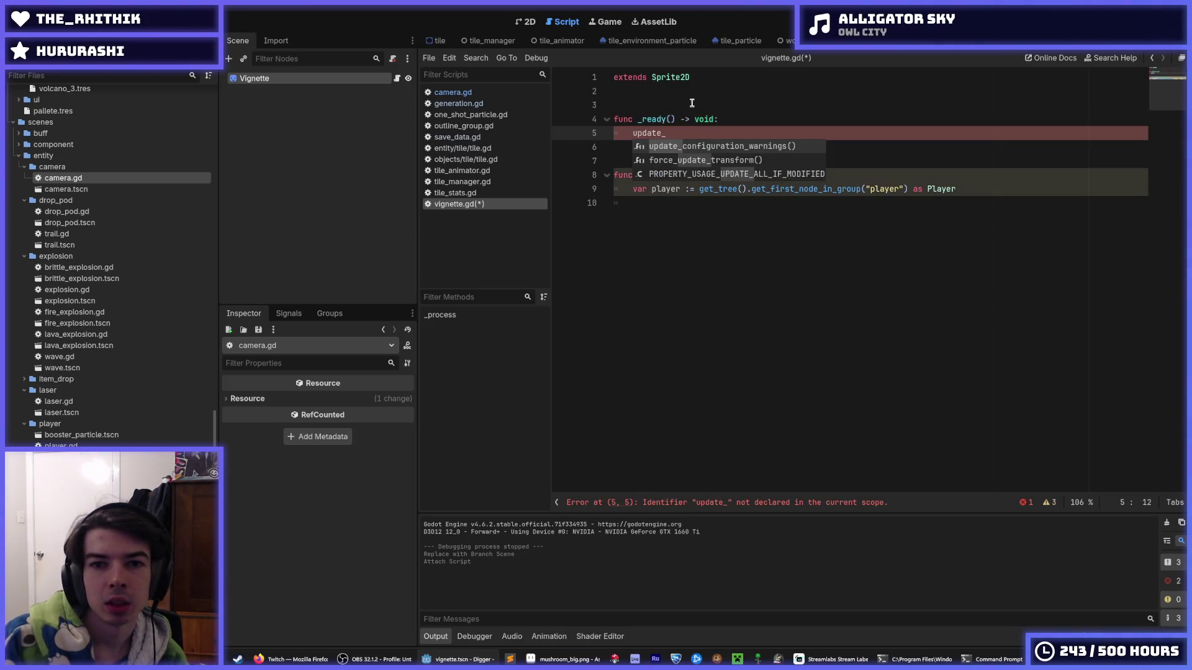
type("darkness")
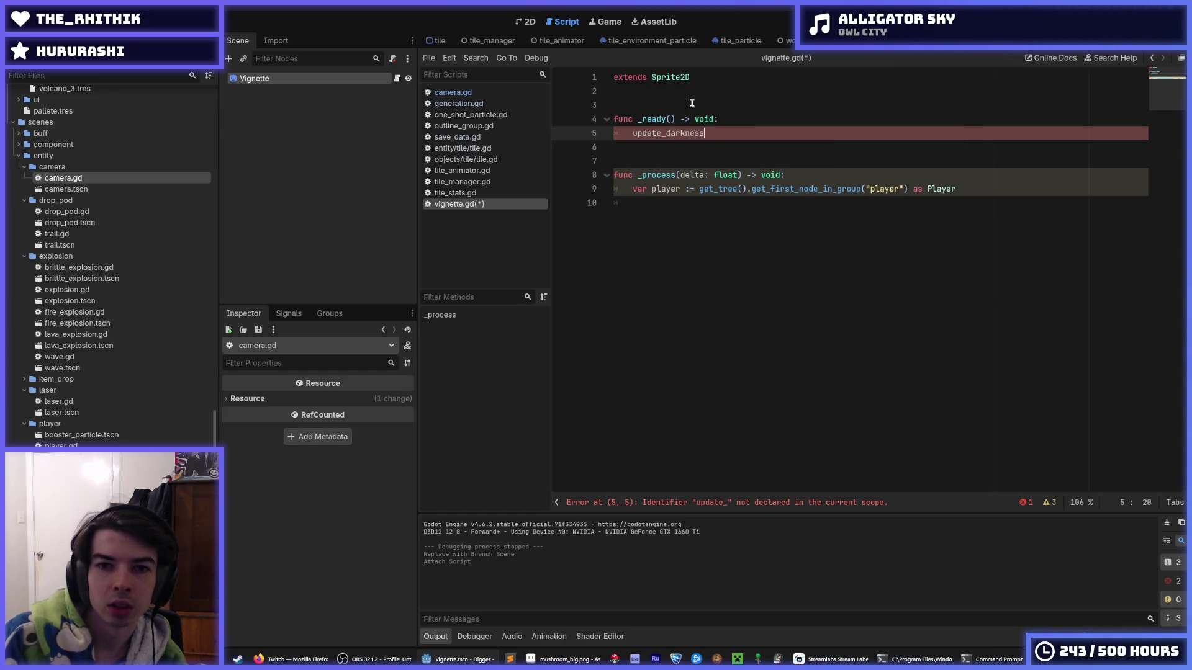
key("BackSpace")
key("BackSpace")
key("BackSpace")
type("c")
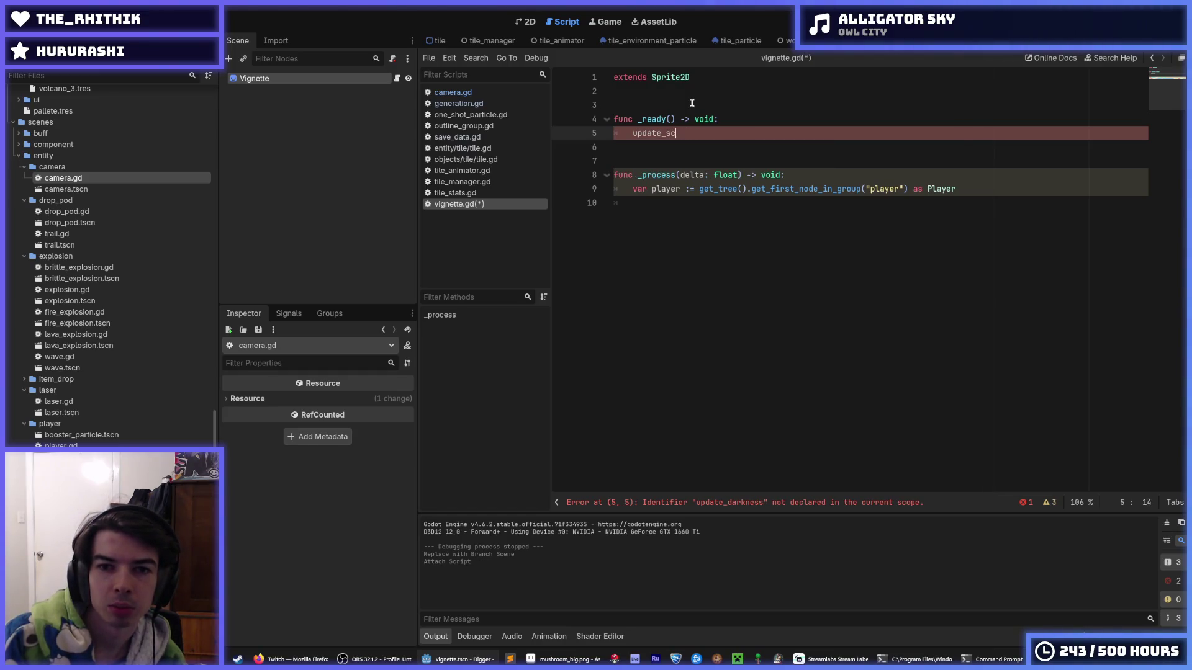
type("ale()")
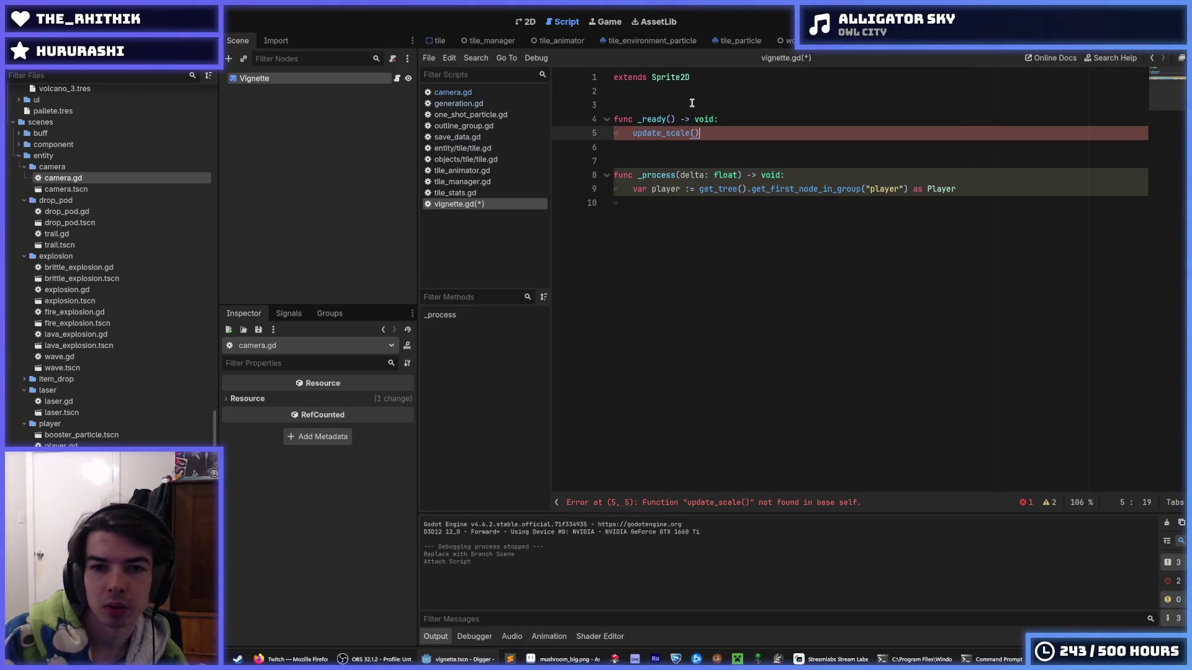
key("shift+Home")
key("Home")
type("_")
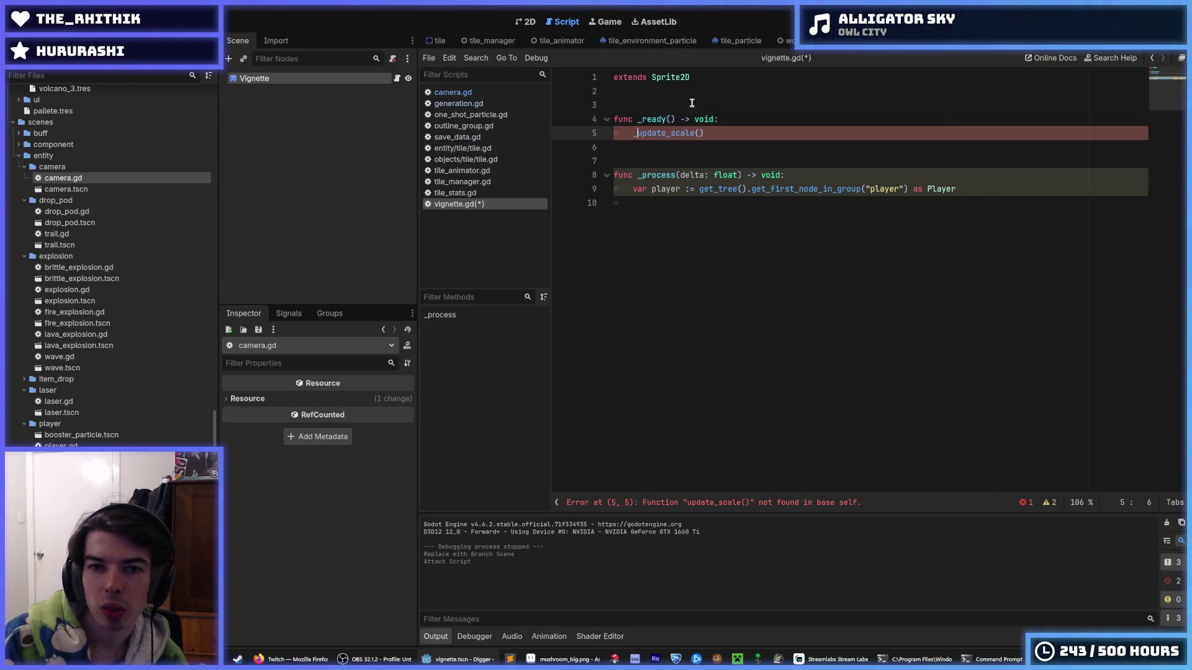
key("Escape")
Step: Add an empty func _update_scale() -> void: below _process
key("Down")
key("Down")
key("Down")
key("Down")
key("Down")
key("Return")
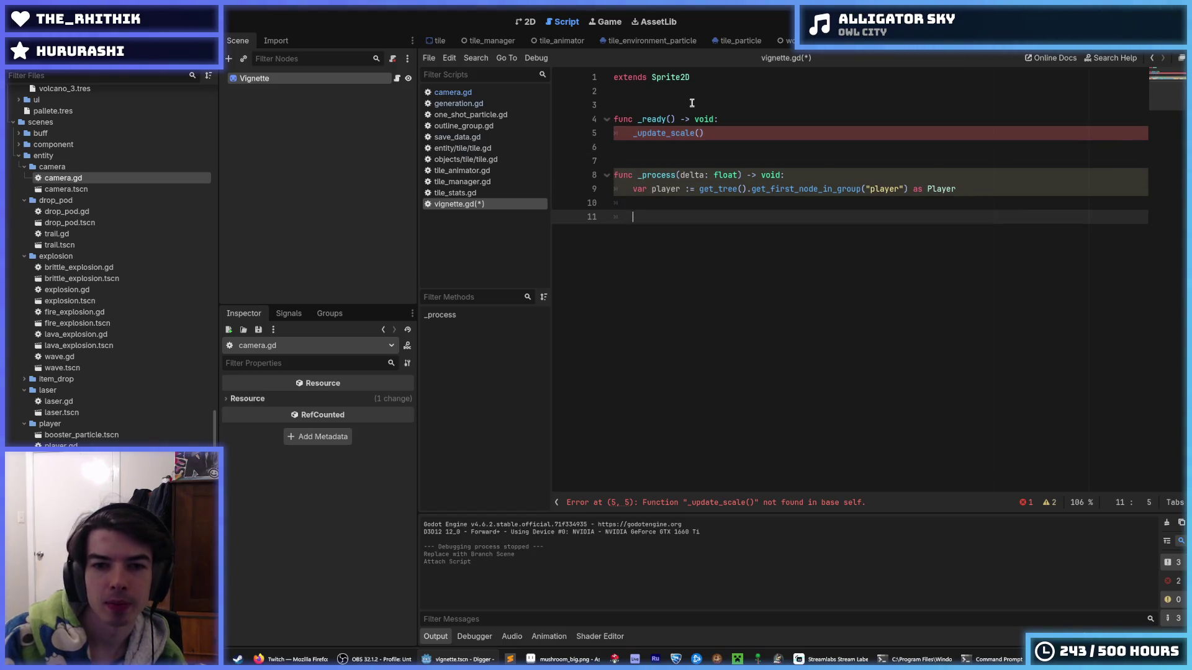
key("Return")
key("Return")
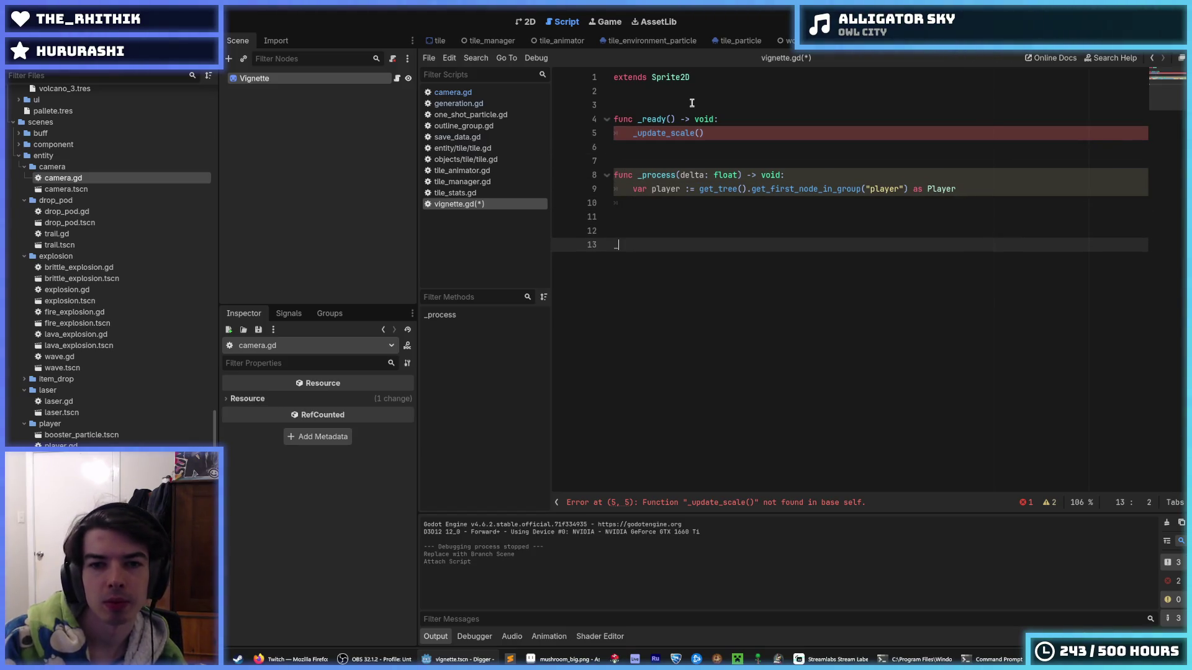
key("BackSpace")
type("func _update_scale() ->")
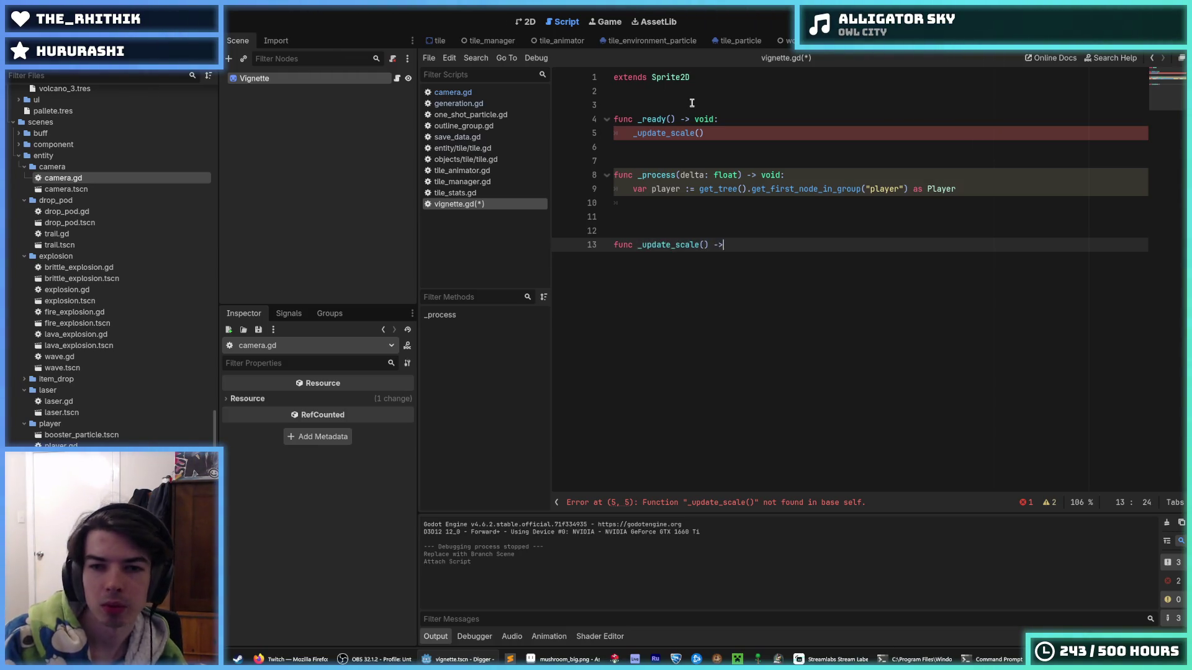
type(" void:")
key("Return")
Step: Move the var player lookup from _process into _update_scale and open an if player: block
key("Up")
key("Up")
key("Up")
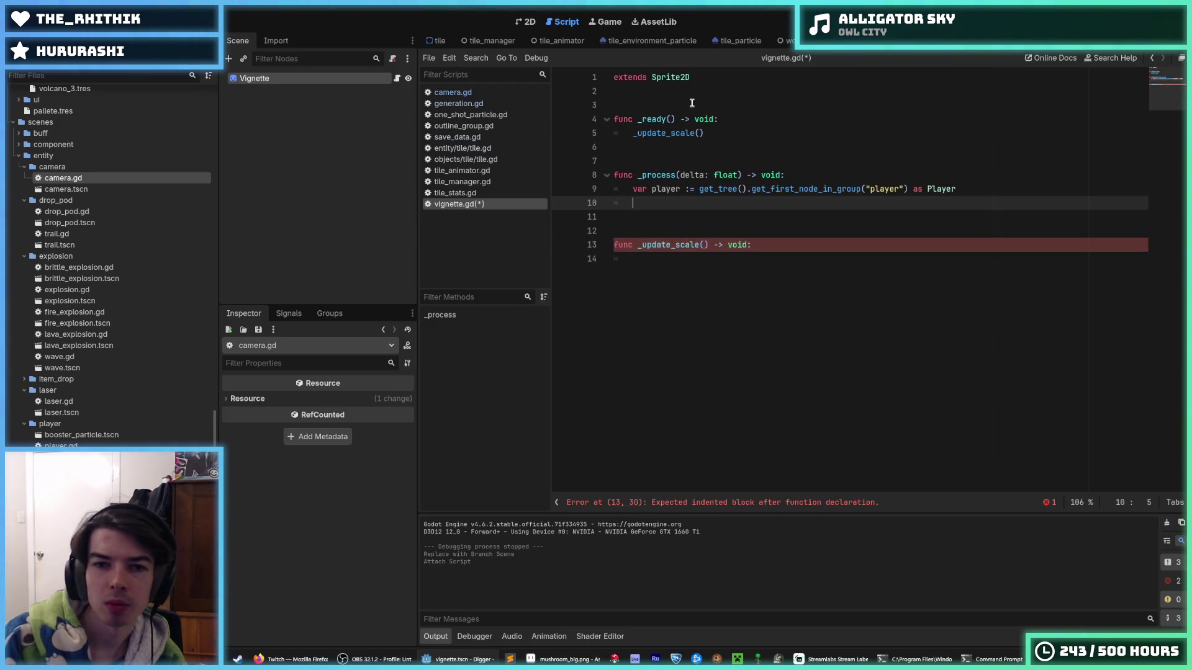
key("Up")
key("alt+Down")
key("alt+Down")
key("alt+Down")
key("Down")
type("if")
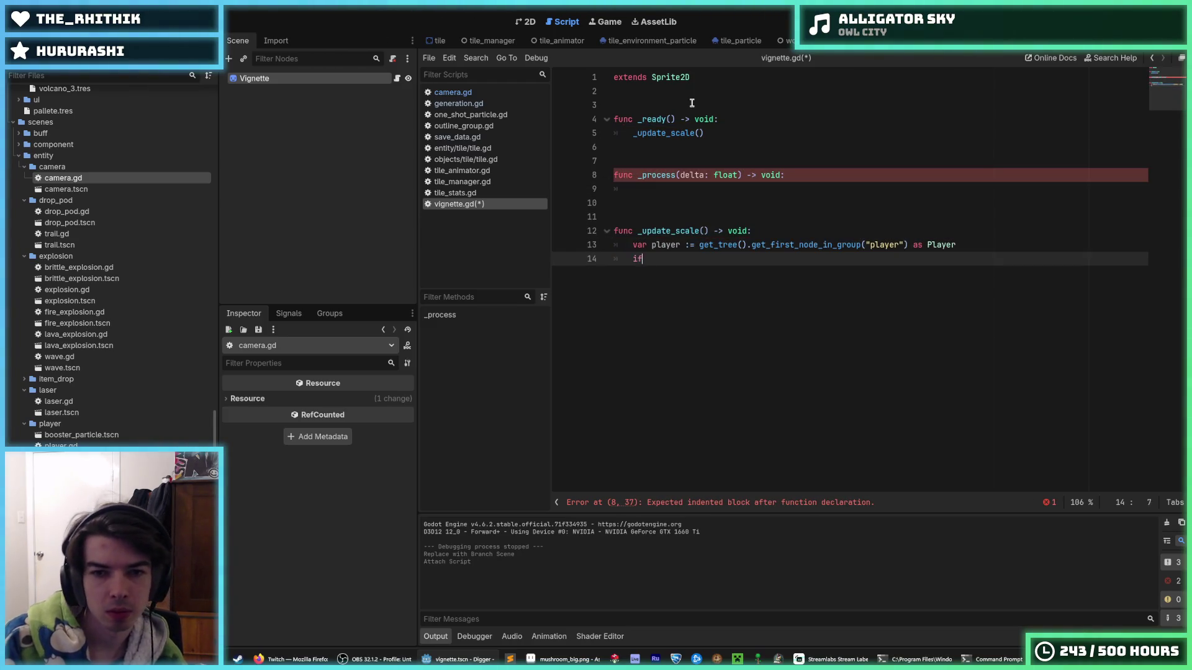
type(" player:")
key("Return")
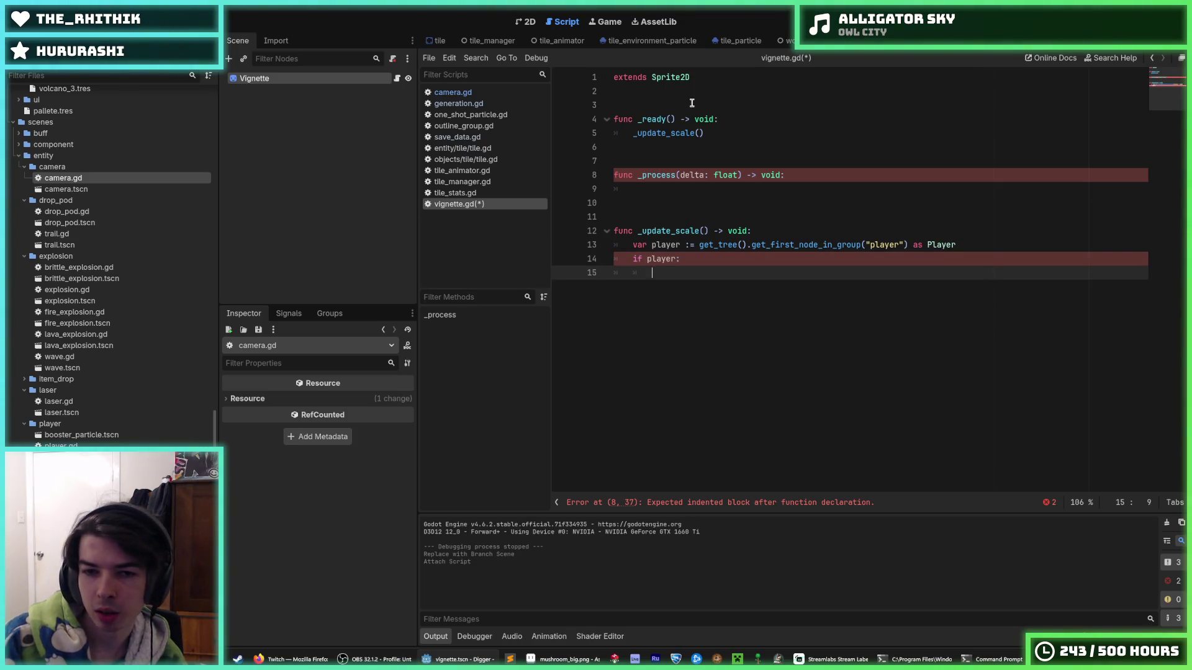
Step: Draft the scale line inside the if block as a lerp call using Vector2.ONE and 2.0
type("scale")
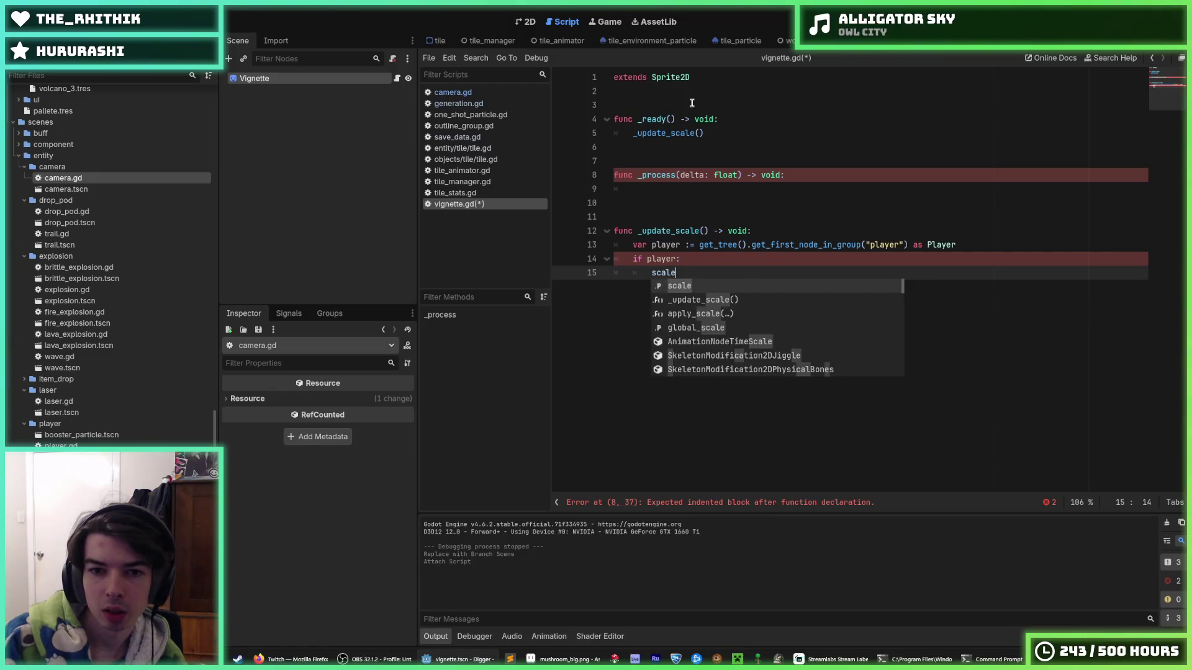
type(".lerp(")
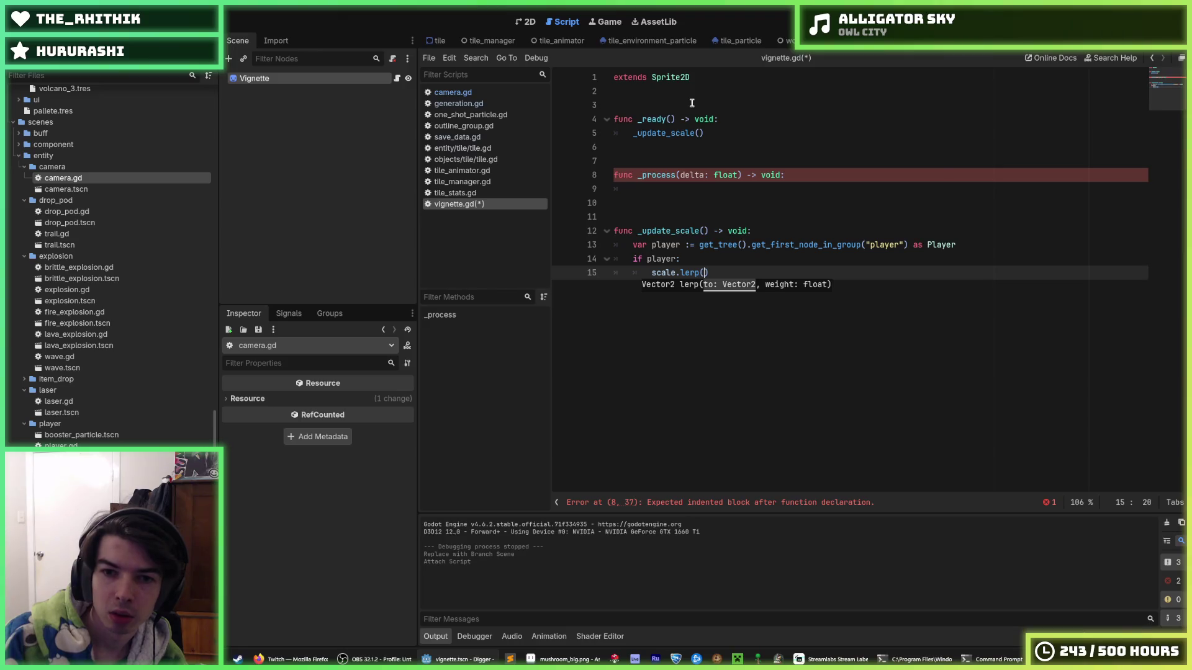
key("BackSpace")
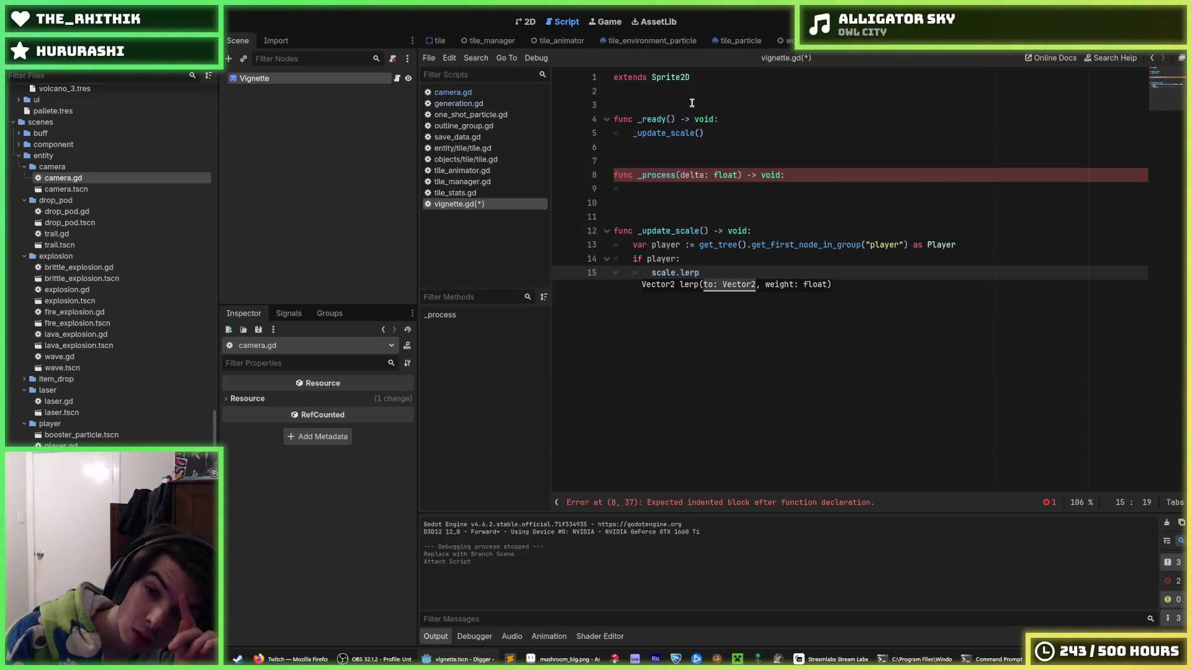
key("BackSpace")
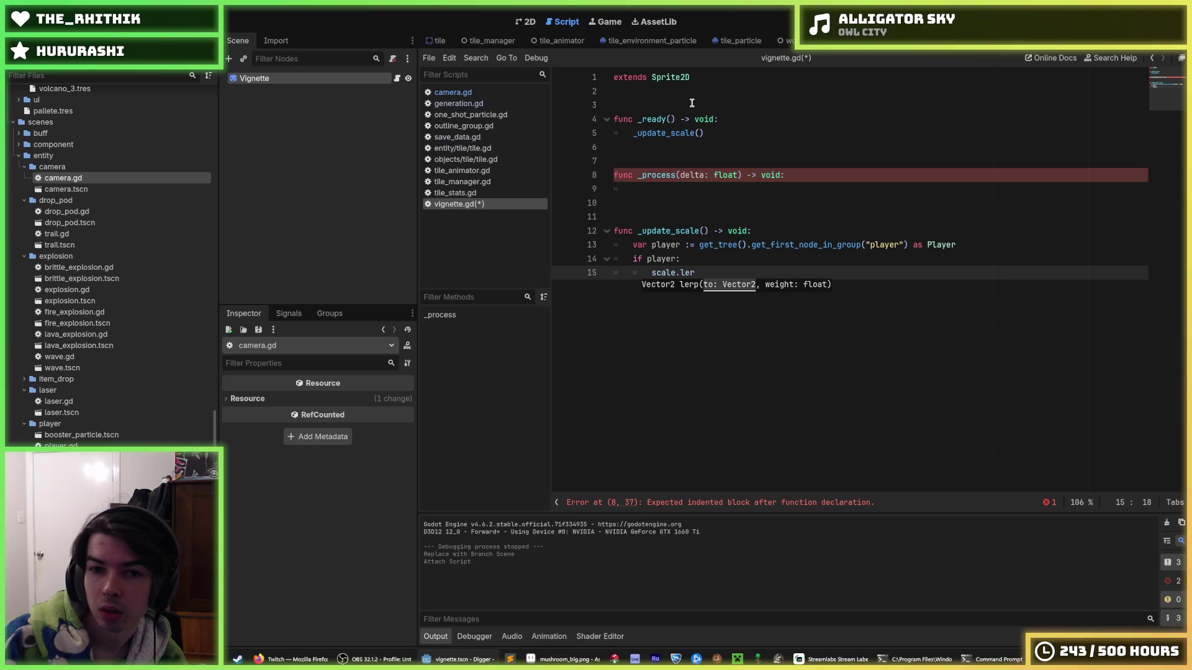
key("BackSpace")
key("BackSpace")
key("BackSpace")
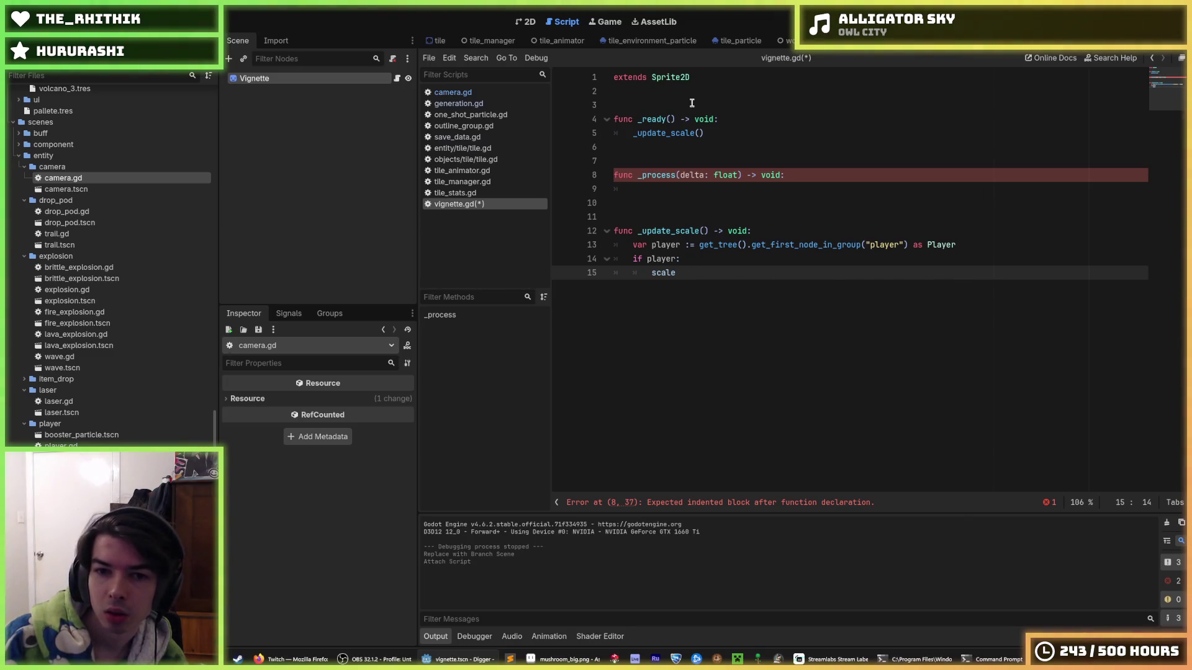
type(".lerp(")
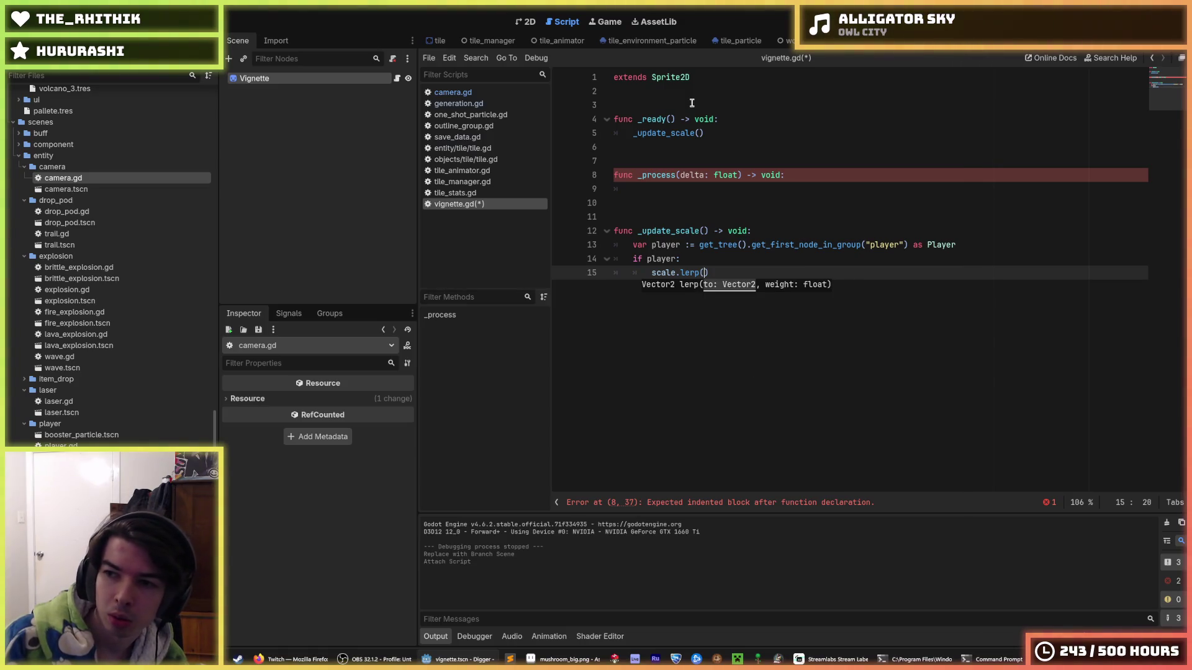
type("Vector")
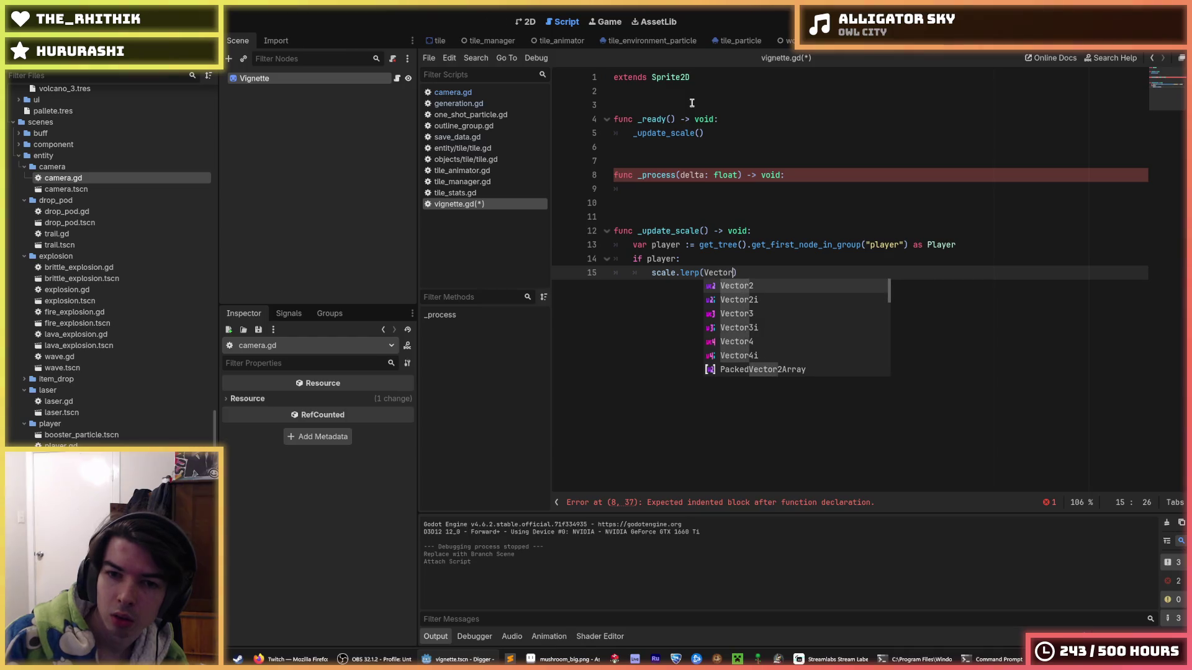
key("Return")
type(".")
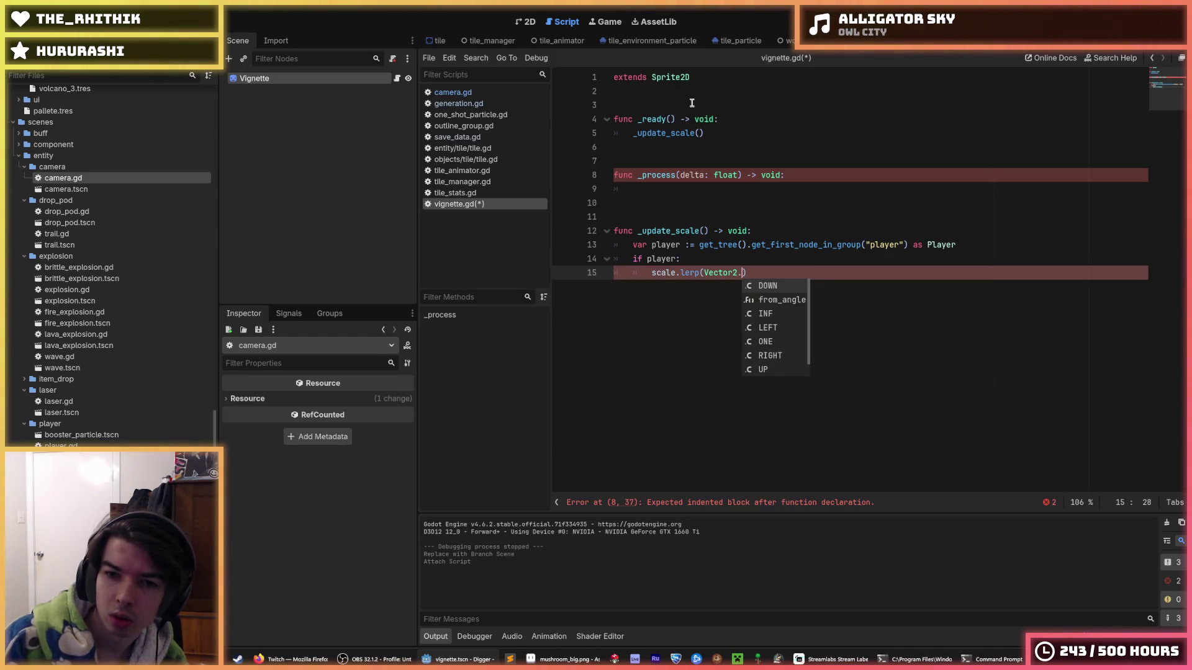
type("ONE")
key("Return")
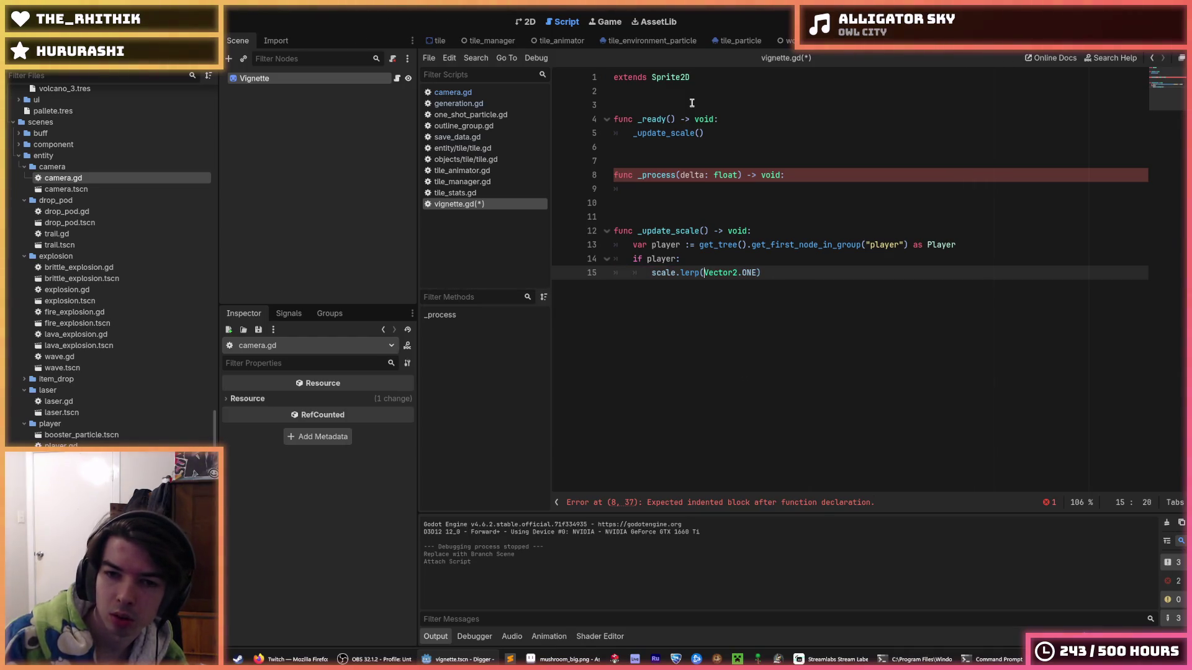
type("2.0*(")
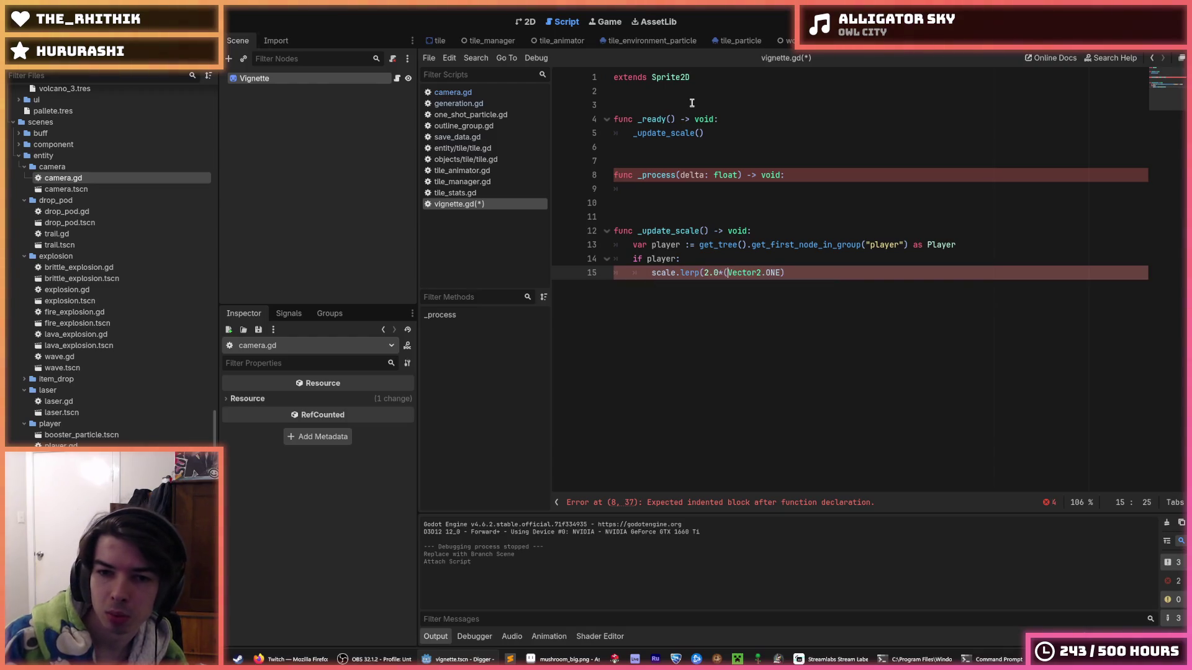
key("BackSpace")
key("End")
key("Left")
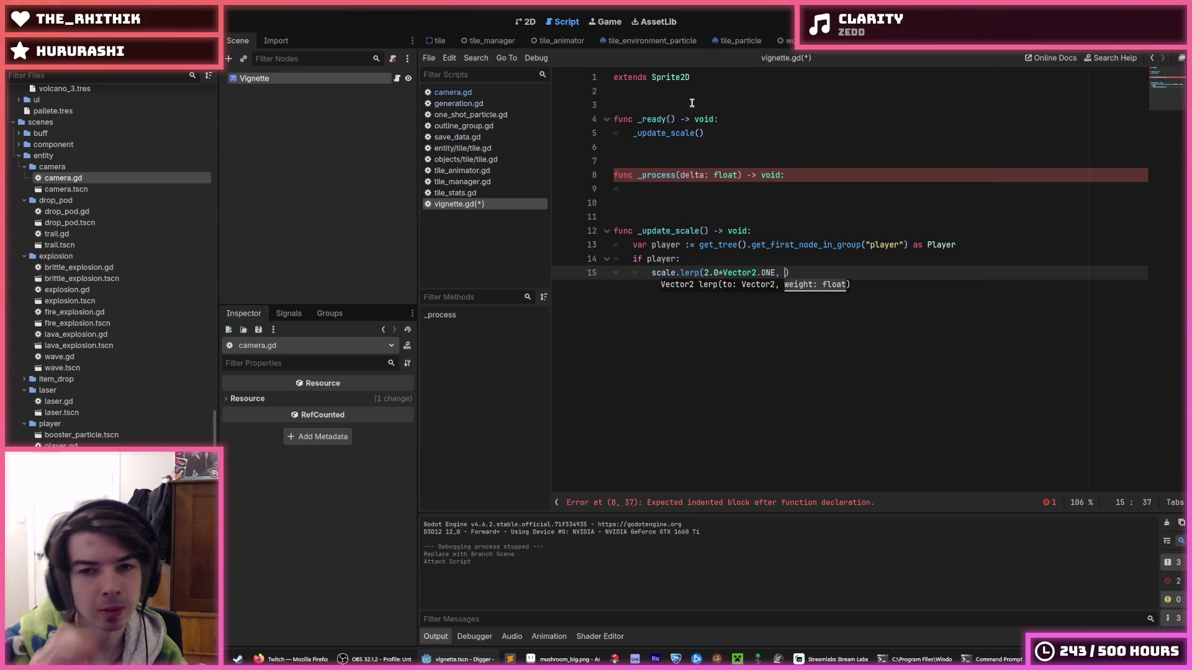
Step: Rewrite the line as scale = Vector2.ONE*lerp(1.0, 2.0, player.y)
key("Home")
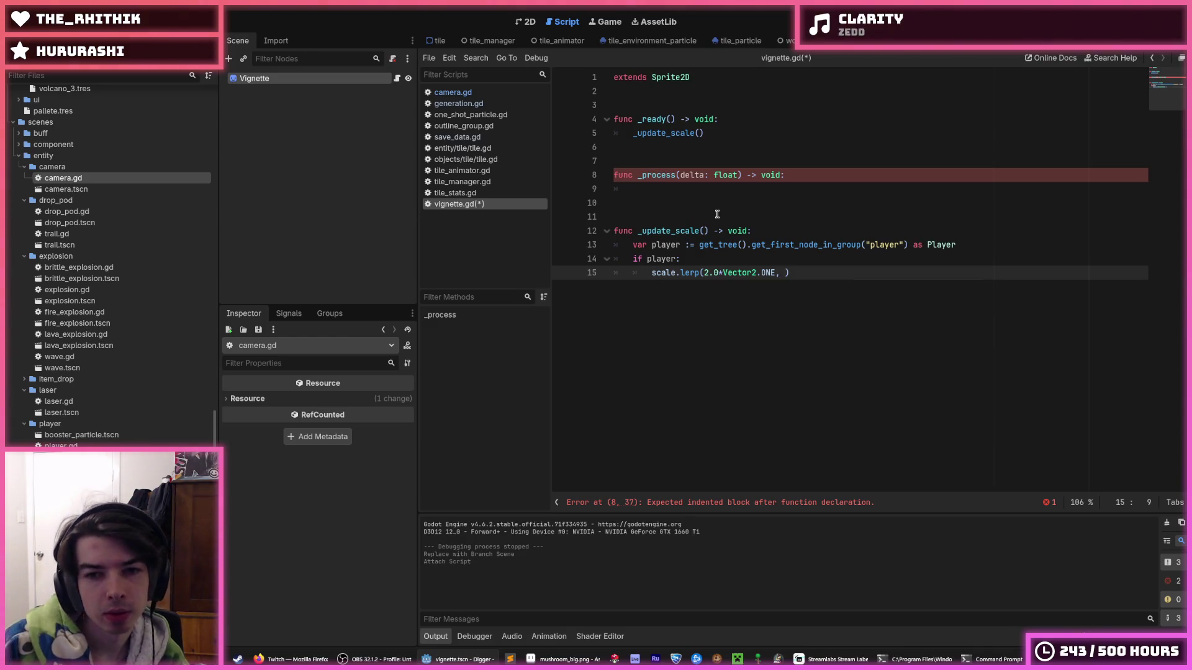
type("scale = ")
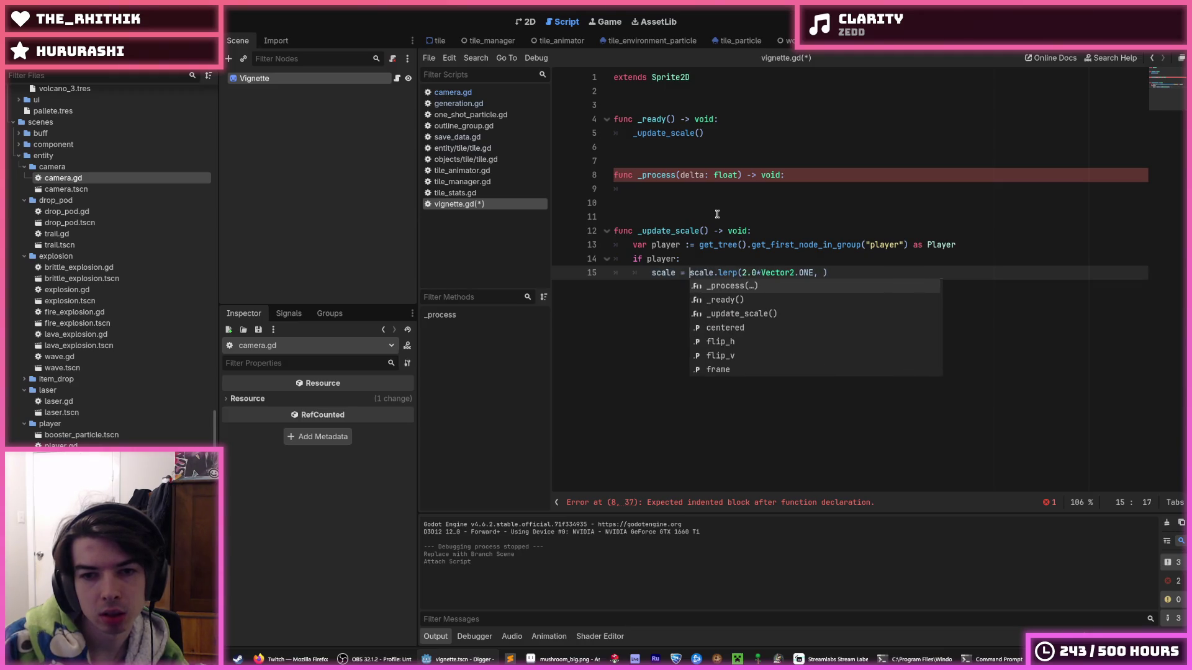
type("Vector2.O")
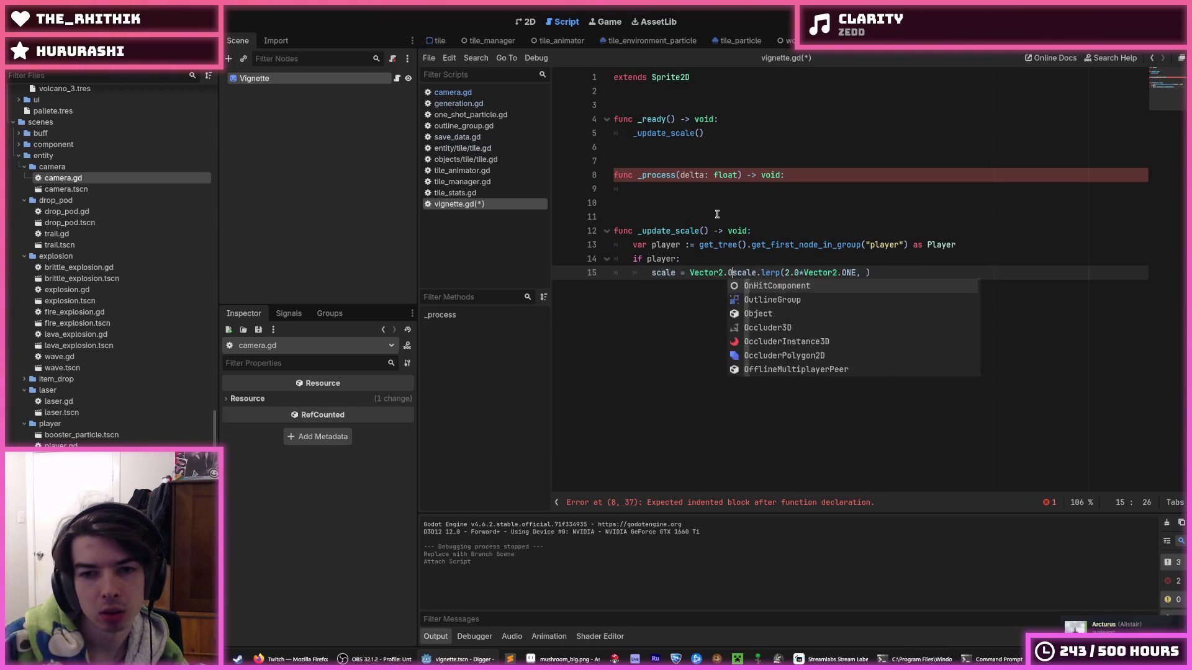
type("NE*")
key("Delete")
key("Delete")
key("Delete")
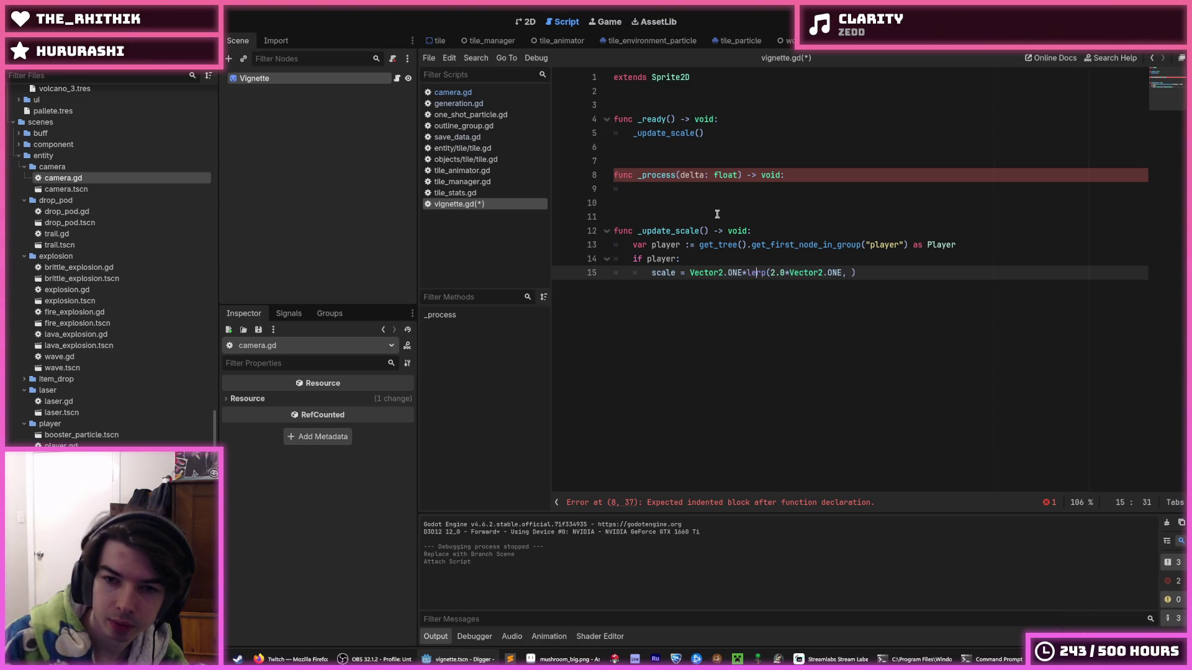
type("1.0,")
key("Right")
key("Right")
key("Right")
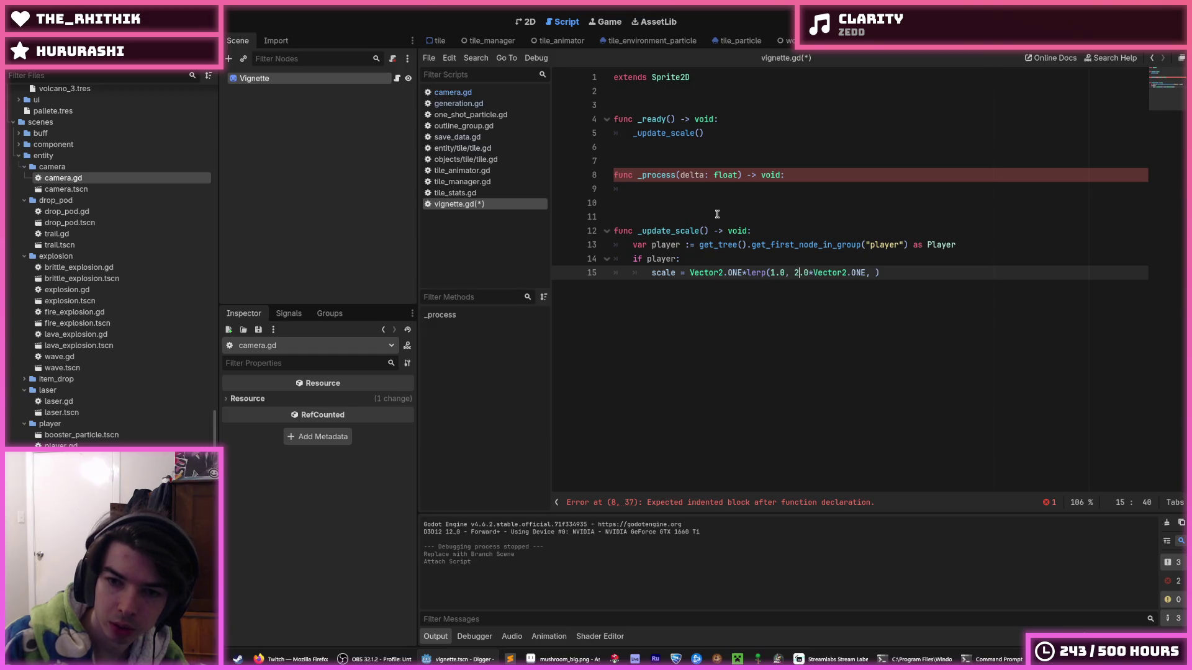
key("shift+Right")
key("shift+Right")
key("shift+Right")
key("BackSpace")
key("BackSpace")
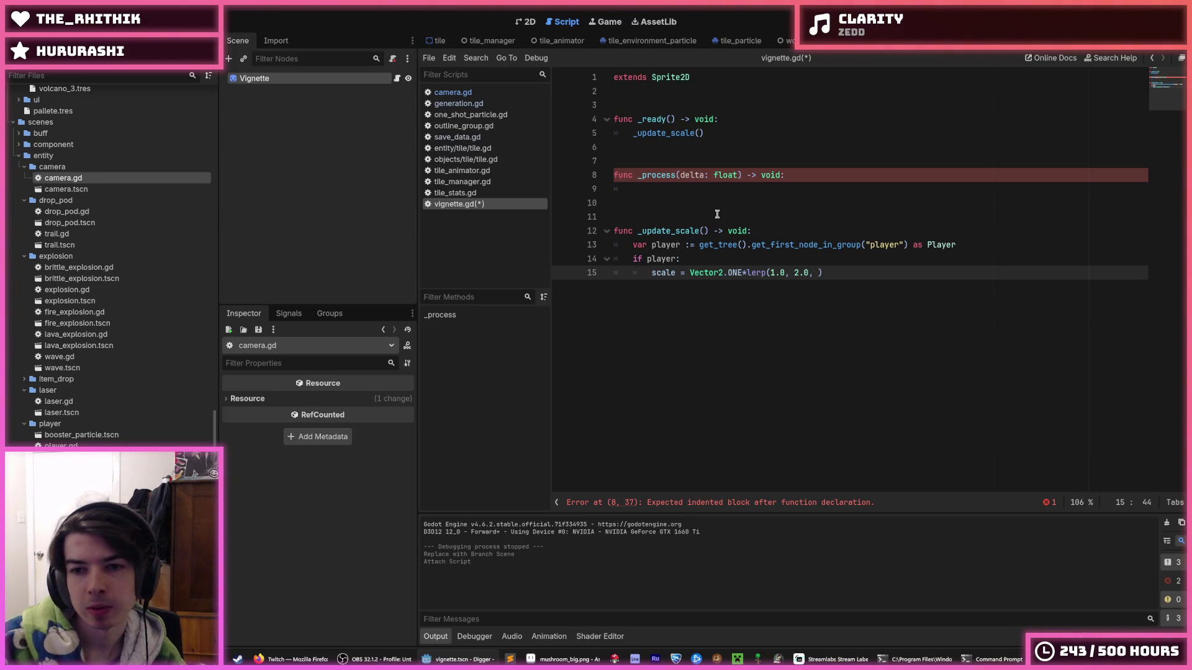
type("player.y")
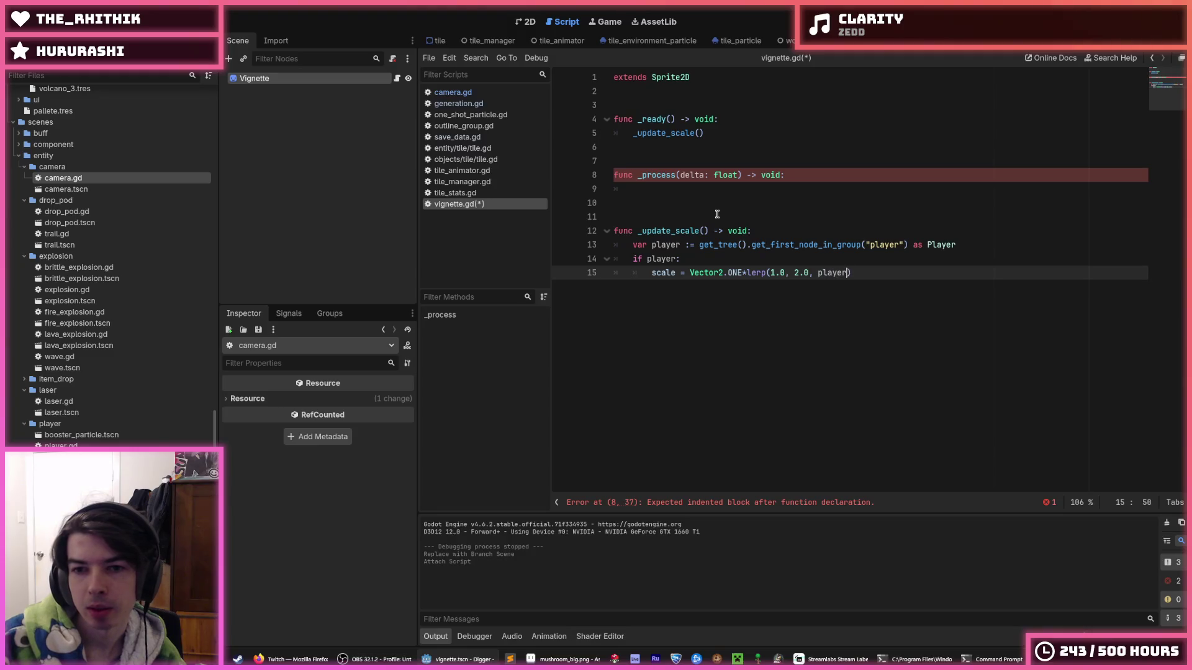
key("Escape")
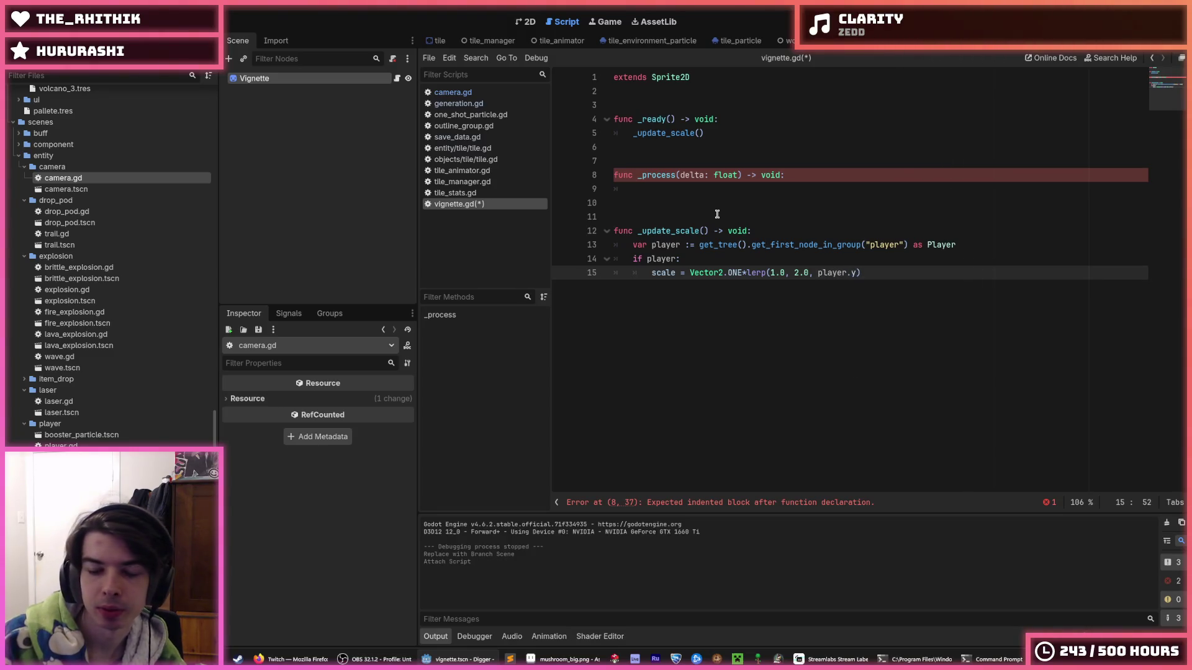
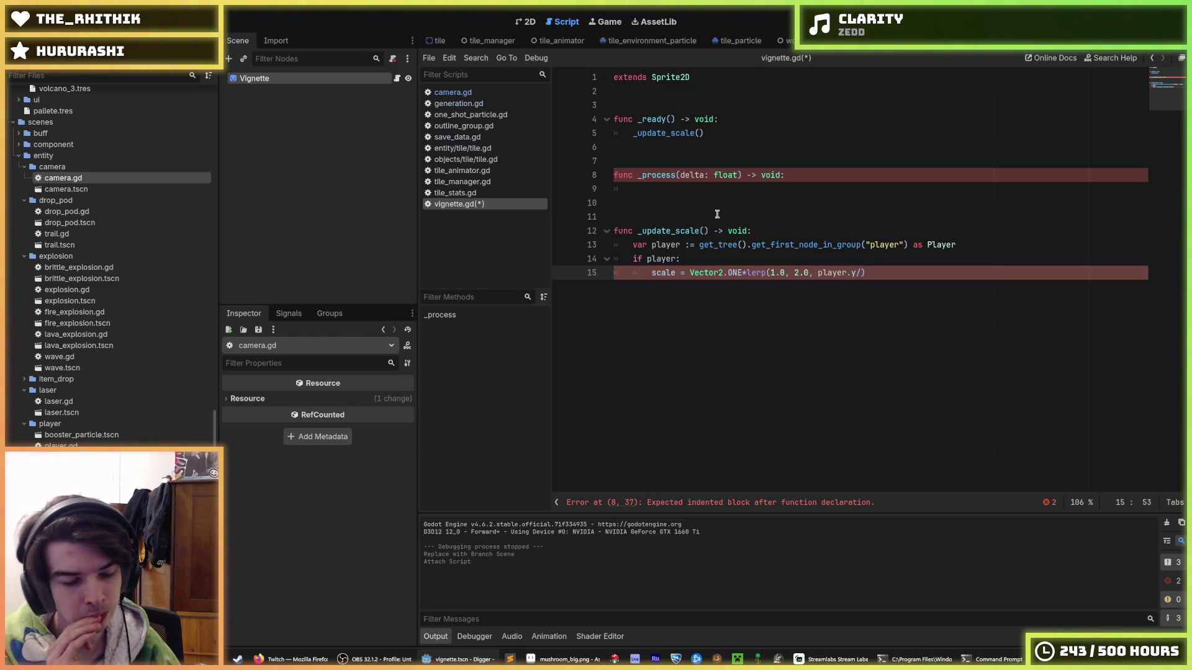
Step: Copy the _update_scale() call into the _process body so it runs every frame
key("ctrl+s")
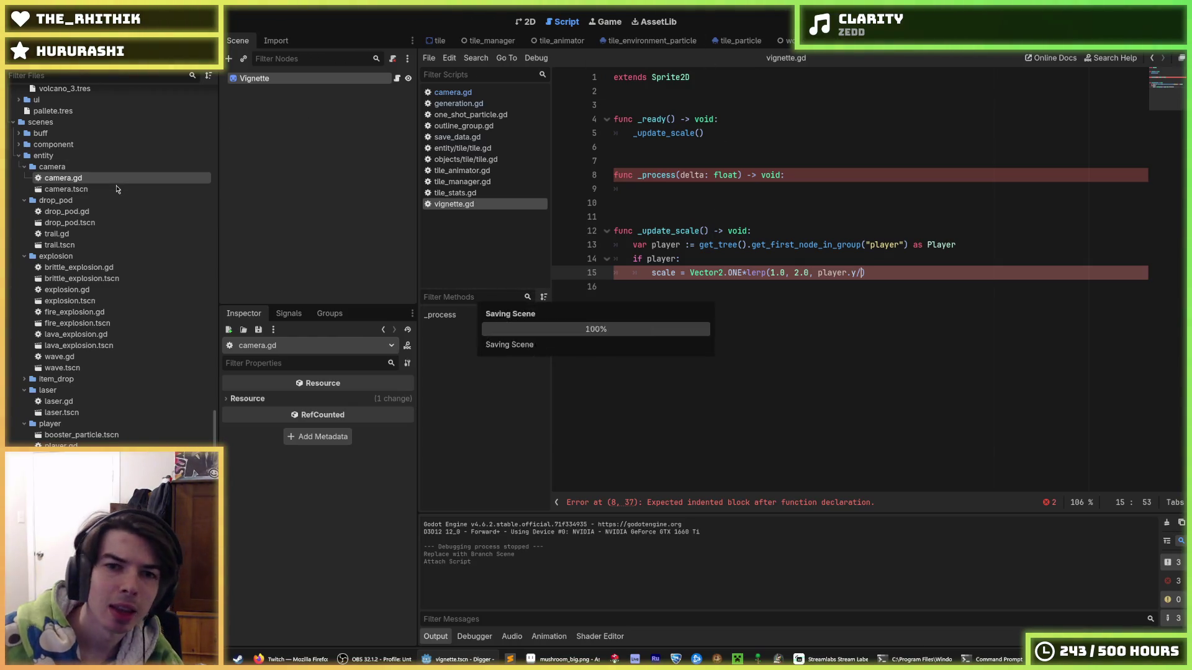
mouse_move(714, 196)
left_mouse_down()
mouse_move(591, 165)
mouse_move(587, 148)
left_mouse_up()
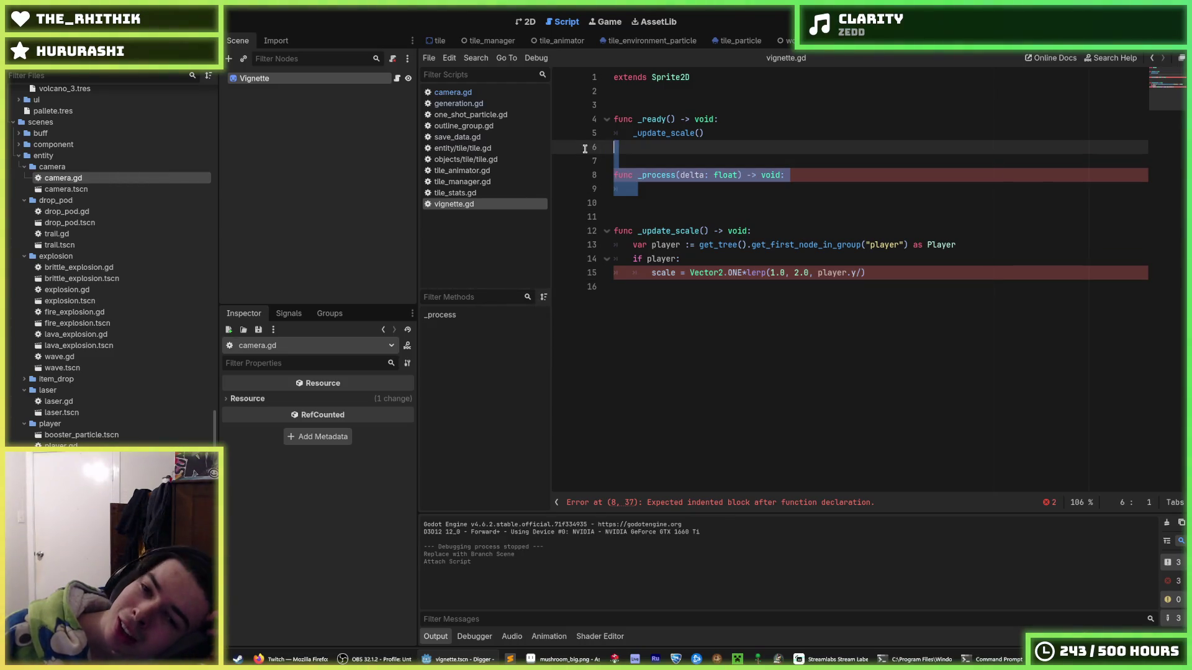
left_click_drag(706, 133, 633, 133)
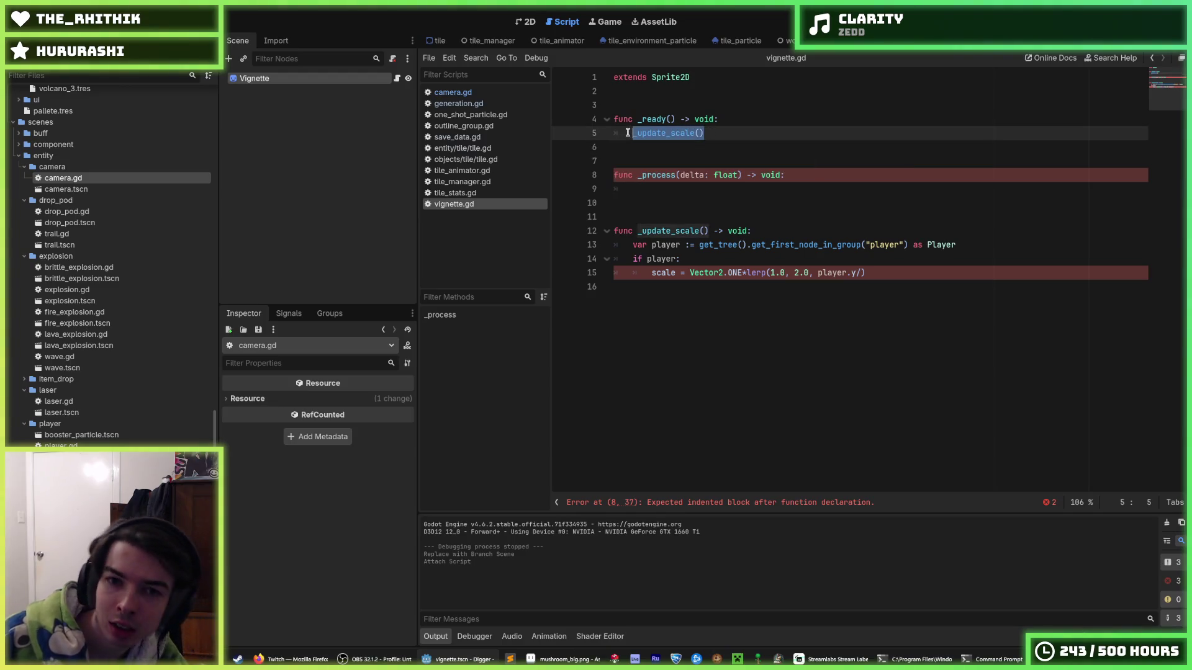
key("ctrl+c")
left_click(645, 187)
key("ctrl+v")
Step: Add a divisor after player.y in the scale lerp, trying 2028.0, and save
left_click(812, 178)
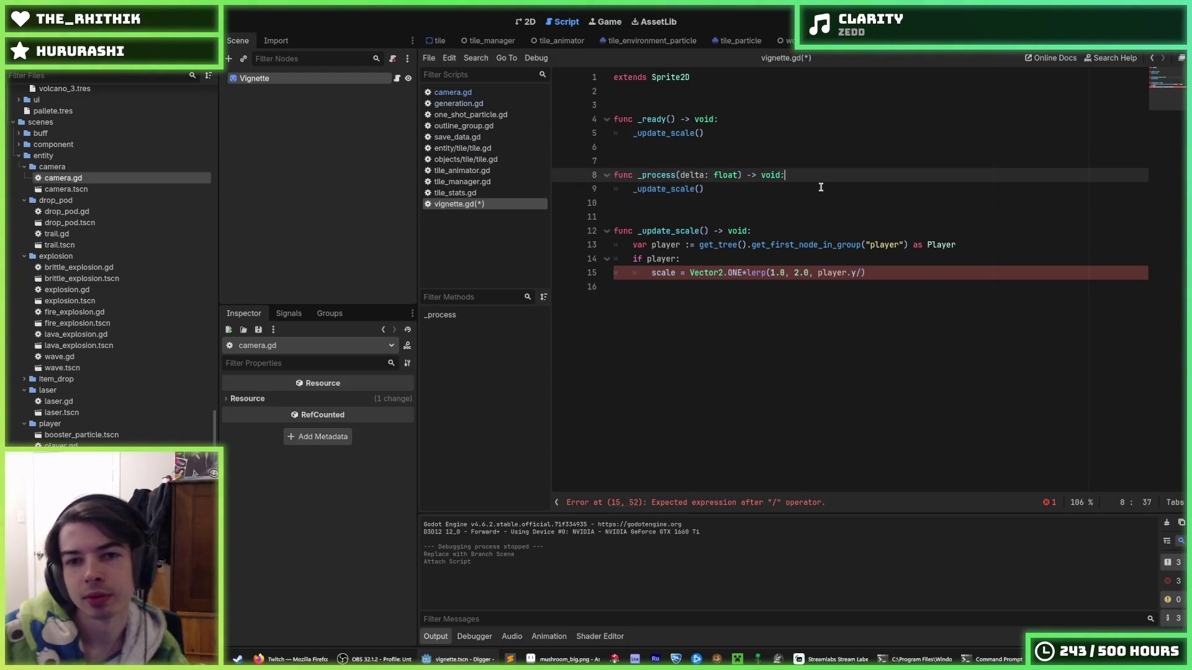
left_click(861, 272)
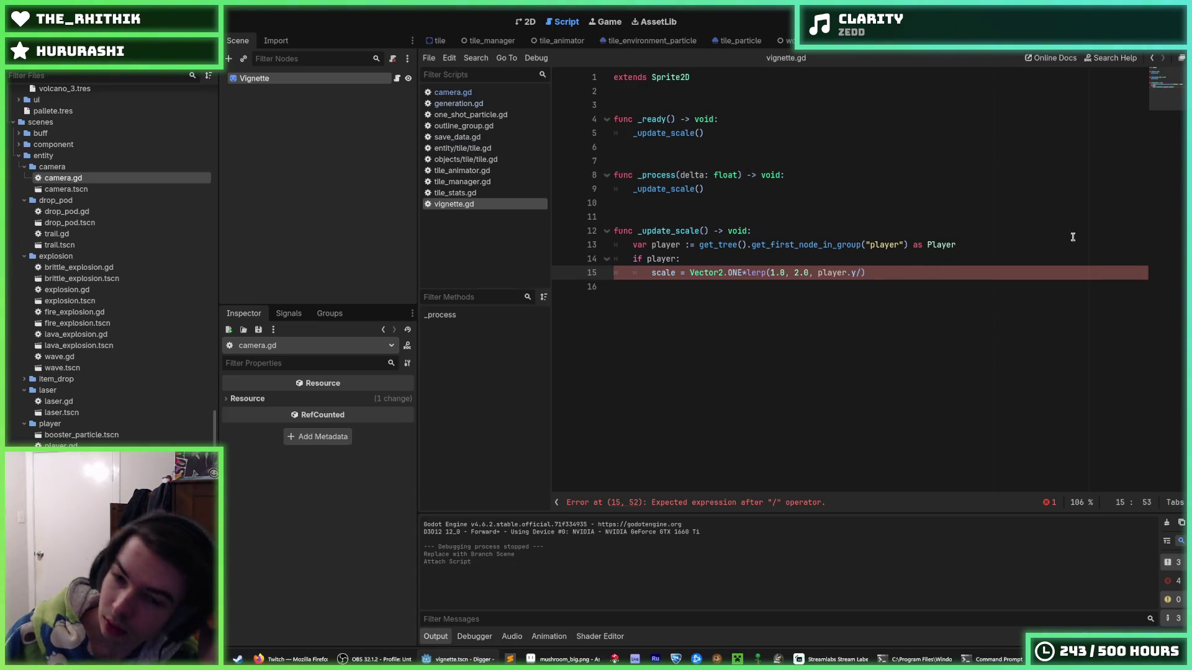
type("1024.0")
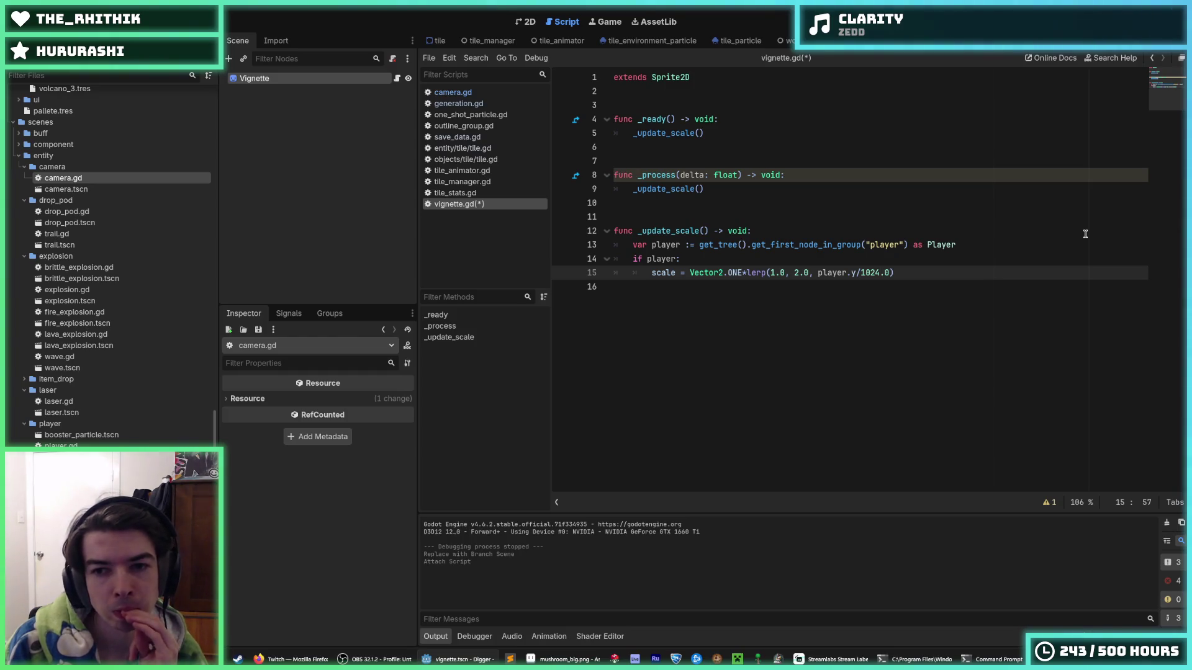
key("BackSpace")
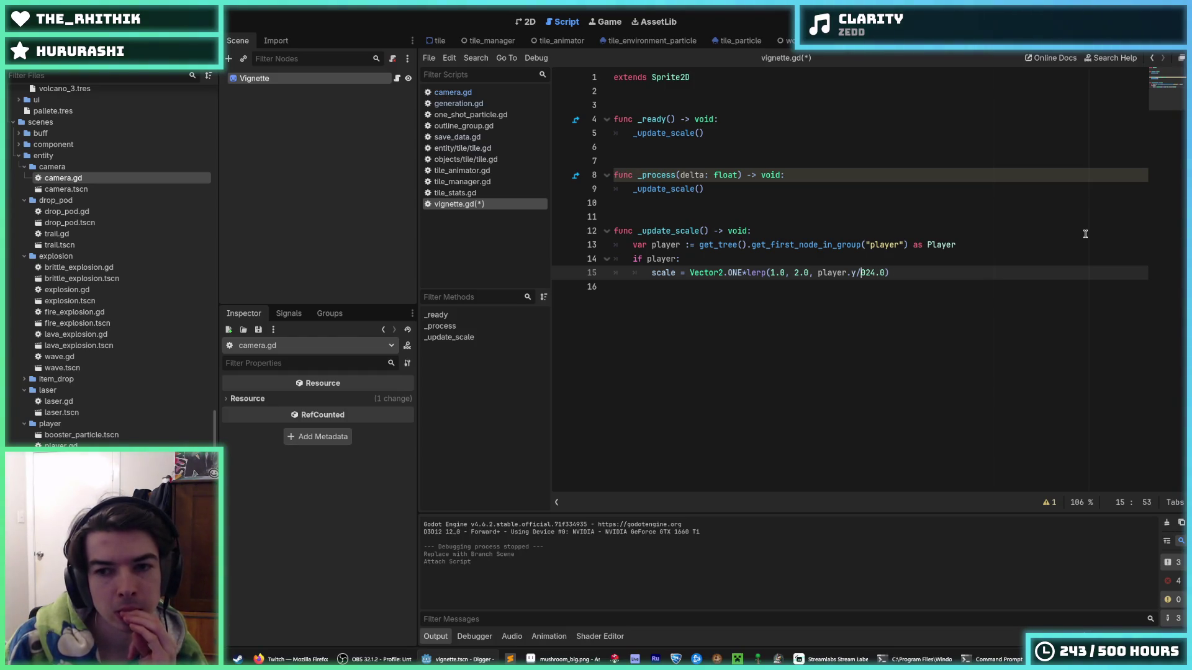
type("2")
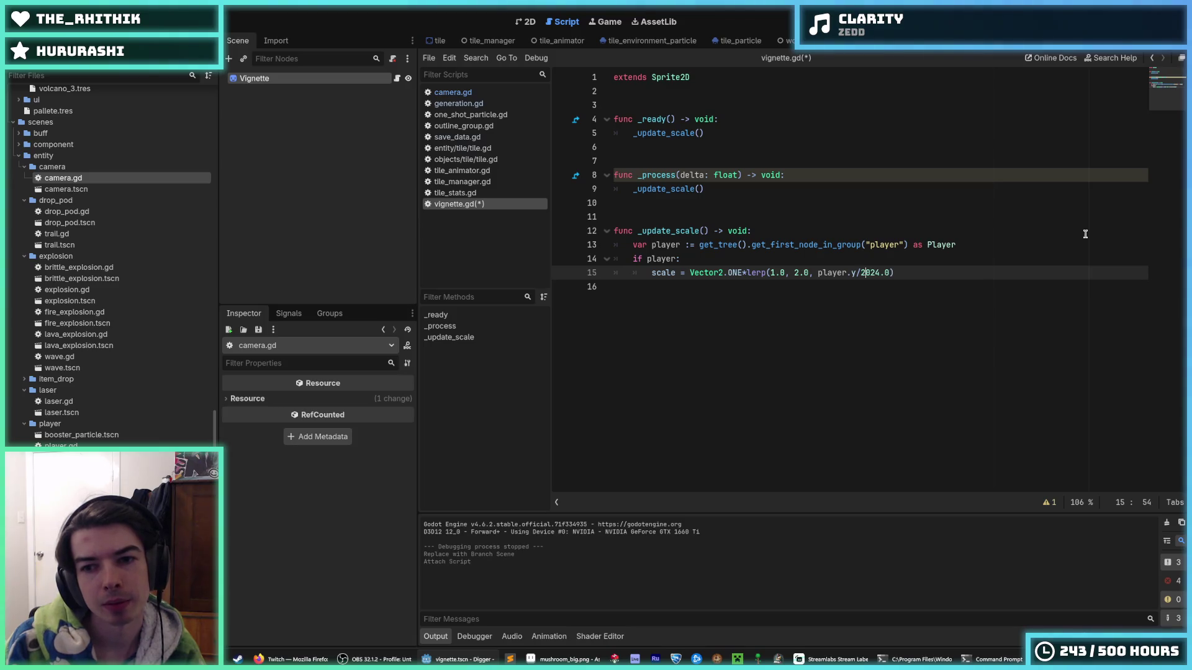
key("Delete")
key("Delete")
type("28")
key("ctrl+s")
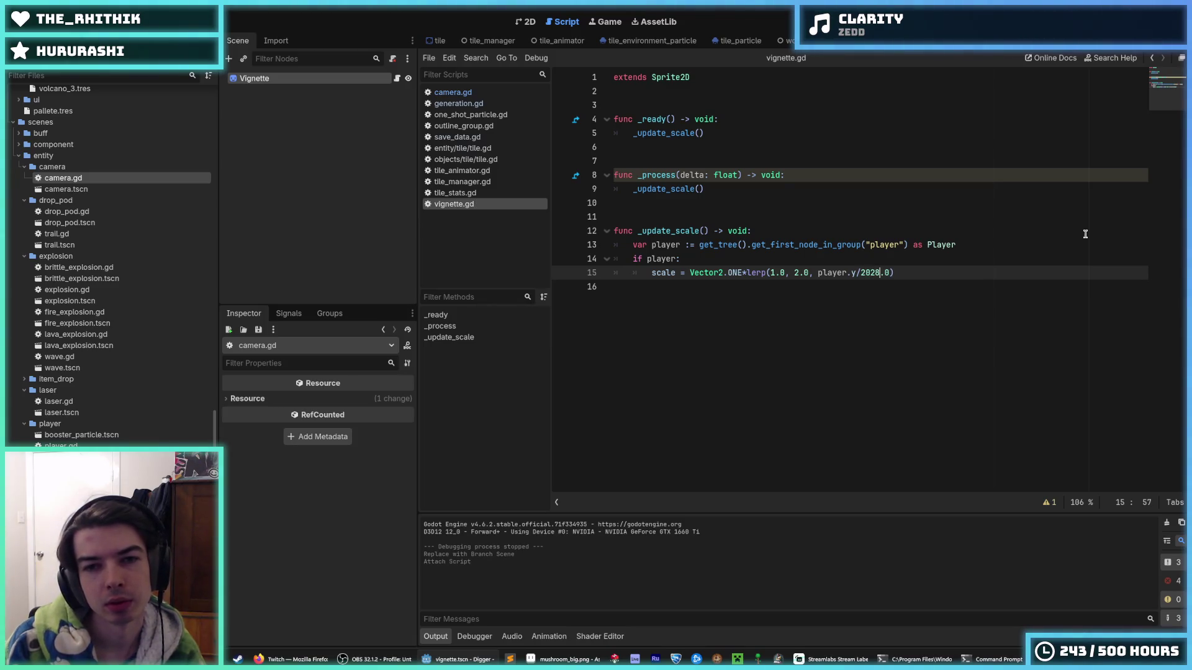
Step: Correct the divisor to 2024.0 and save the script
key("Up")
key("Up")
key("Up")
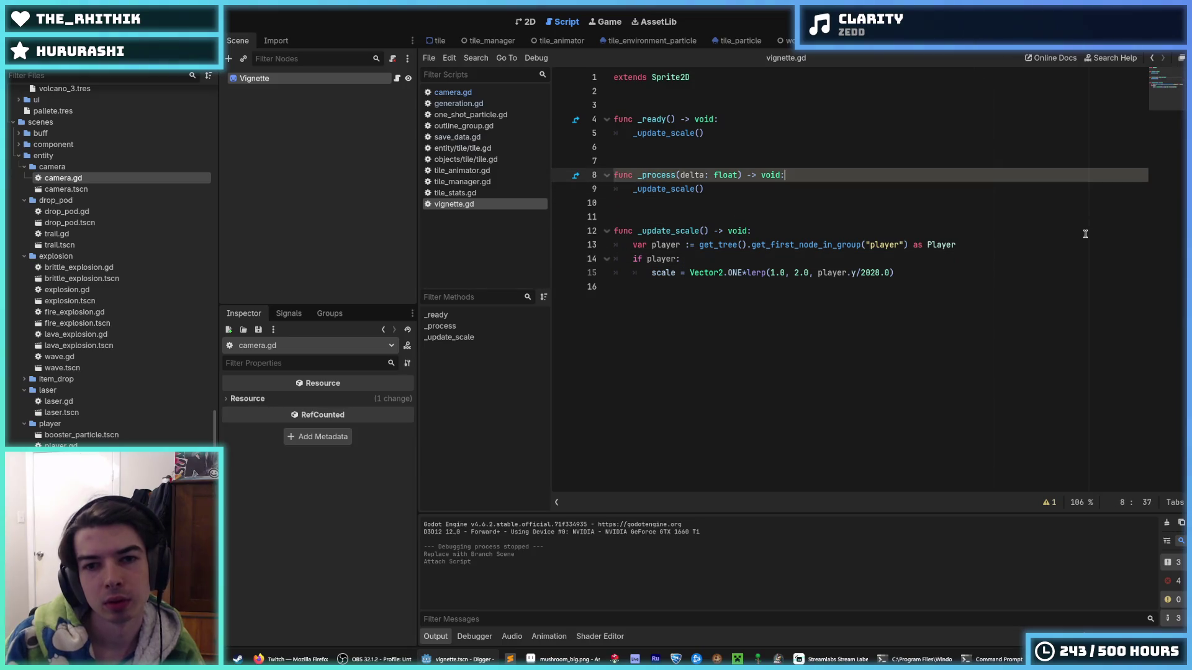
key("Up")
key("Up")
key("Up")
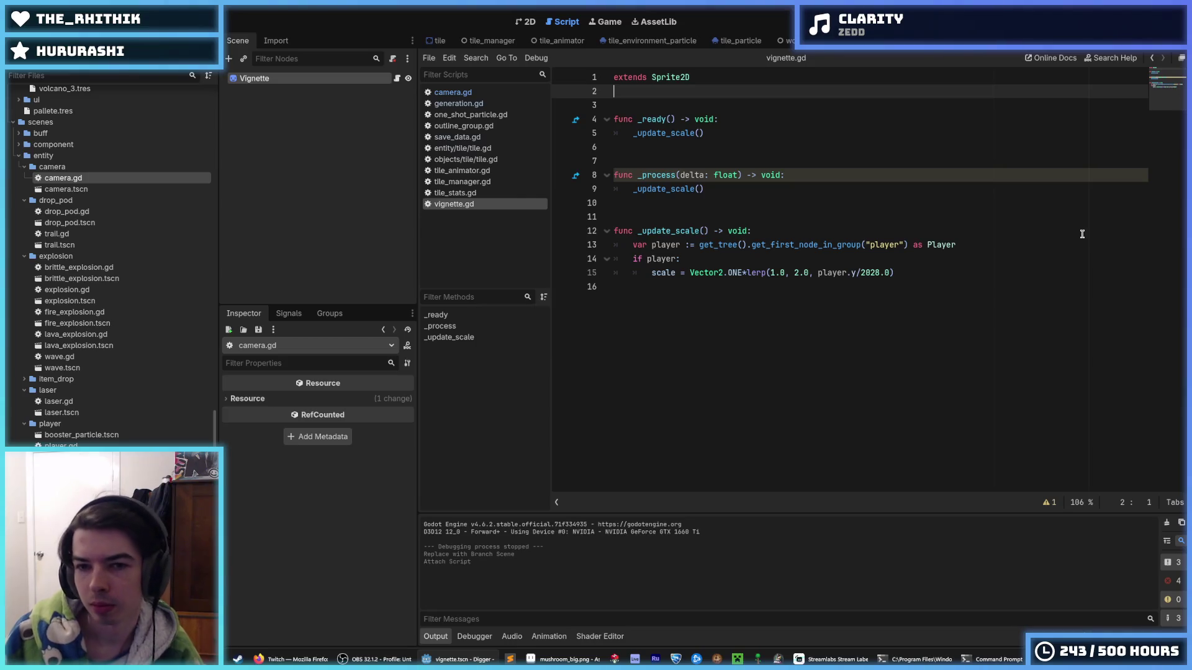
left_click(875, 271)
key("BackSpace")
type("4")
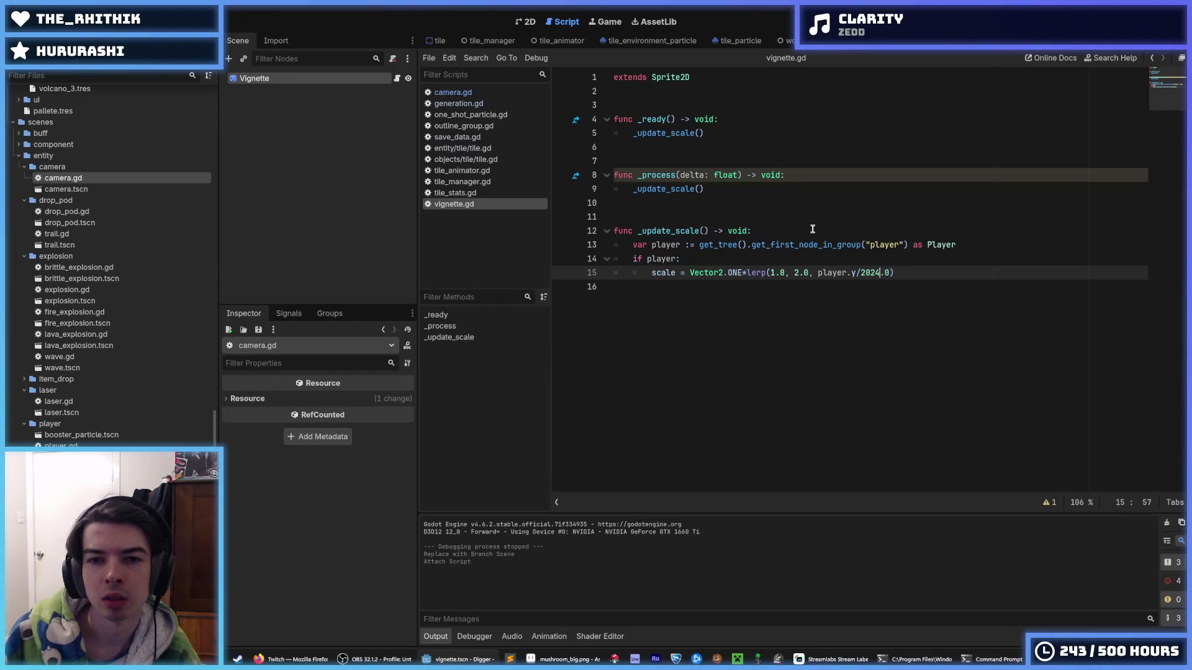
key("ctrl+s")
left_click(784, 41)
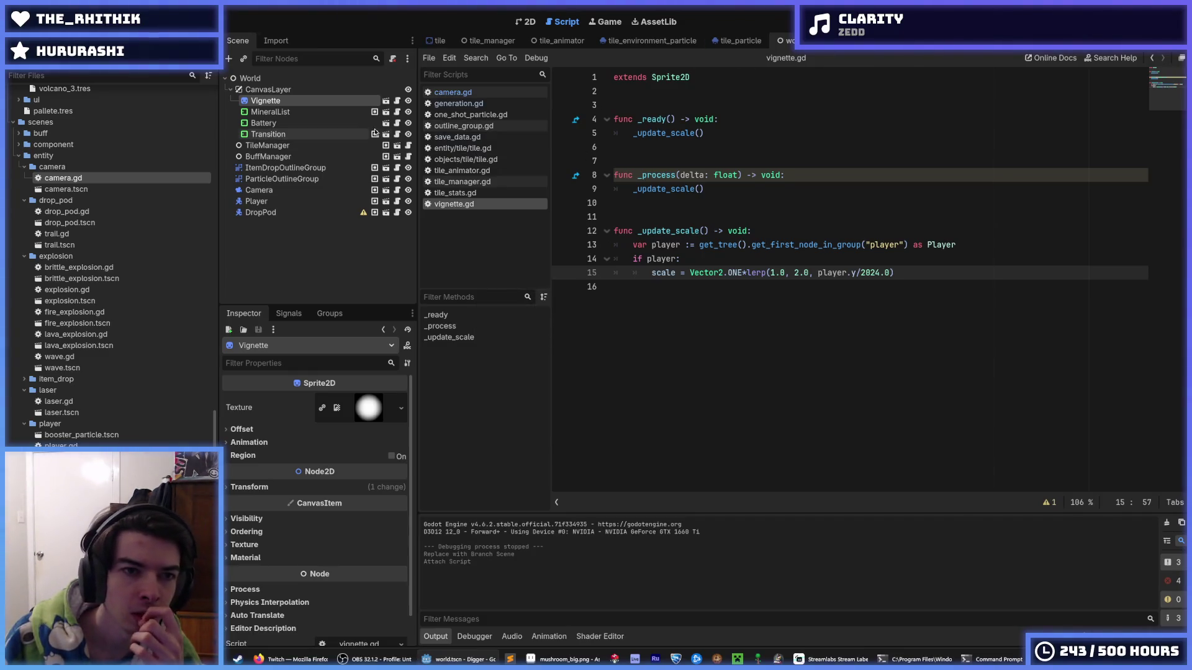
left_click(315, 111)
left_click(311, 100)
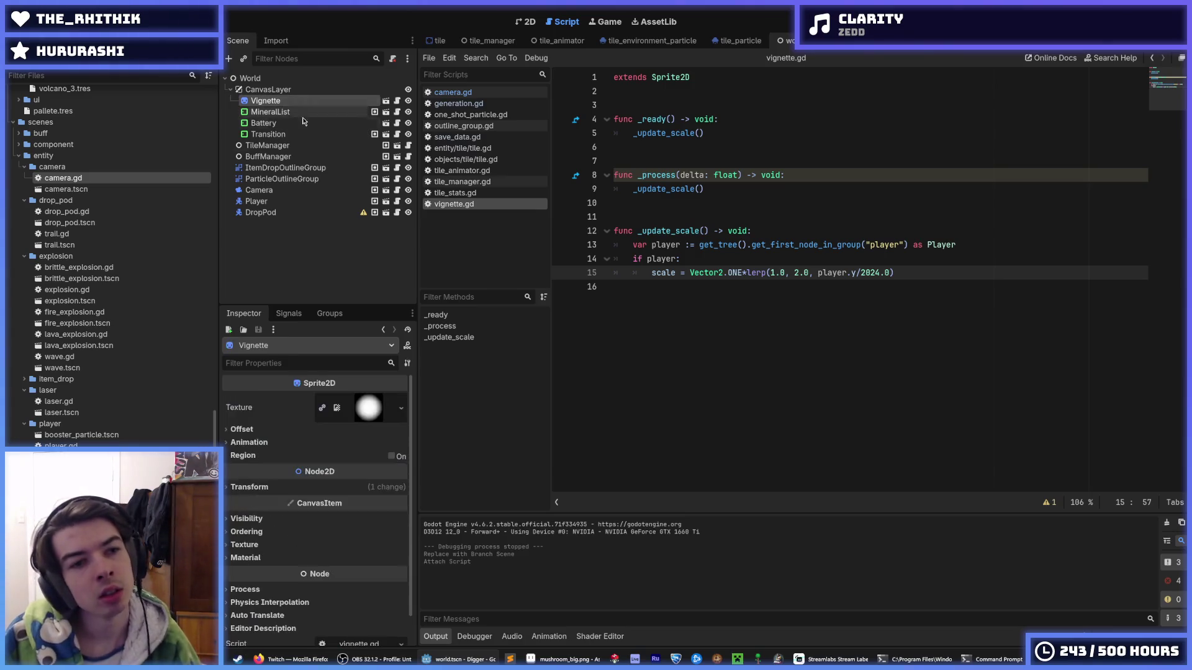
left_click(266, 189)
left_click(268, 213)
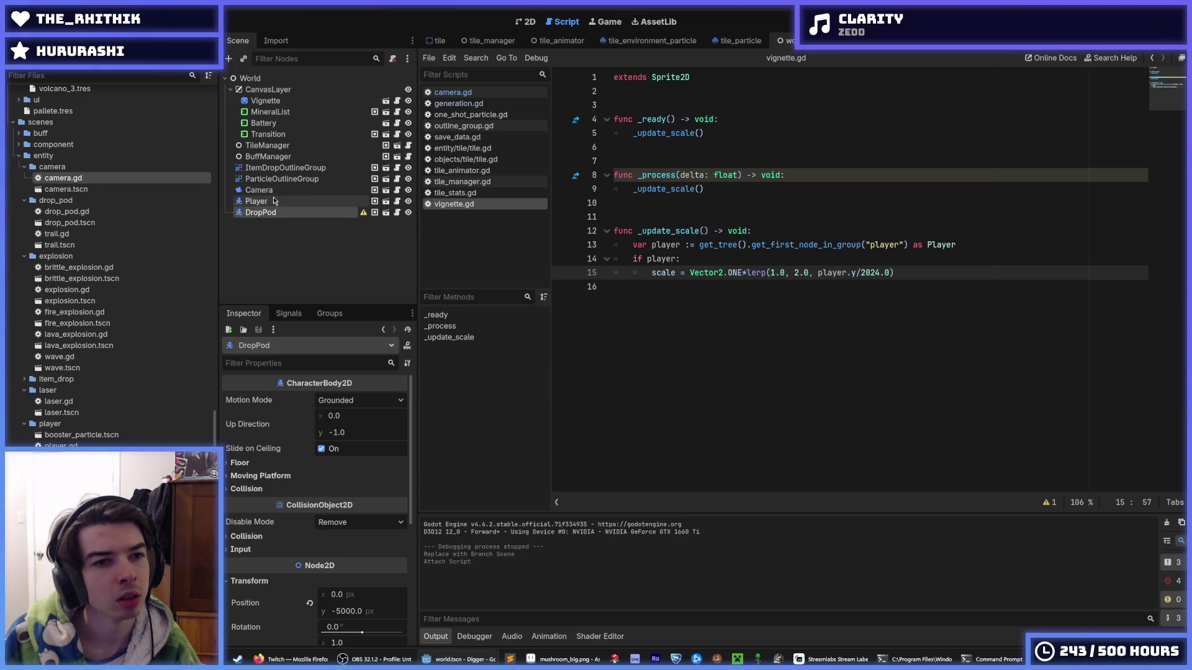
left_click(386, 101)
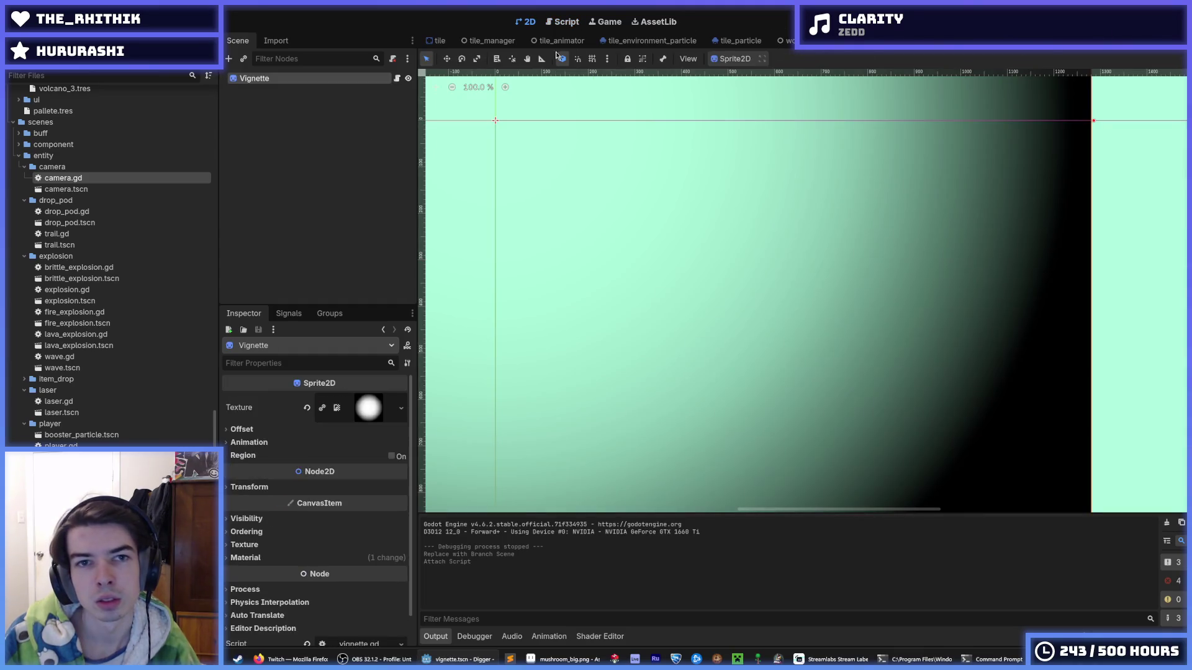
left_click(554, 25)
left_click(850, 266)
left_click(925, 271)
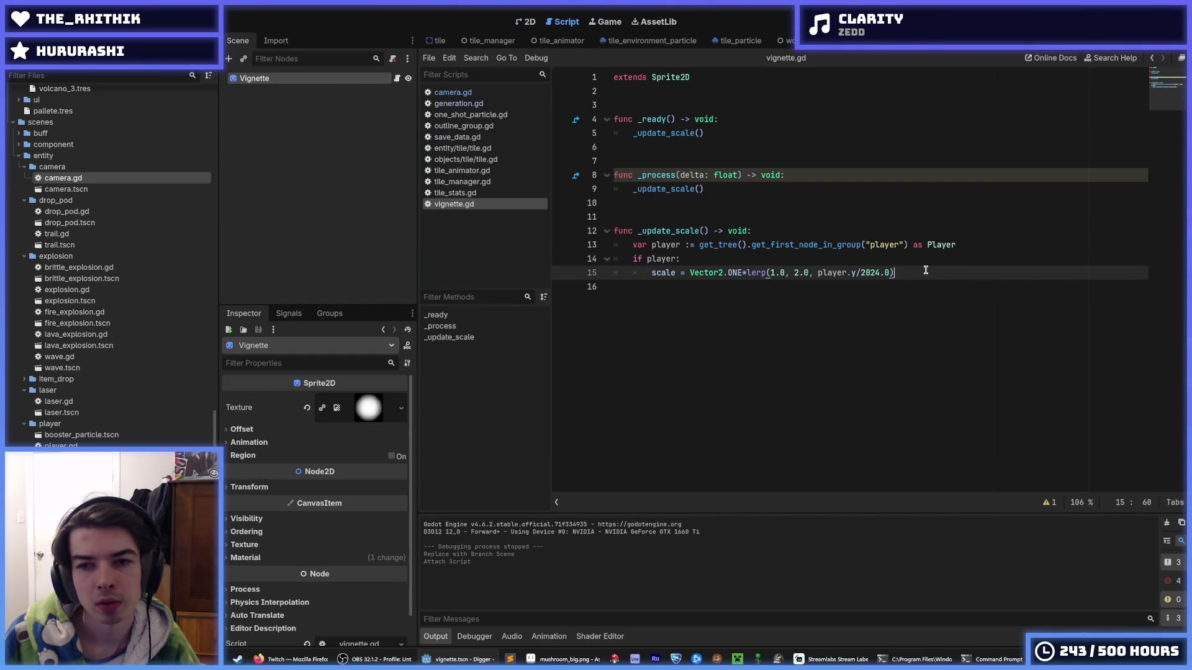
left_click(776, 273)
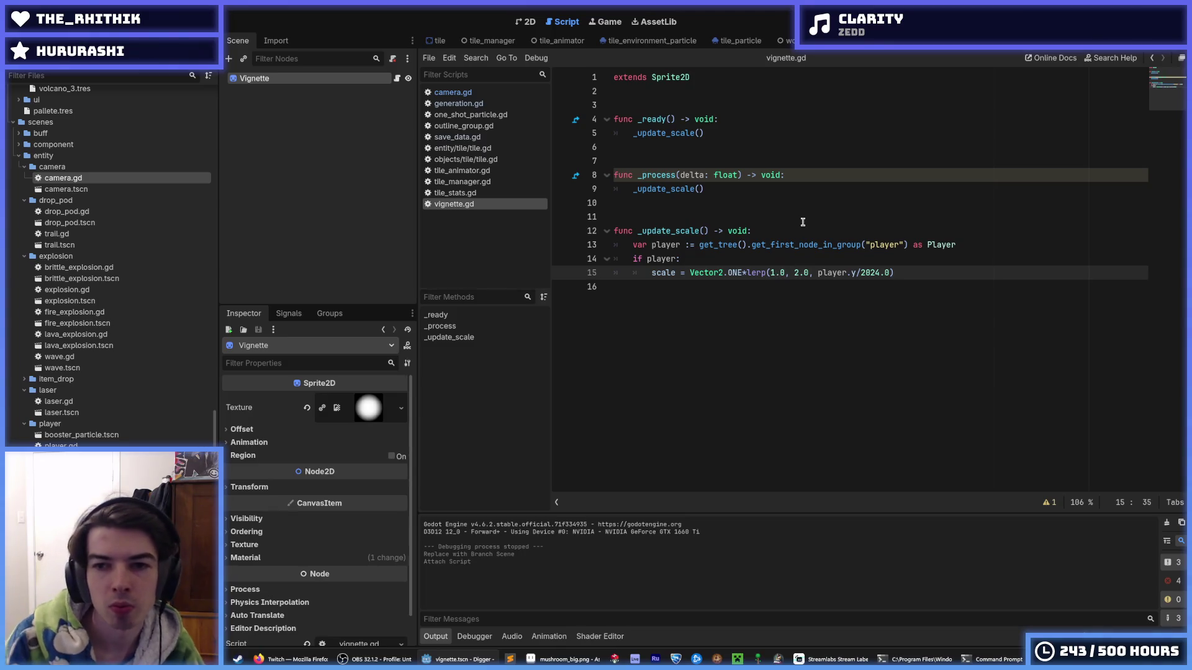
type("2")
Step: Make the scale lerp run from 2.0 to 1.0, save, and run the game
key("Right")
key("Right")
key("Right")
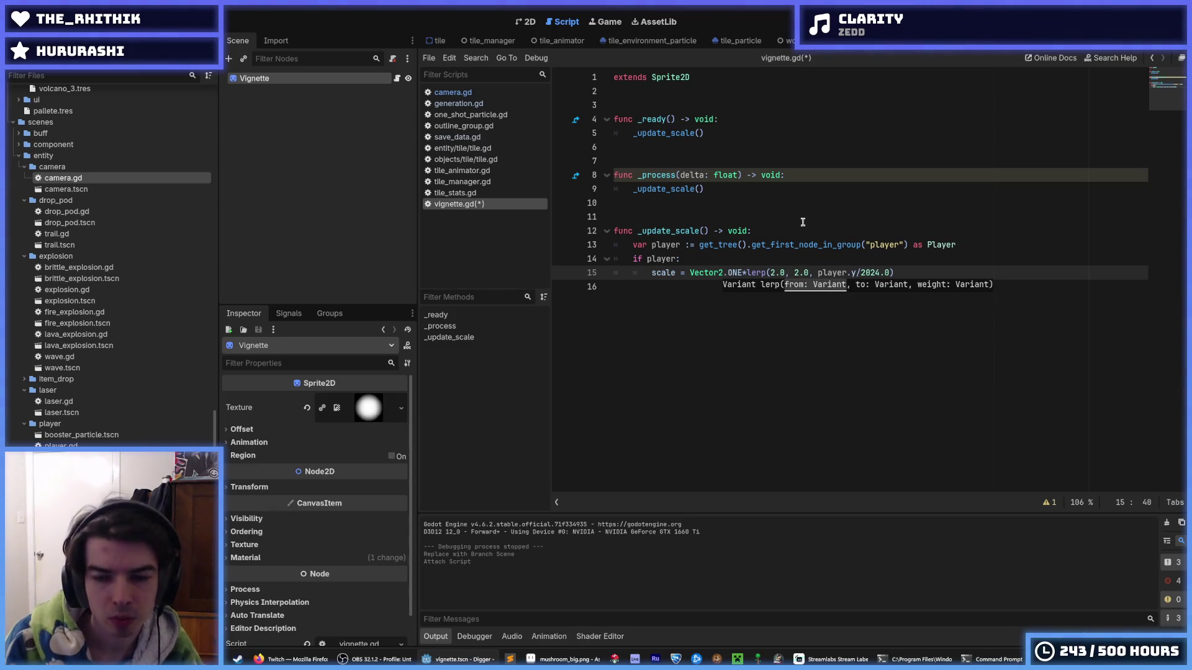
key("BackSpace")
type("1")
key("ctrl+s")
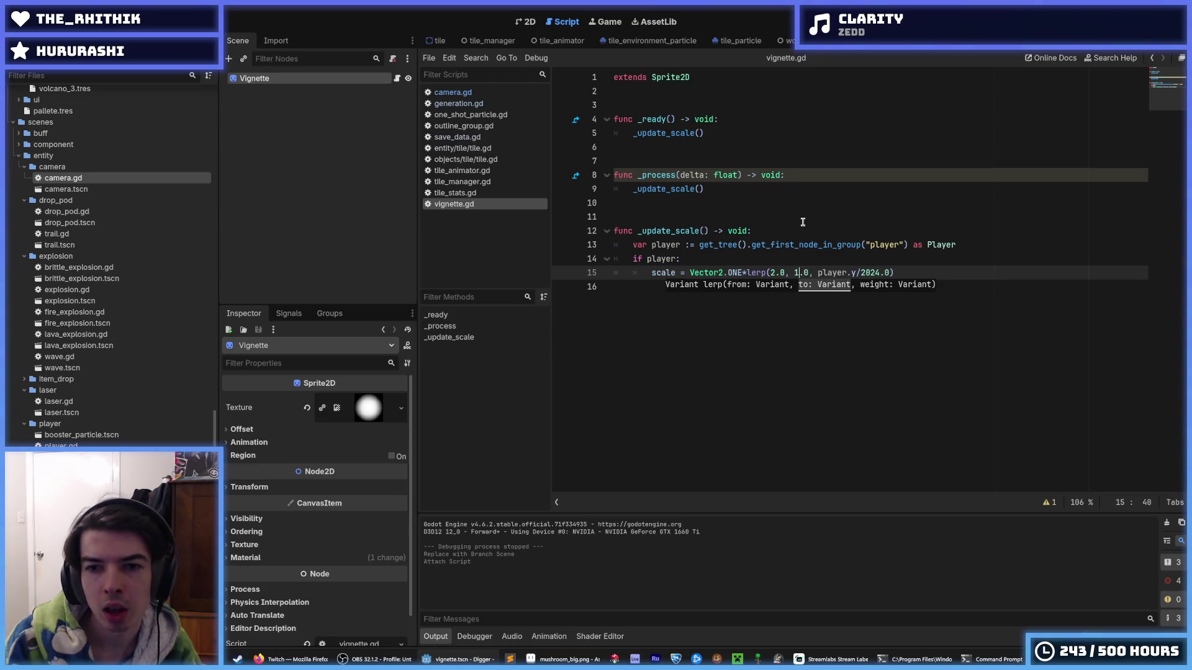
key("End")
key("F5")
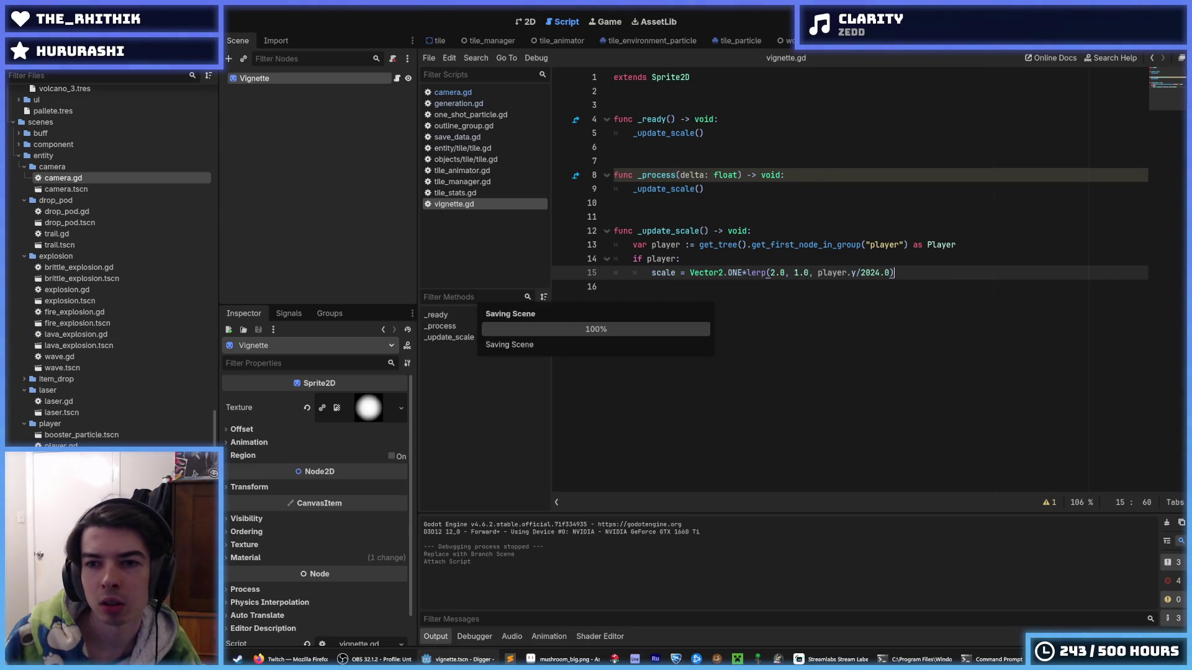
Step: Change the divisor to 2000.0 and rerun, which errors on player.y at line 15
key("Left")
key("Left")
key("Left")
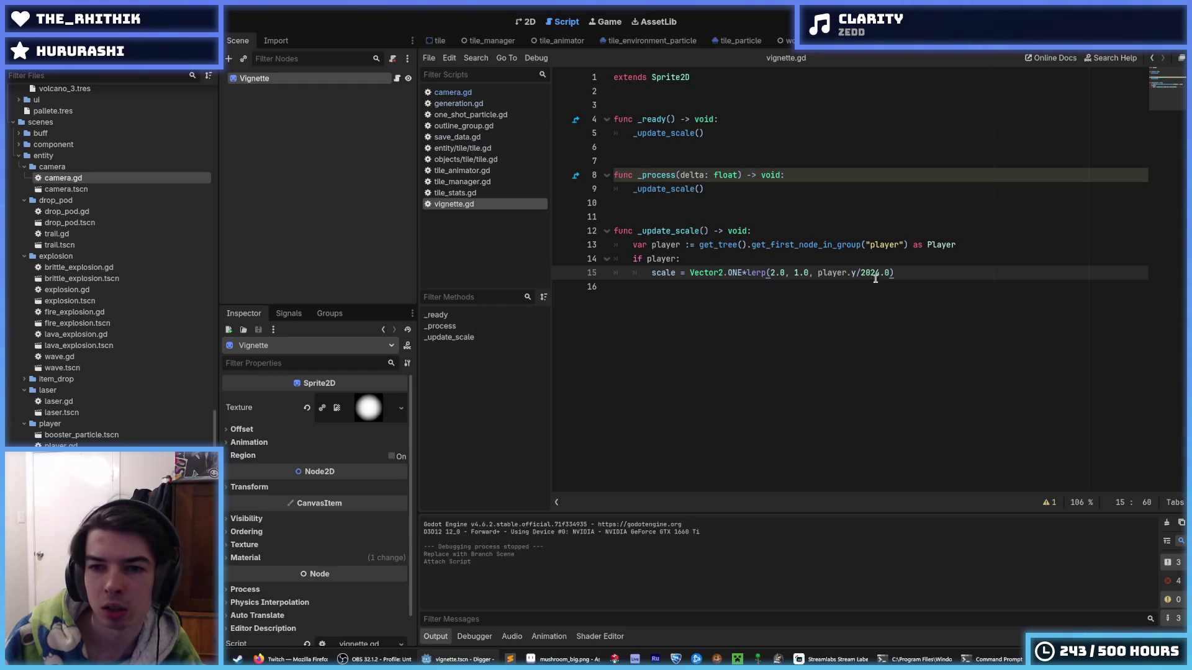
key("BackSpace")
key("BackSpace")
type("48")
key("F5")
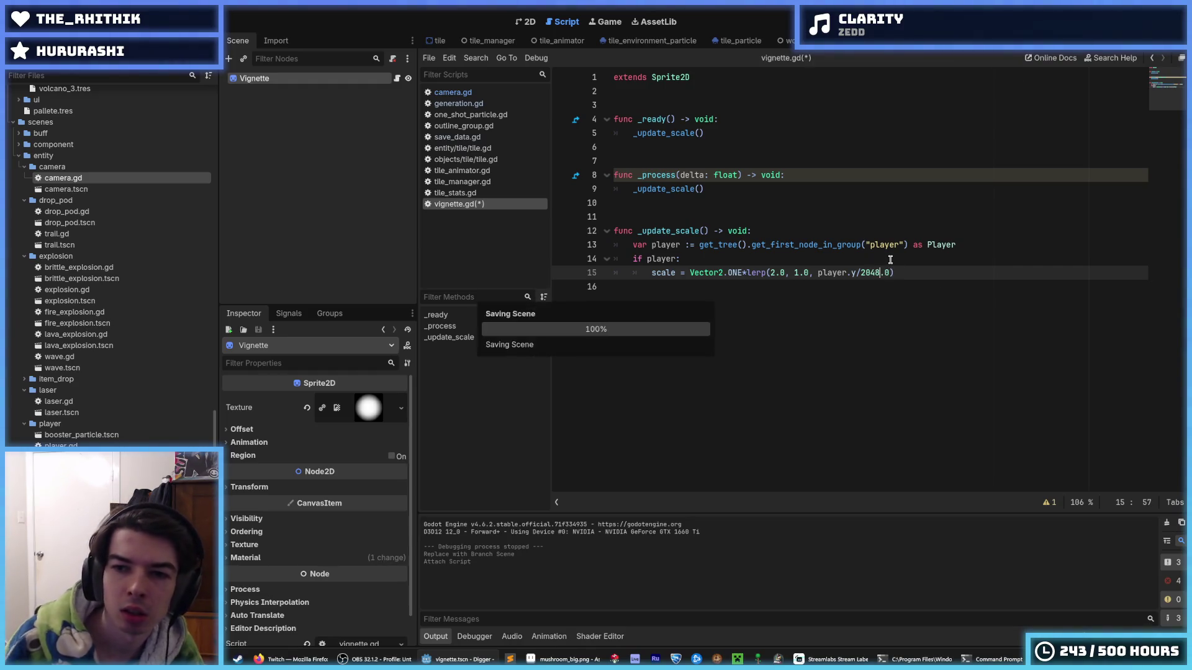
key("BackSpace")
key("BackSpace")
type("00")
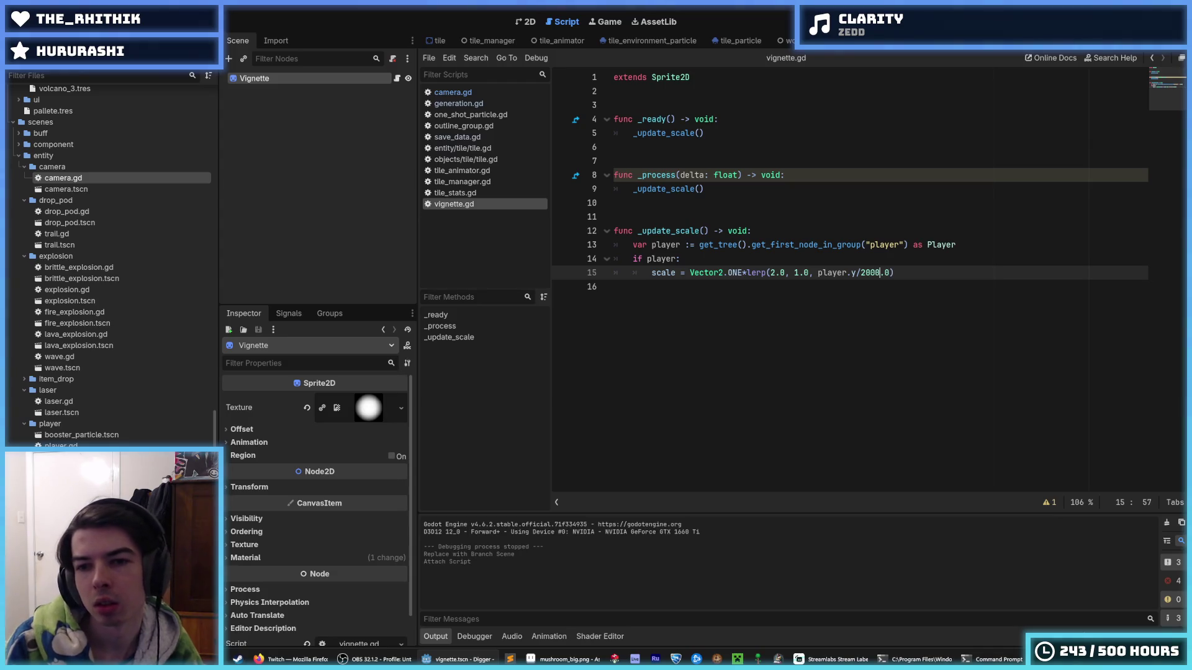
key("F5")
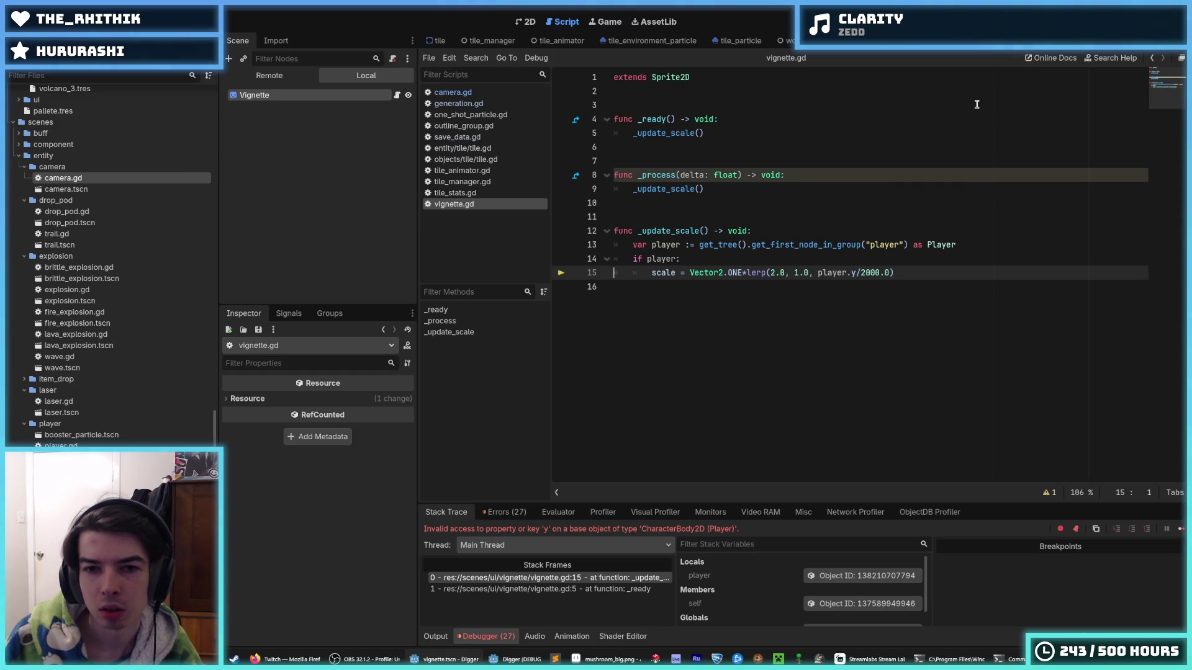
left_click(830, 273)
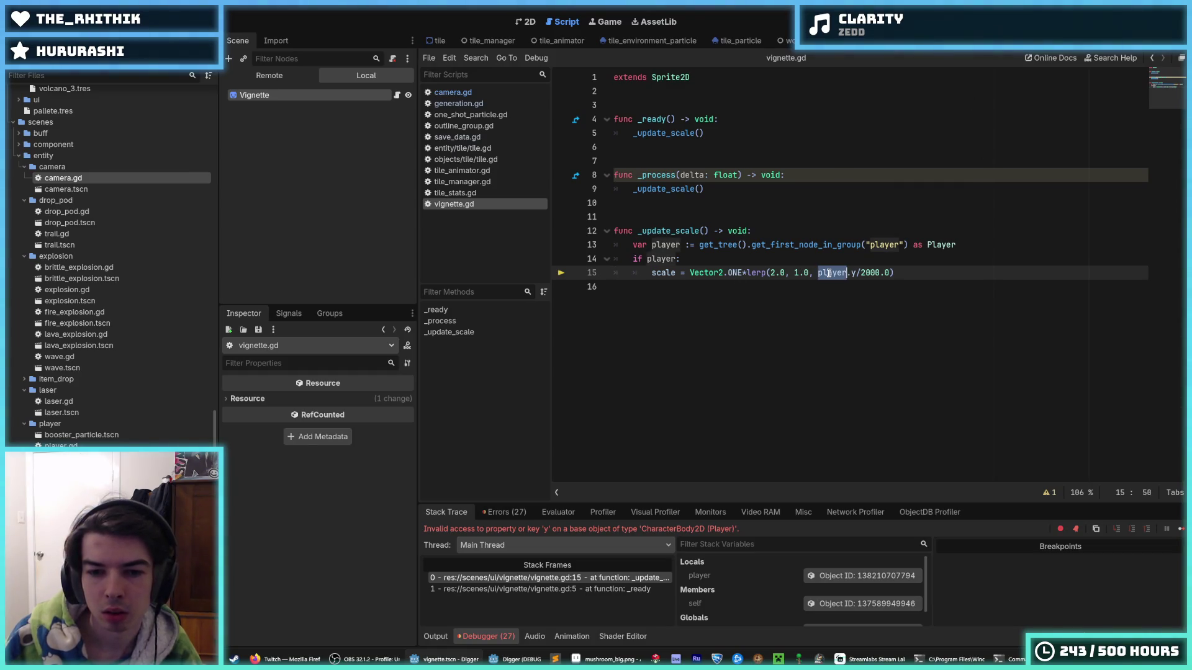
left_click(855, 273)
Step: Change player.y to player.position.y, rerun the game, then stop it
type("position.")
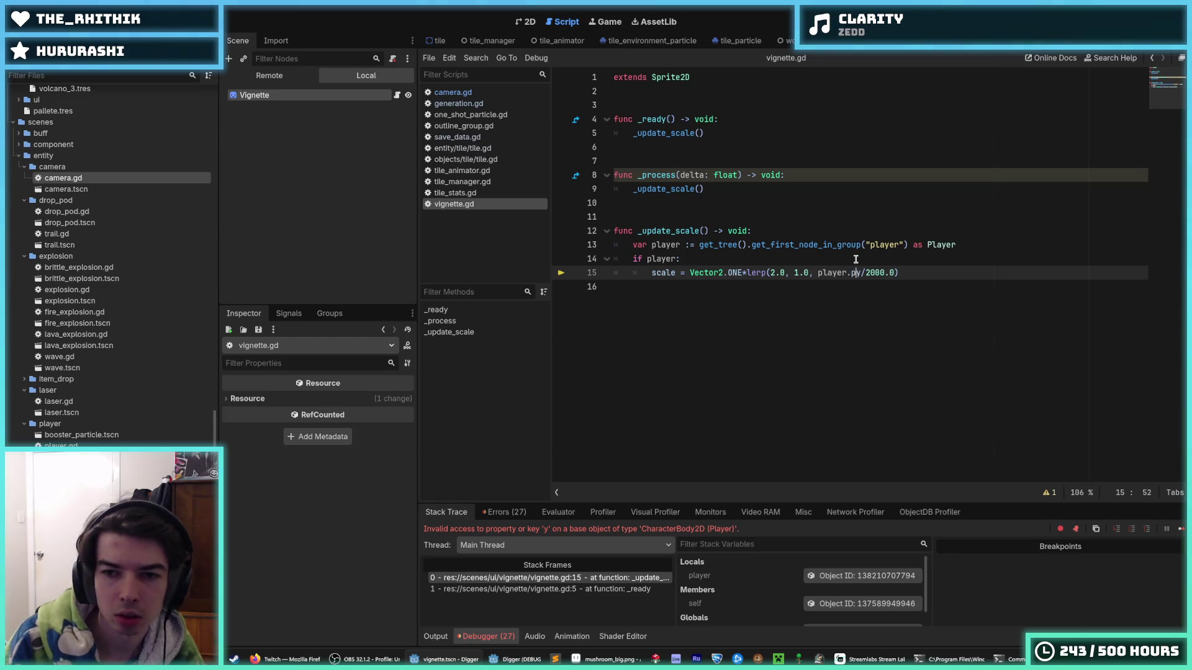
key("F5")
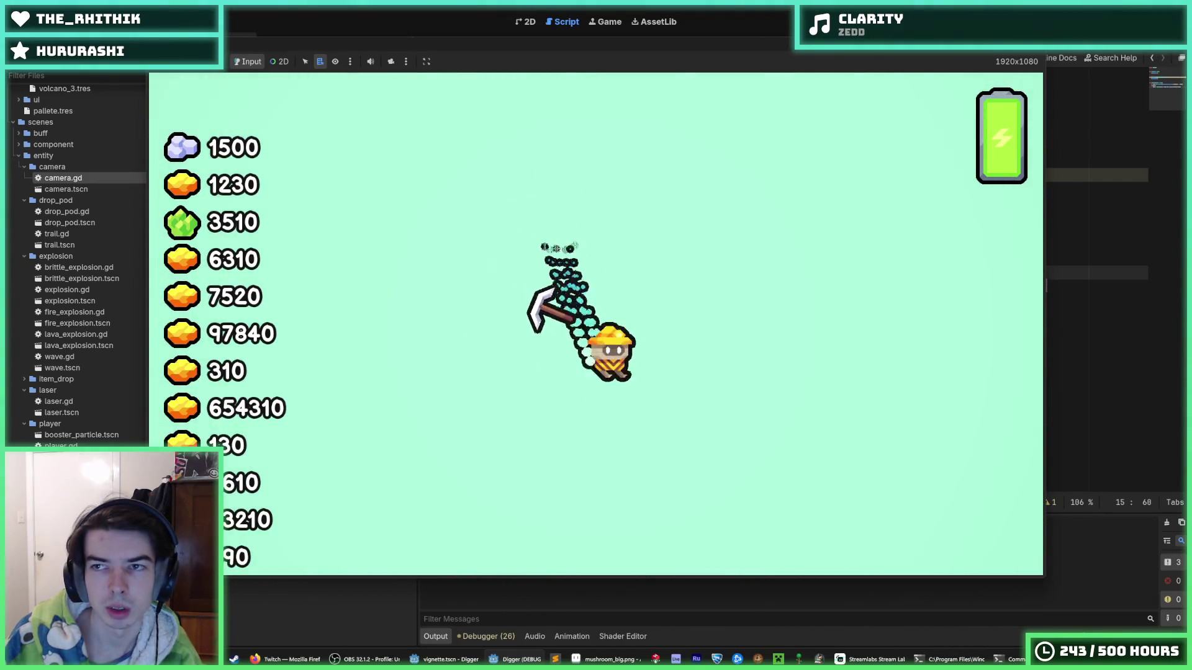
key("F8")
Step: Wrap the depth ratio in clamp(player.position.y/2000.0, 0.0, 1.0) and run the game
left_click(805, 274)
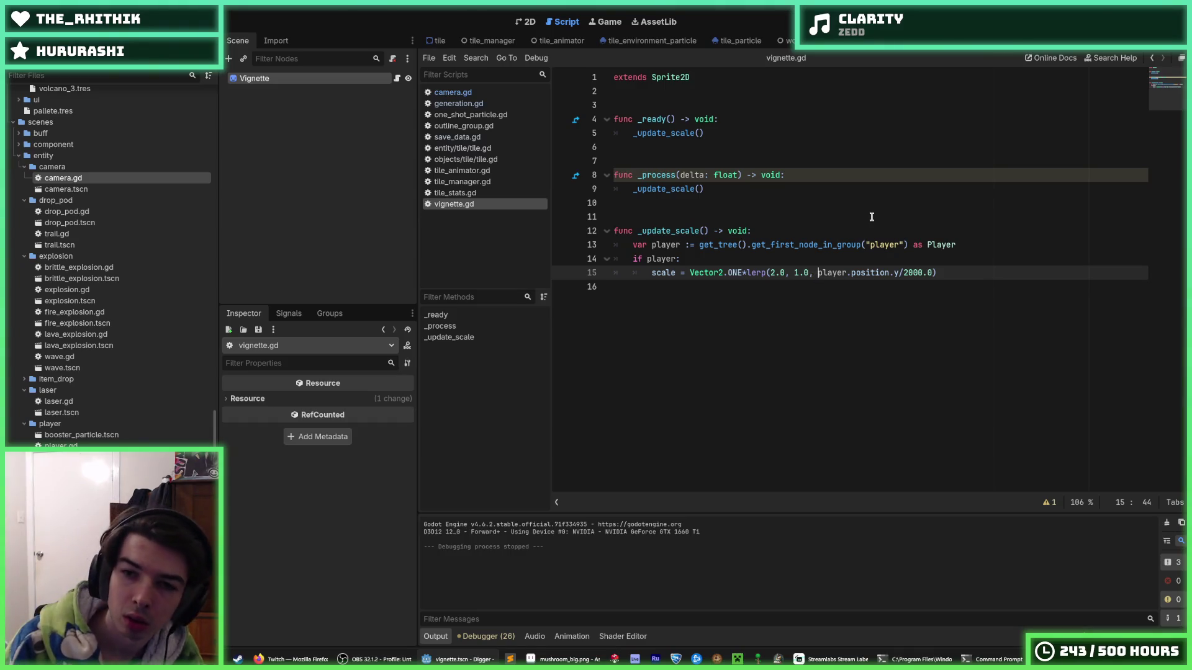
type("clamp(0")
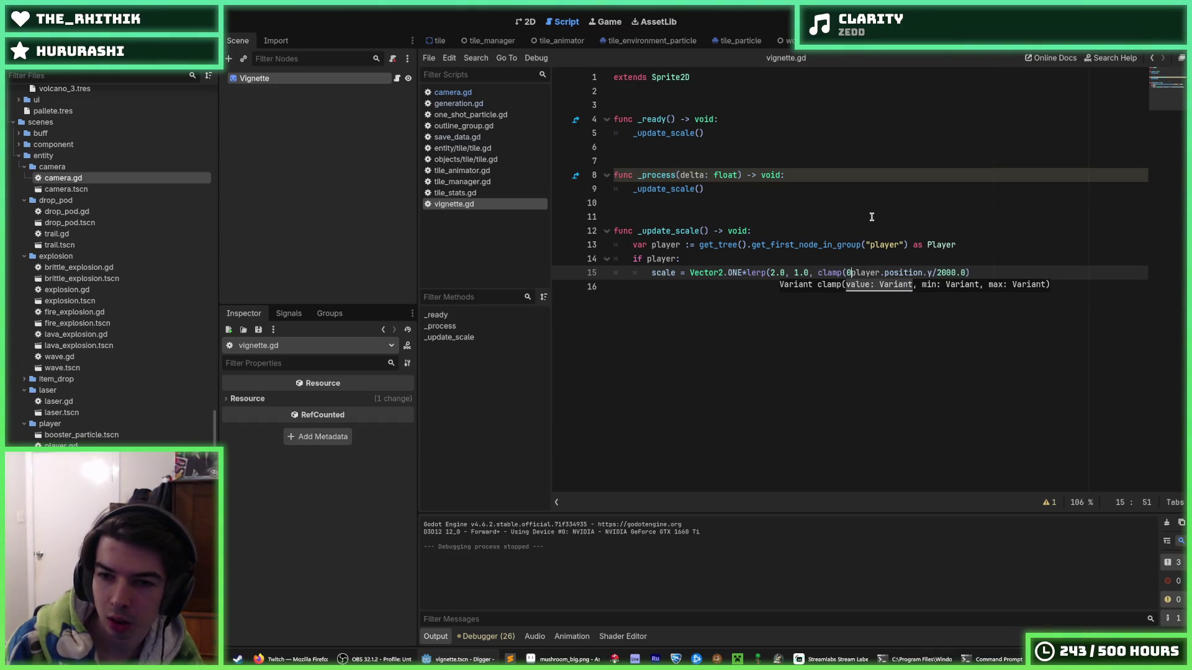
key("BackSpace")
key("End")
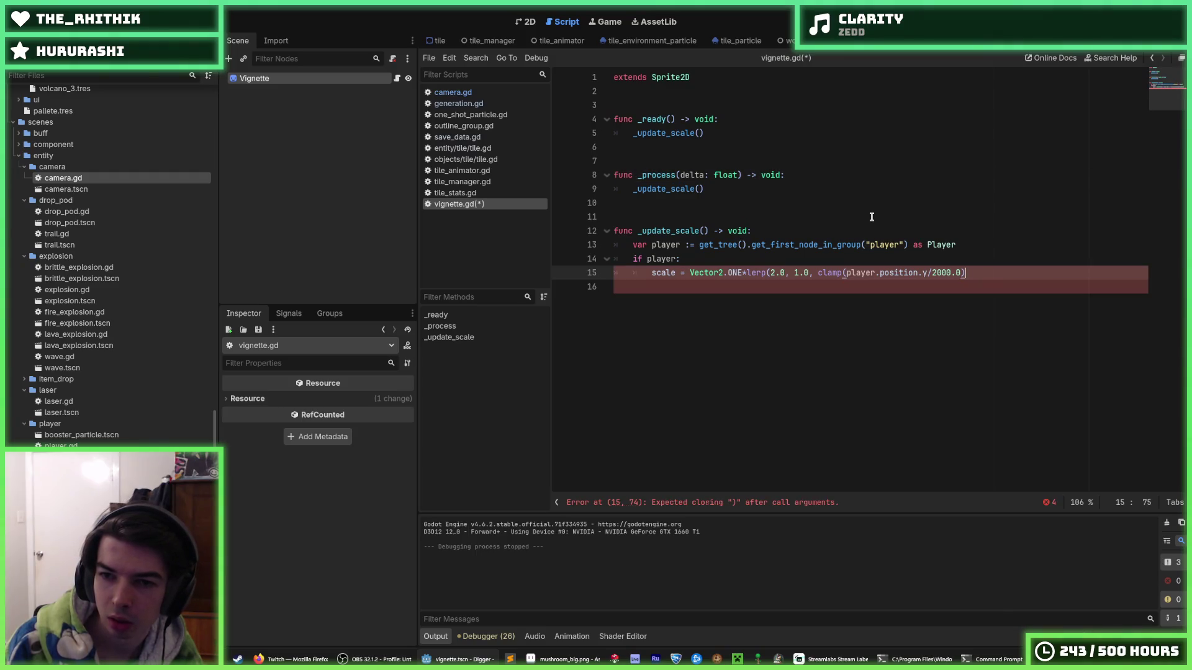
type(", 0.0, 1.0")
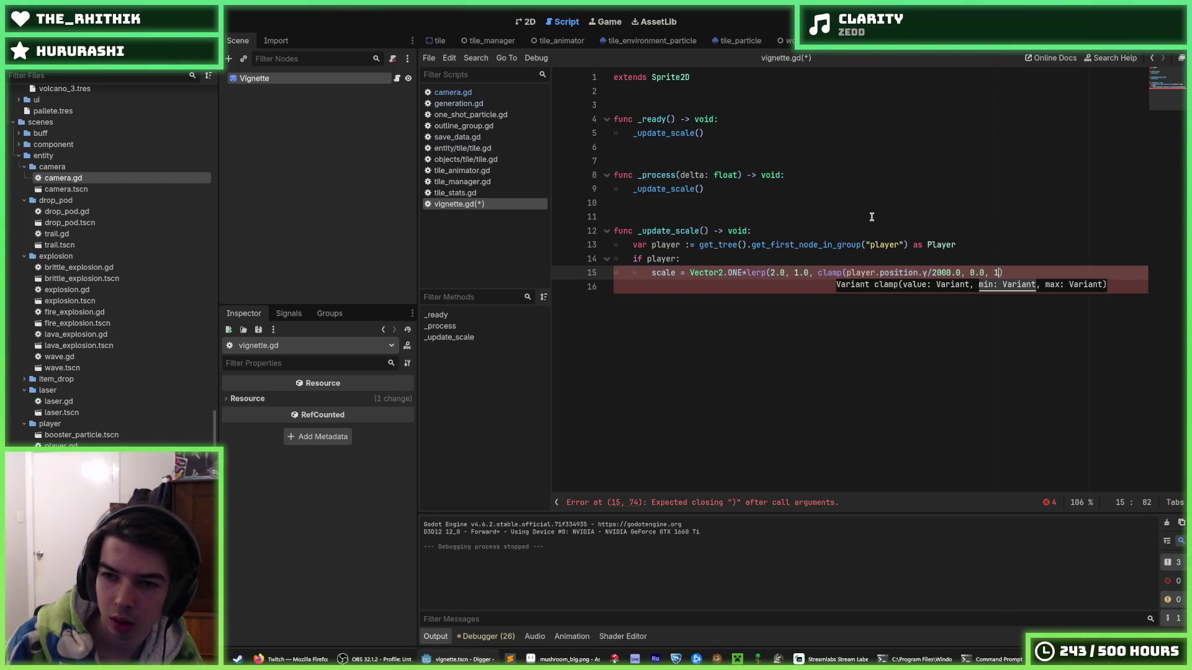
type(")")
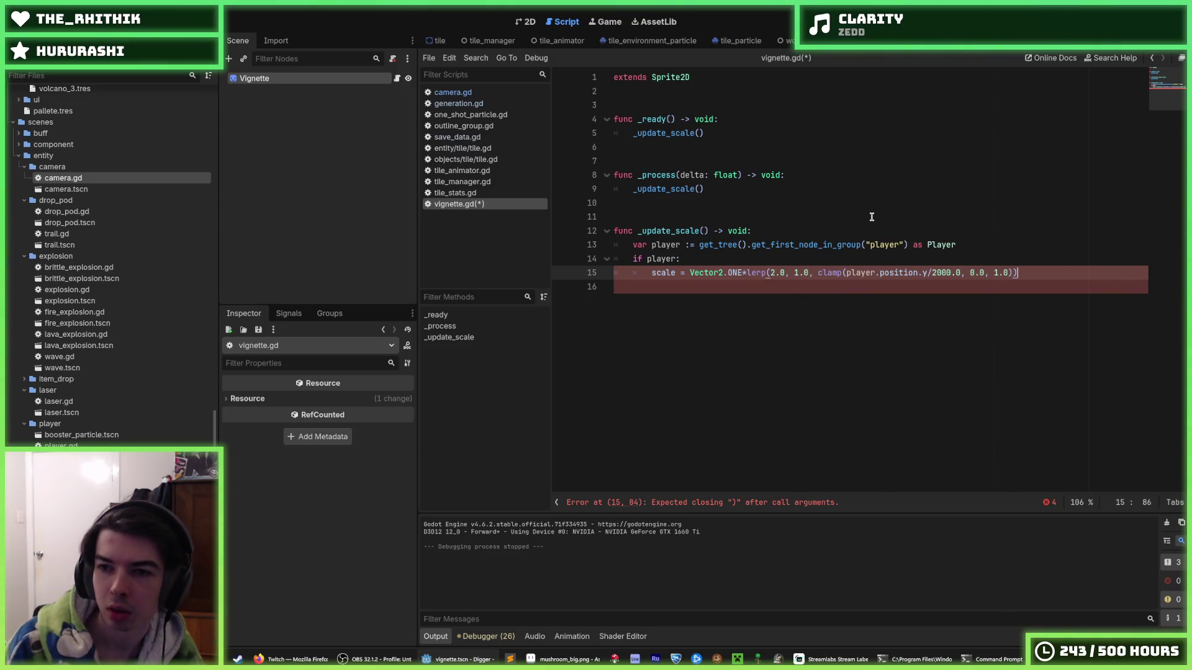
key("F5")
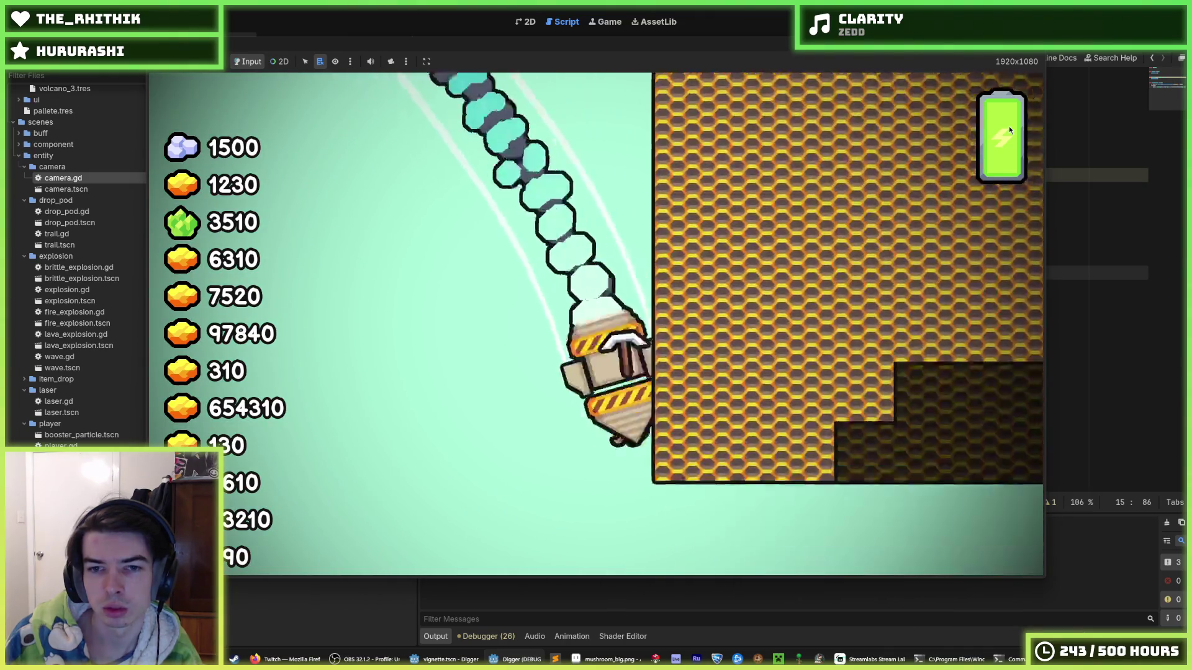
Step: Relaunch the game to watch the drop pod's vignette scaling, then stop it
key("F8")
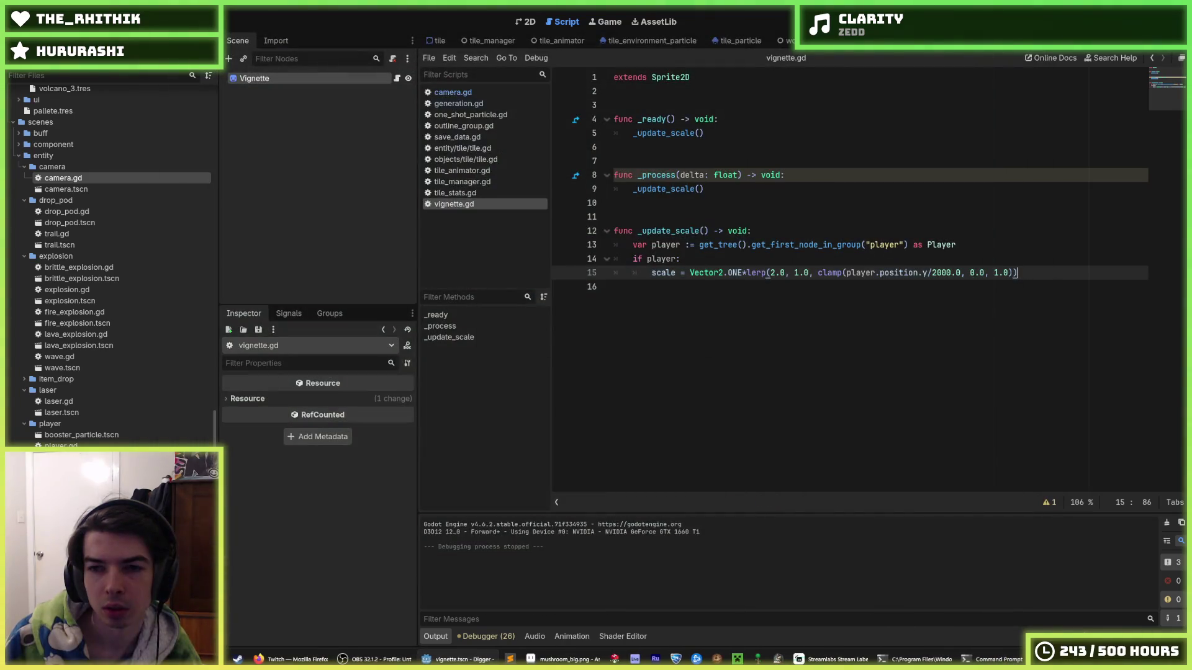
key("F5")
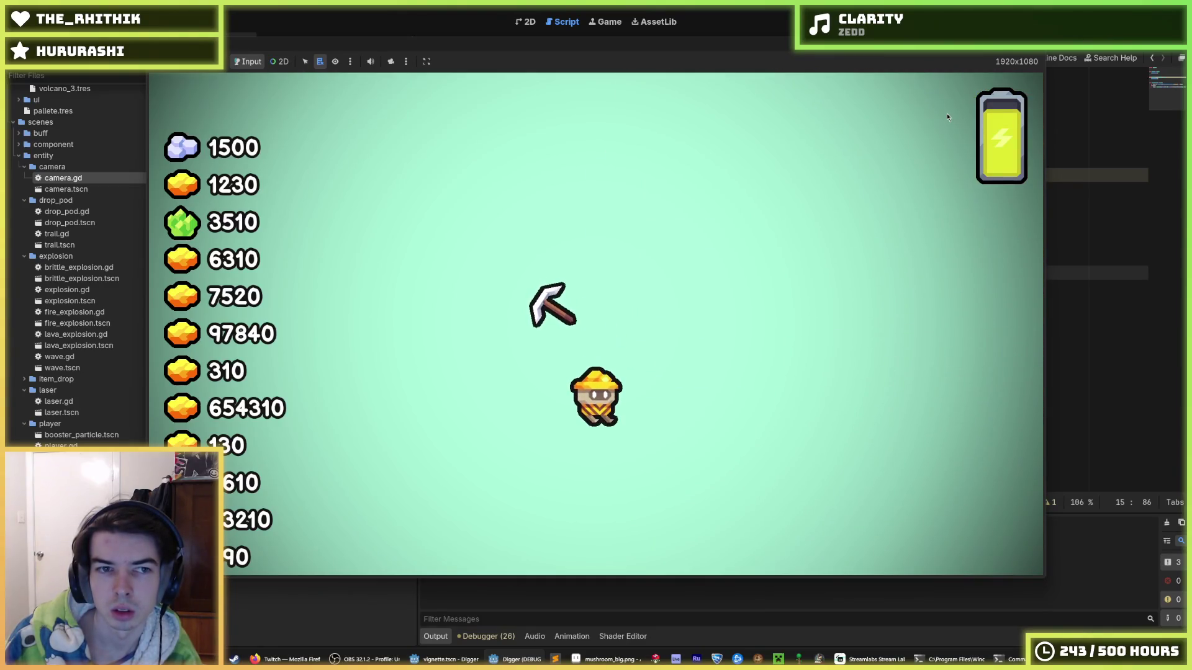
key("F5")
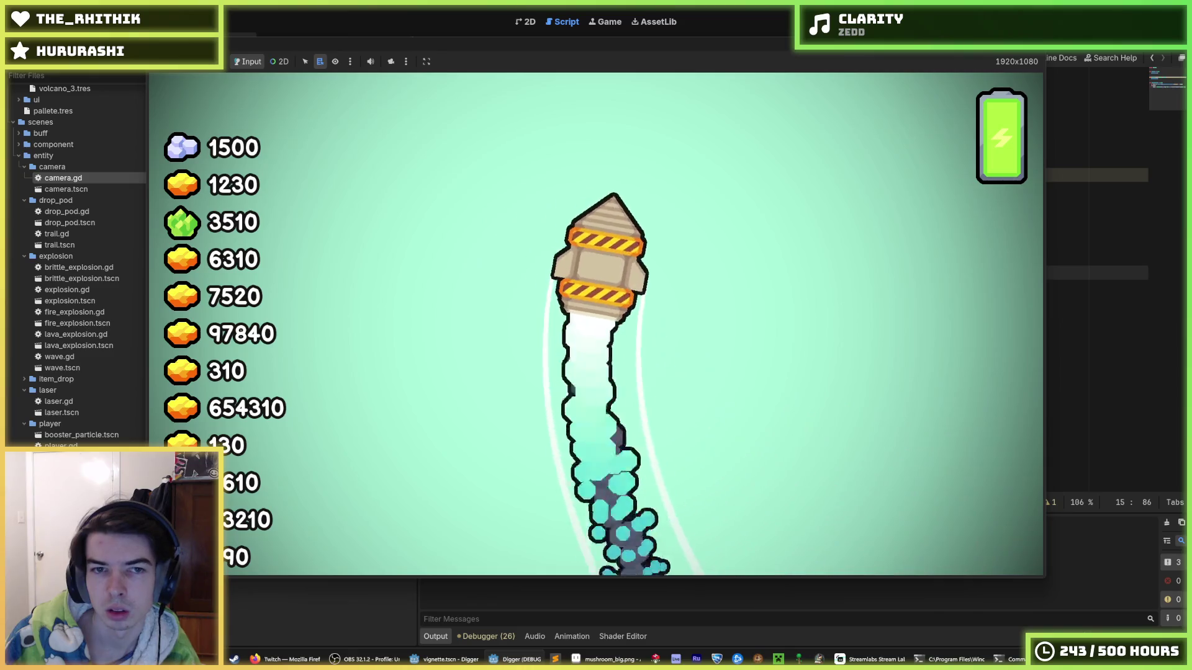
key("F8")
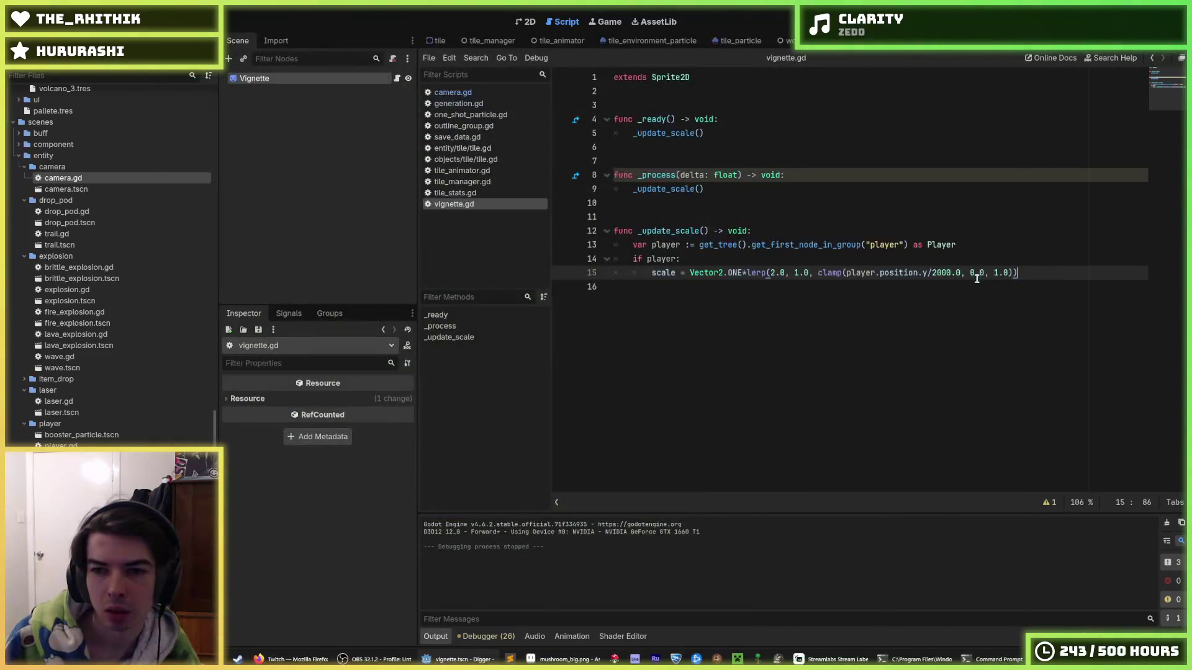
Step: Add print(player.position.y) under 'if player:' and run the game to watch the values
left_click(934, 274)
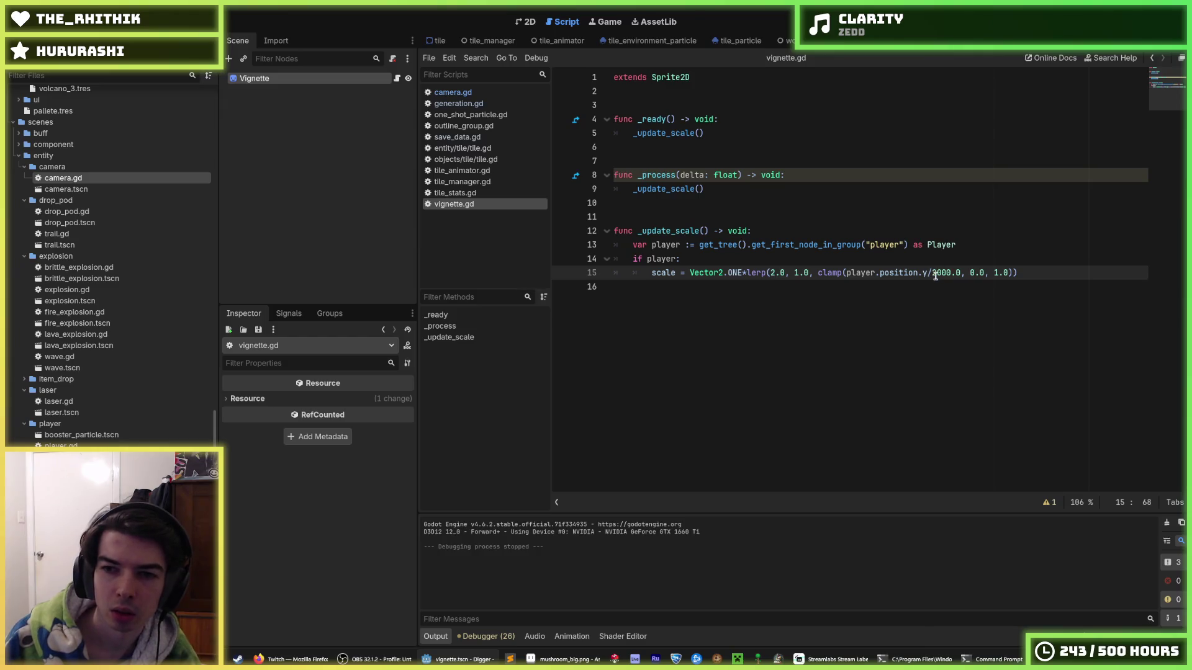
left_click(848, 274)
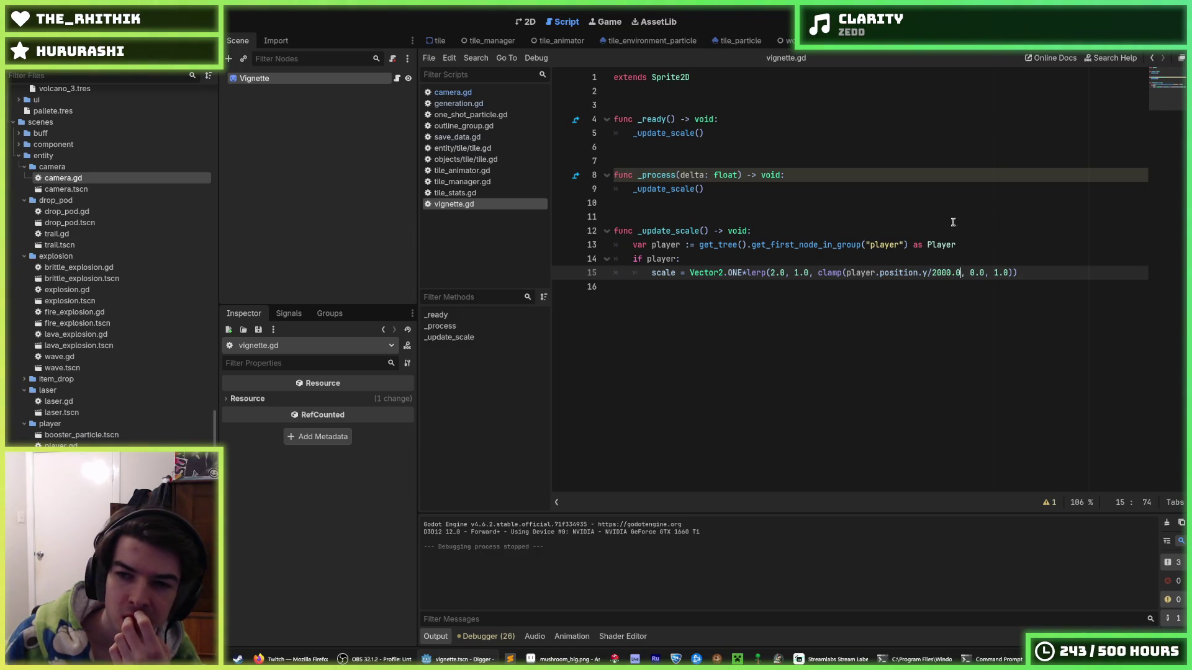
left_click(968, 260)
left_click(971, 250)
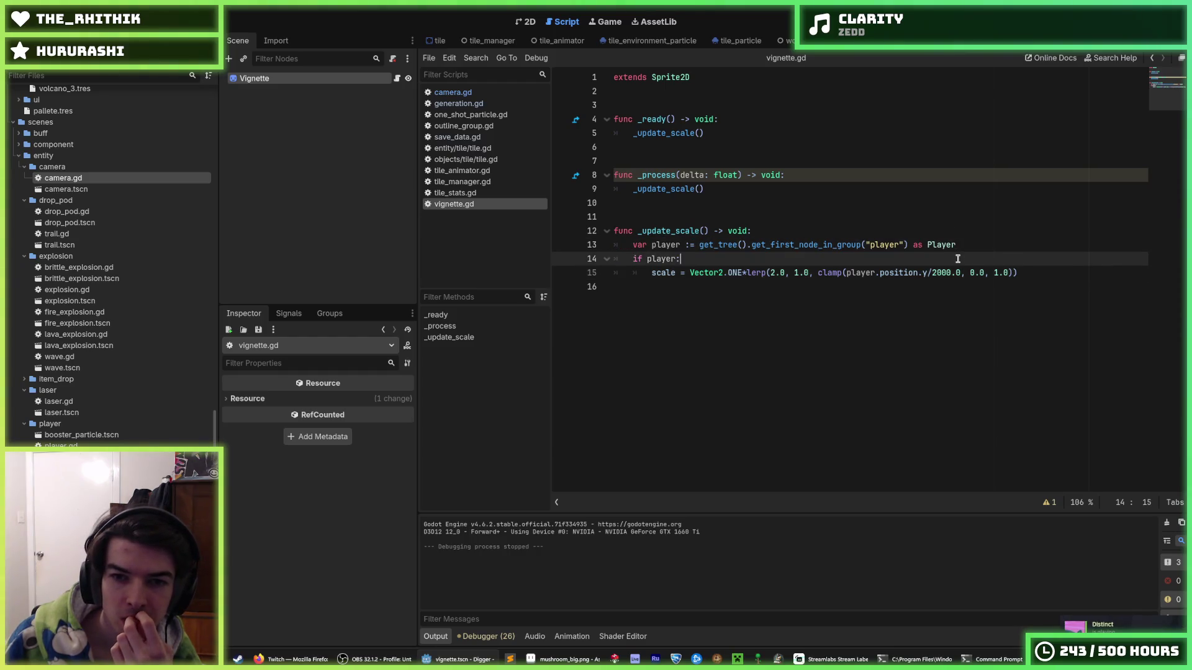
left_click(967, 260)
left_click(966, 251)
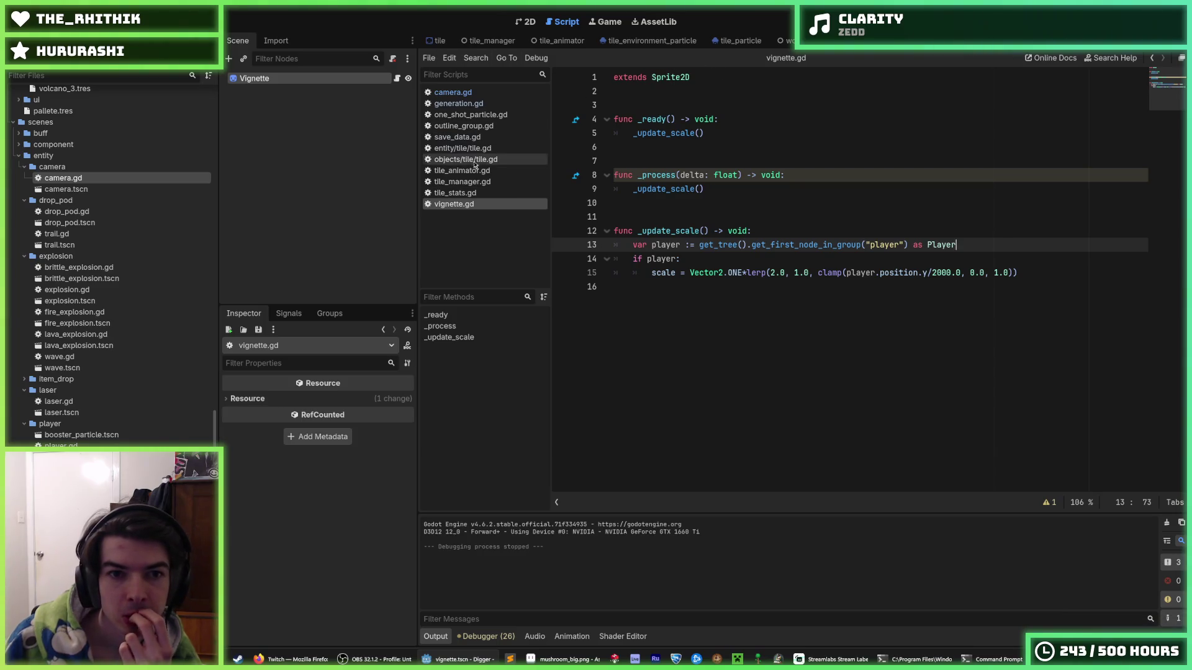
left_click(856, 253)
key("Return")
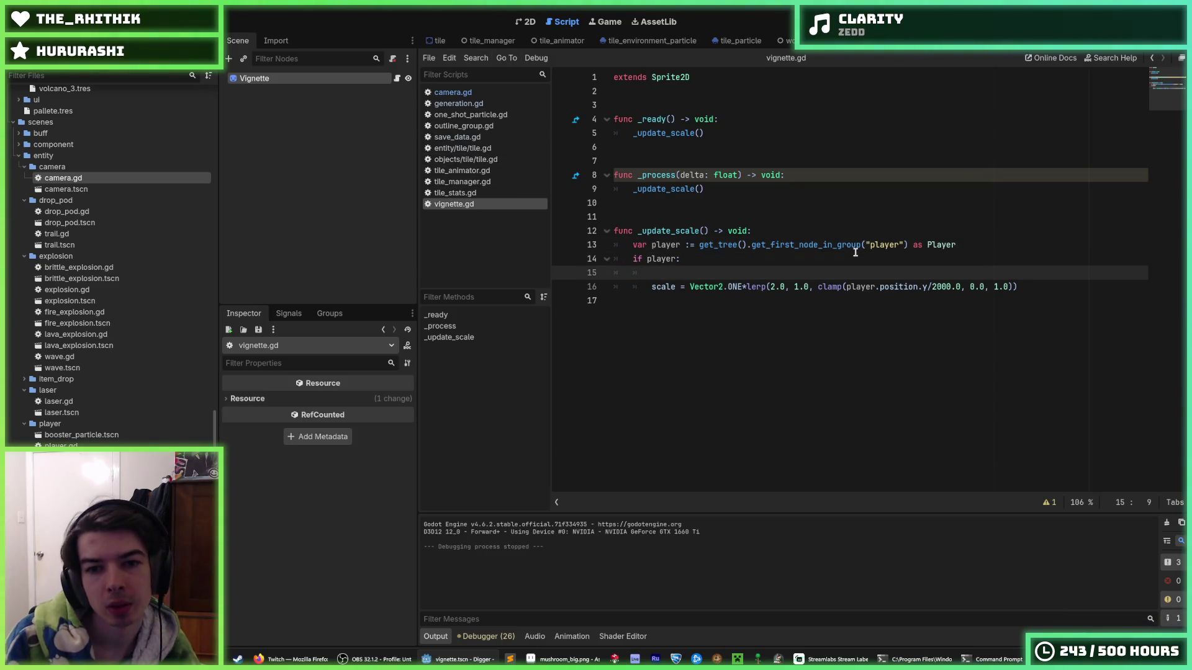
type("print(player.positio")
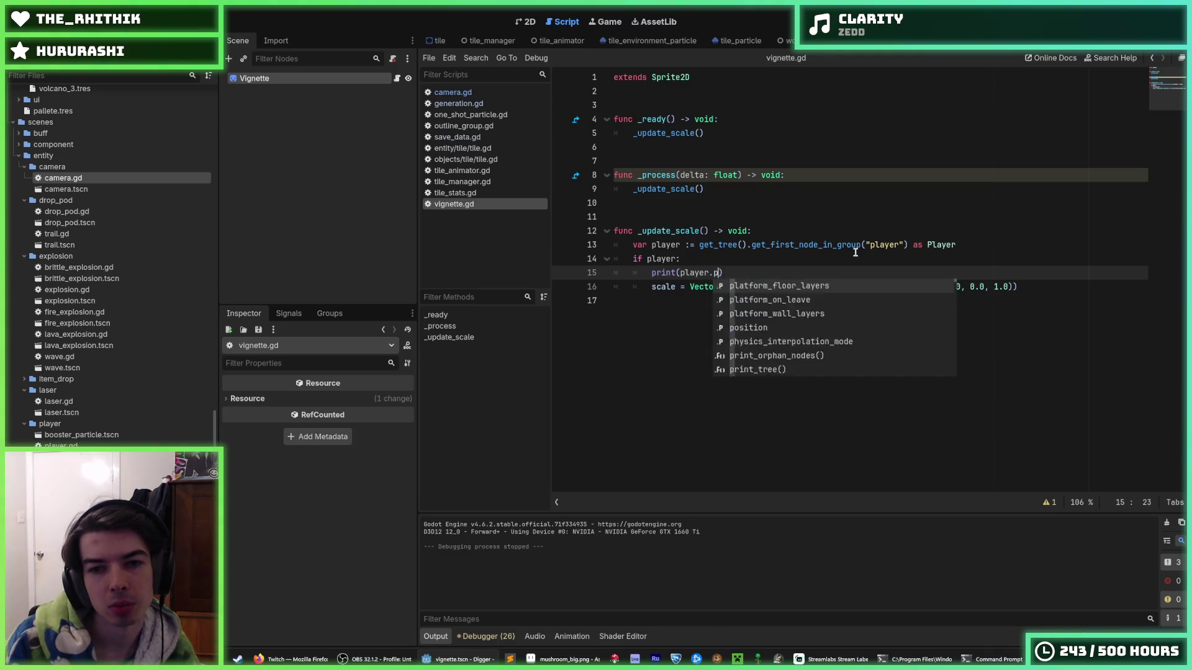
type("n.y")
left_click(919, 177)
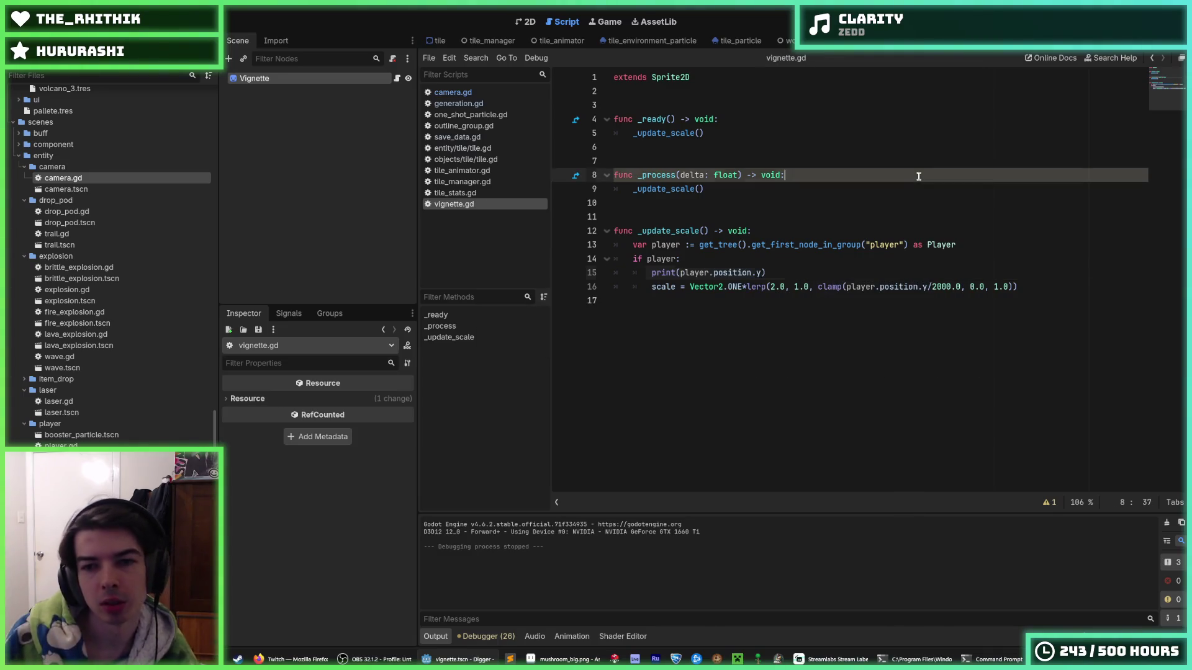
key("F5")
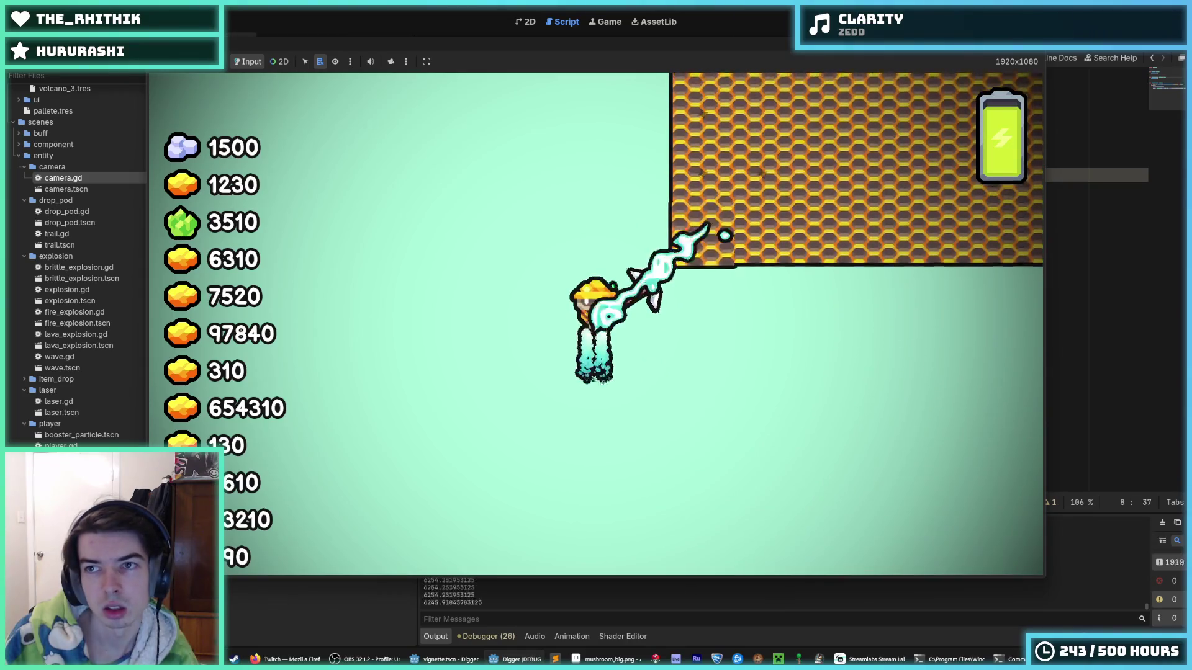
Step: Replace the 2000.0 divisor with 6000.0 and run the game
key("F8")
double_click(940, 286)
type("600")
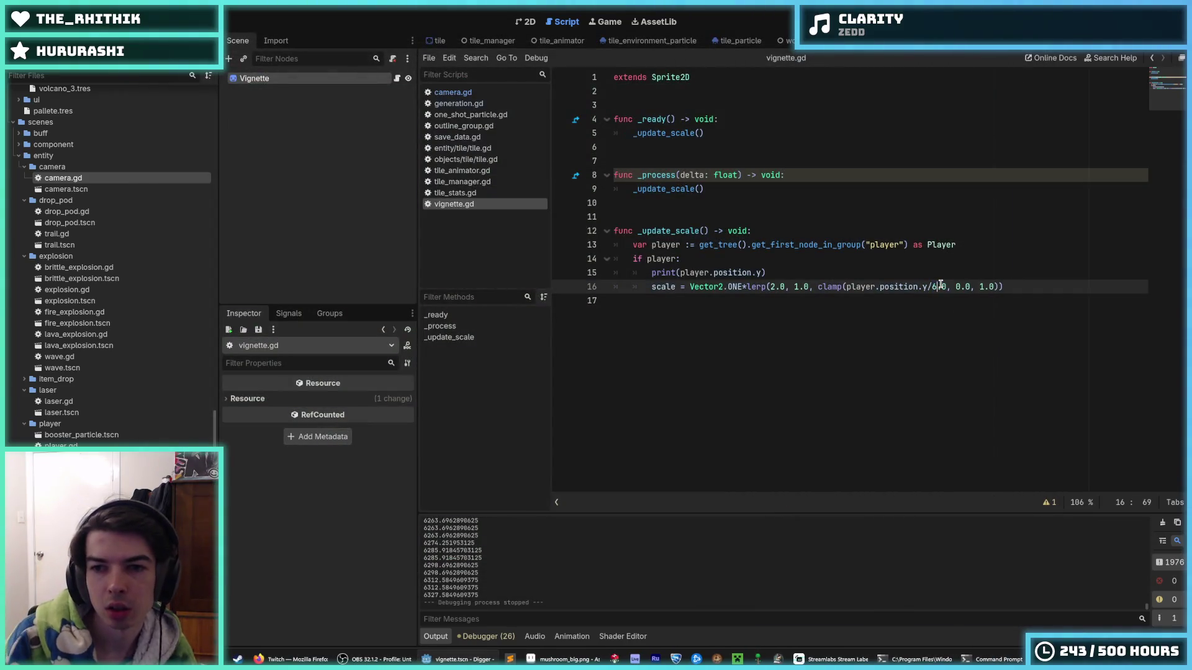
type("0")
key("F5")
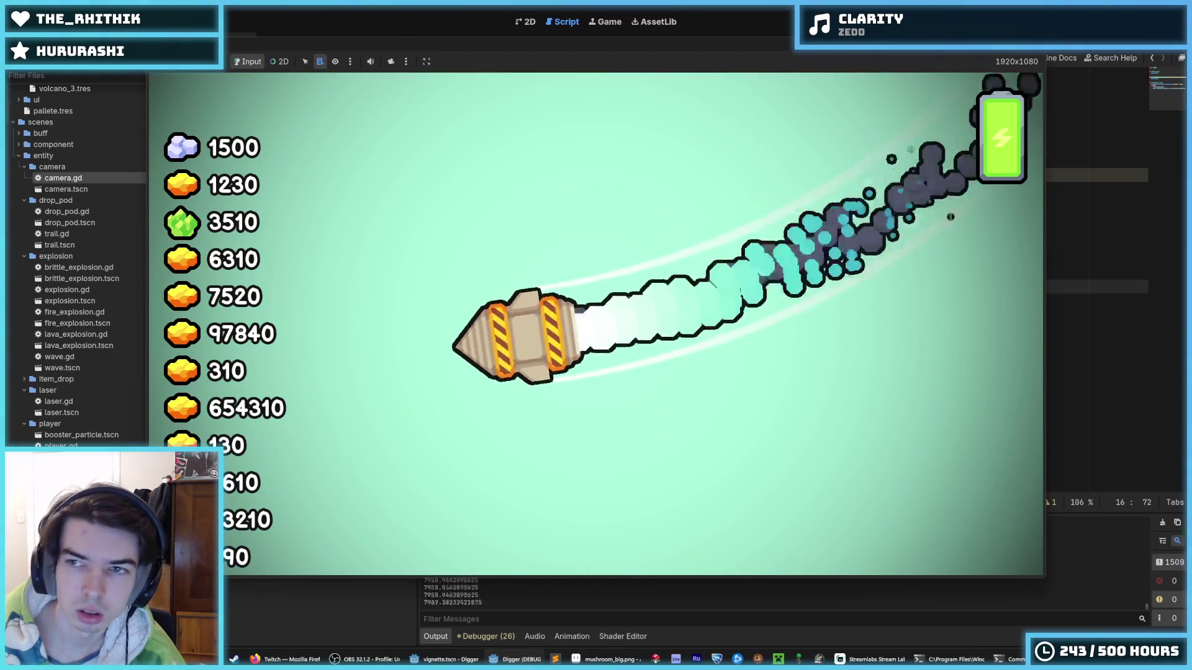
Step: Restart the game to test moving the player, then stop it and save
key("F5")
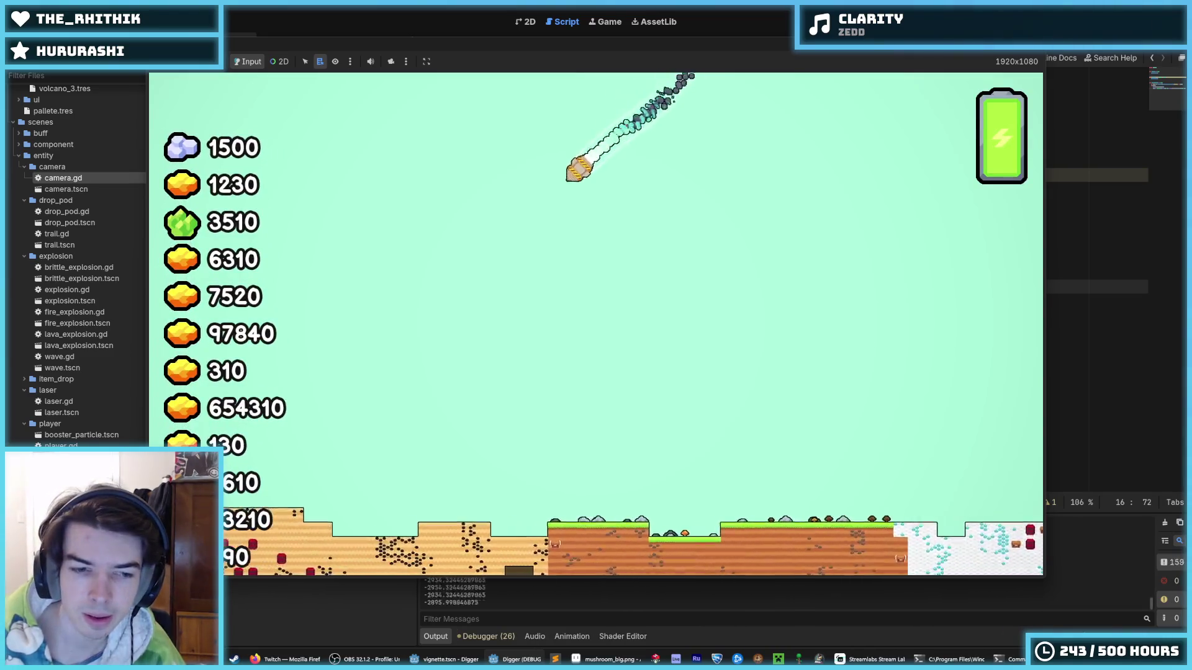
key("a")
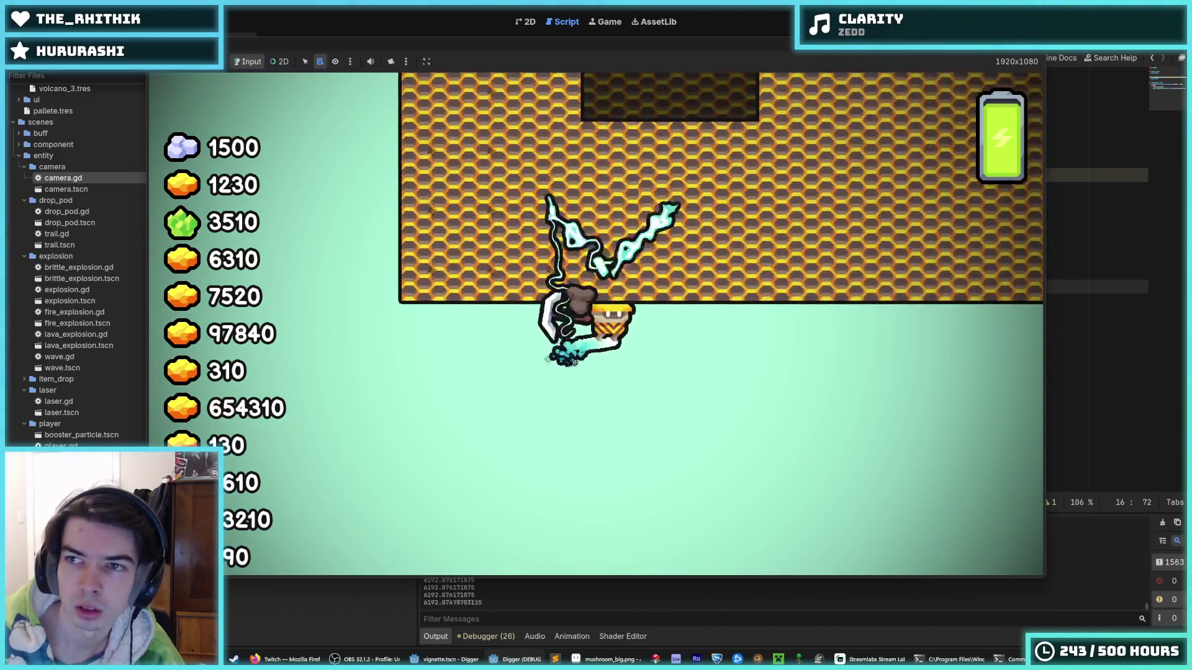
key("F8")
key("ctrl+s")
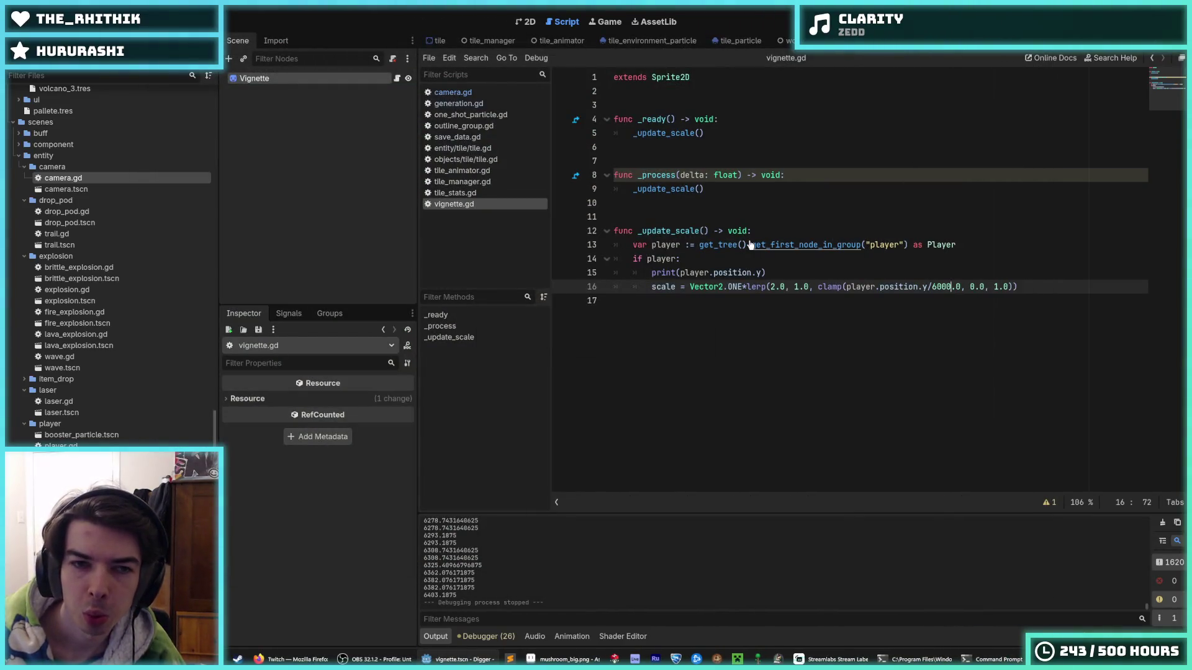
left_click(795, 268)
left_click(795, 258)
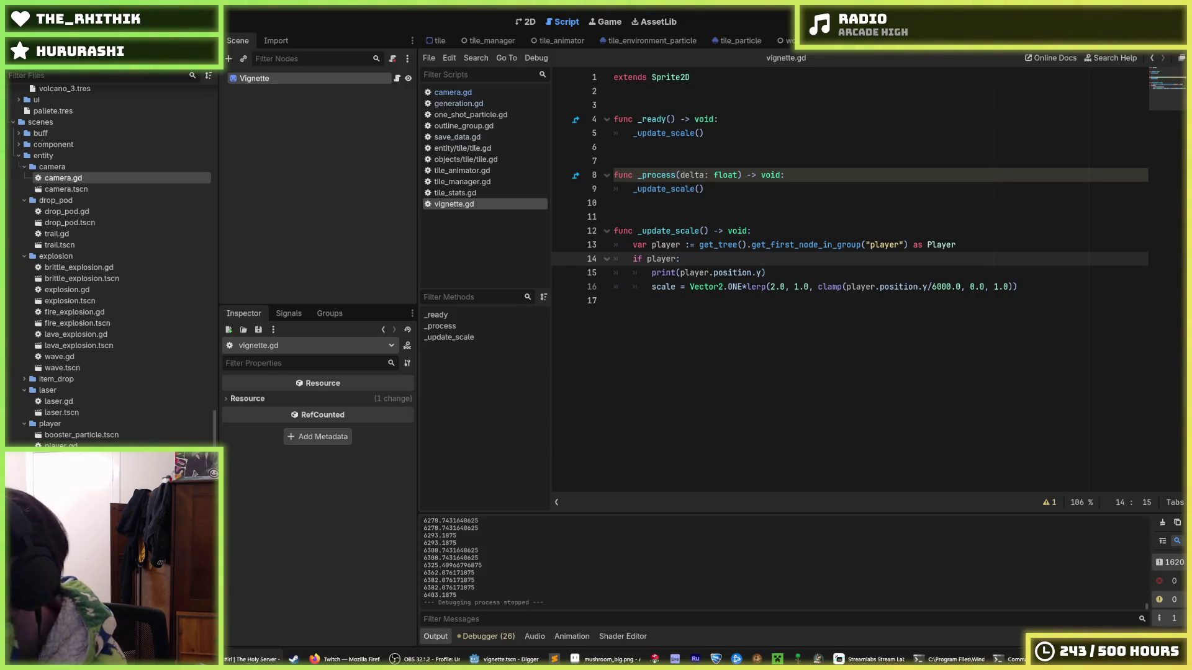
Step: Delete the print(player.position.y) line, save vignette.gd, and run the game
left_click(878, 310)
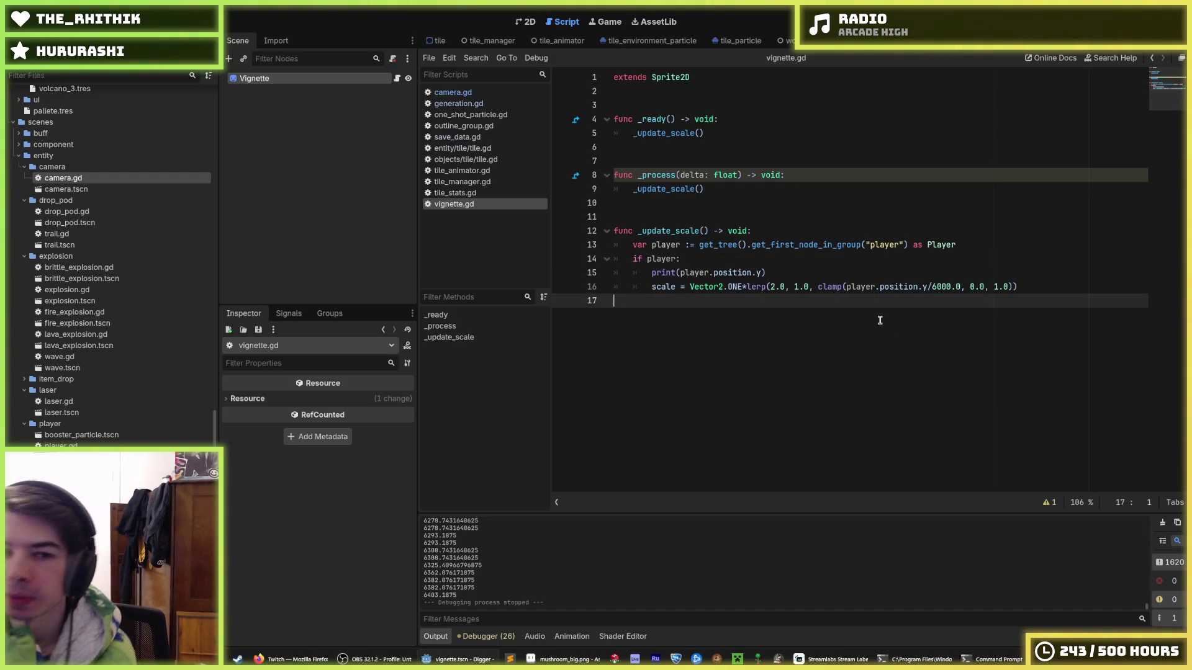
left_click(846, 271)
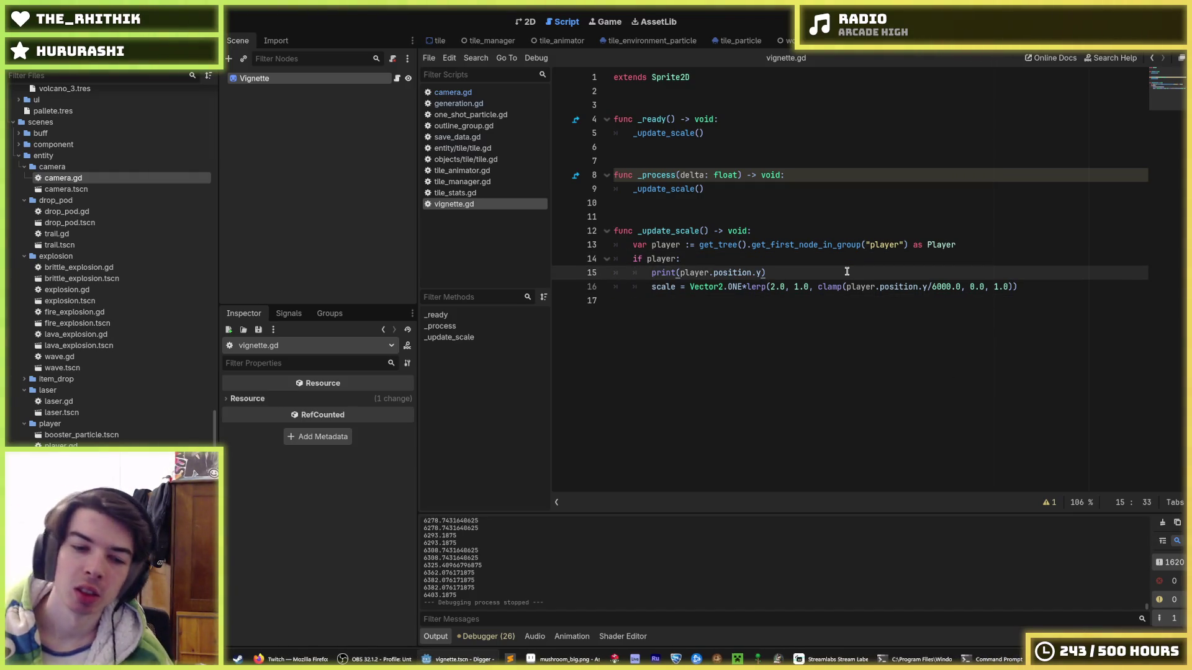
left_click_drag(768, 273, 770, 259)
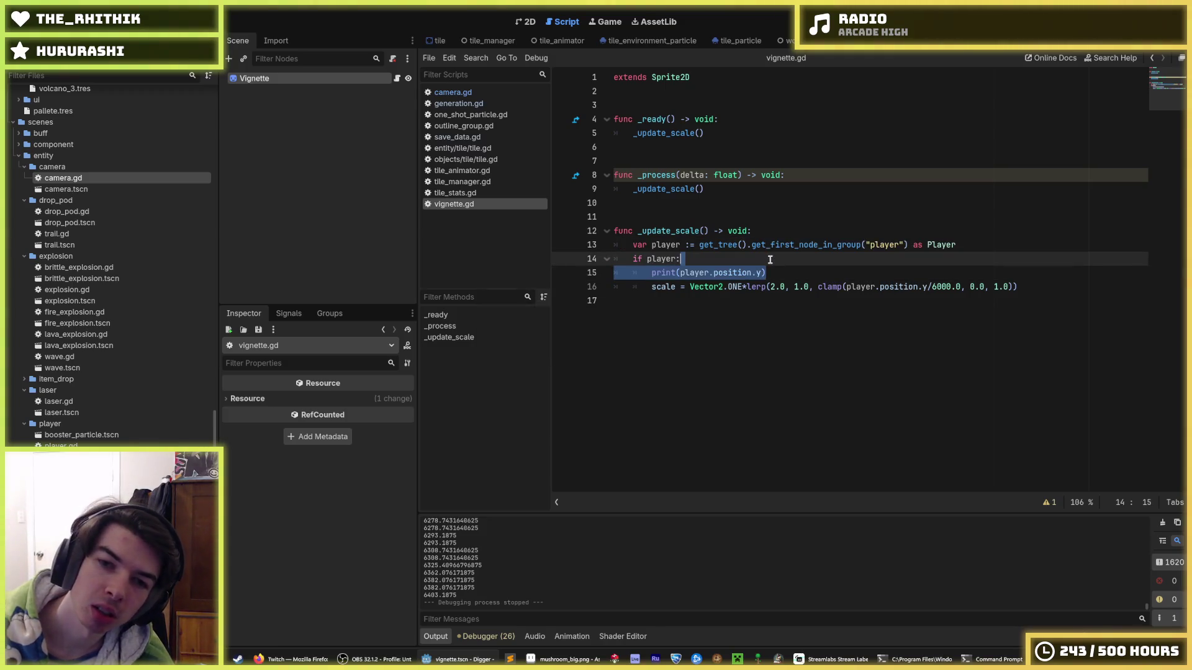
key("BackSpace")
key("ctrl+s")
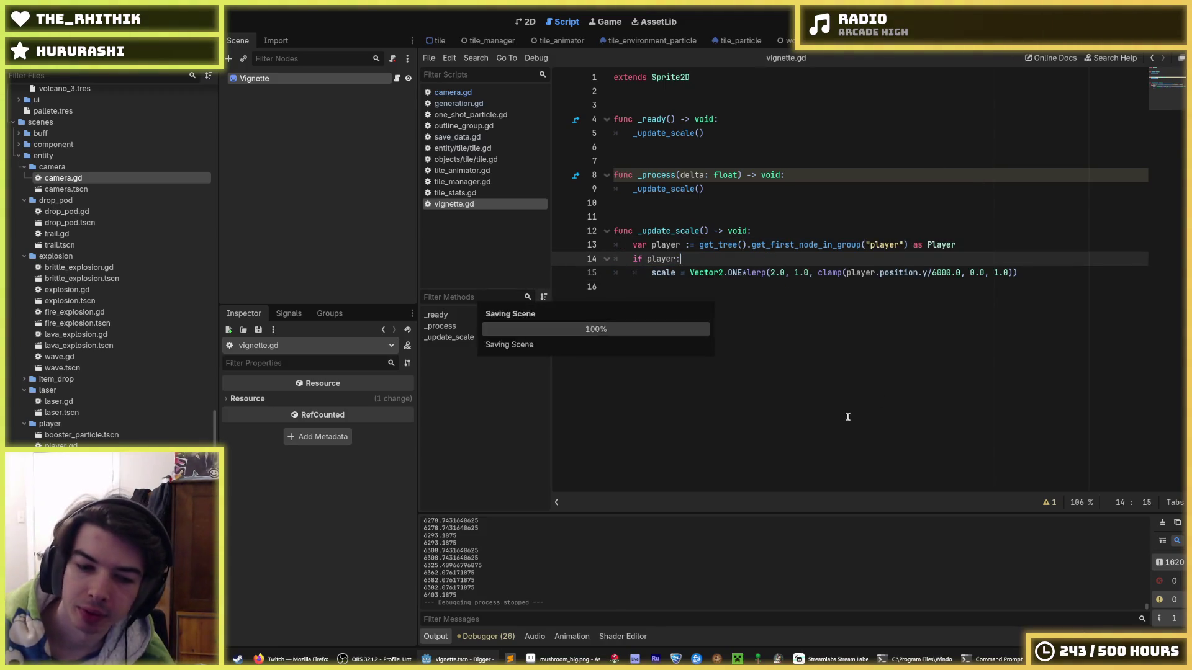
key("F5")
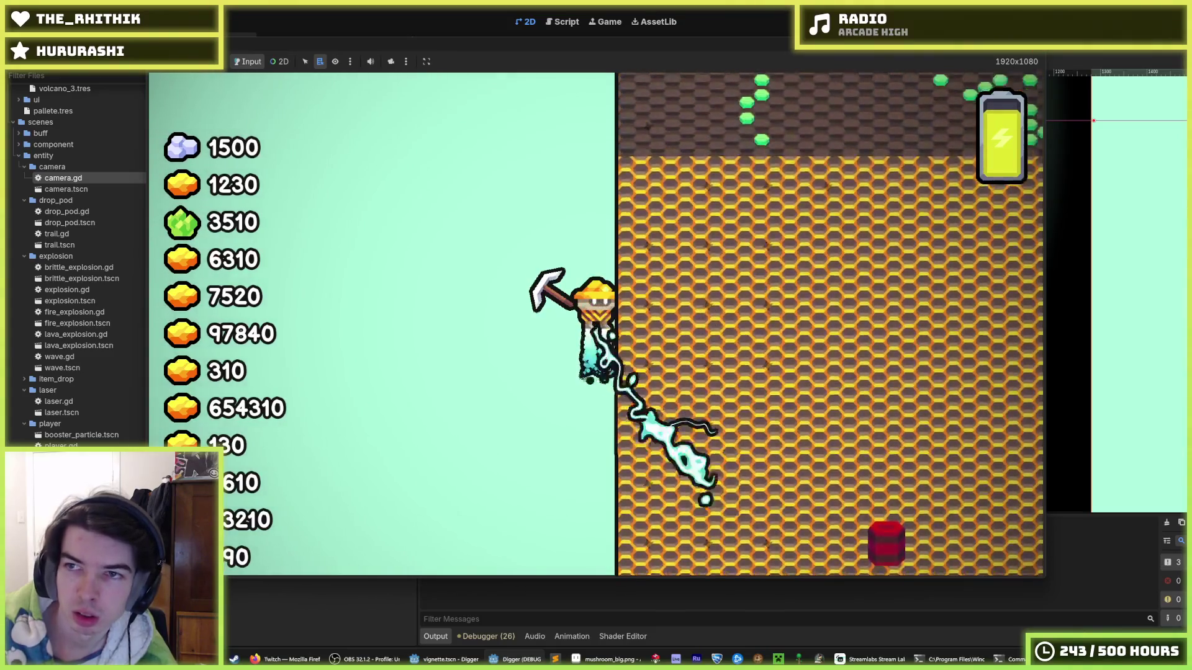
Step: Stop the game and preview the Vignette sprite's 2560×2560 texture in the Inspector
key("F8")
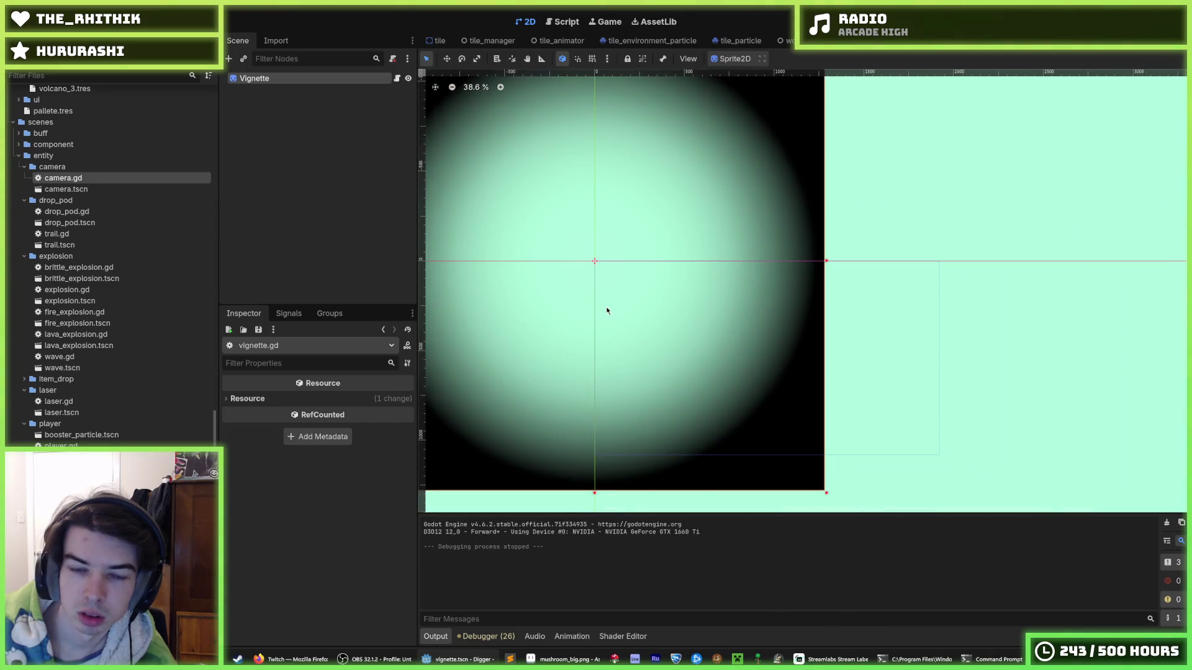
scroll(612, 308, "down", 2)
scroll(624, 307, "up", 1)
left_click(282, 402)
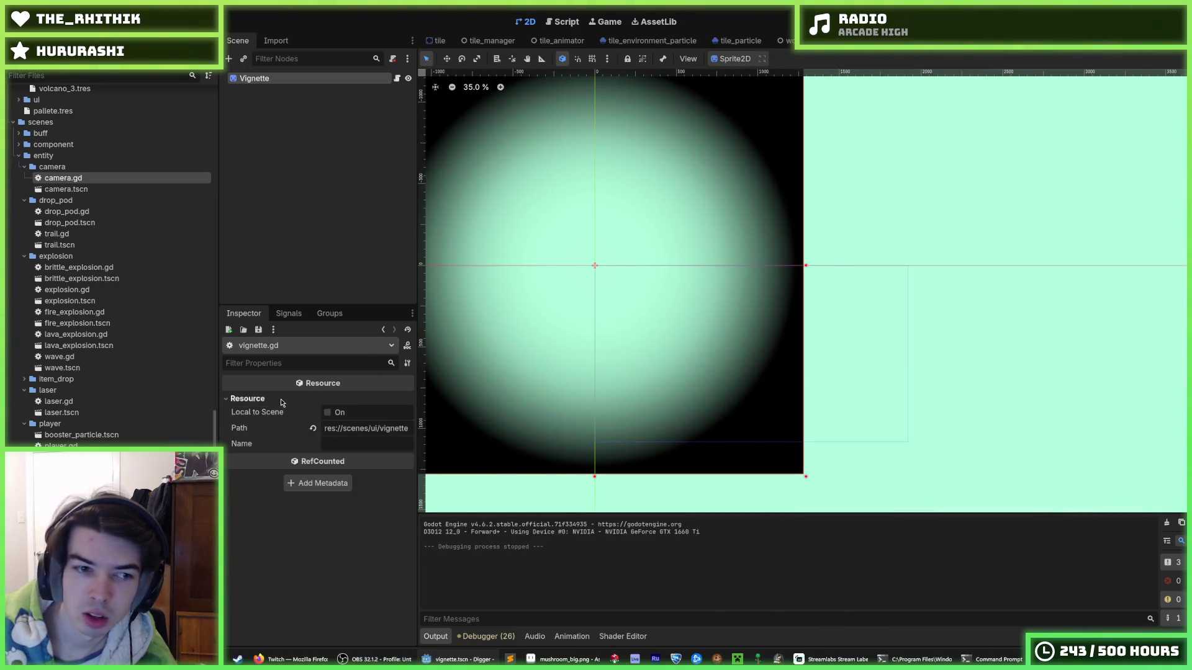
left_click(281, 400)
left_click(255, 79)
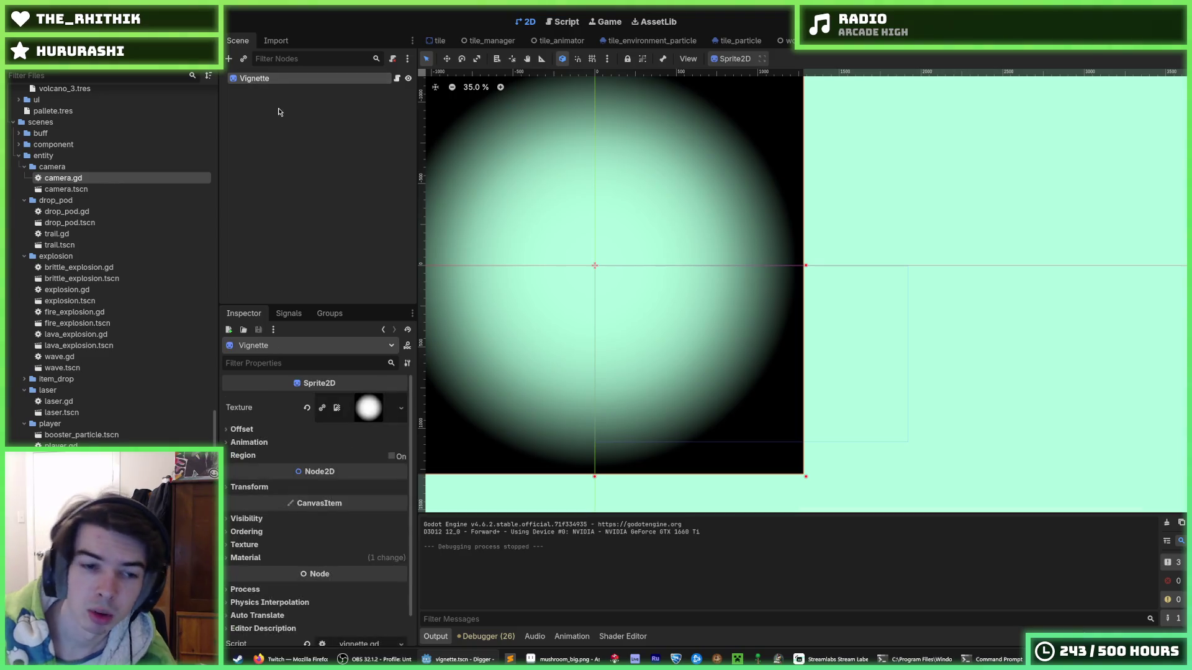
left_click(370, 415)
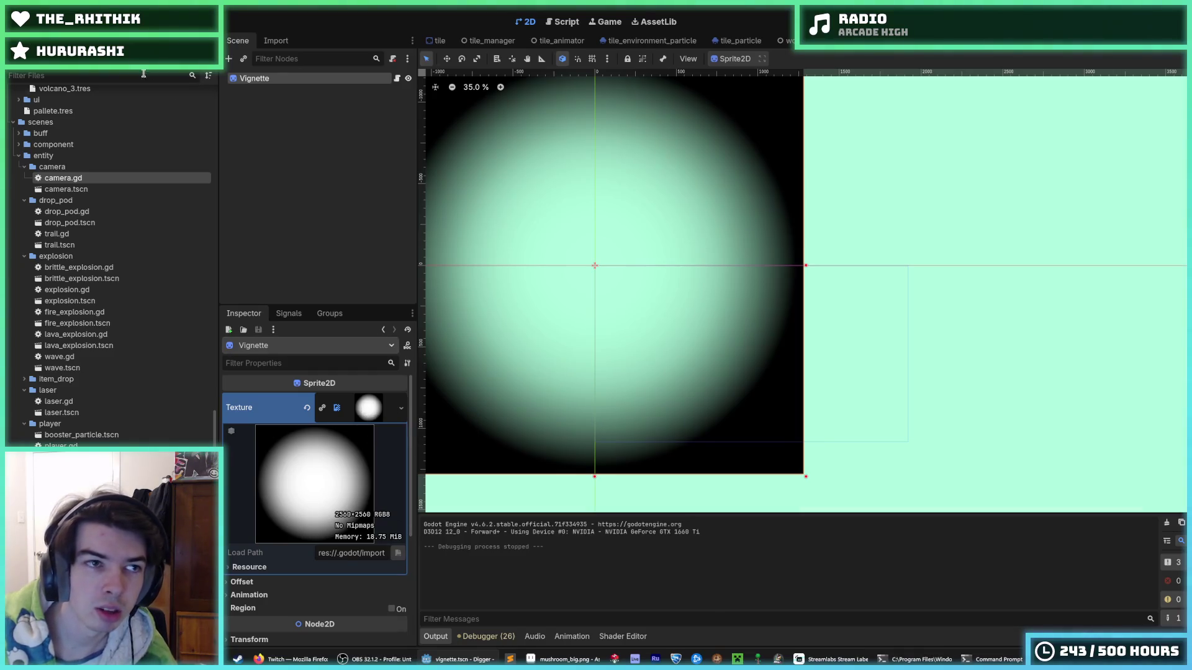
Step: Check the Physics 2D and 1920×1080 Display Window settings in Project Settings
left_click(49, 22)
left_click(59, 47)
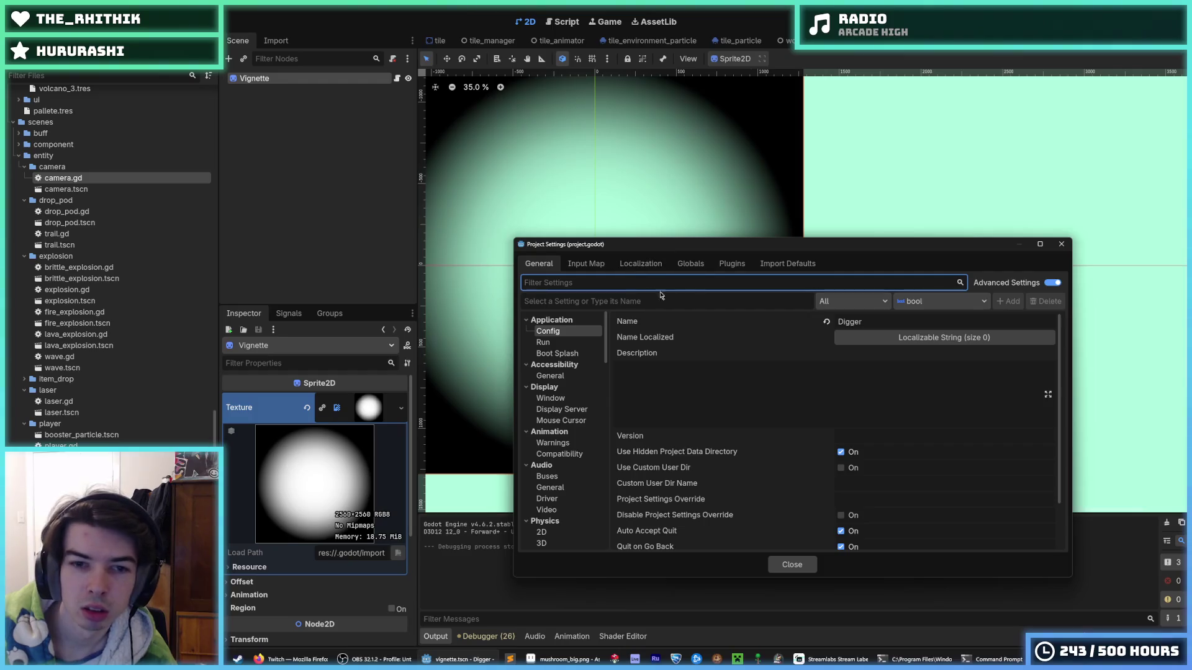
left_click(582, 266)
left_click(545, 266)
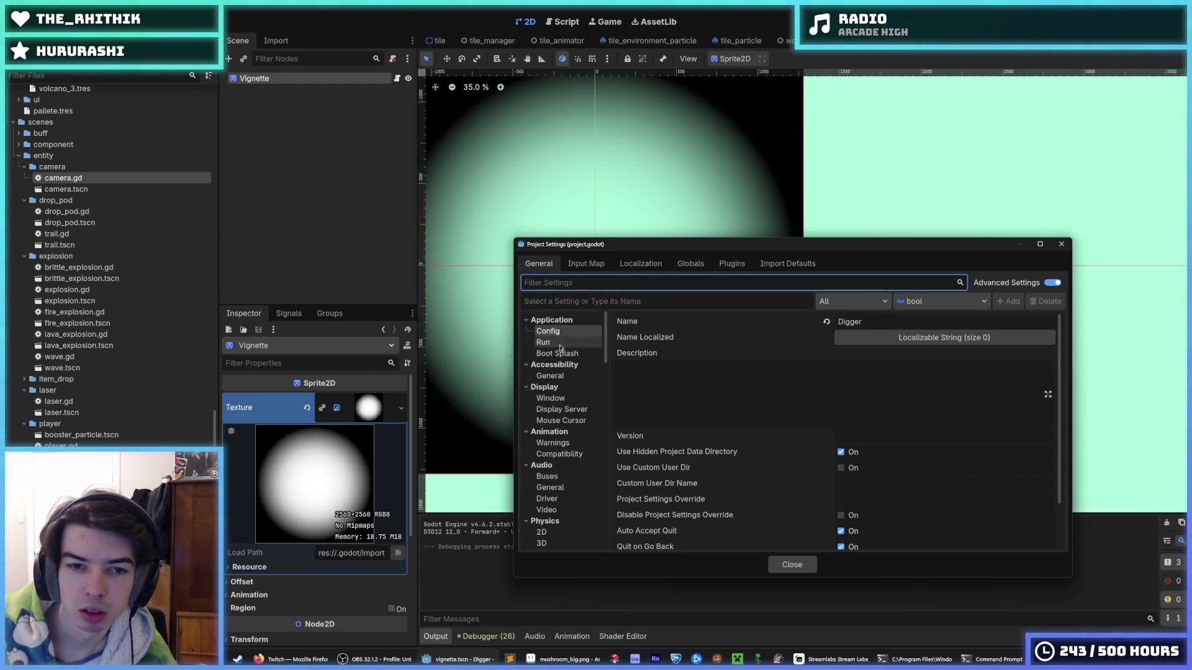
scroll(559, 471, "down", 1)
left_click(558, 505)
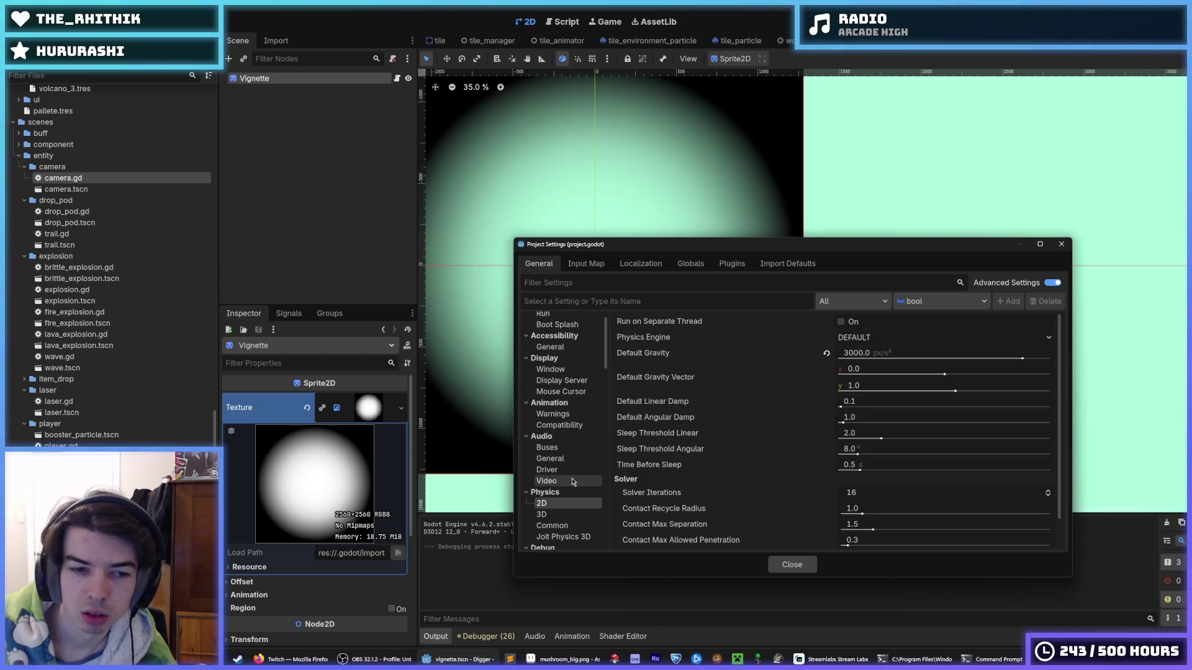
scroll(562, 360, "up", 1)
left_click(556, 401)
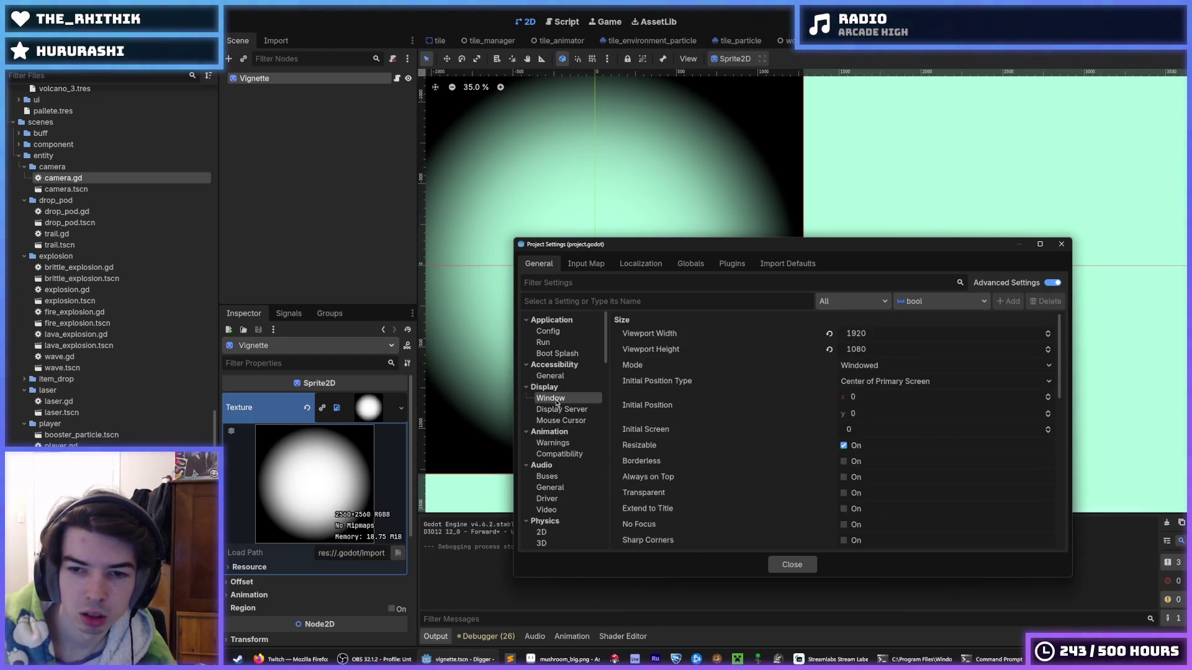
left_click(1062, 244)
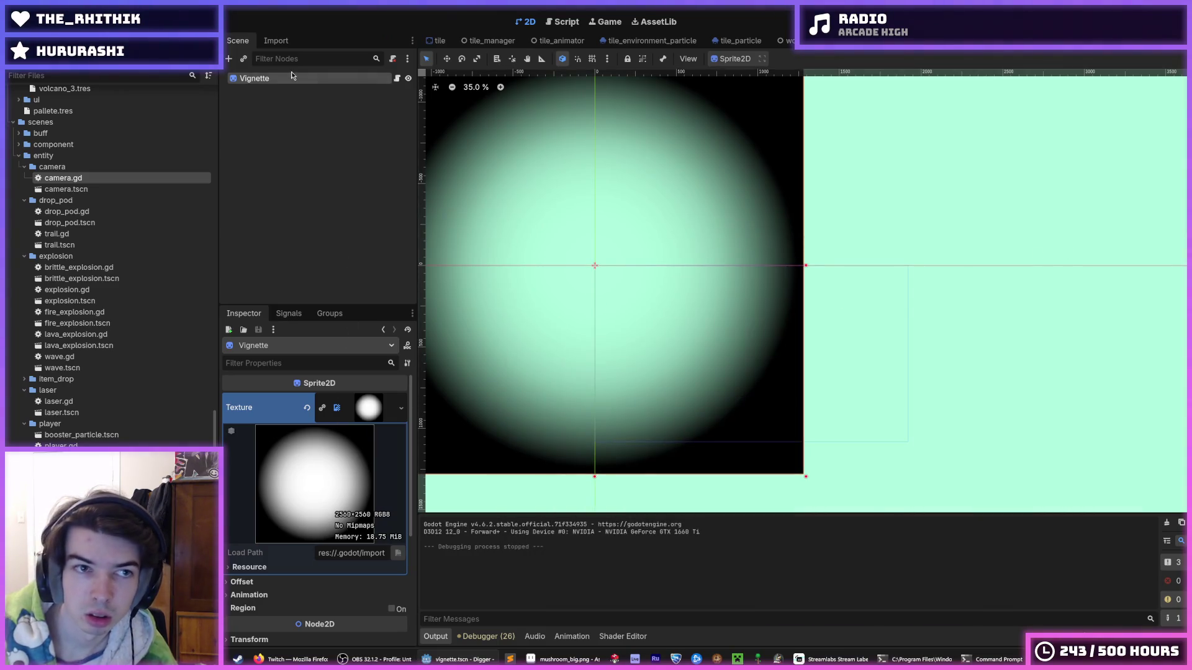
left_click(269, 78)
scroll(277, 542, "down", 5)
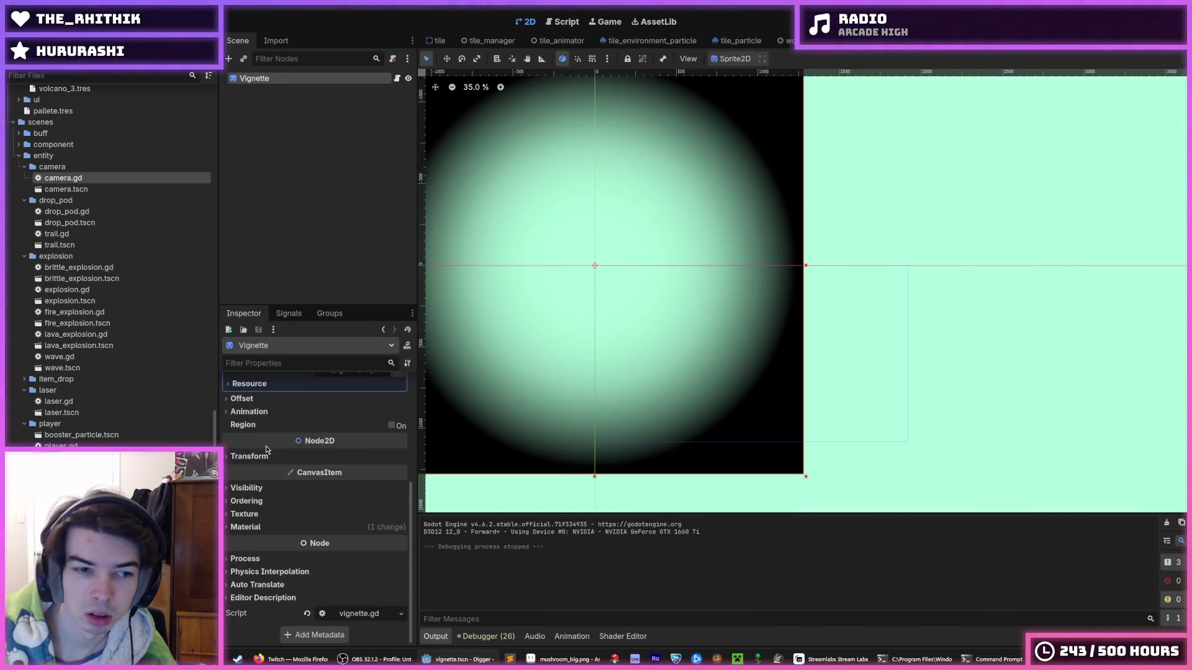
left_click(250, 457)
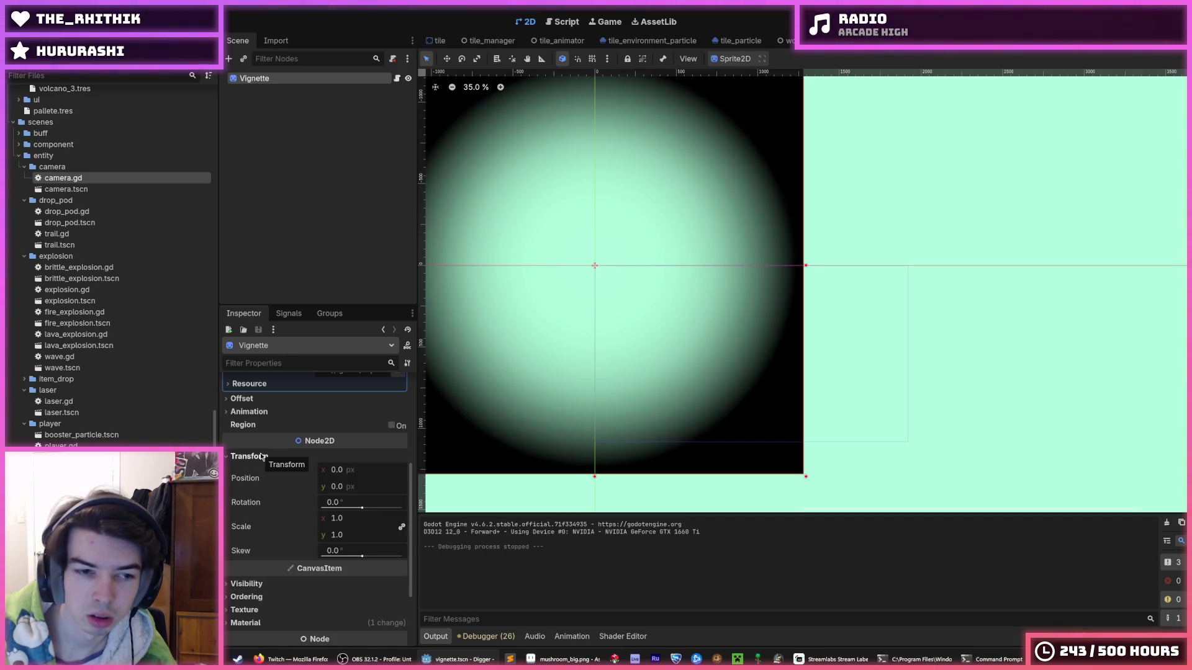
left_click(262, 456)
left_click(245, 398)
left_click(245, 399)
scroll(287, 421, "up", 4)
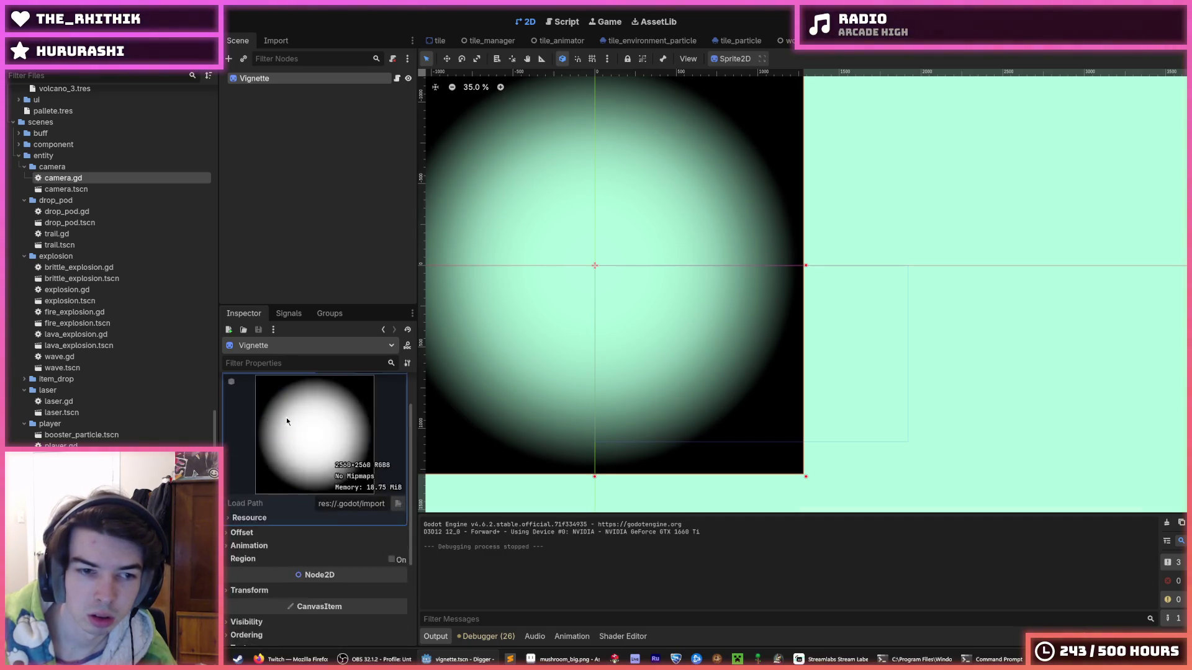
scroll(287, 422, "up", 1)
left_click(357, 410)
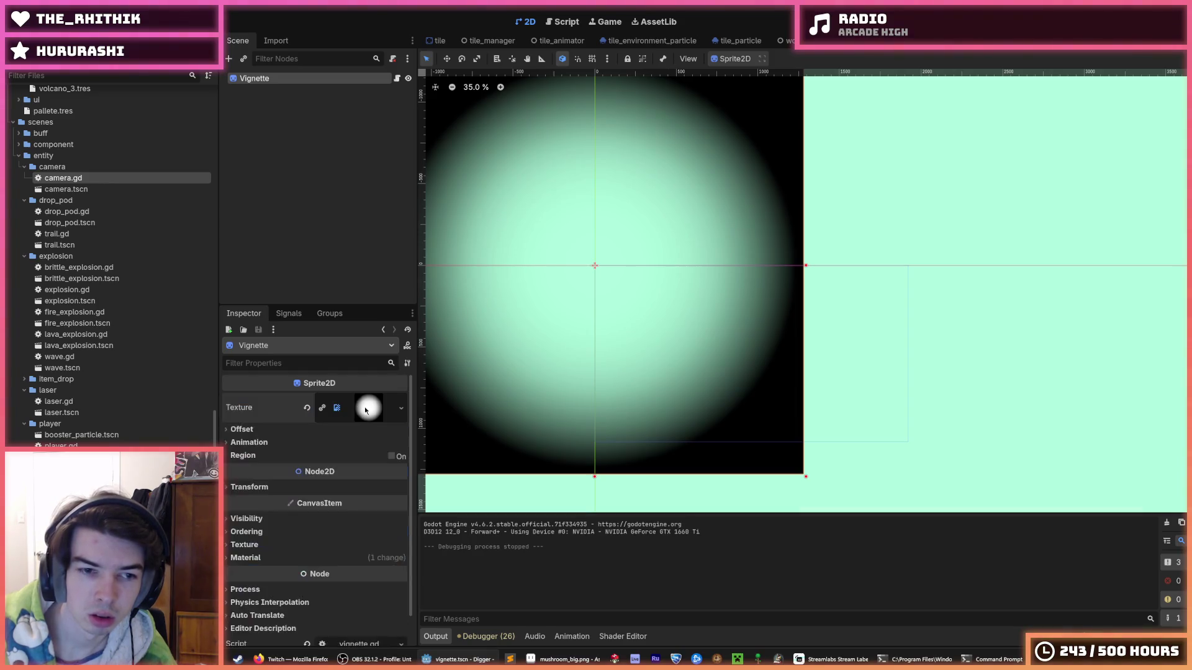
left_click(360, 412)
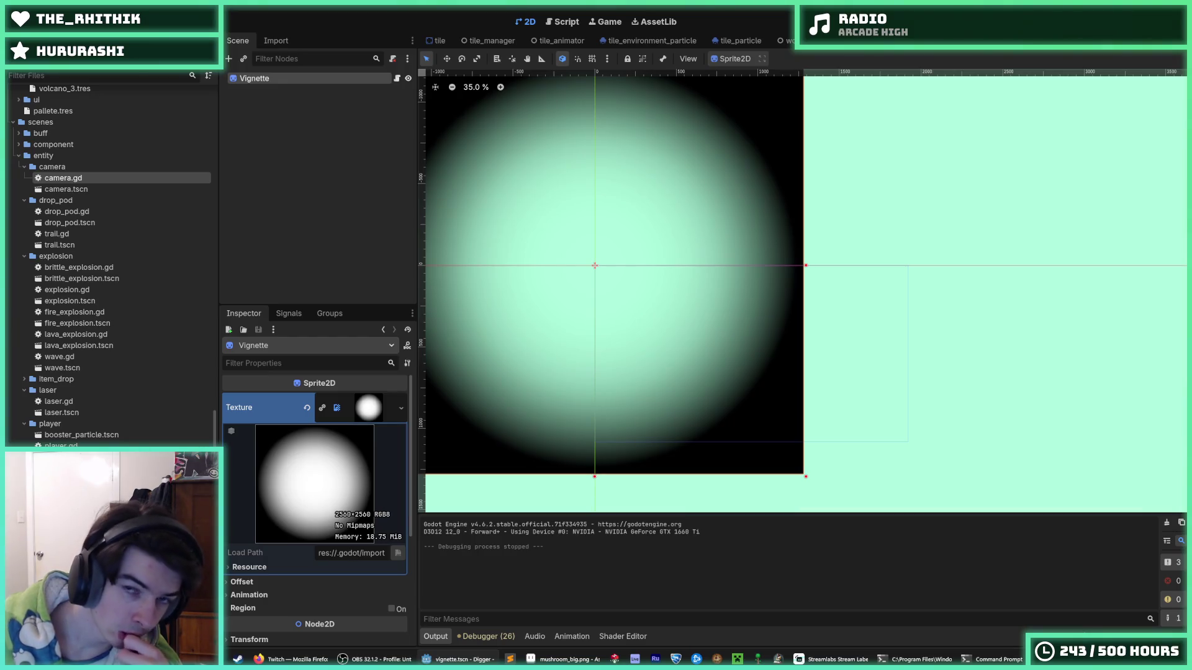
key("F5")
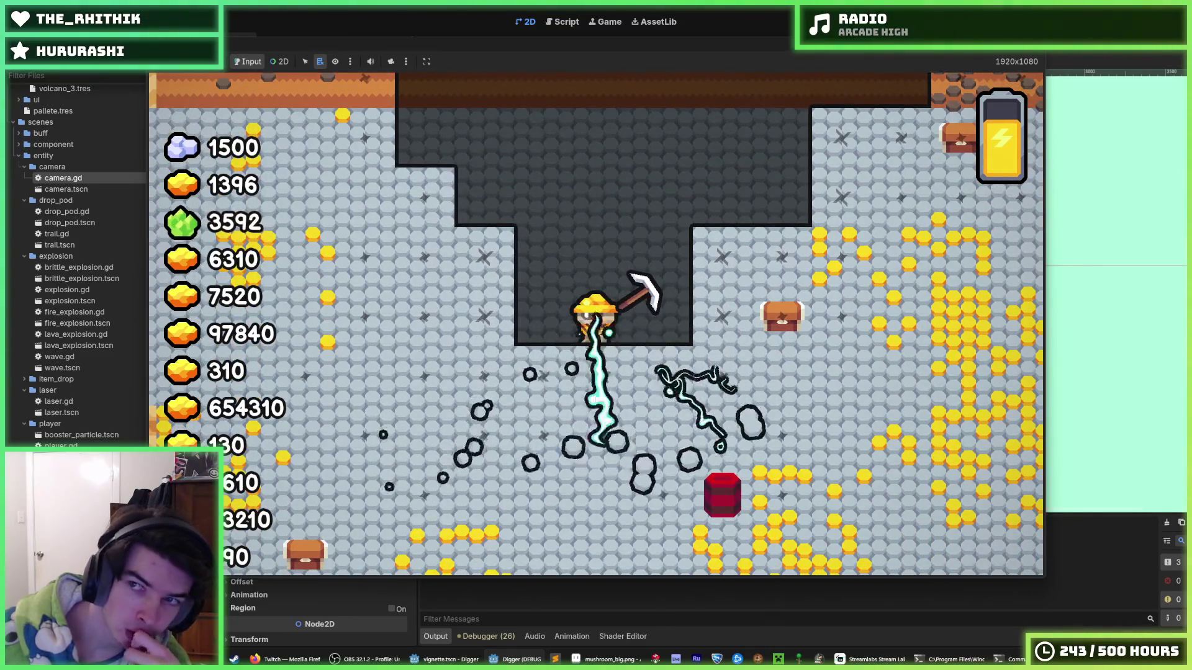
key("F8")
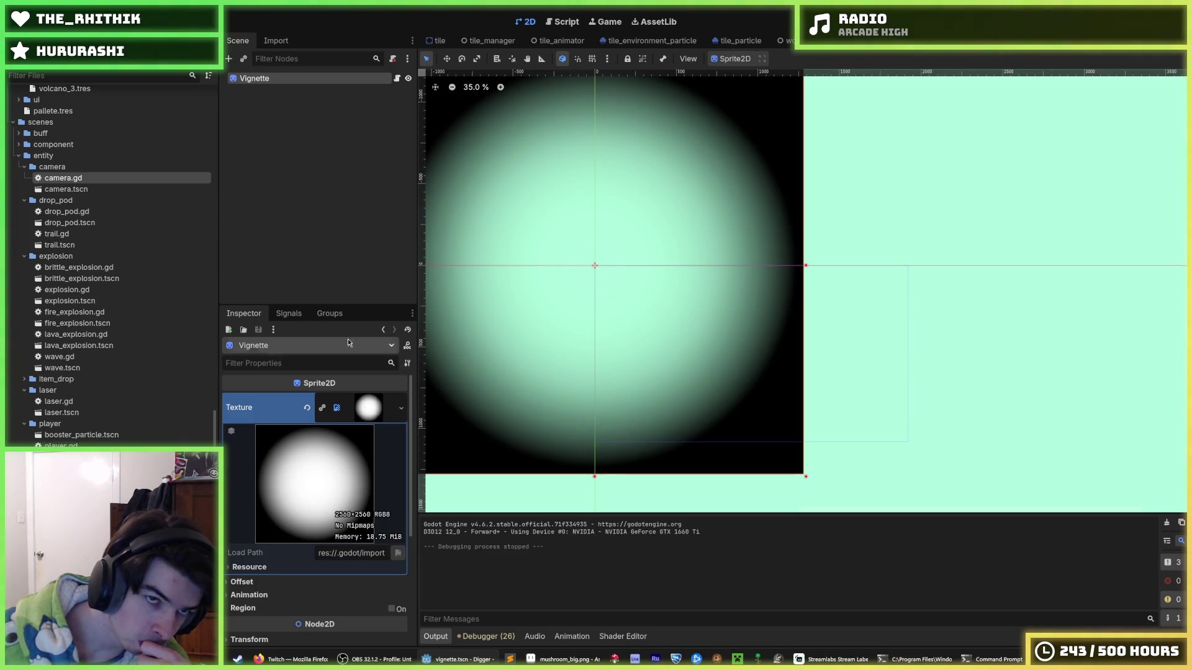
Step: Set the lerp's end scale on line 15 of vignette.gd to 0.75 and test it
left_click(397, 78)
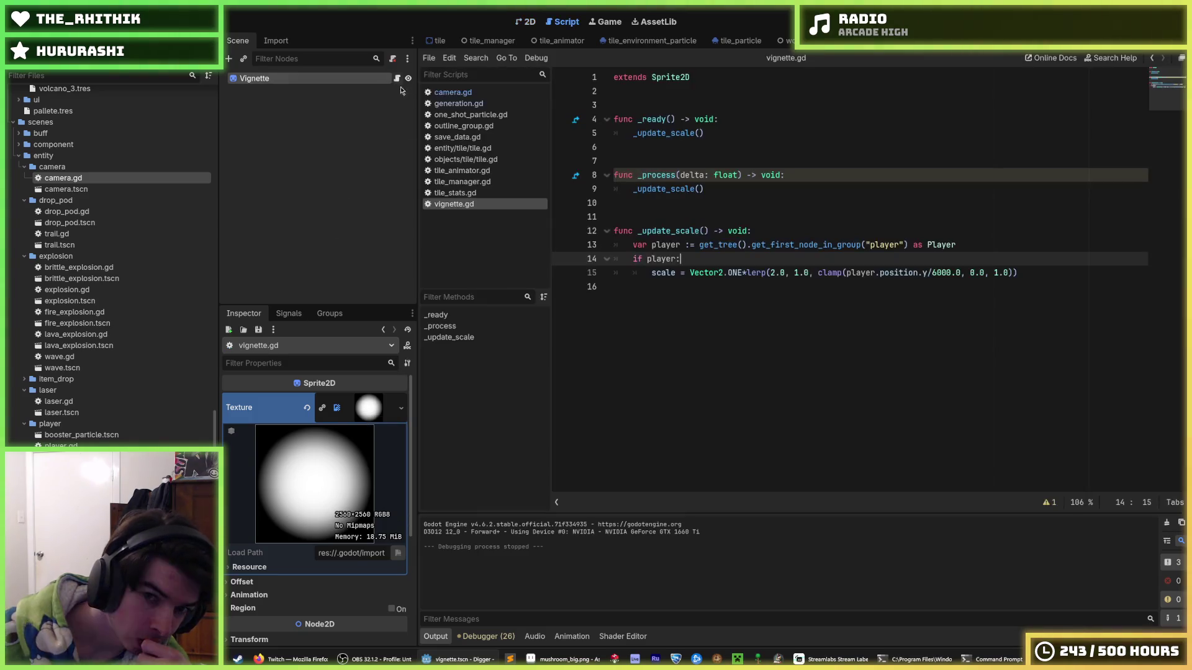
left_click(809, 273)
key("BackSpace")
key("BackSpace")
key("BackSpace")
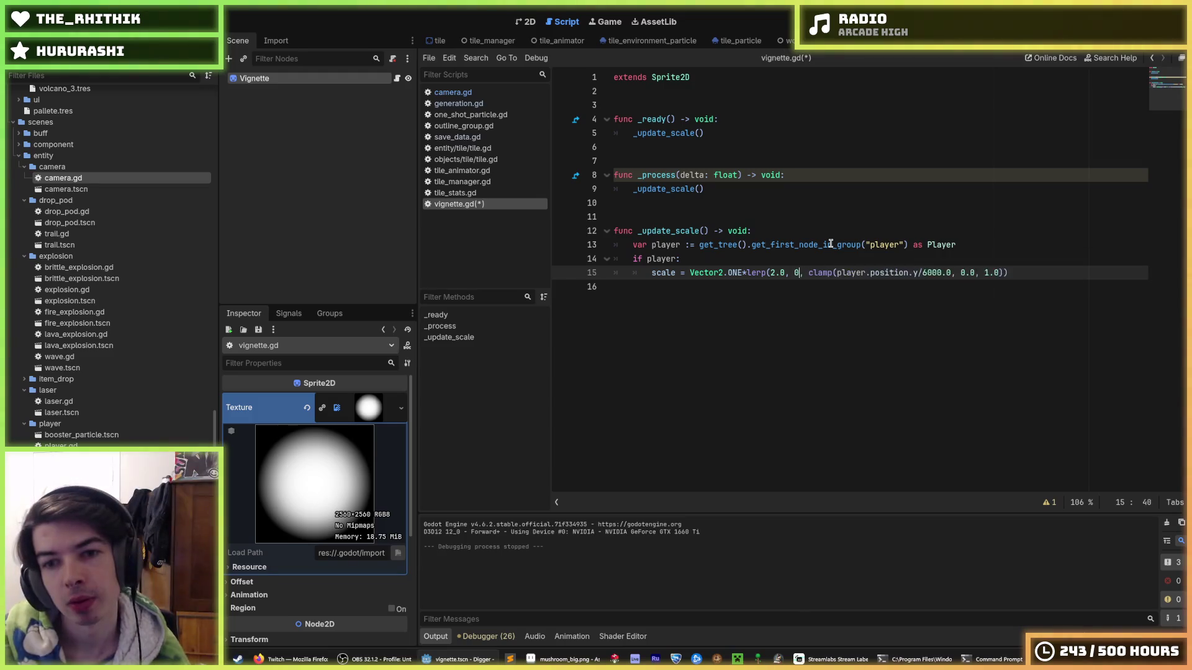
type("0.75, cla")
key("ctrl+s")
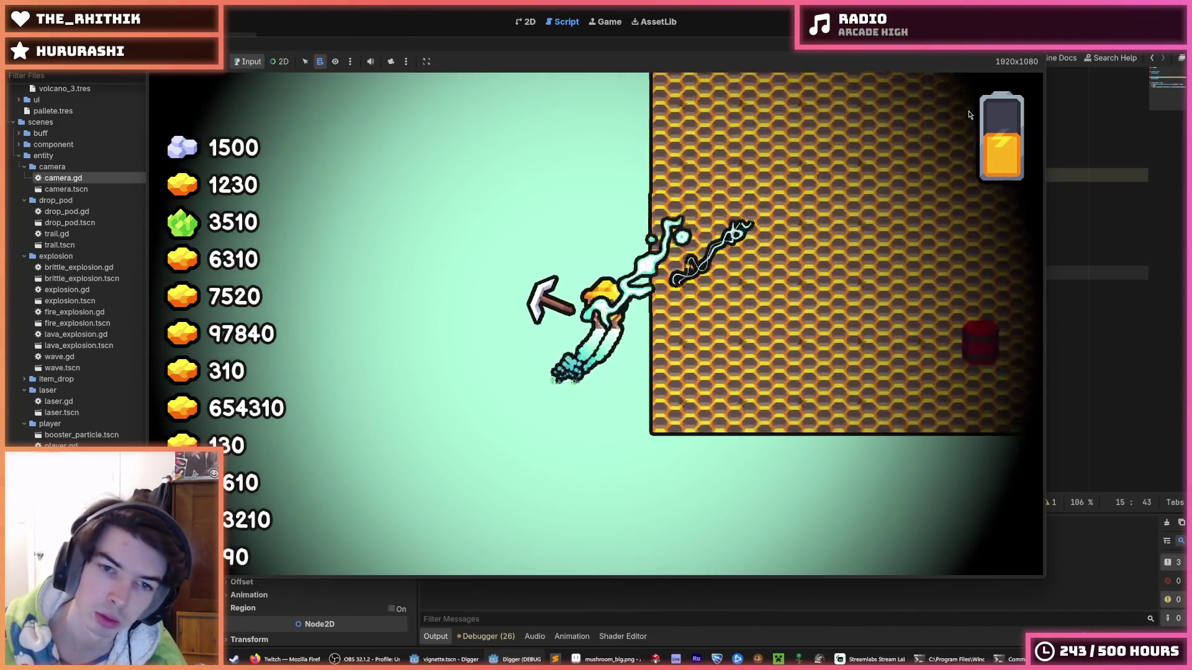
Step: Stop the game and restore the lerp's end scale to 1.0
key("F8")
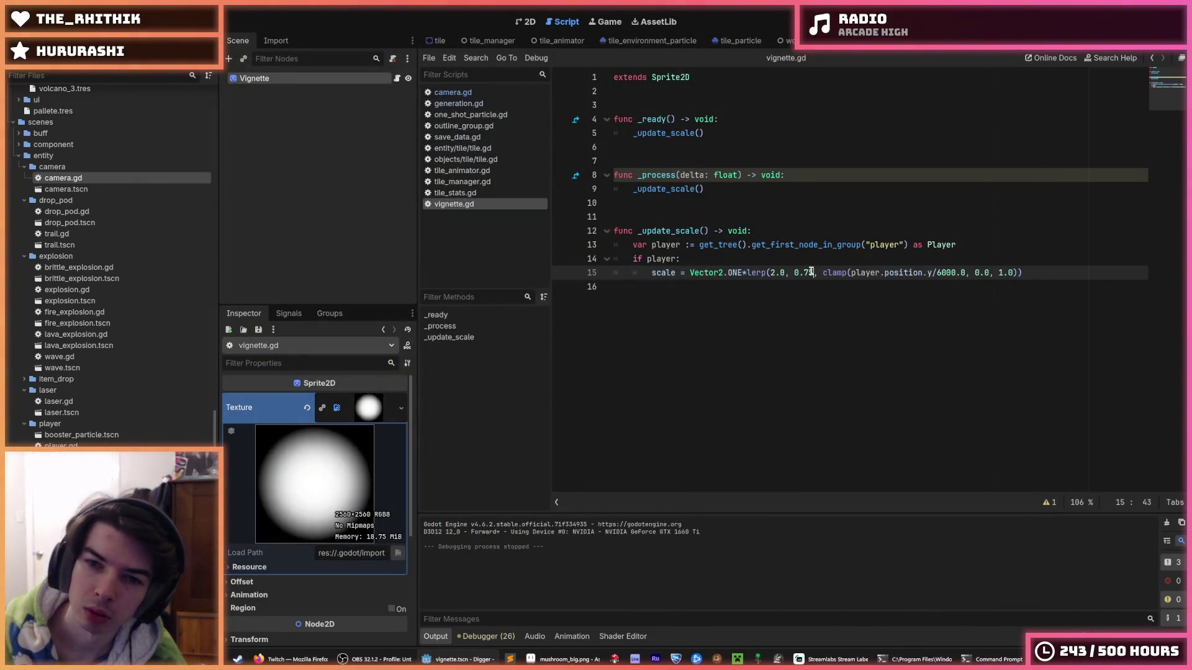
type("1.0")
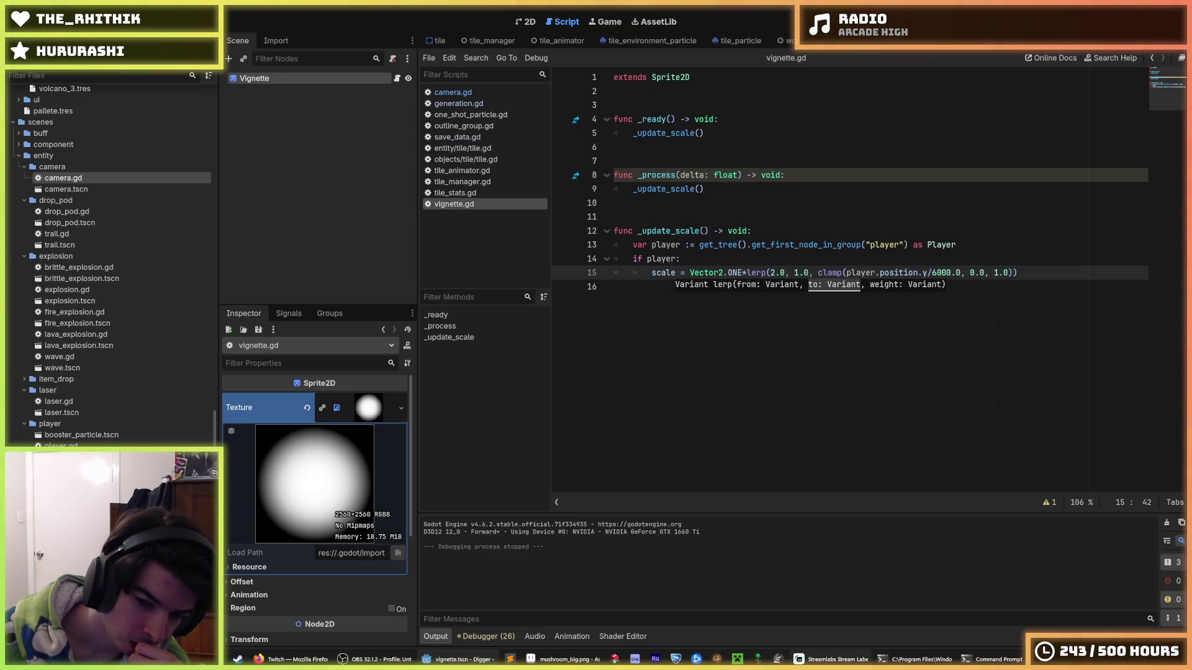
mouse_move(939, 663)
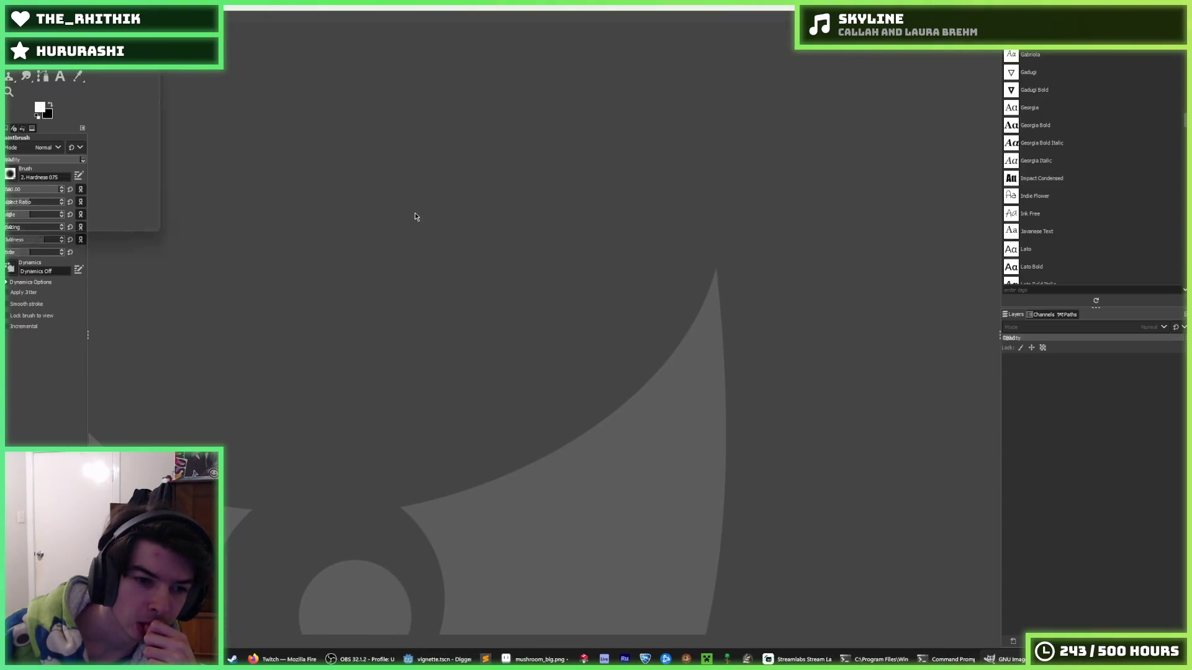
Step: Dismiss the GIMP update notice and create a new 3840×2160 image
left_click(649, 444)
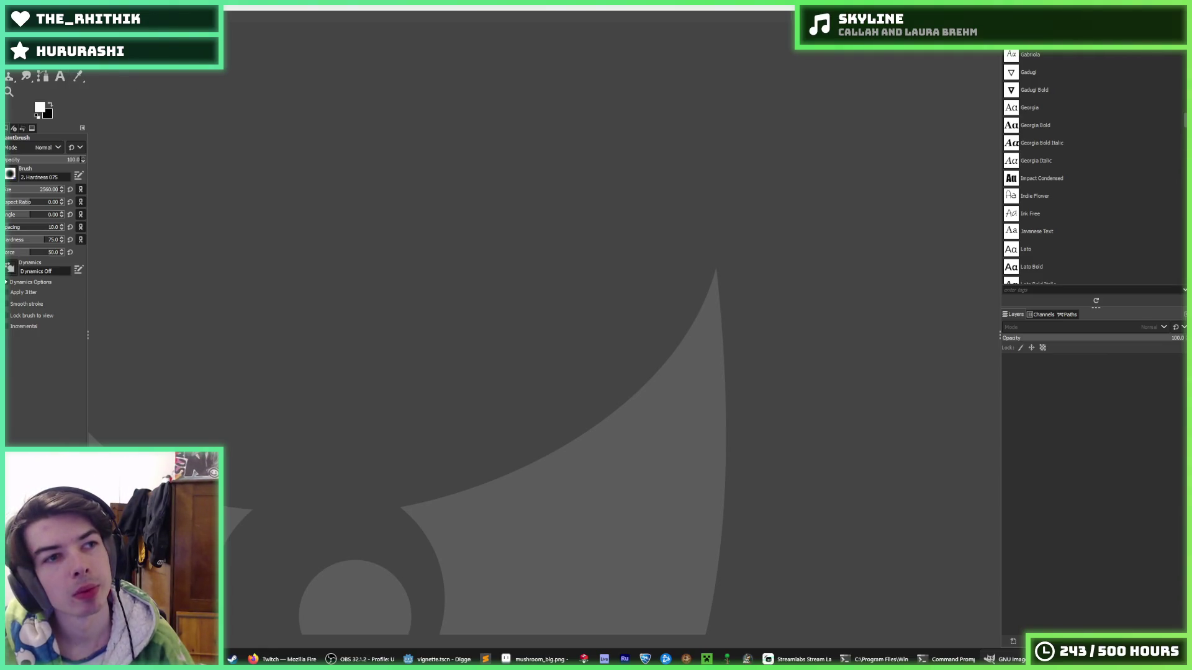
key("ctrl+n")
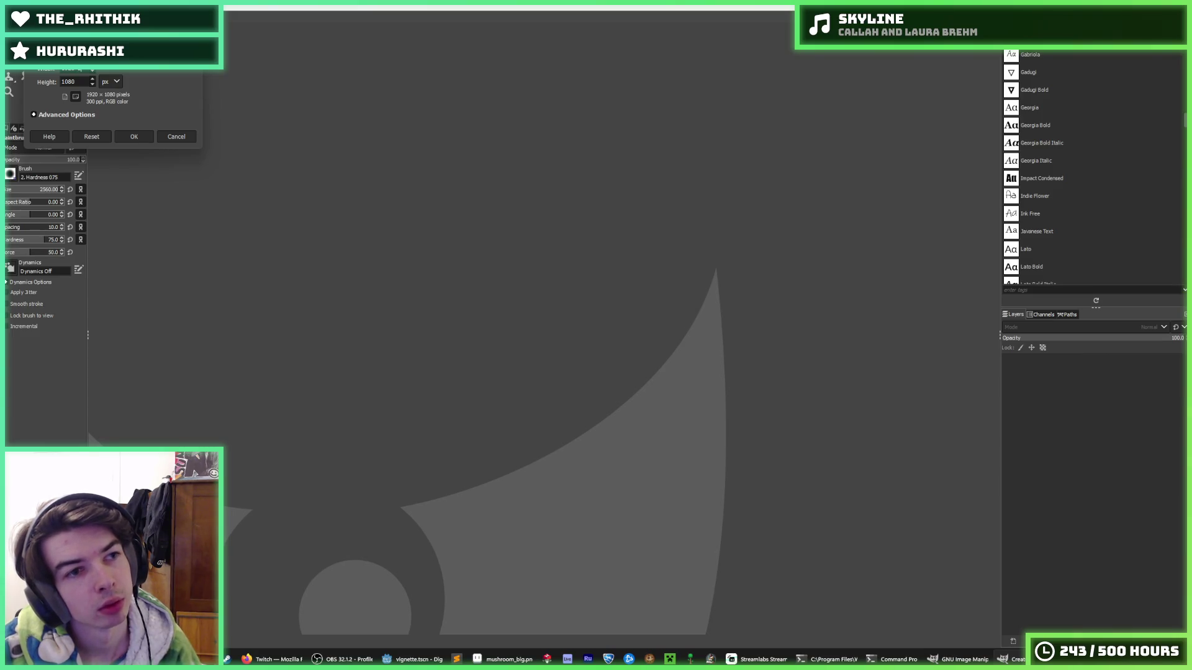
key("Tab")
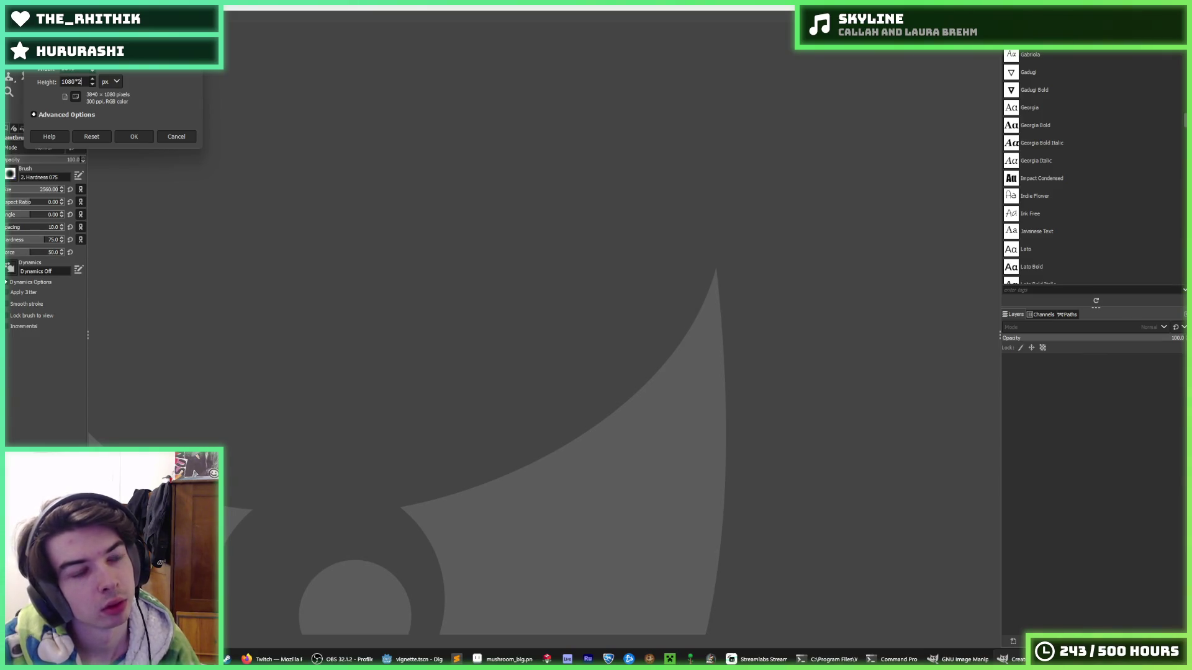
key("Return")
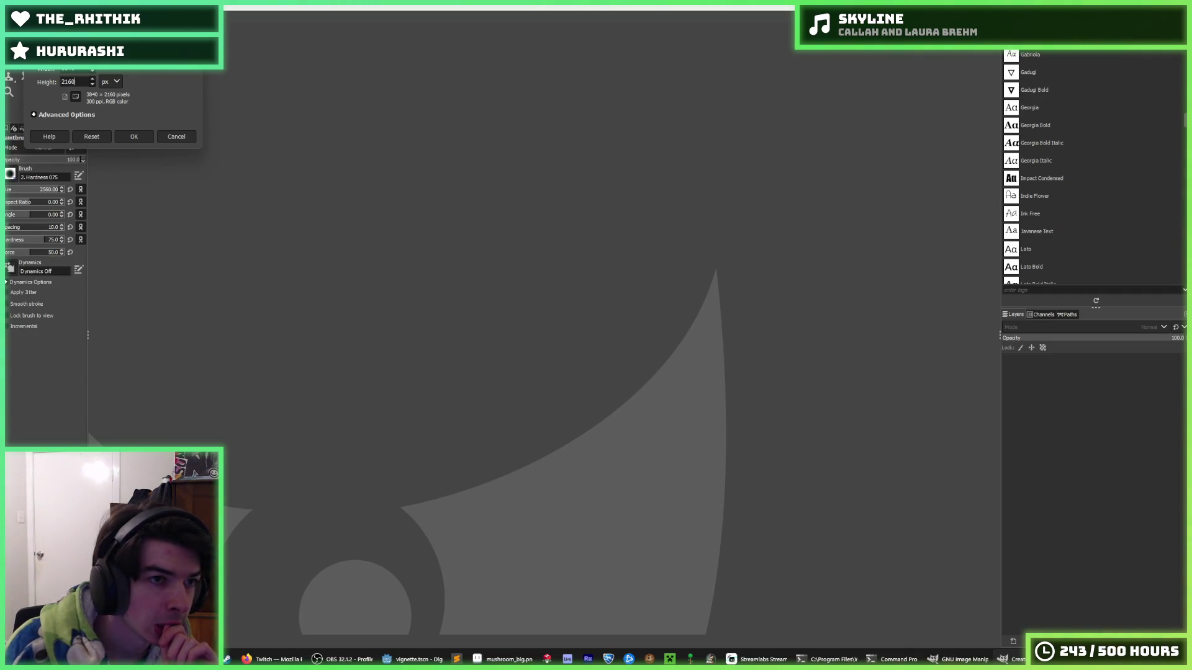
left_click(145, 136)
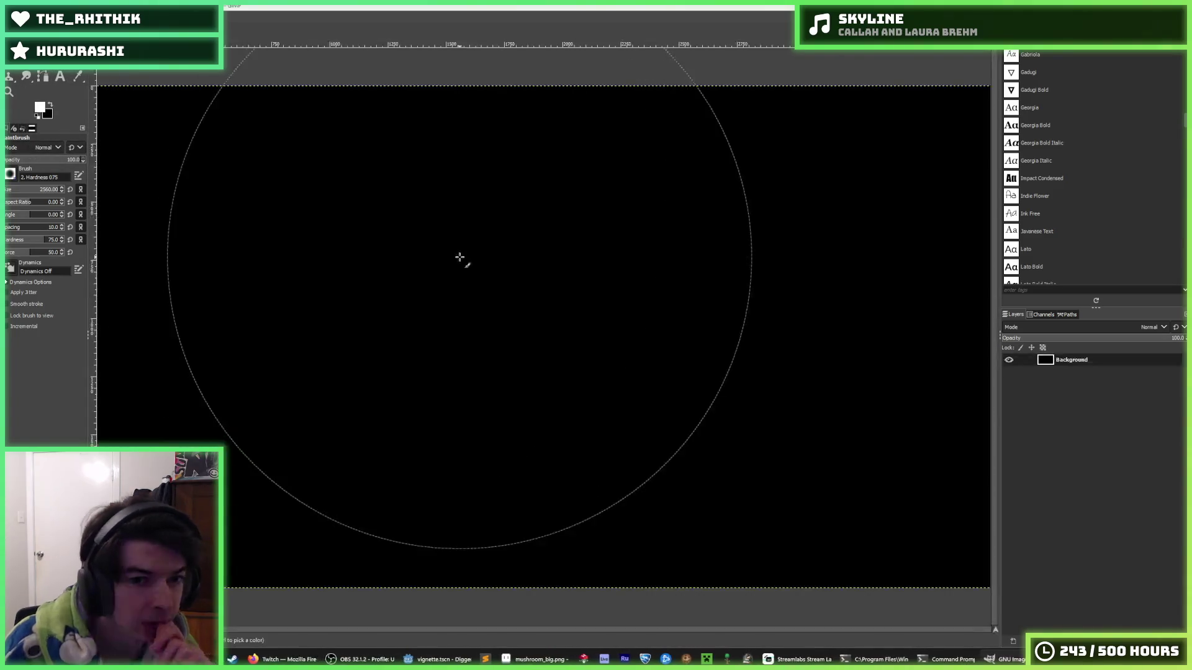
scroll(500, 335, "down", 2)
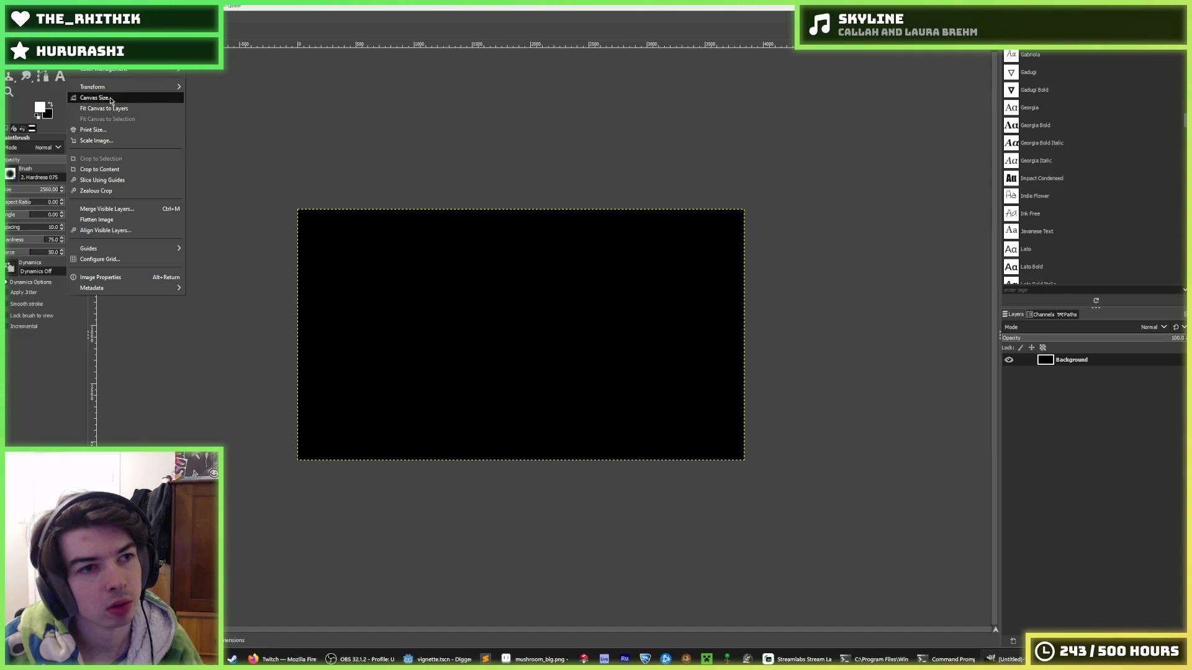
Step: Enlarge the canvas to 3840×3840, centred, and fit the Background layer to it
left_click(106, 99)
key("Tab")
key("Tab")
type("3840")
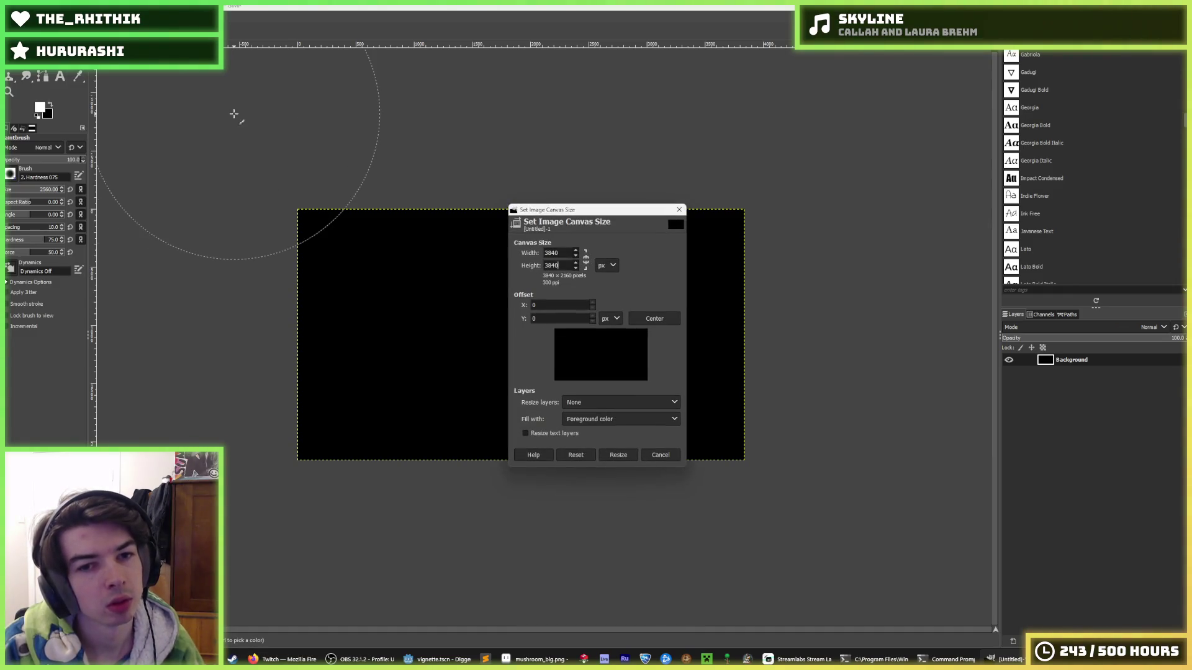
left_click(654, 319)
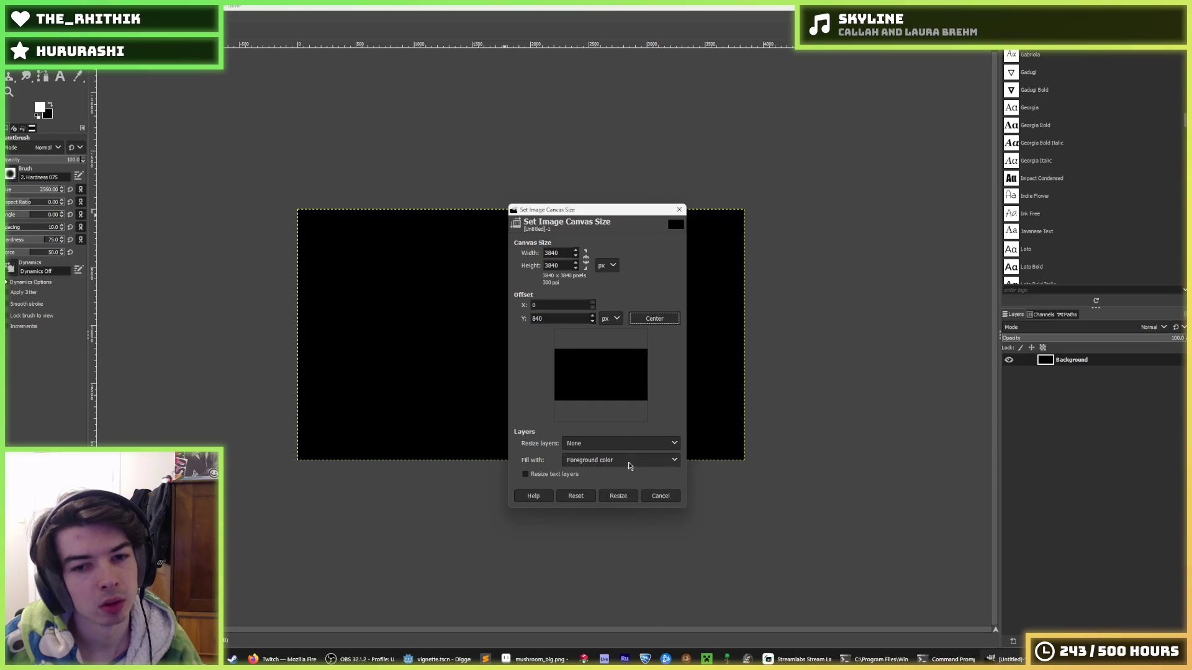
left_click(618, 496)
right_click(1086, 364)
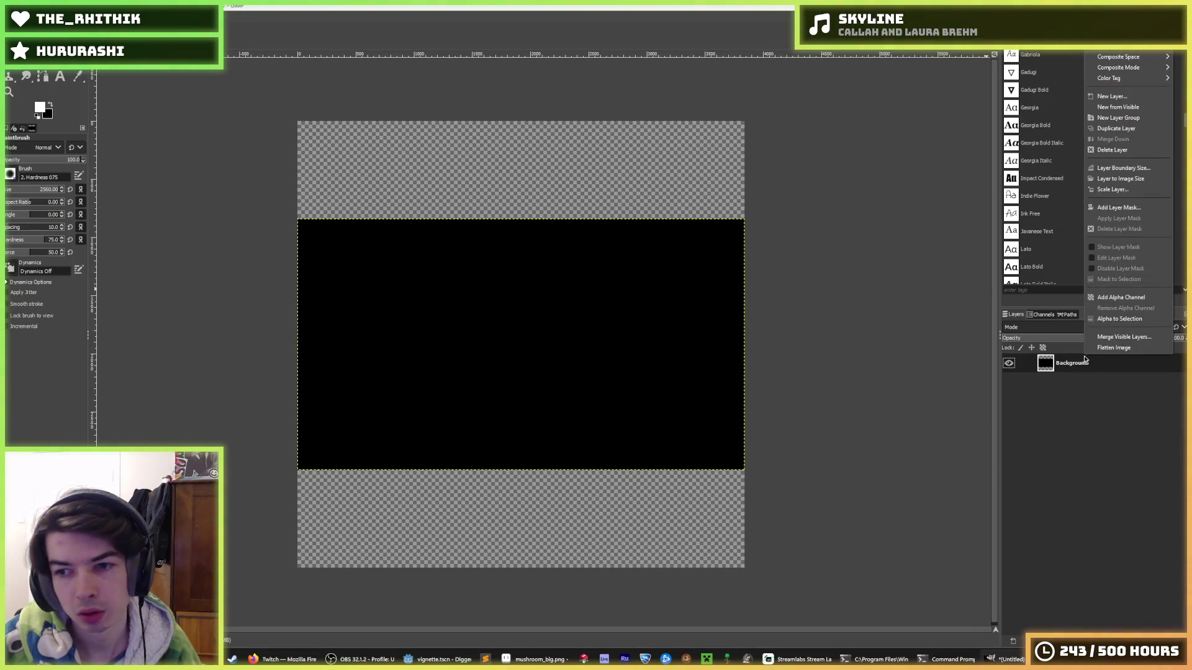
left_click(1124, 179)
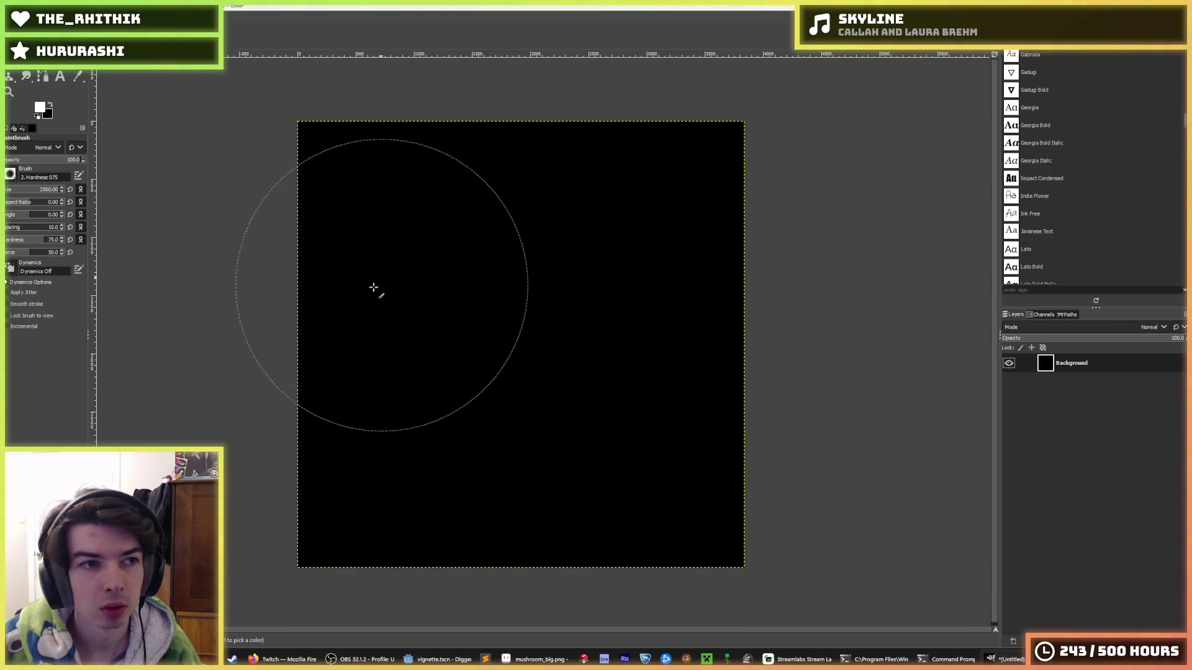
Step: Set the paintbrush size to 3840, test one white dab, then undo it
key("bracketright")
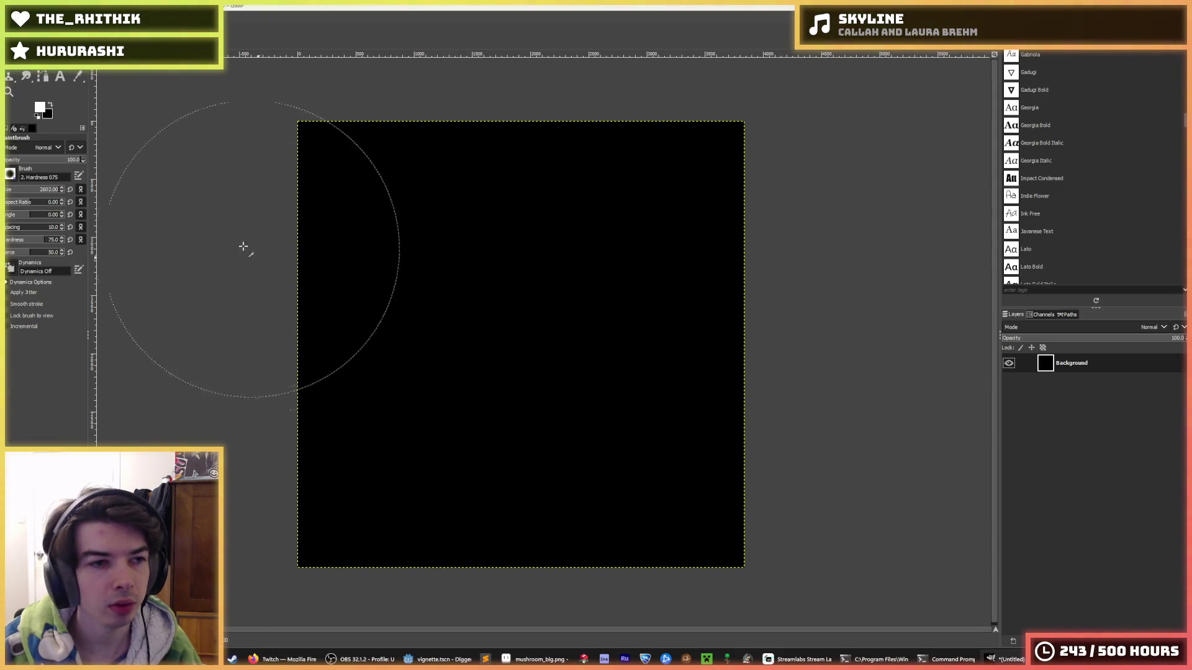
left_click(43, 190)
type("3840")
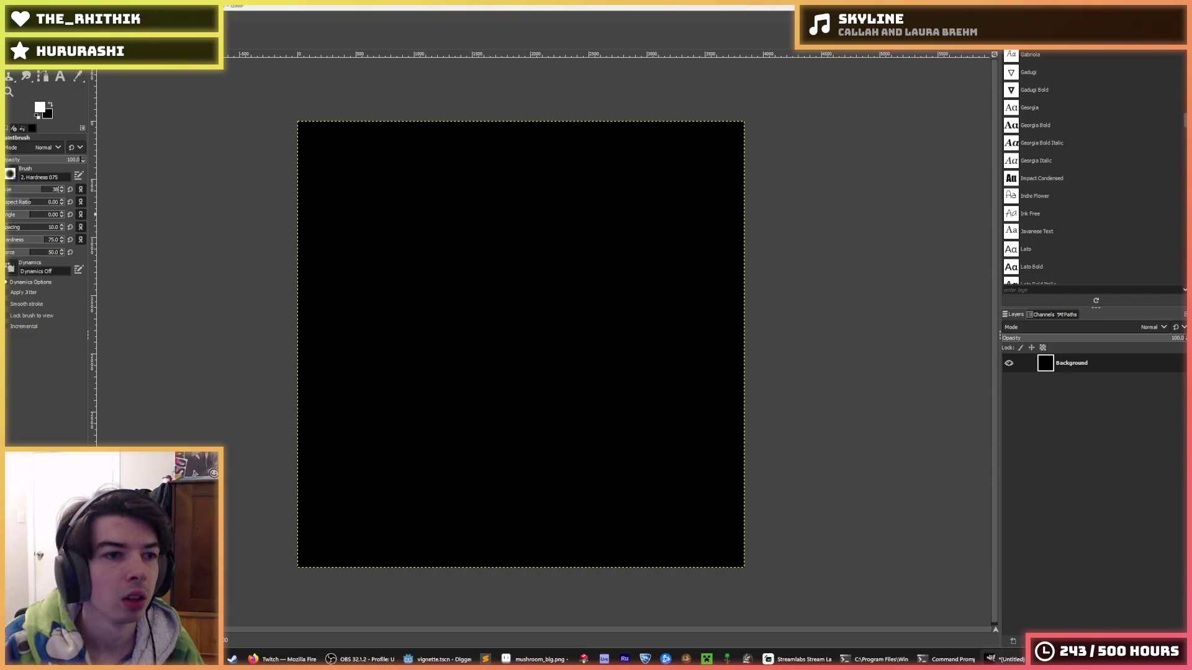
key("Return")
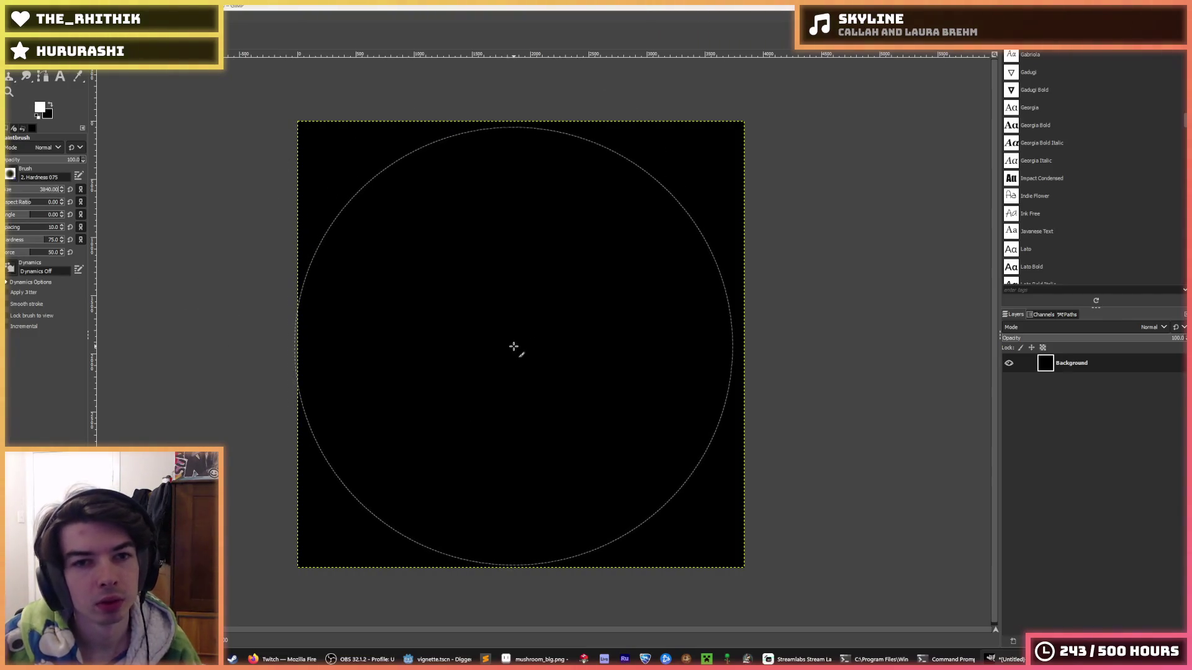
left_click(516, 346)
key("ctrl+z")
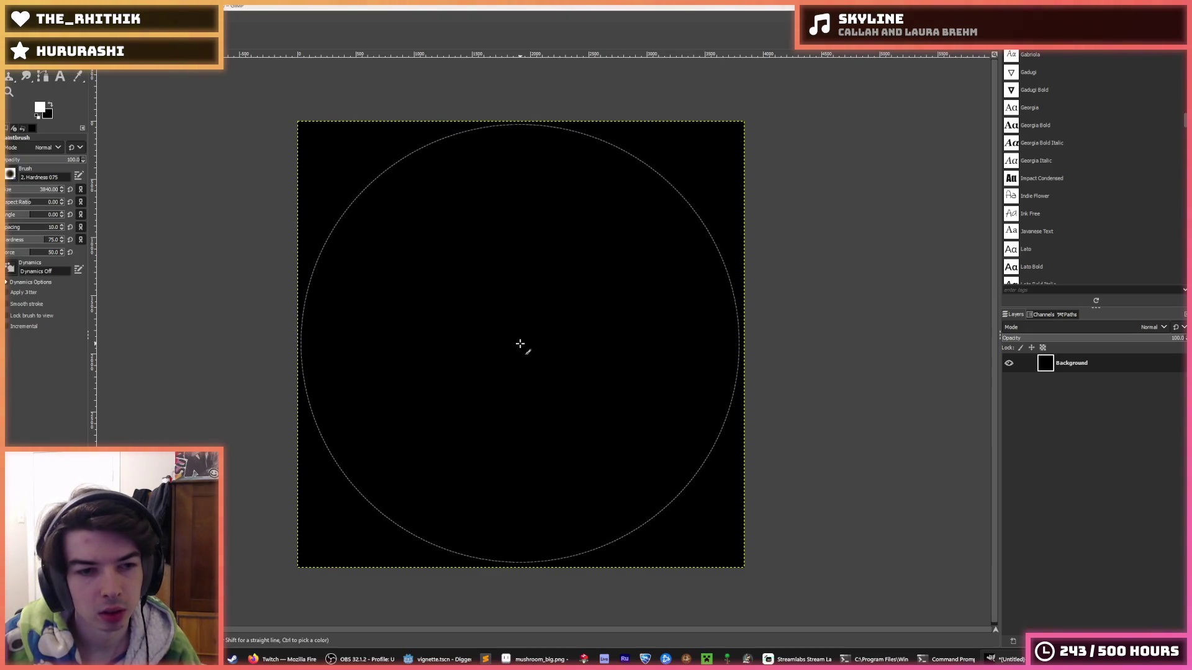
Step: With the 2. Hardness 050 brush, paint a canvas-filling soft glow, inspect it, then undo it
left_click(11, 176)
left_click(22, 203)
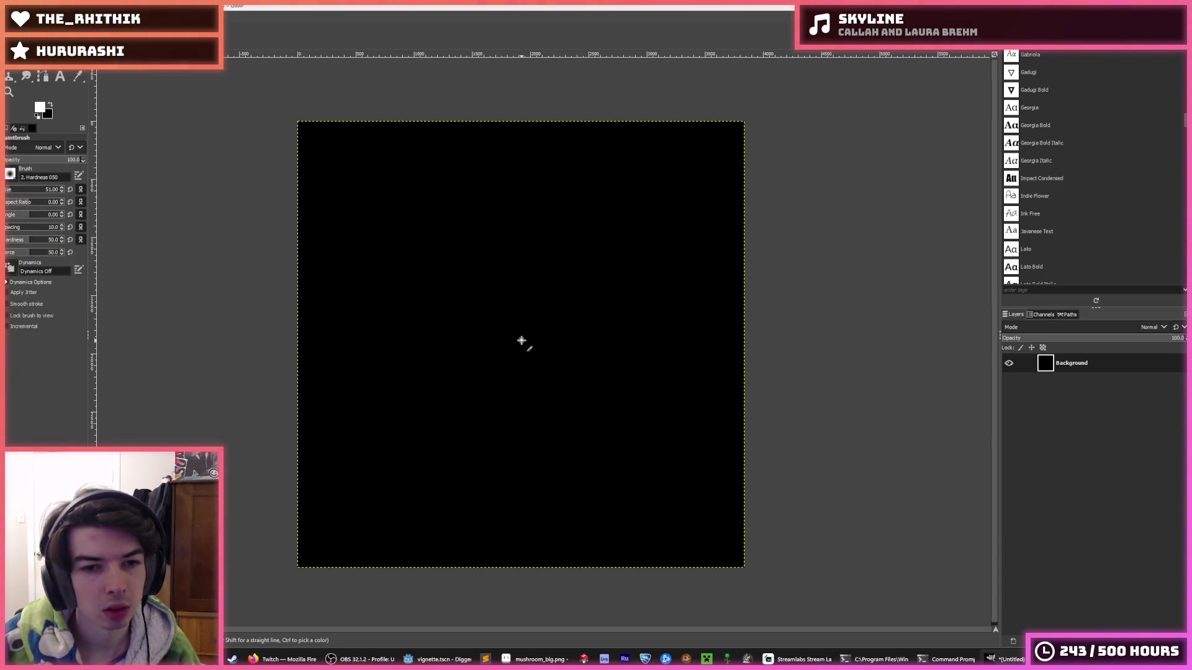
key("bracketright")
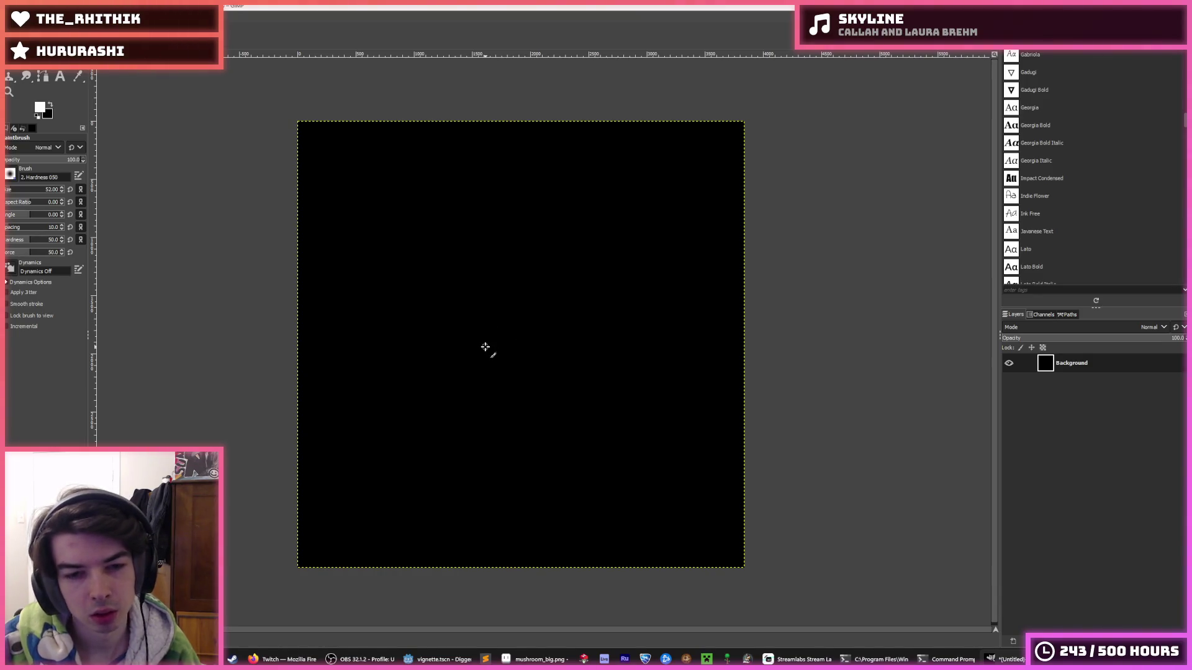
key("shift+bracketright")
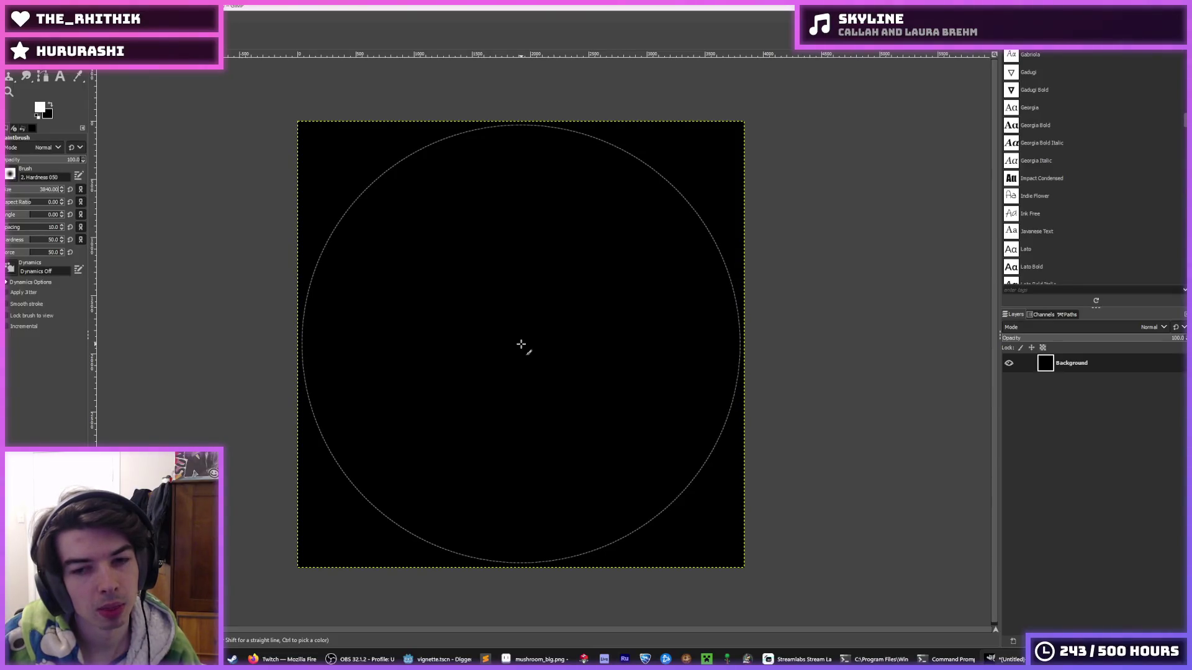
left_click(521, 344)
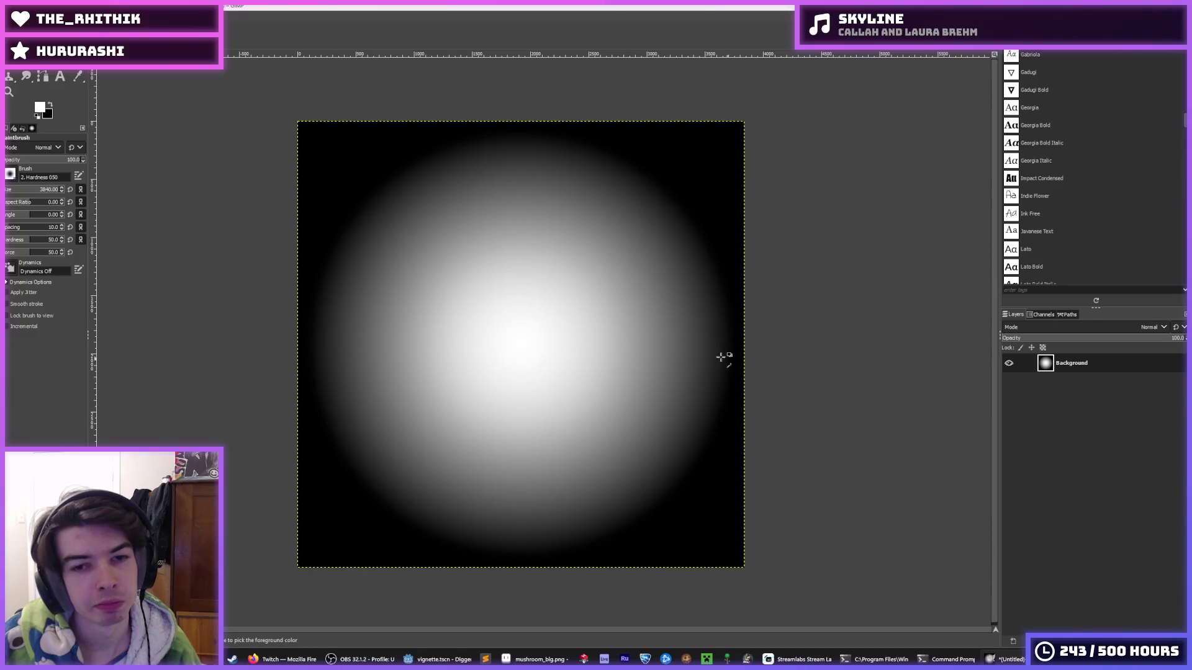
scroll(654, 340, "down", 2)
scroll(617, 303, "up", 4)
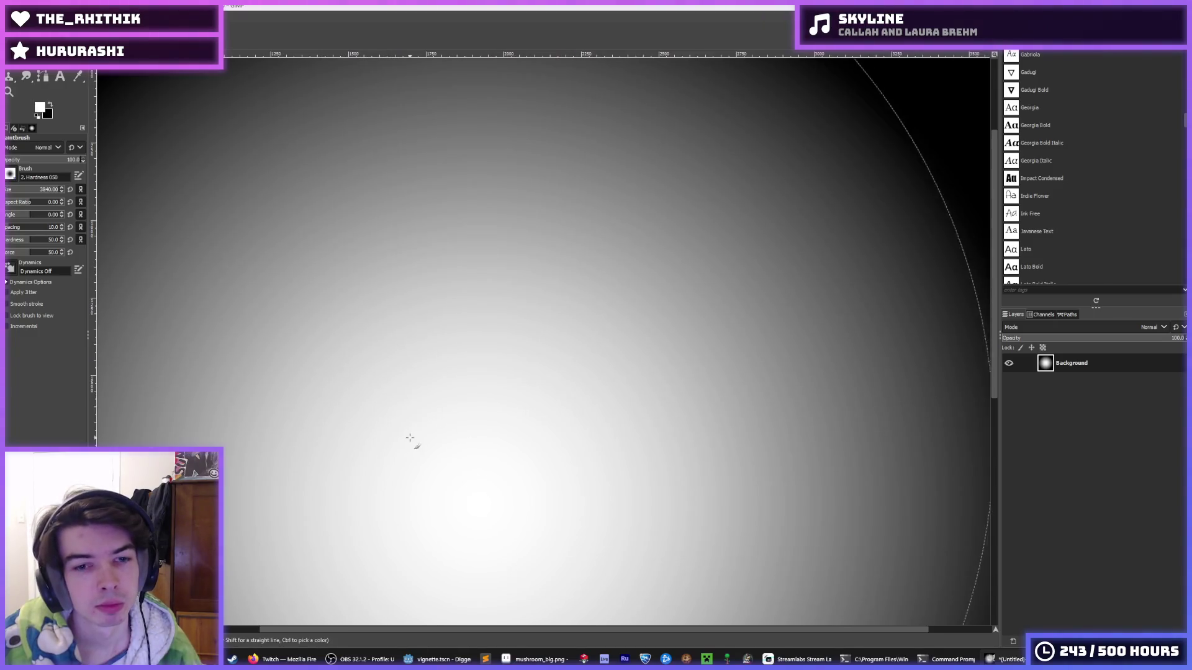
scroll(464, 396, "up", 1)
scroll(567, 285, "down", 1)
scroll(535, 311, "down", 2)
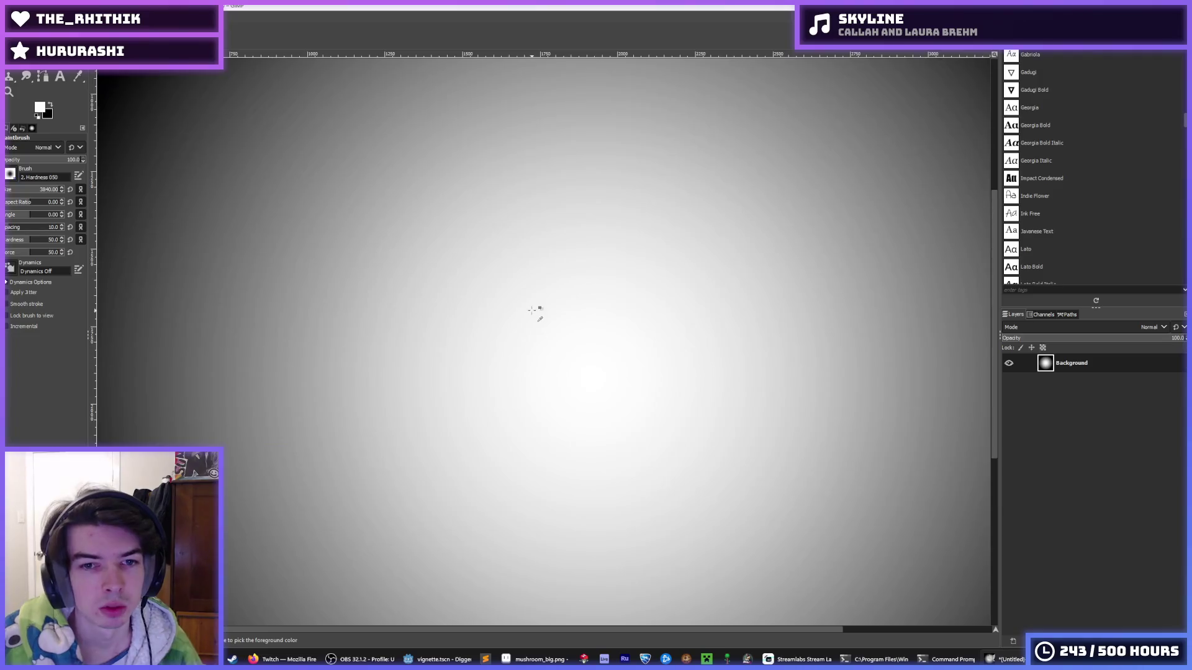
scroll(532, 309, "up", 2)
scroll(468, 318, "down", 2)
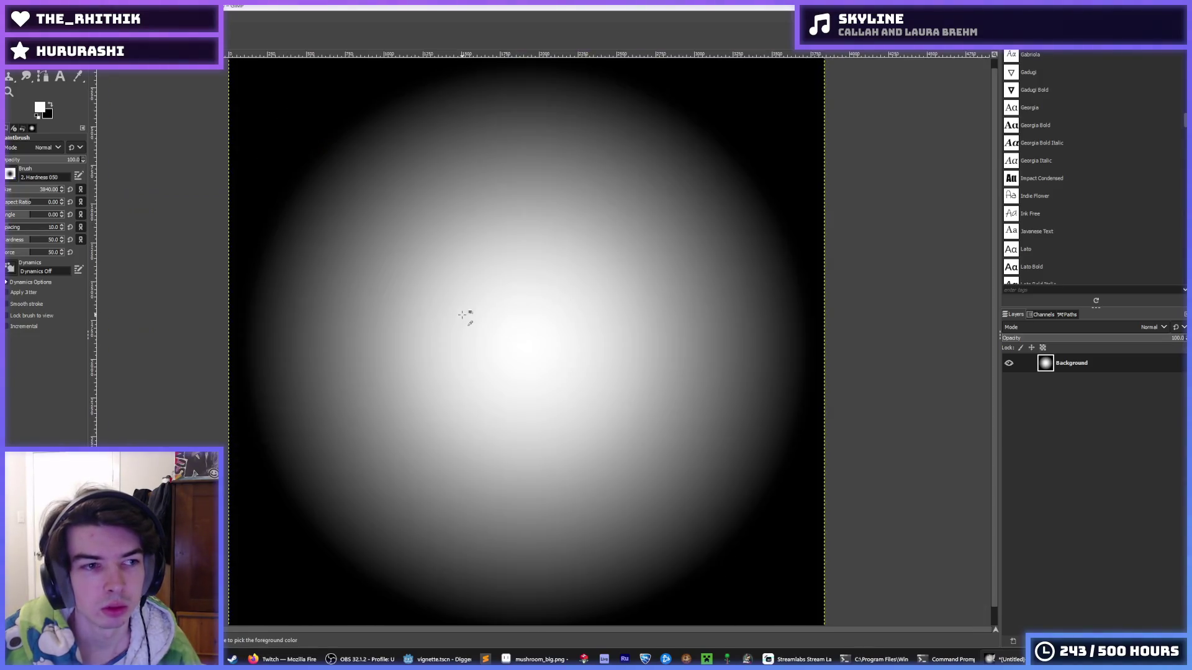
scroll(463, 315, "down", 1)
scroll(462, 315, "down", 1)
scroll(478, 330, "up", 3)
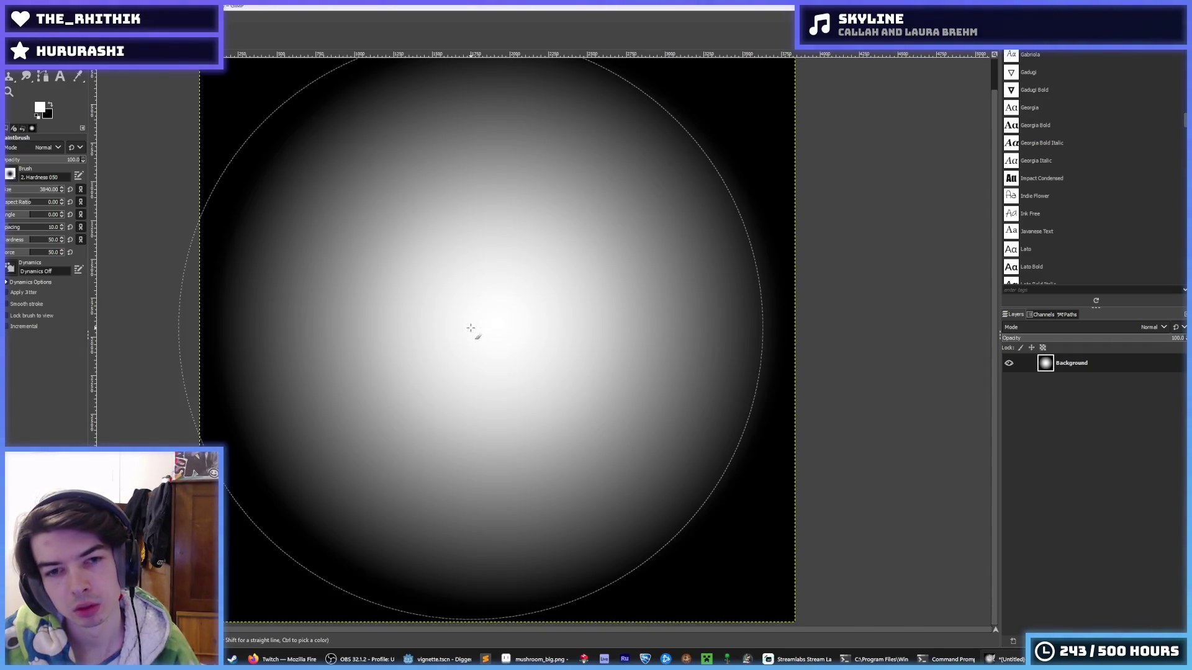
scroll(543, 283, "up", 3)
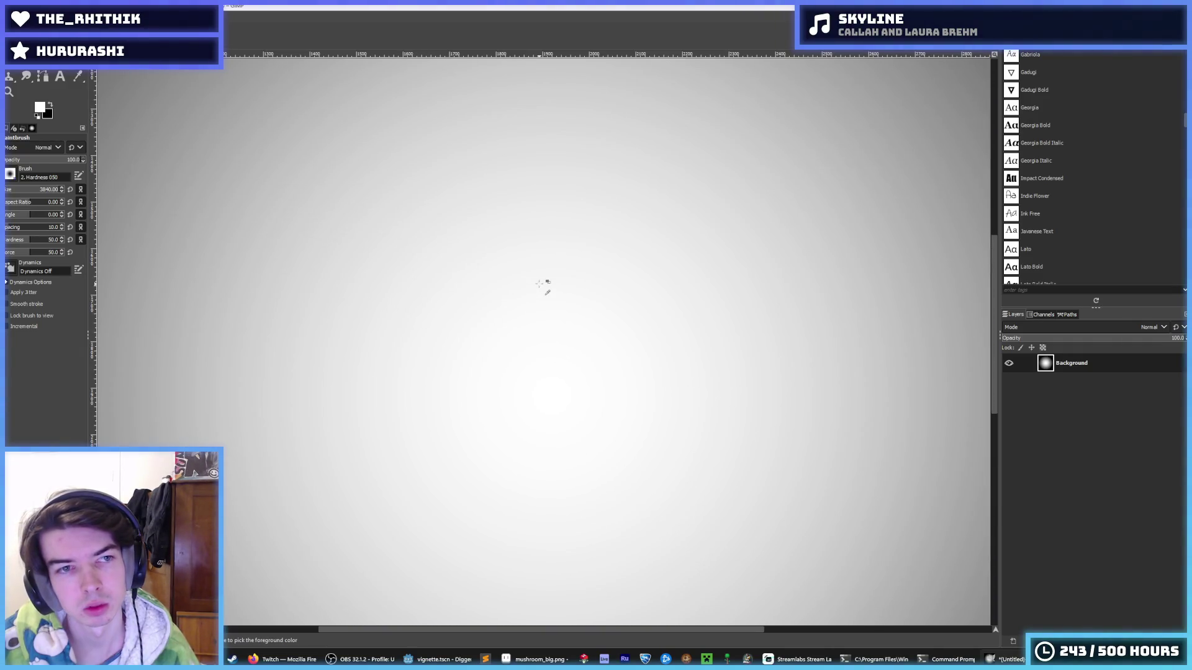
scroll(543, 284, "down", 3)
key("ctrl+z")
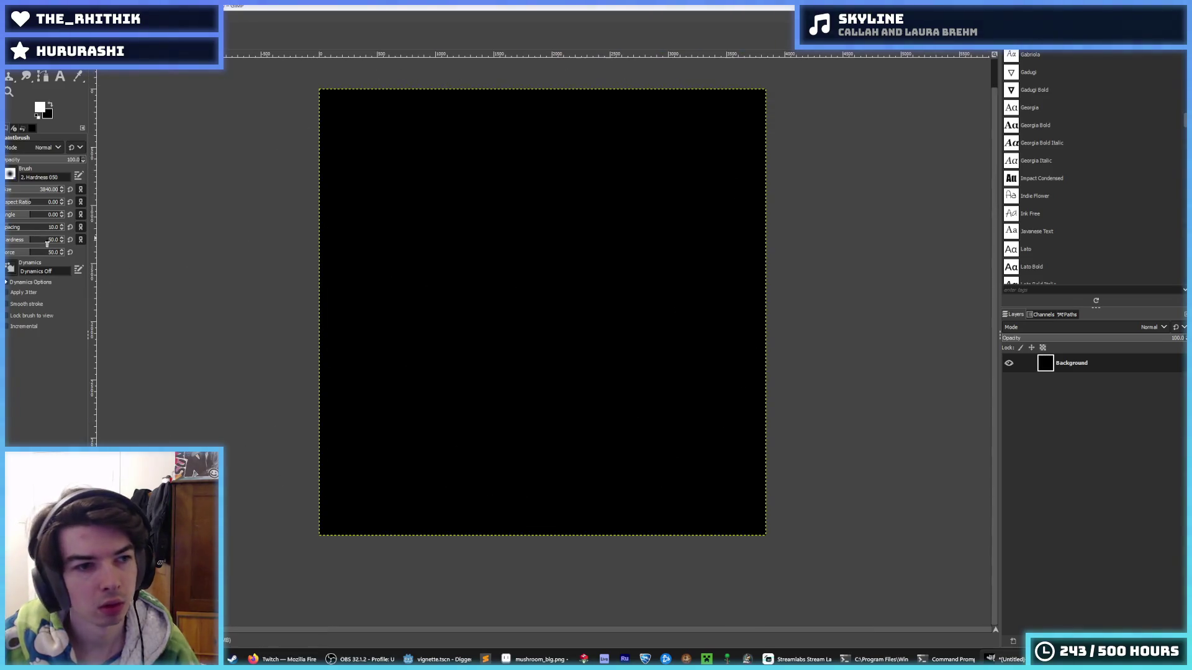
Step: Switch back to the 2. Hardness 075 brush and paint a centred white glow
left_click(9, 174)
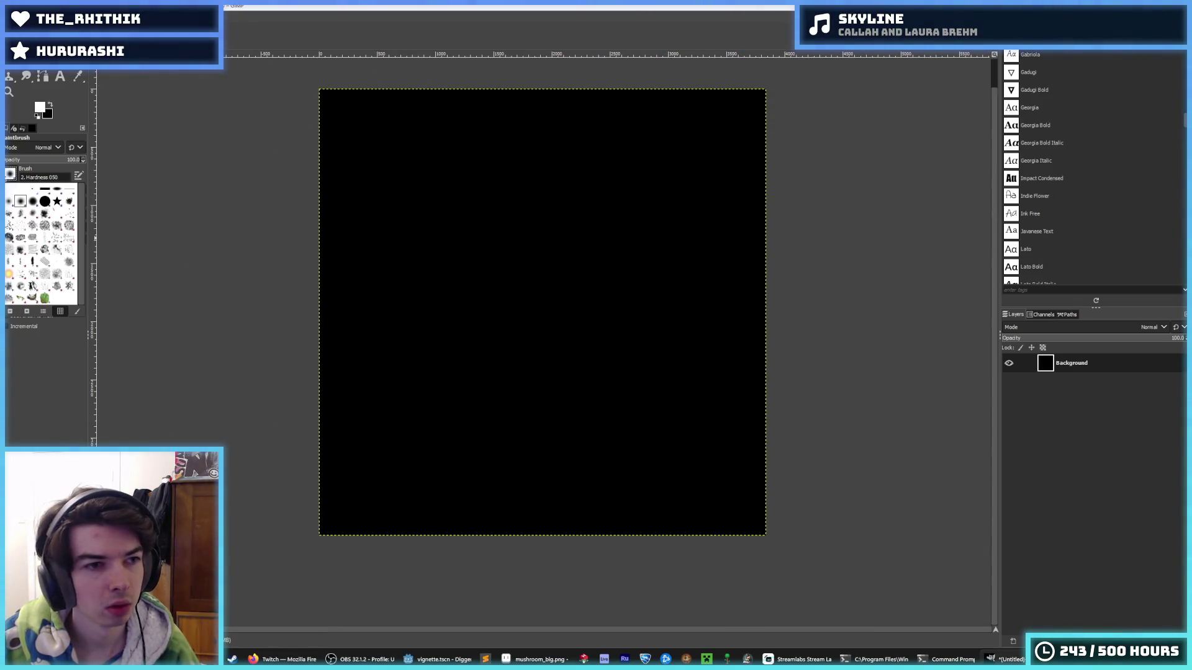
left_click(33, 203)
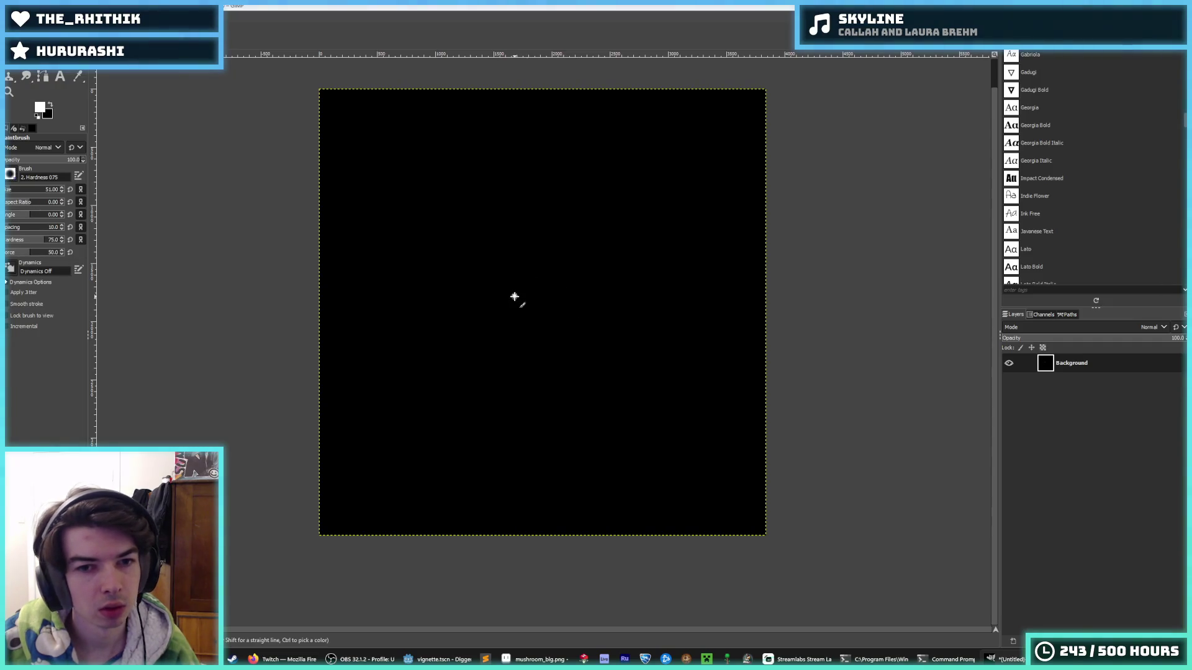
left_click(50, 190)
type("3840")
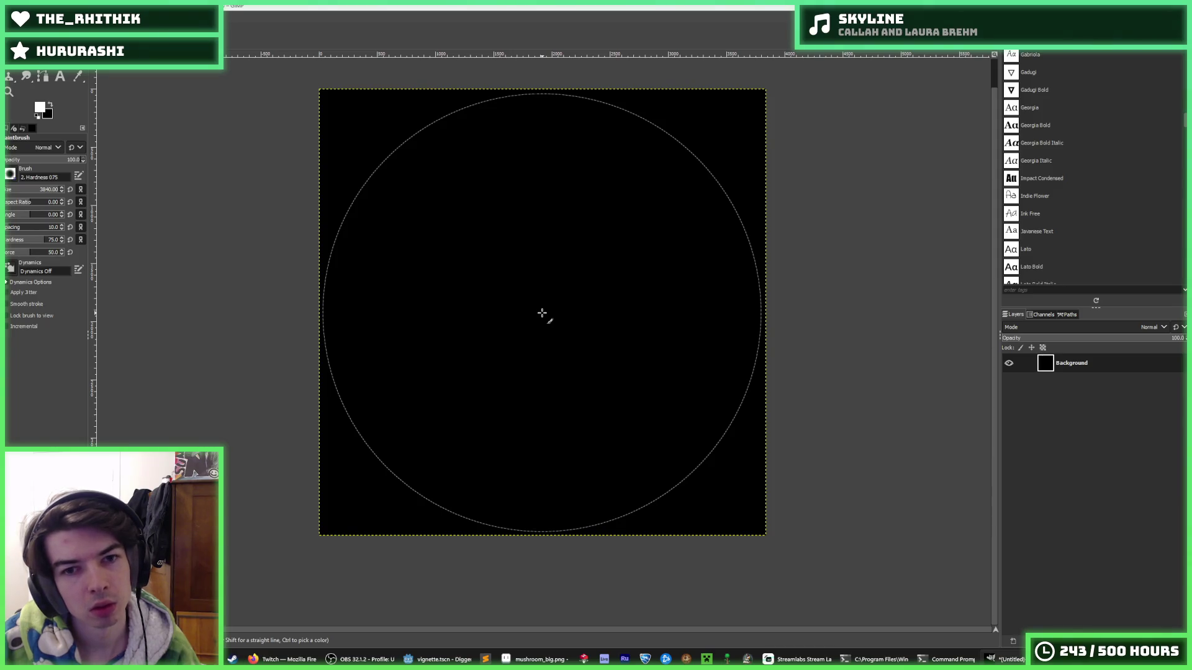
left_click(542, 313)
scroll(505, 322, "up", 3)
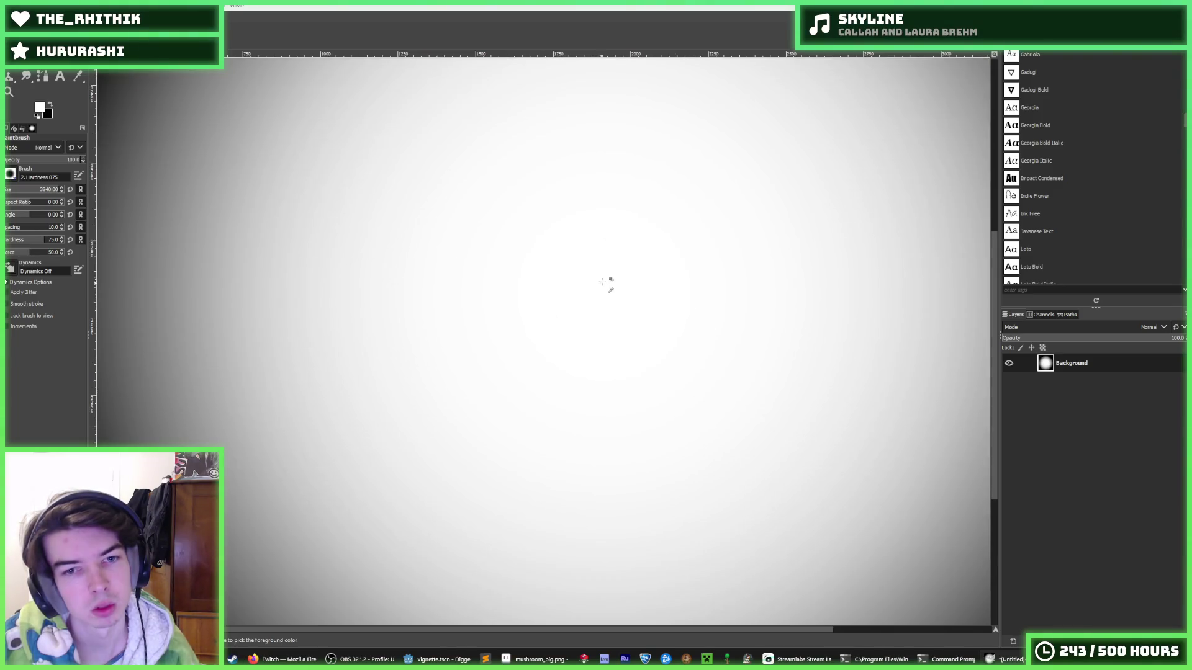
scroll(622, 241, "down", 2)
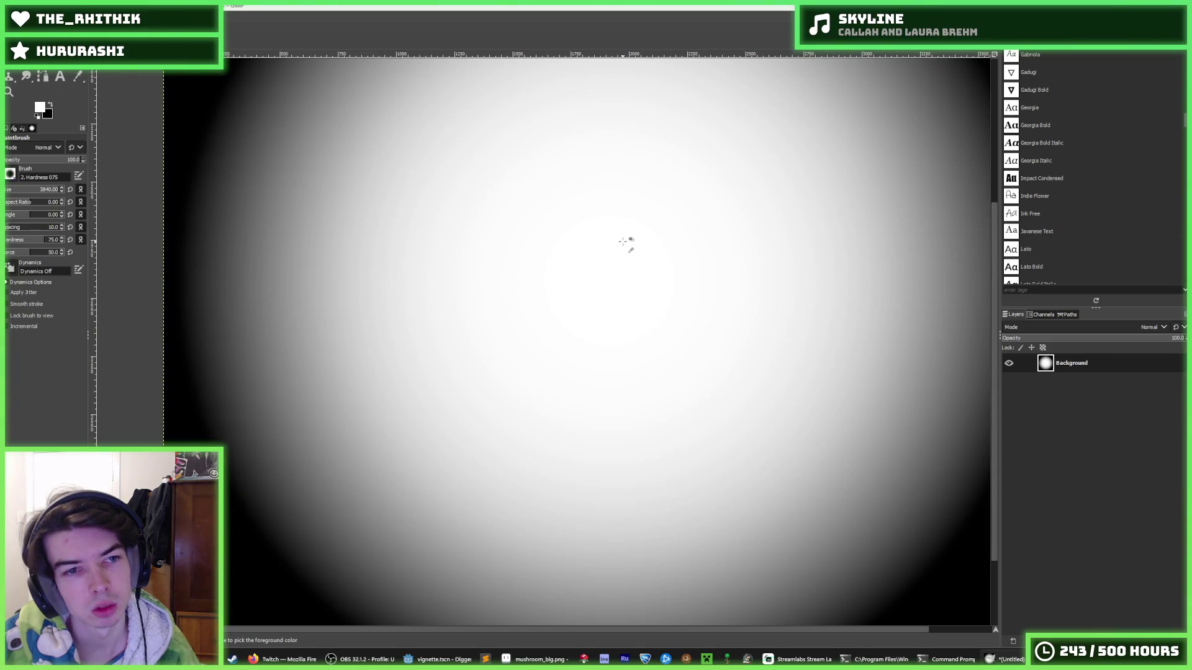
scroll(596, 319, "down", 1)
scroll(594, 345, "down", 2)
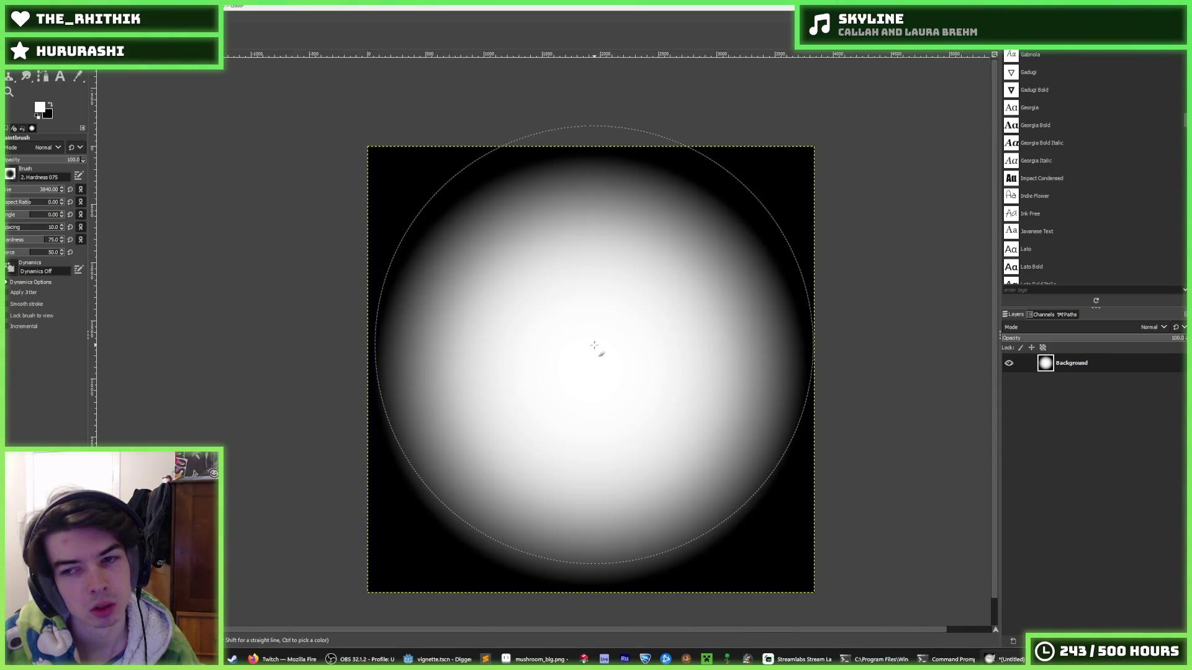
Step: Open Export As, cancel it, and undo both white dabs to restore the black canvas
key("ctrl")
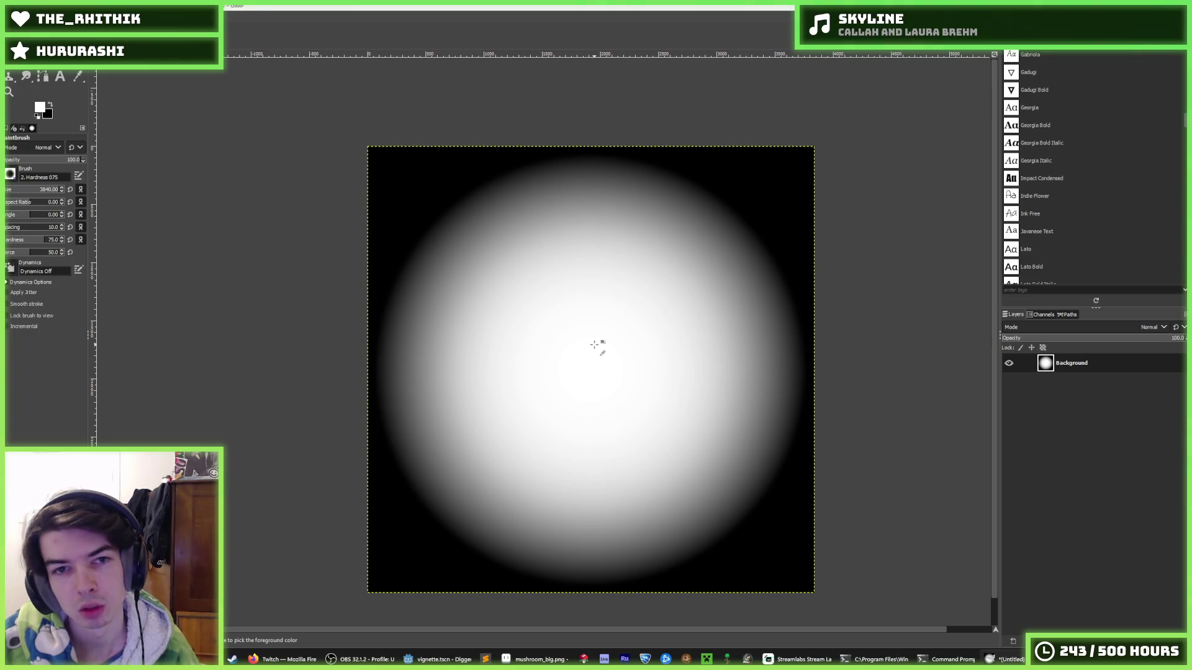
key("ctrl+shift+e")
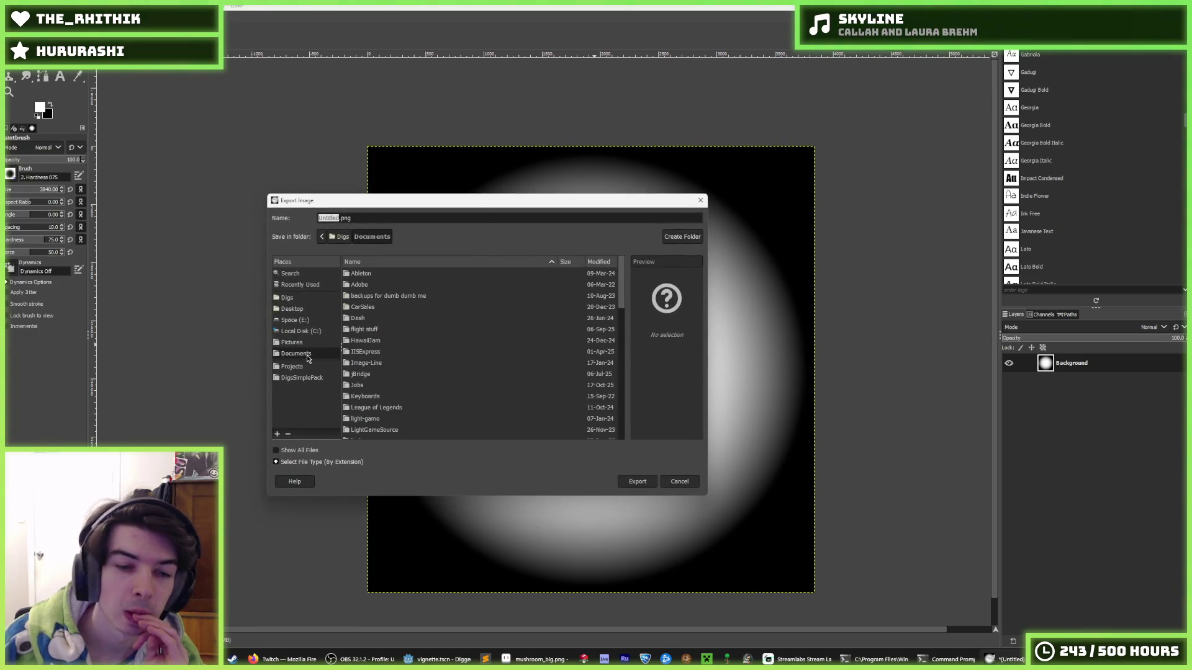
left_click(699, 201)
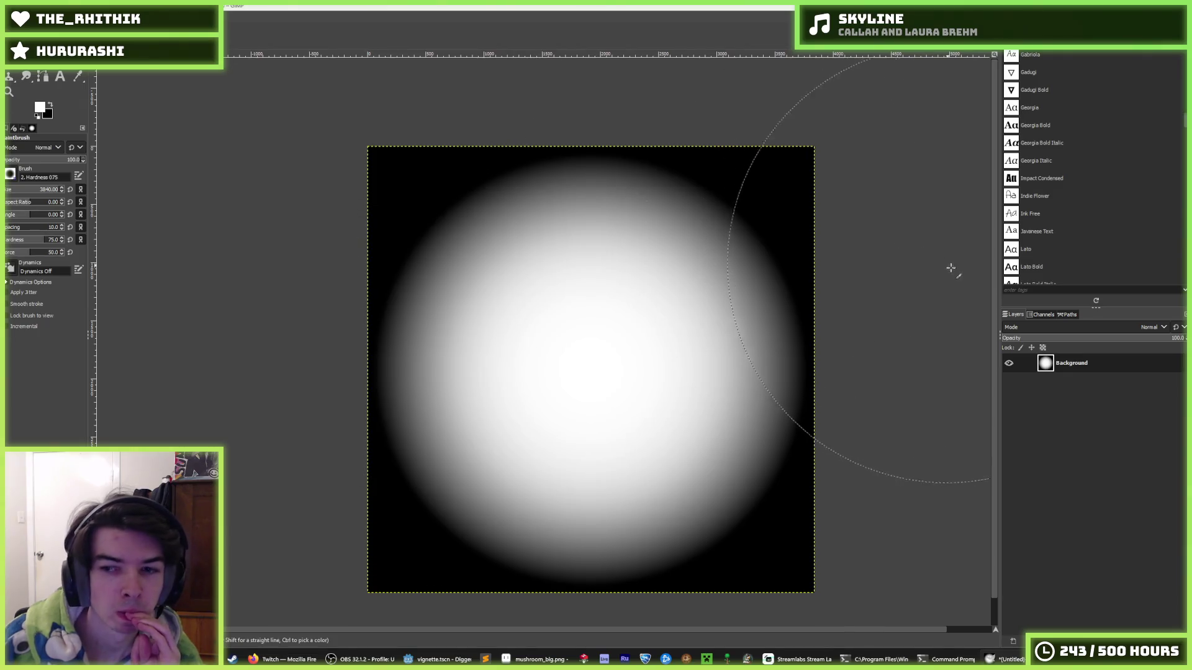
left_click(952, 316)
key("ctrl+z")
key("ctrl+z")
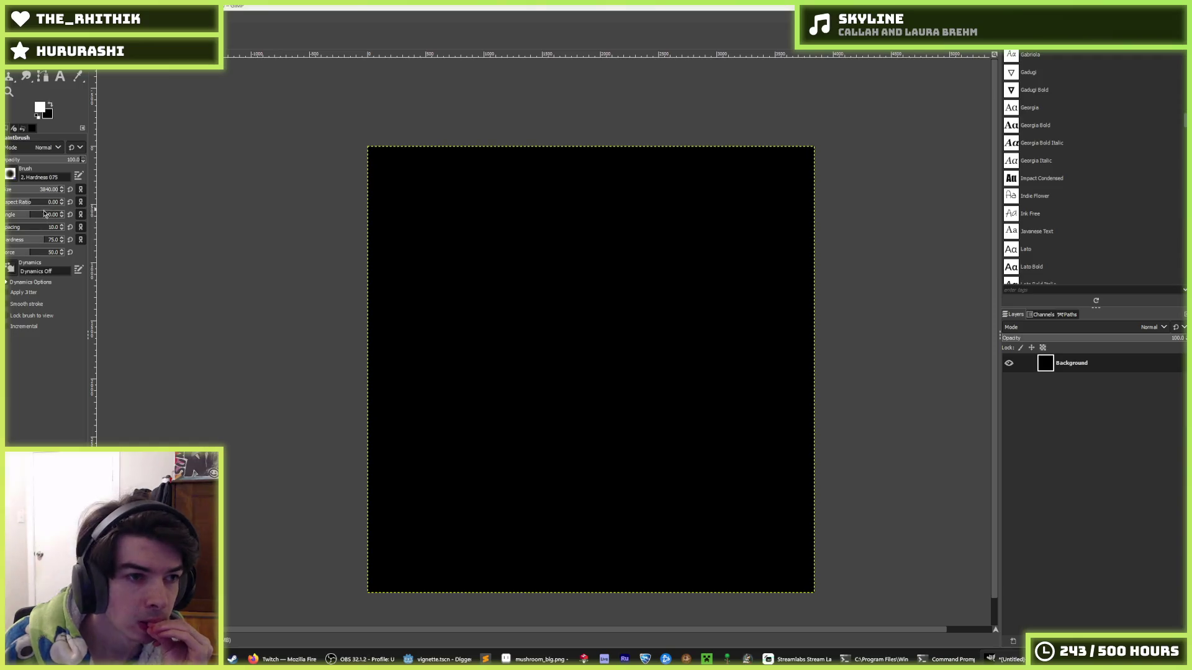
Step: Lower the brush hardness and paint one soft white glow at the canvas centre
left_click(52, 238)
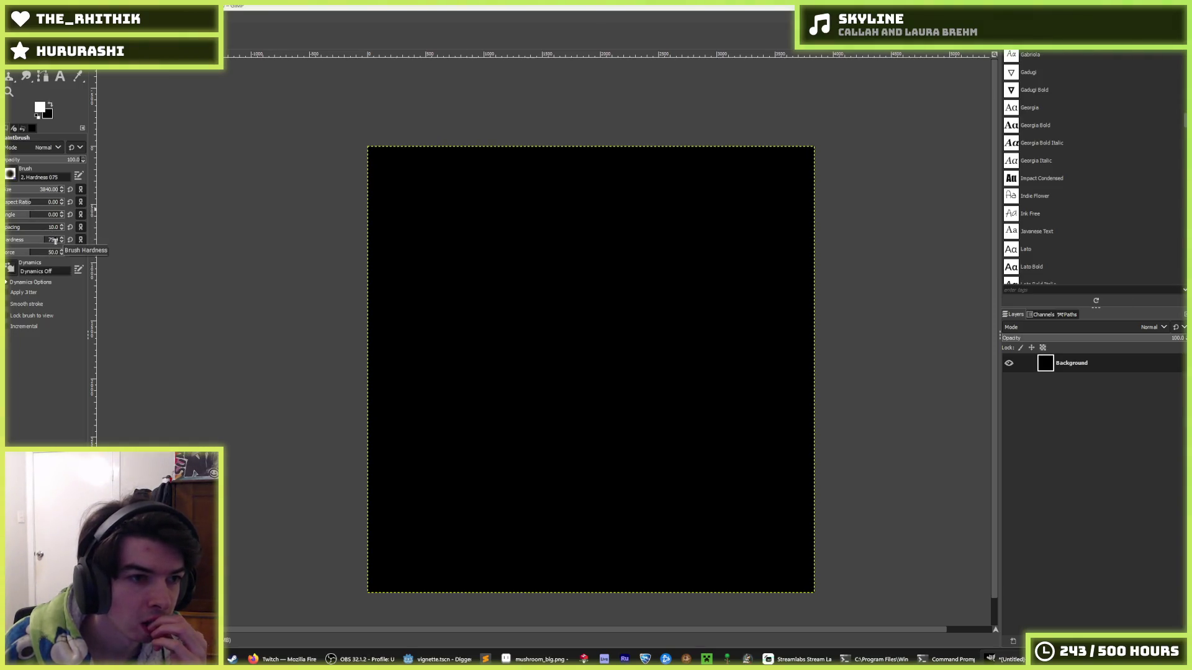
left_click_drag(41, 242, 34, 242)
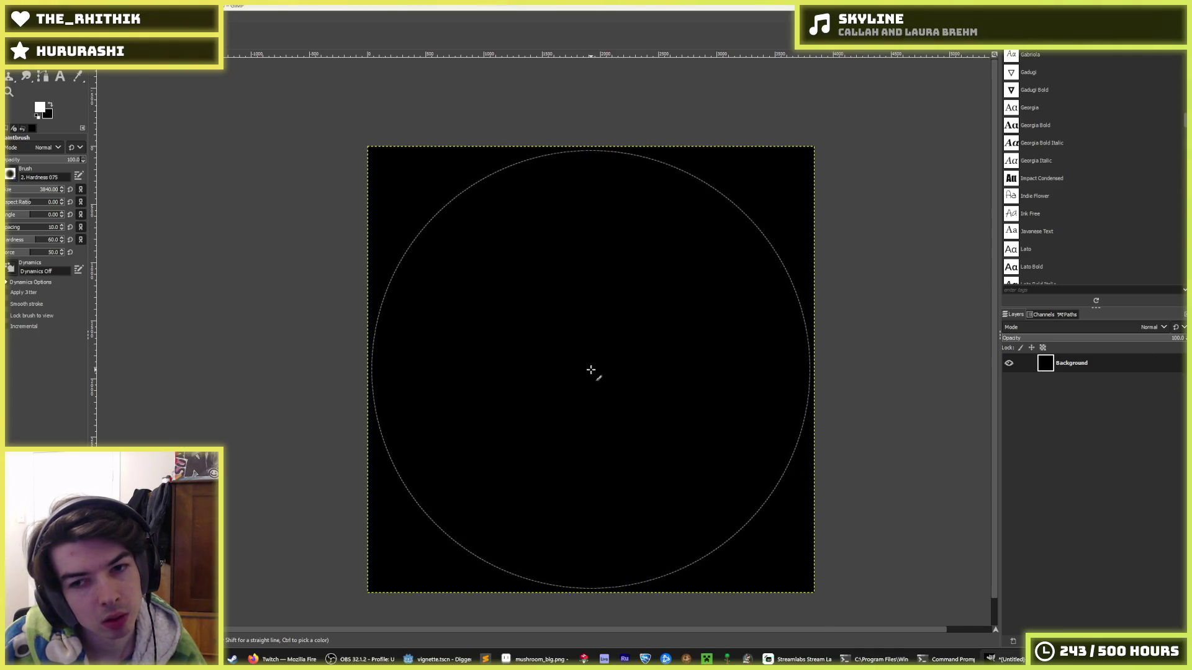
left_click(591, 370)
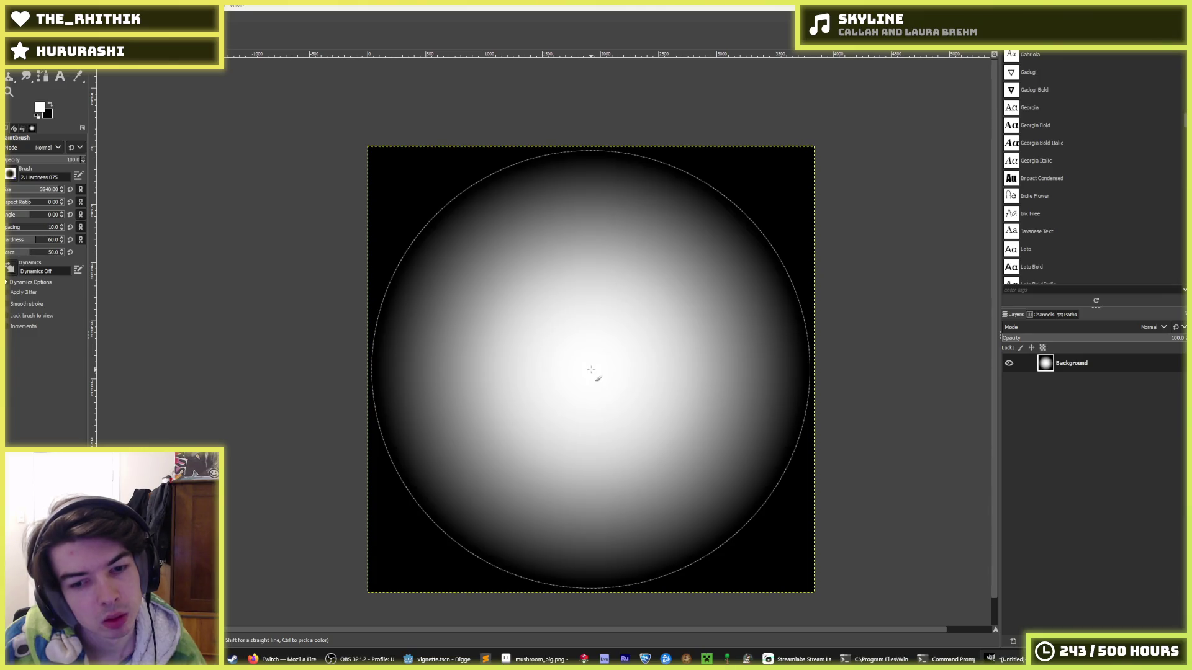
Step: Export the glow as the PNG and return to the Godot editor
key("ctrl+shift+e")
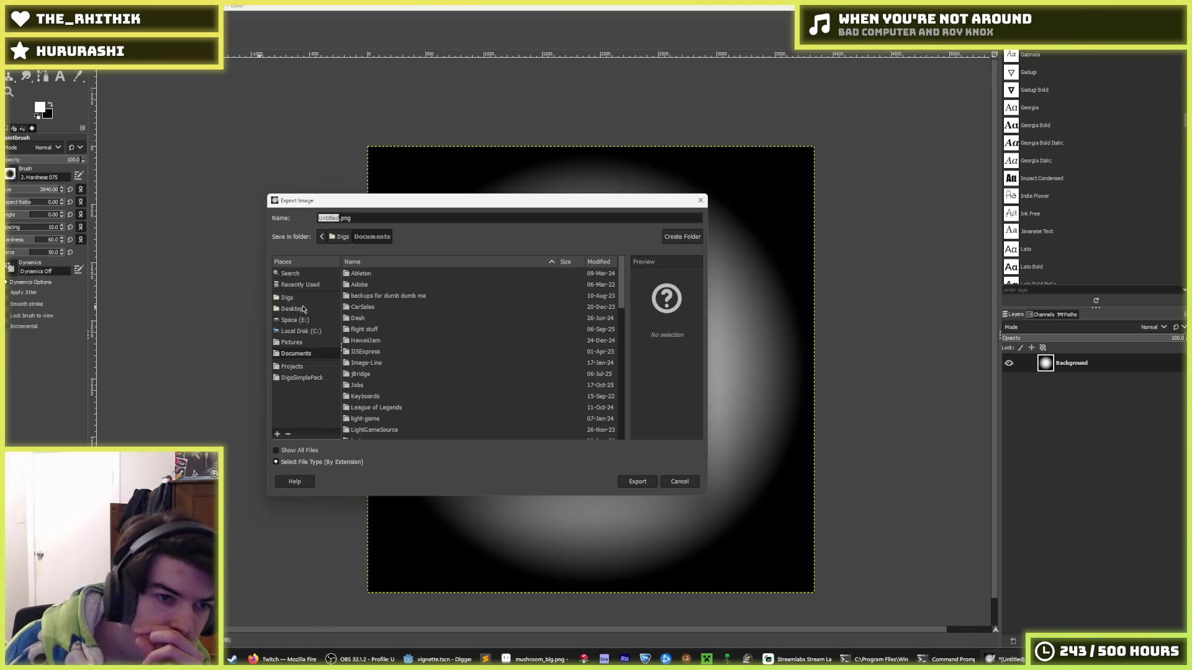
left_click_drag(428, 201, 625, 230)
key("Escape")
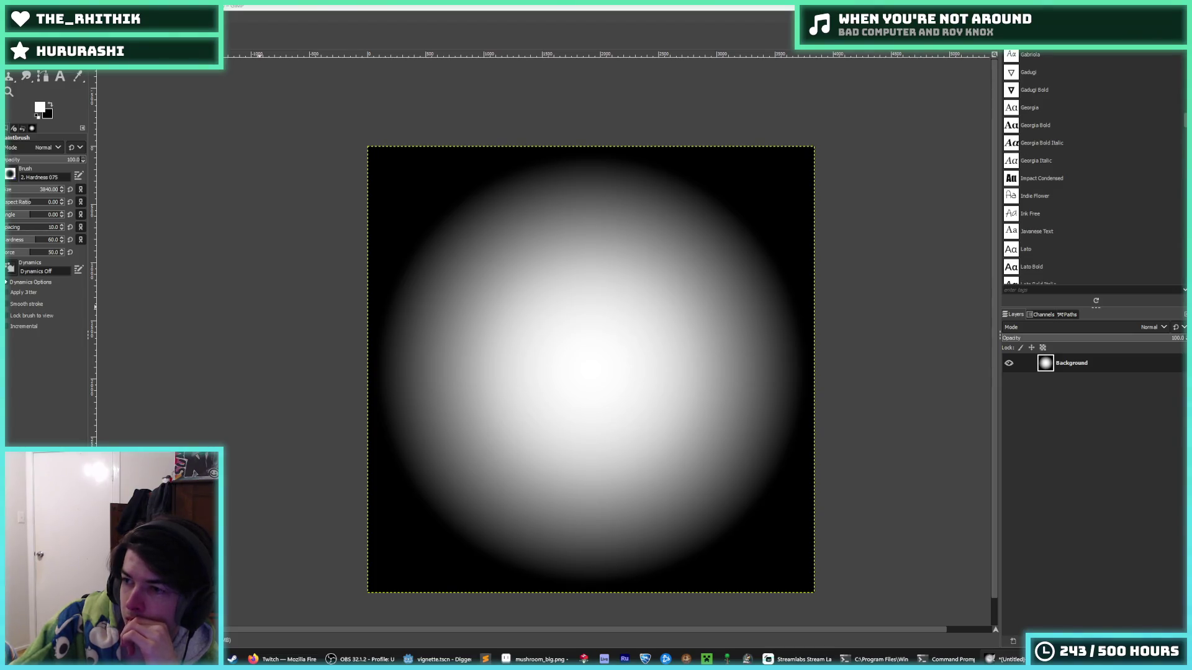
key("ctrl+shift+e")
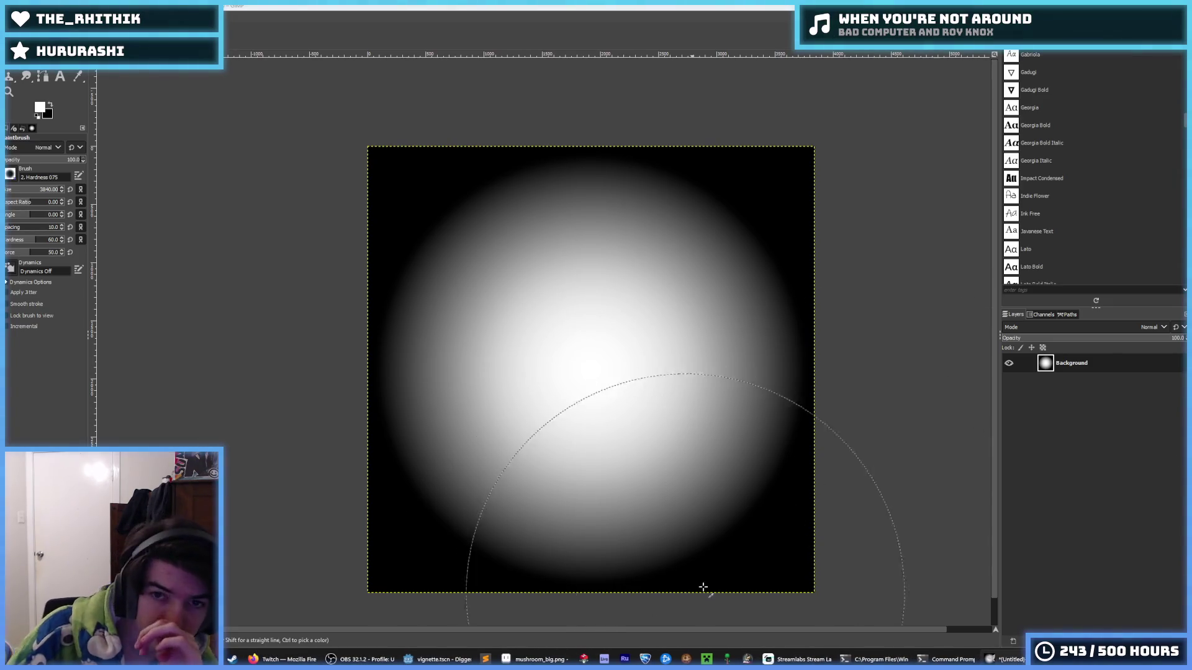
left_click(443, 662)
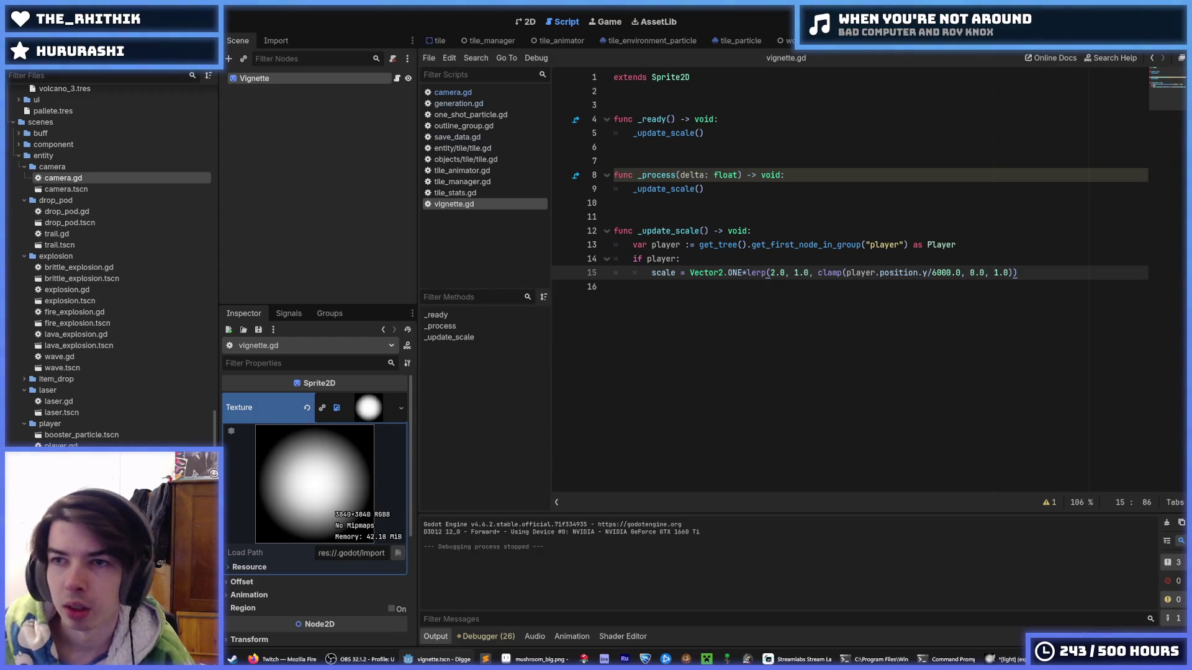
Step: Change line 15's scale lerp to run from 1.0 to 0.5 and test it in-game
key("F5")
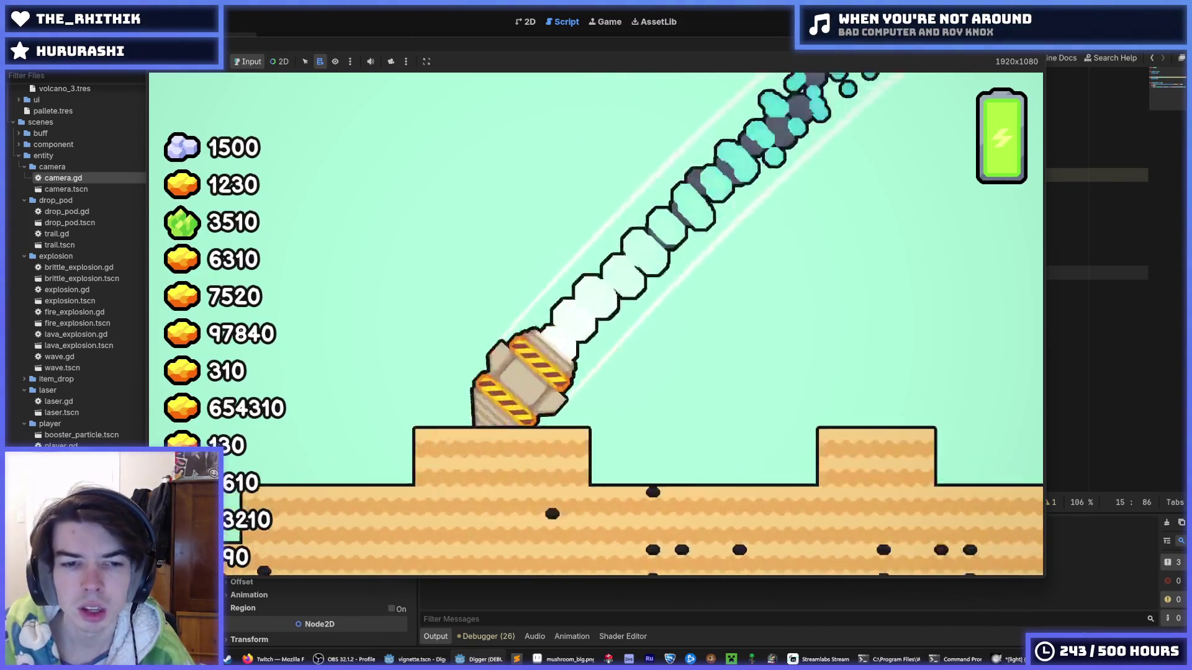
key("F8")
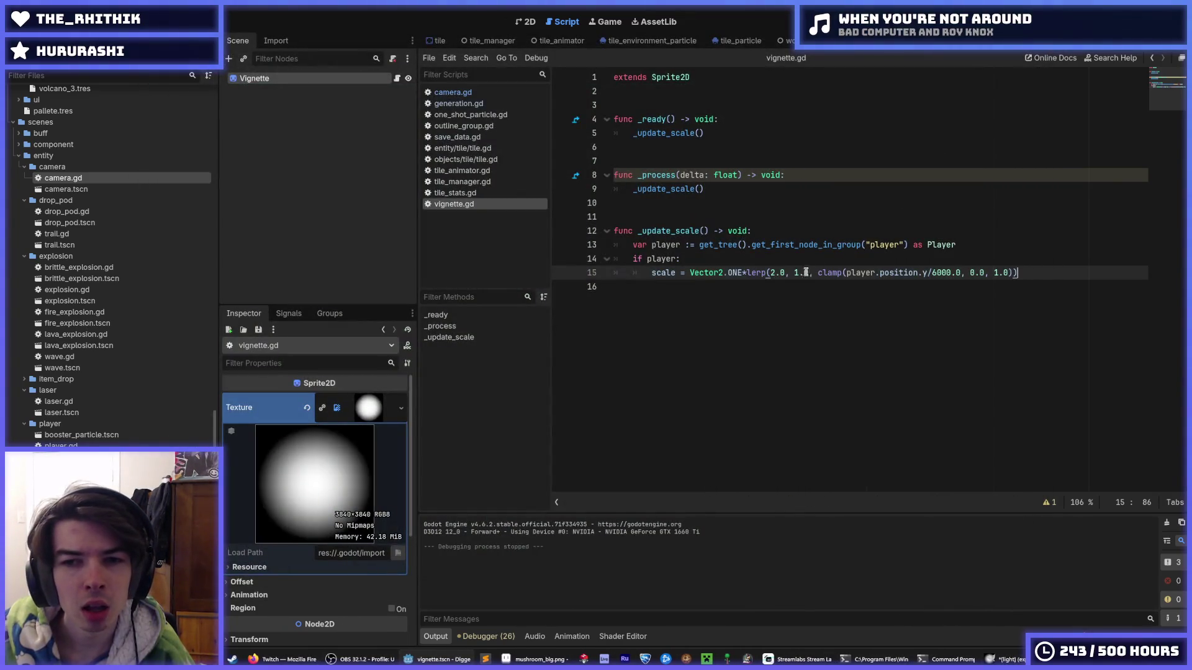
double_click(805, 274)
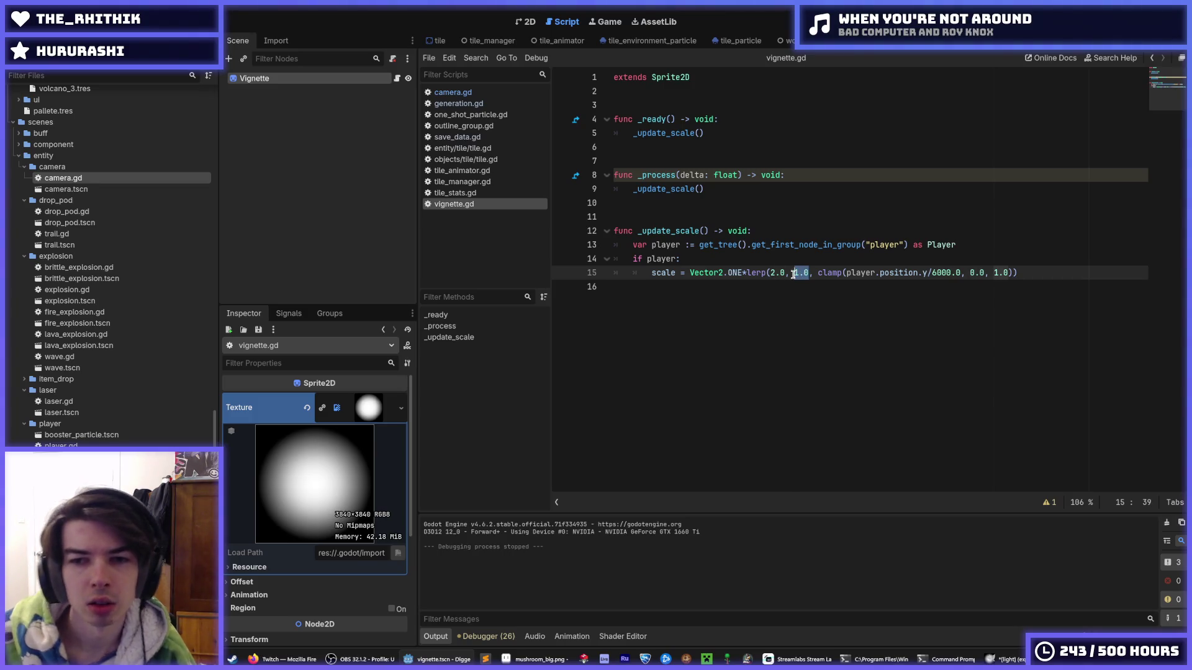
type("0.5")
key("BackSpace")
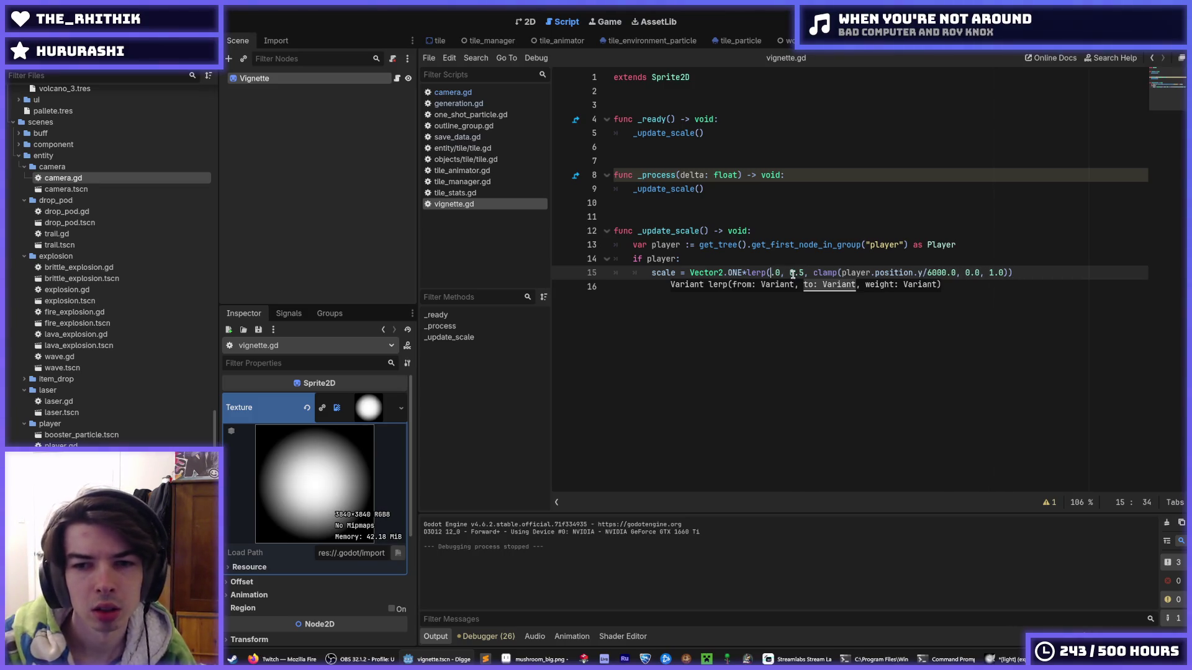
type("1")
key("F5")
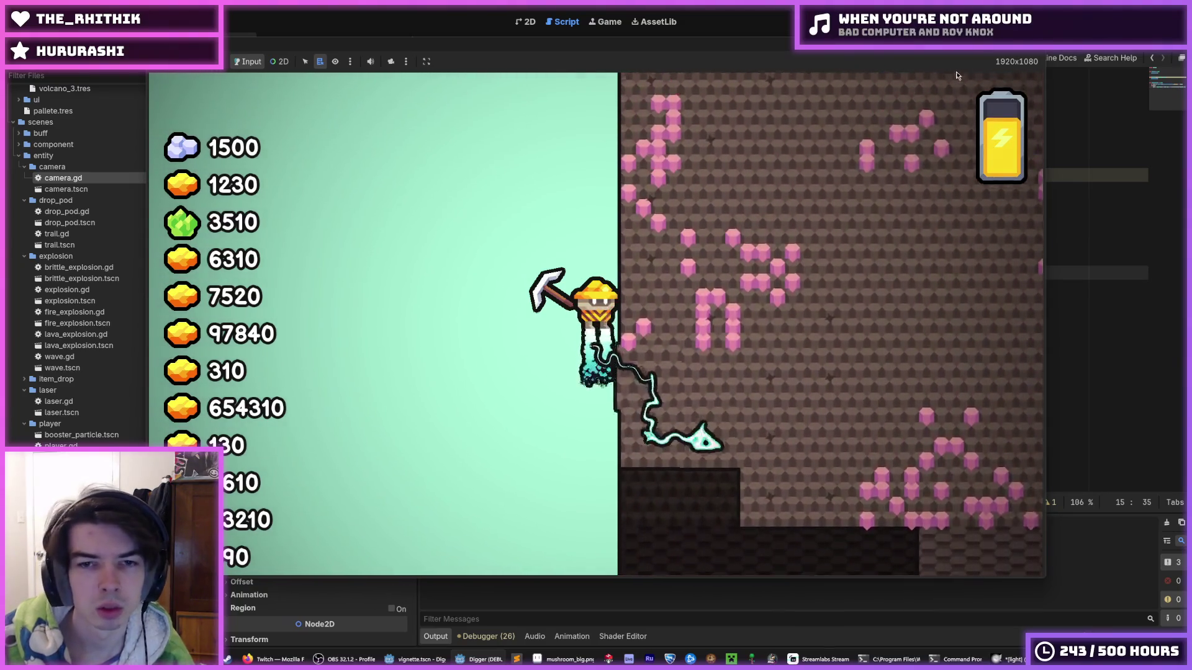
Step: End the test run, save the scene, and switch to the vignette image in GIMP
key("alt+Tab")
left_click(897, 163)
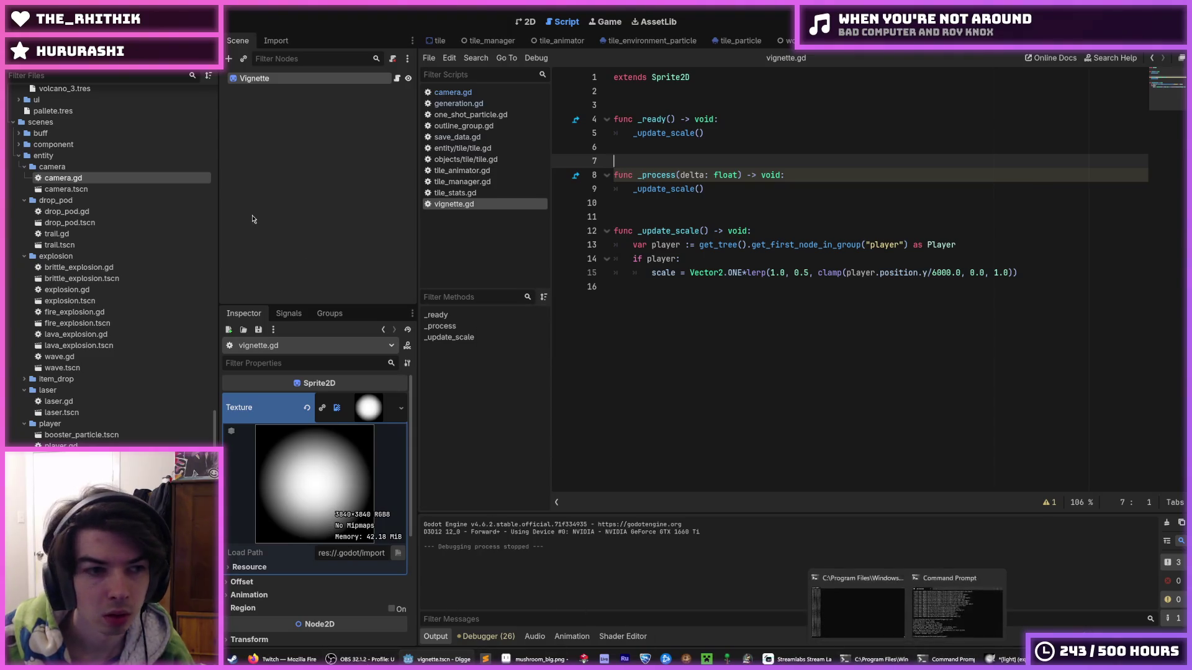
scroll(121, 296, "down", 10)
scroll(97, 264, "down", 10)
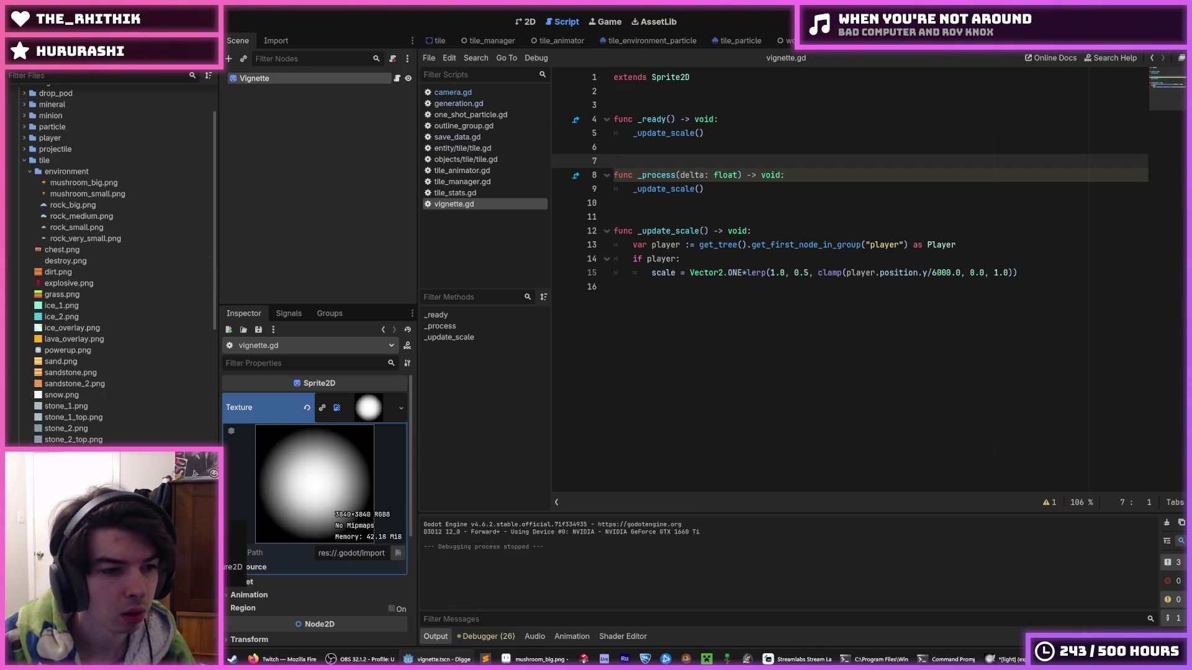
key("Delete")
key("Escape")
key("ctrl+s")
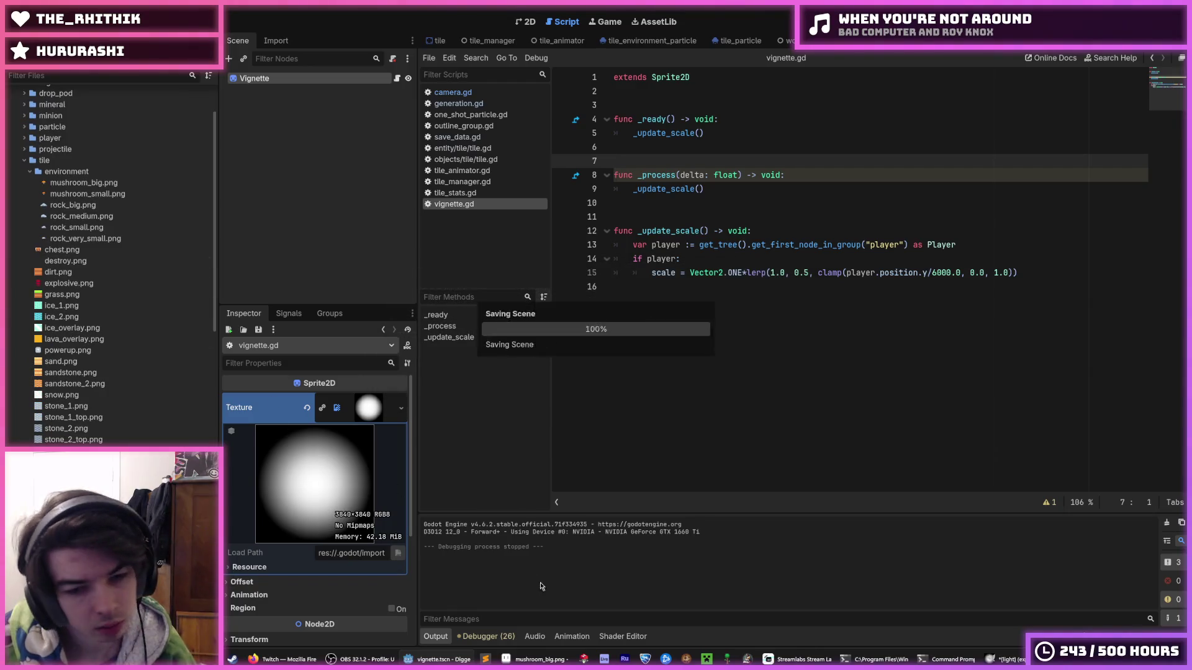
mouse_move(364, 659)
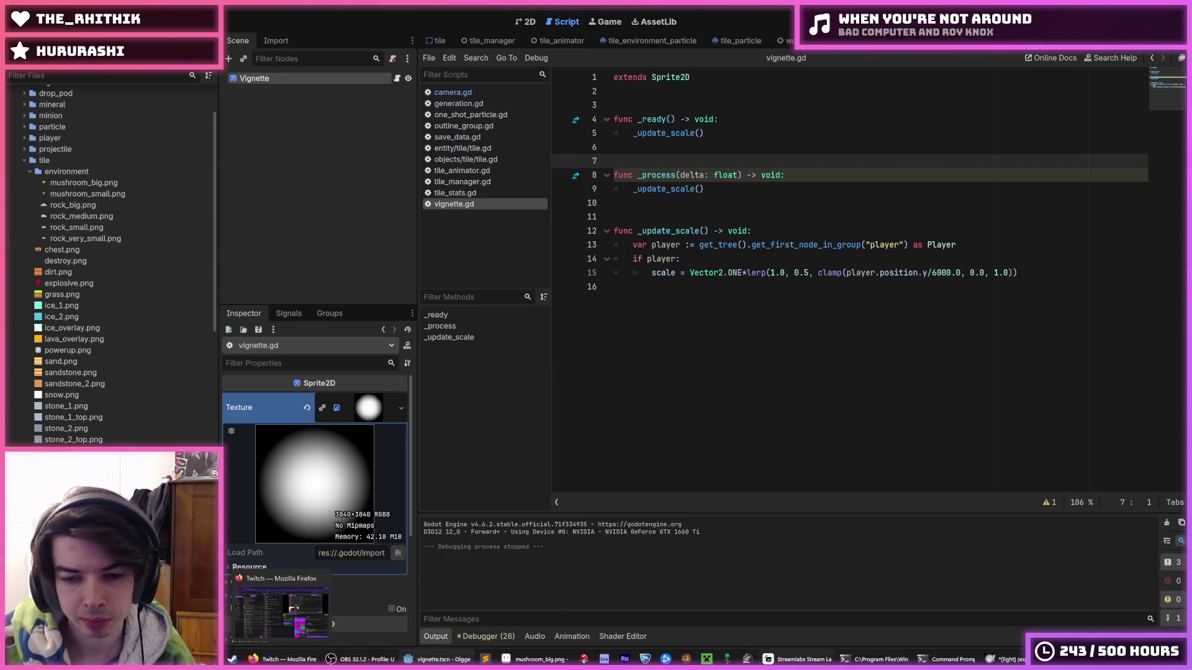
left_click(1006, 660)
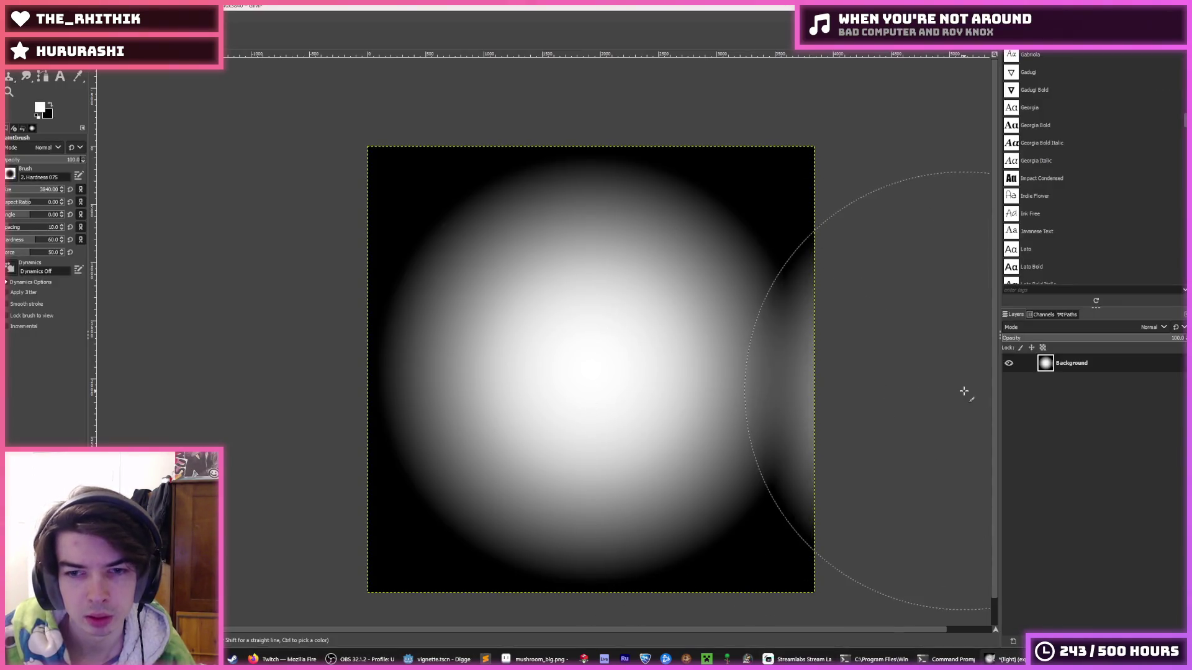
Step: Reset the canvas to black, paint one centred soft glow, re-export over light.png, and return to Godot
key("ctrl+z")
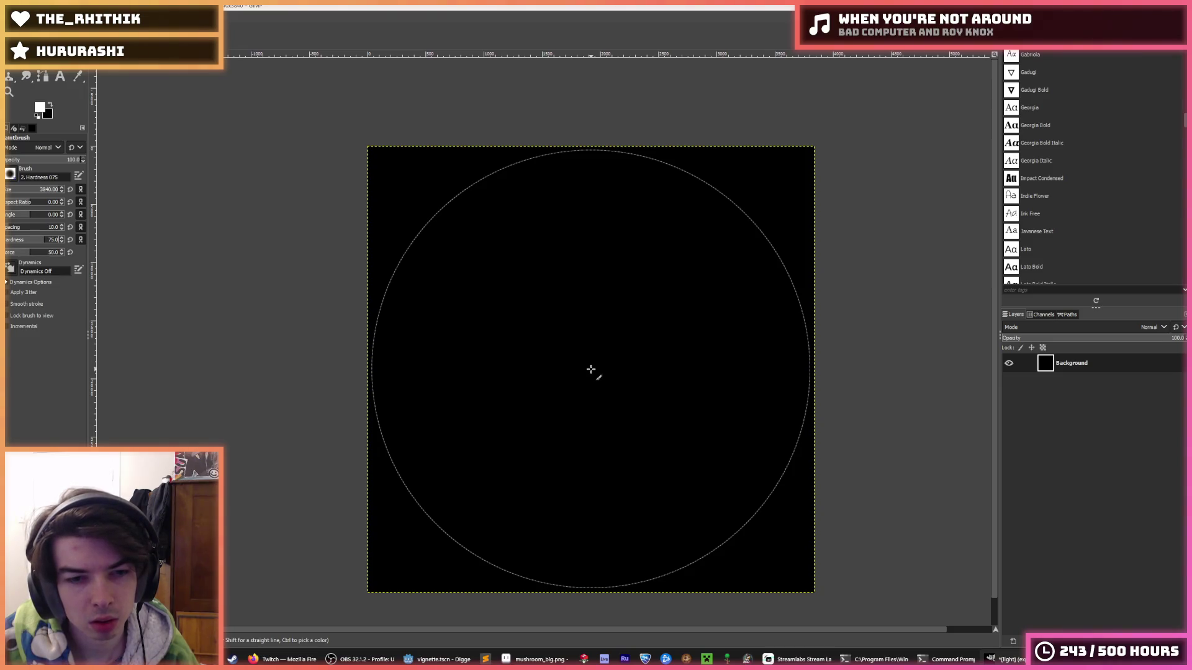
left_click(591, 369)
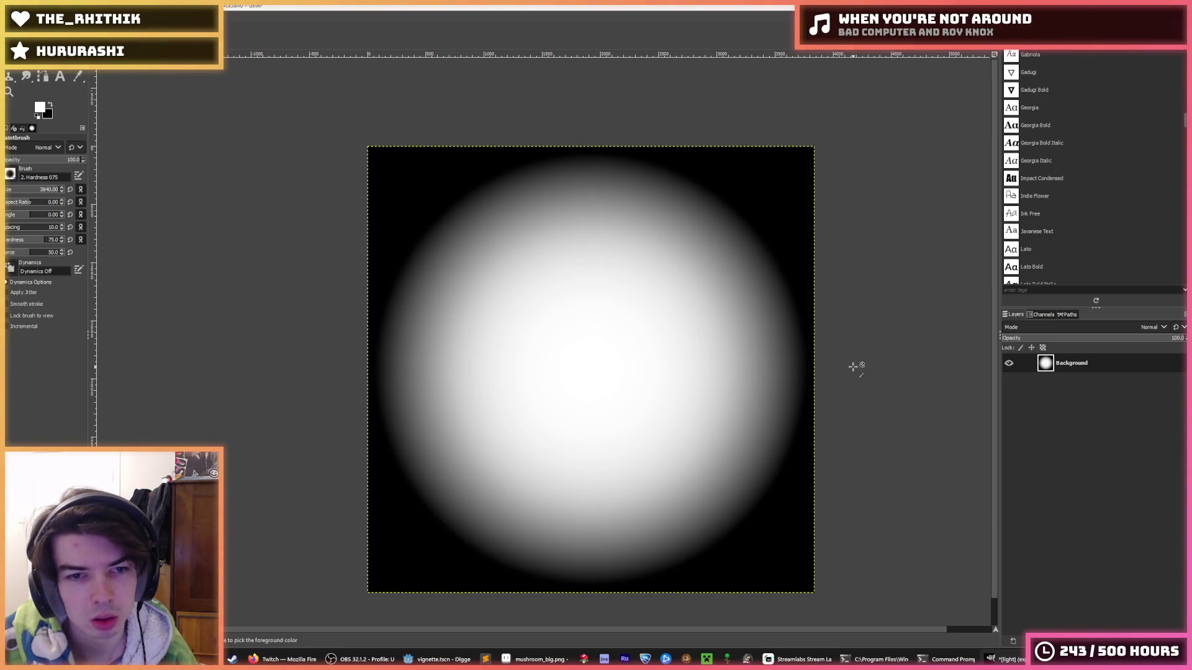
key("ctrl+e")
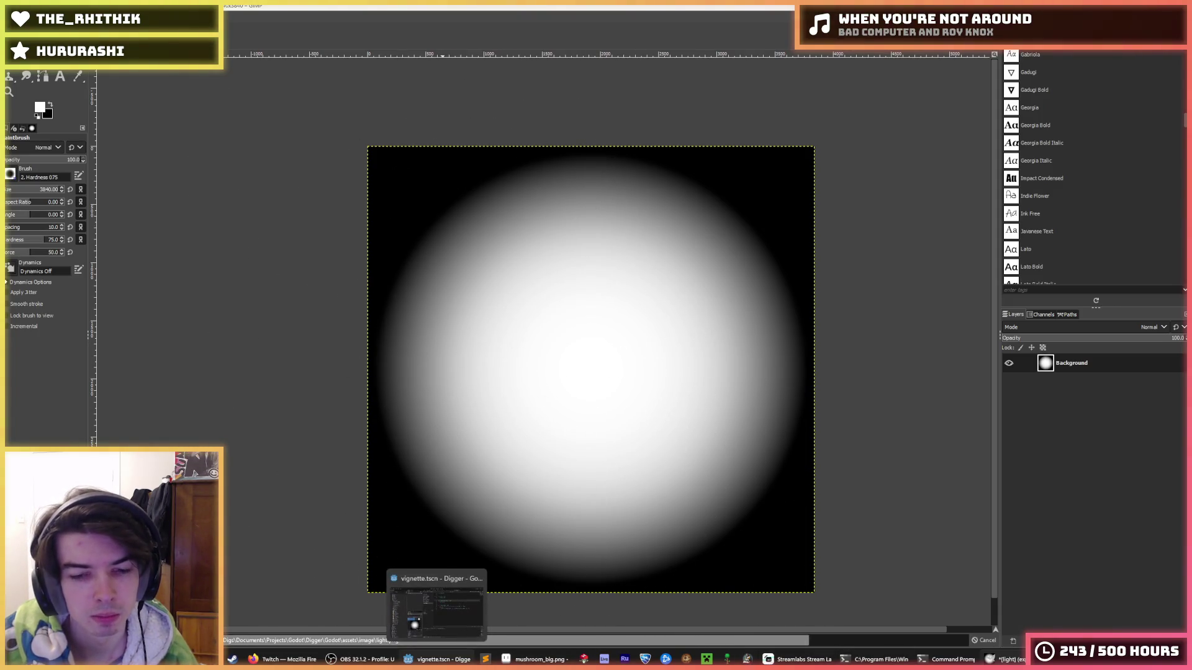
left_click(438, 659)
left_click(881, 220)
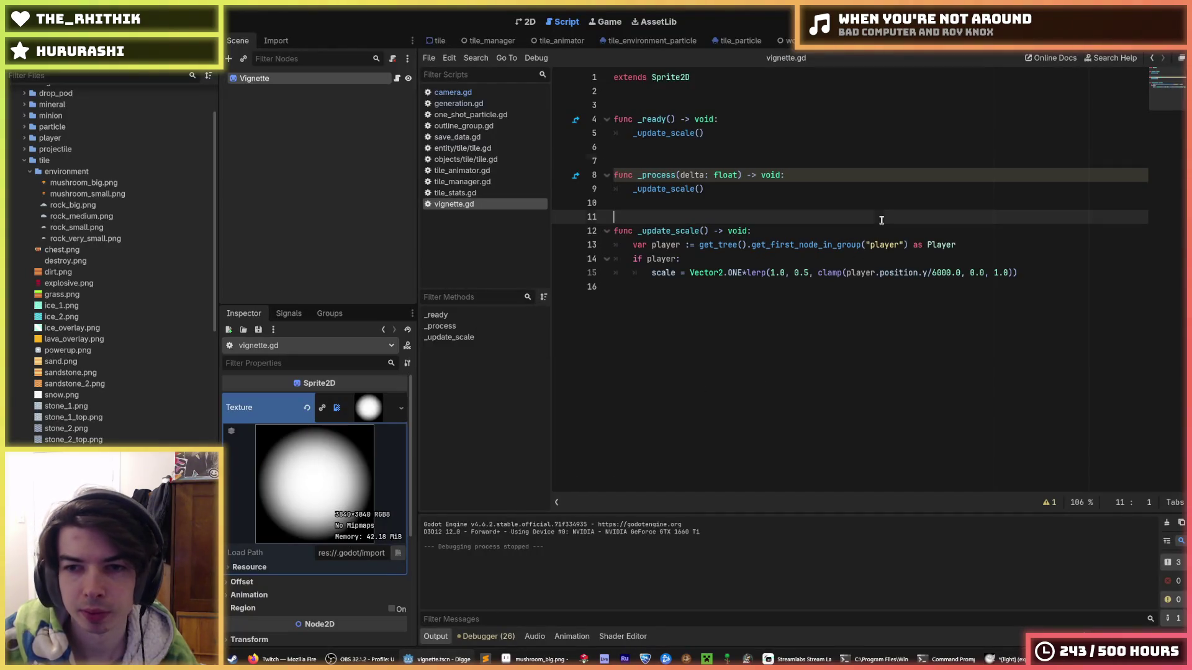
key("F5")
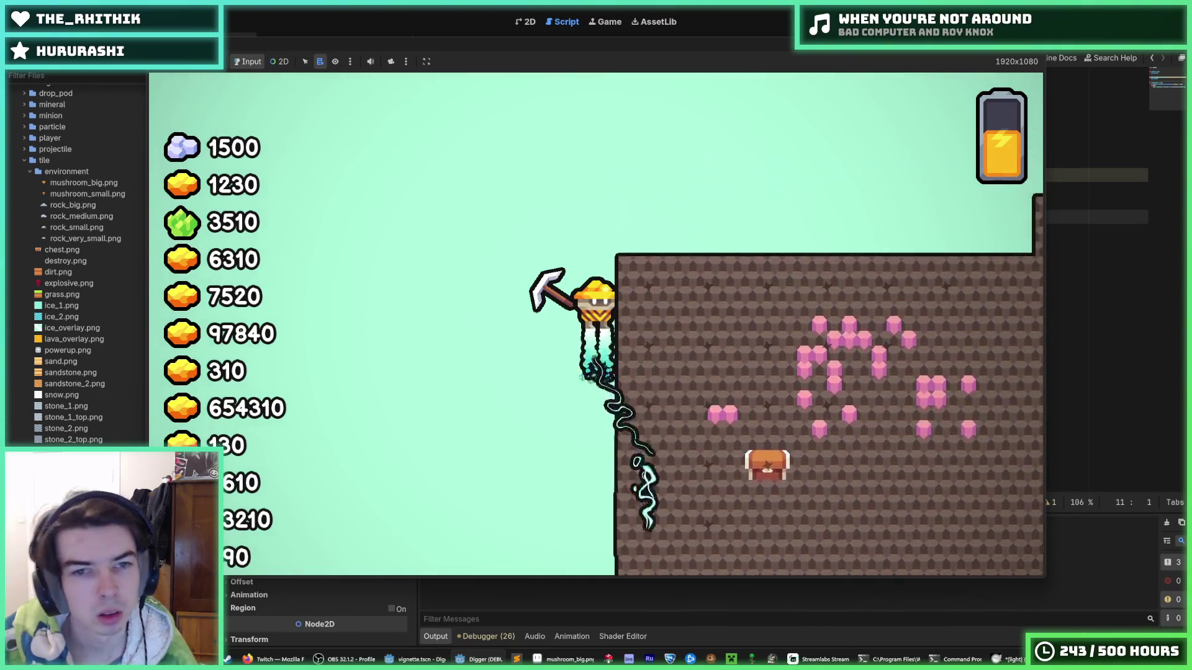
key("w")
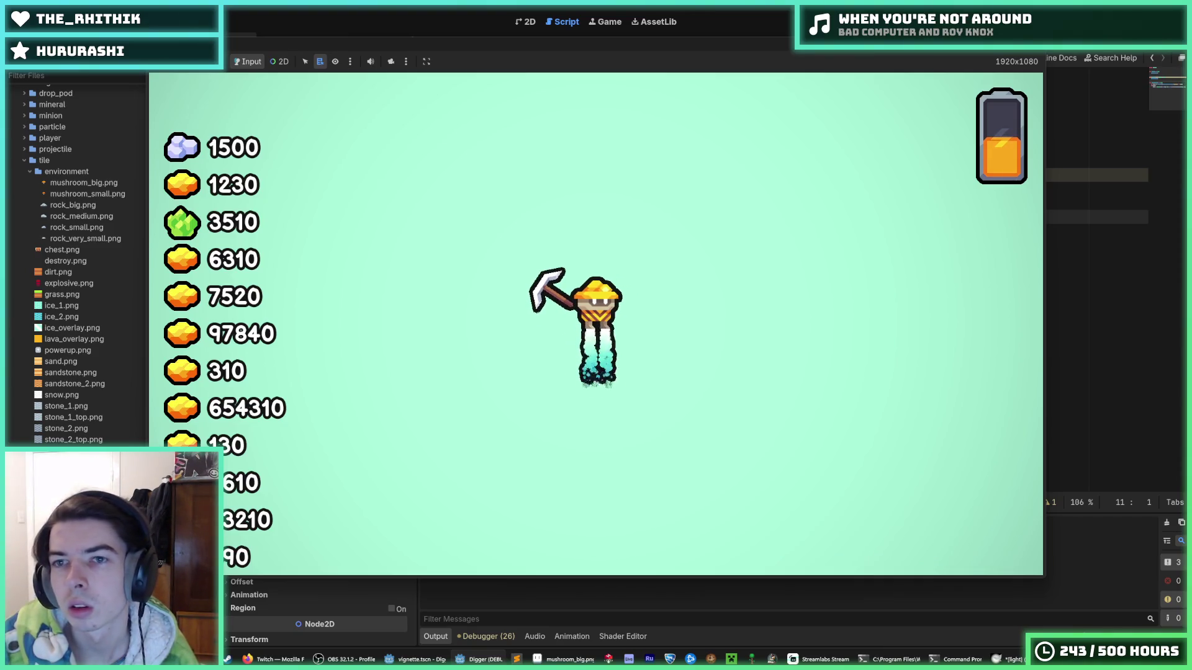
key("F8")
left_click(825, 258)
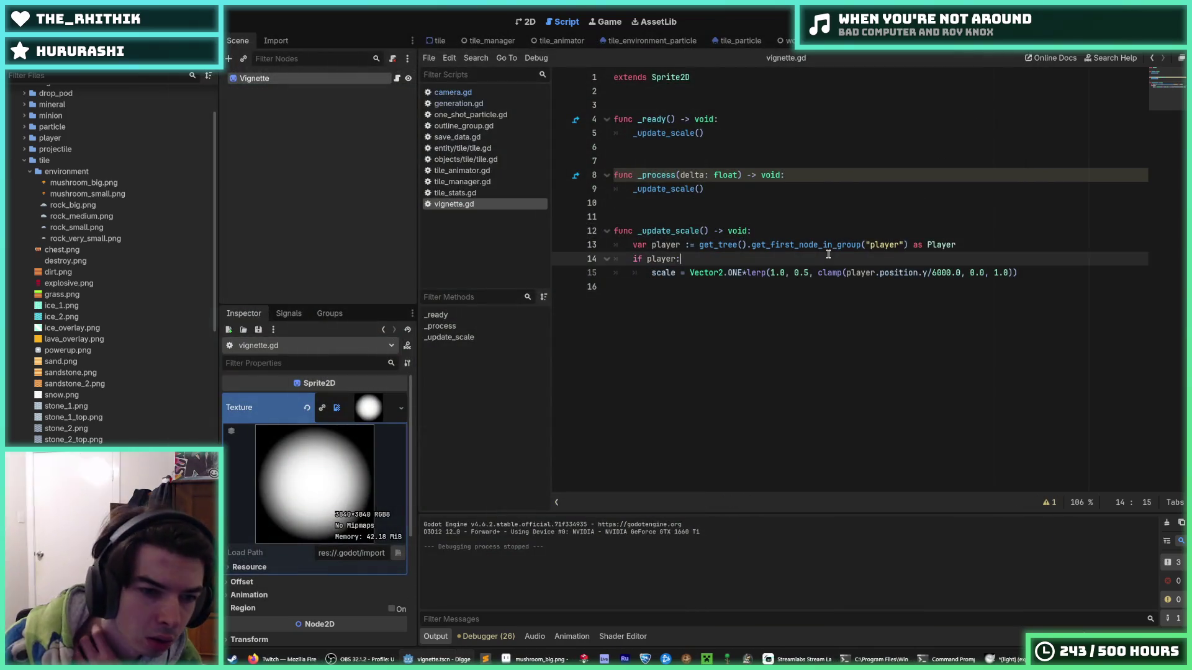
Step: Change line 15's lerp minimum to 0.6, test-run it, then raise it to 0.65
left_click(786, 273)
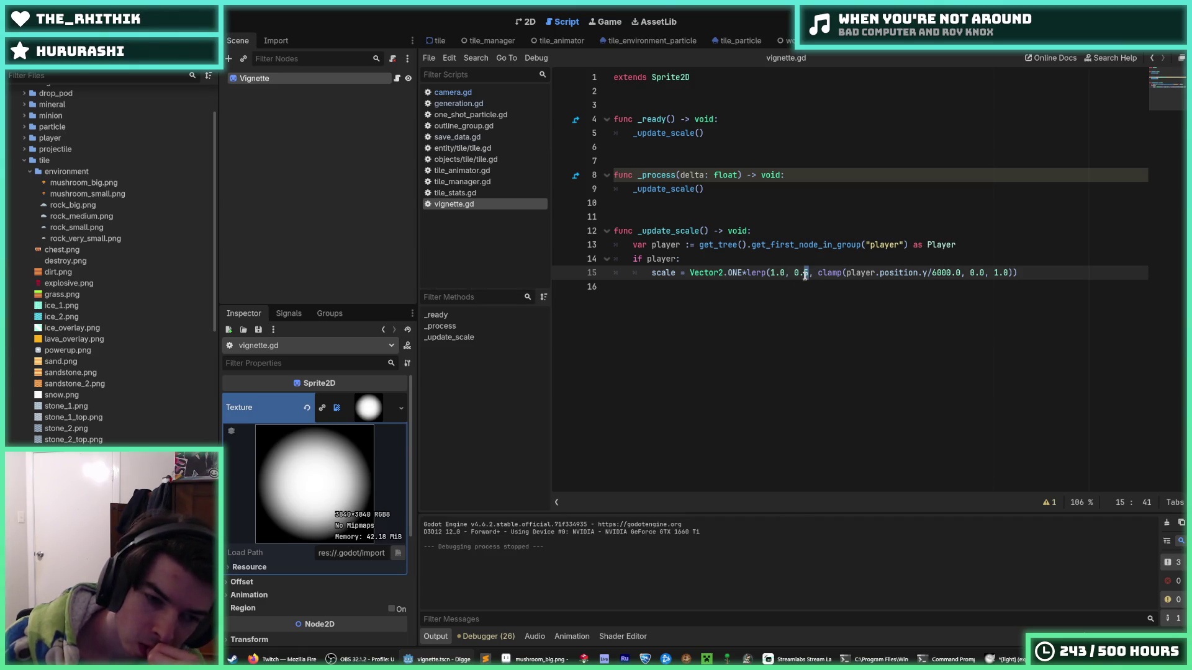
type("6")
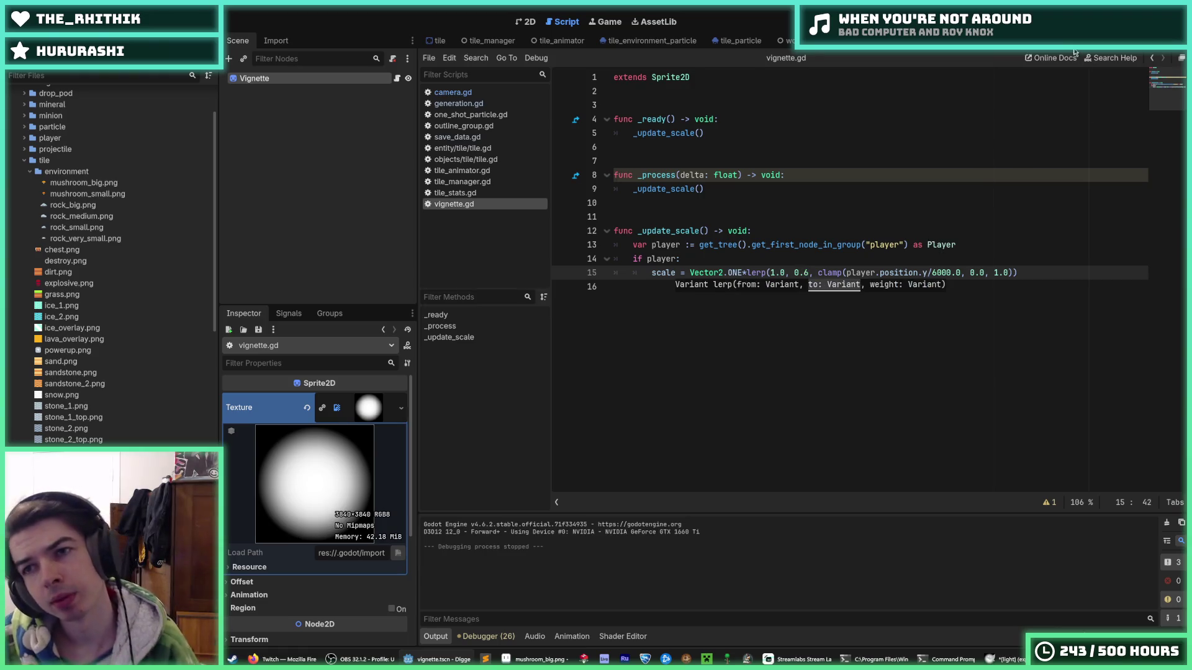
key("F5")
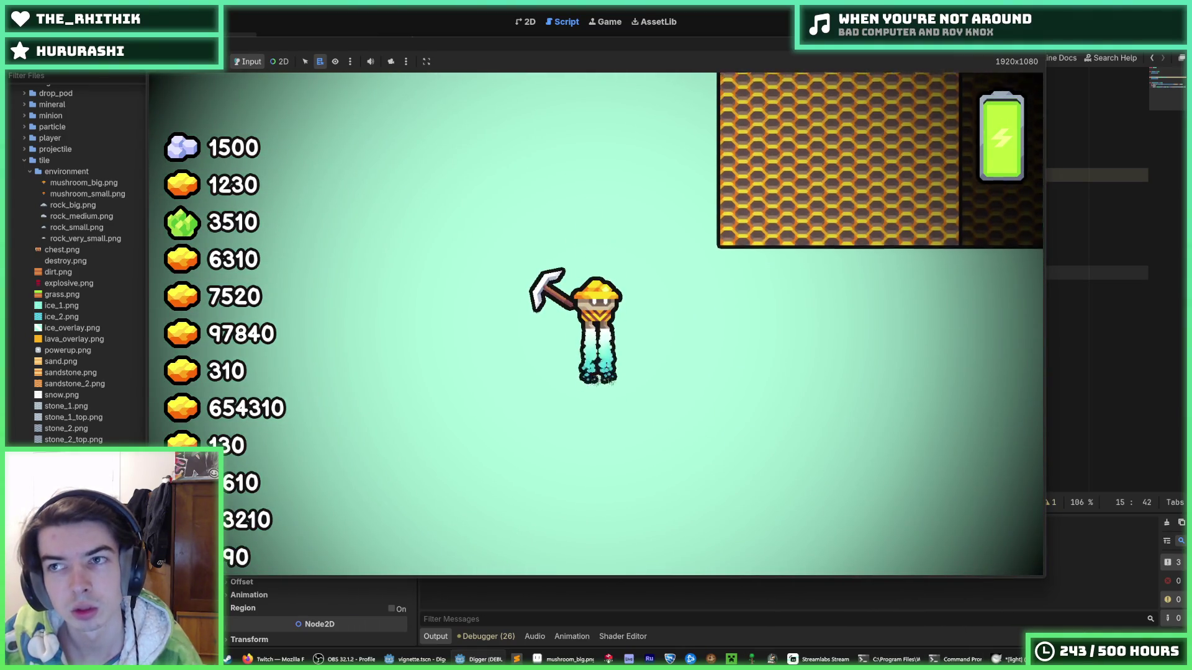
key("F8")
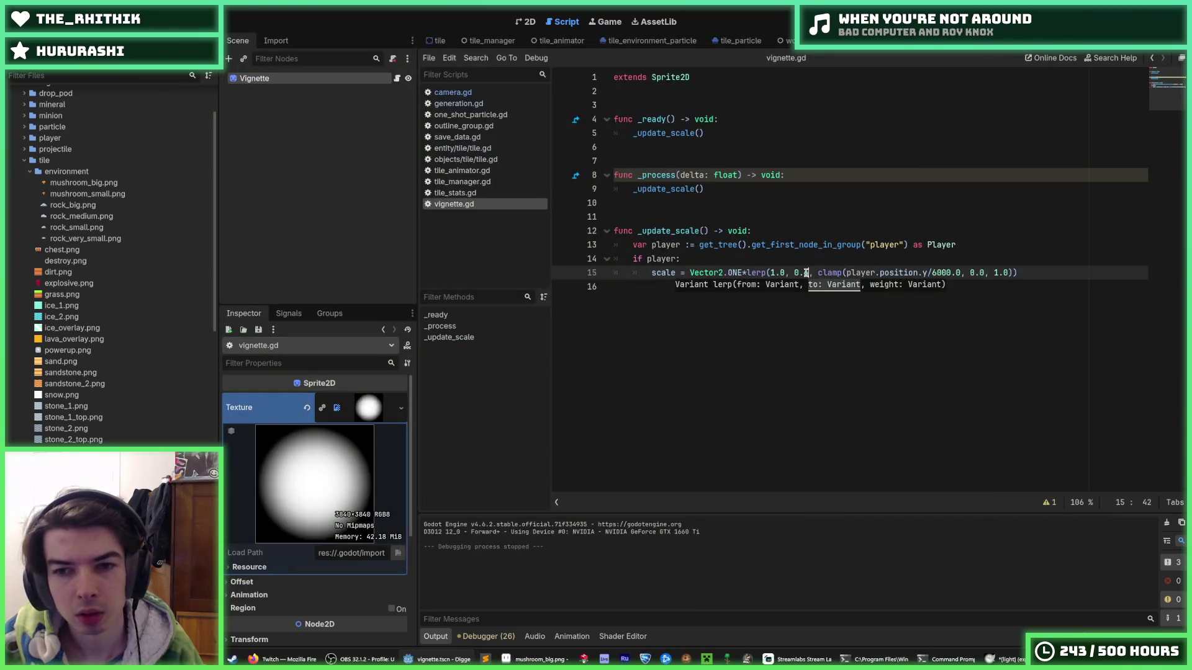
type("5")
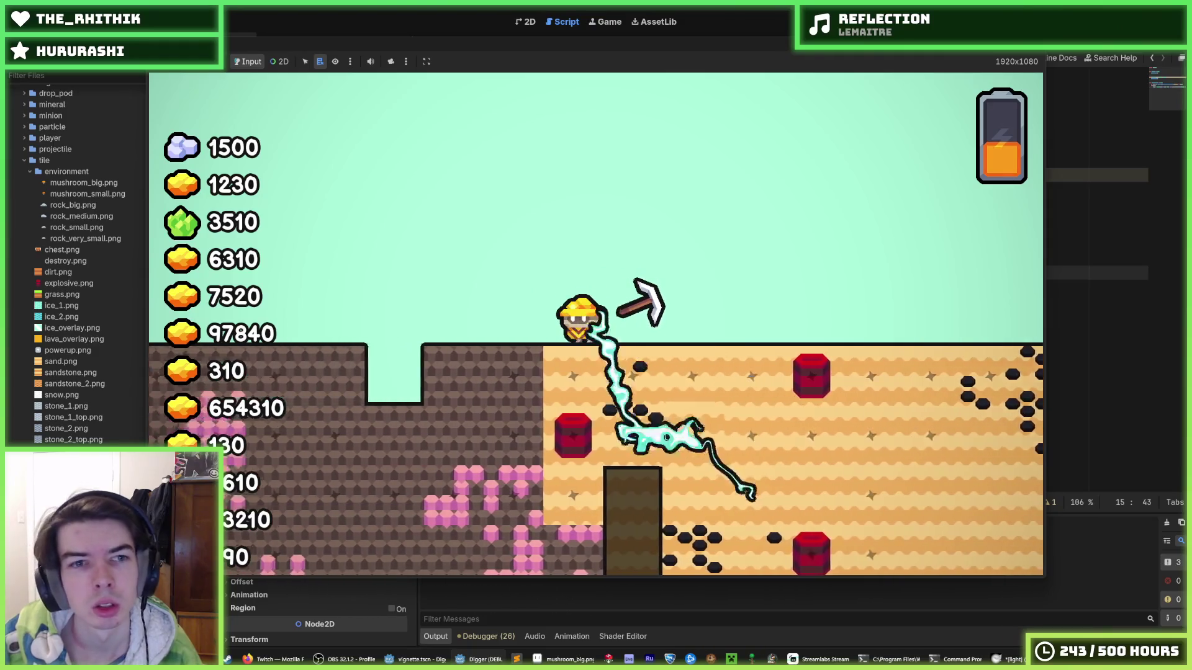
Step: Stop the game and save the scene with the lerp from 2.0 to 0.65
key("F8")
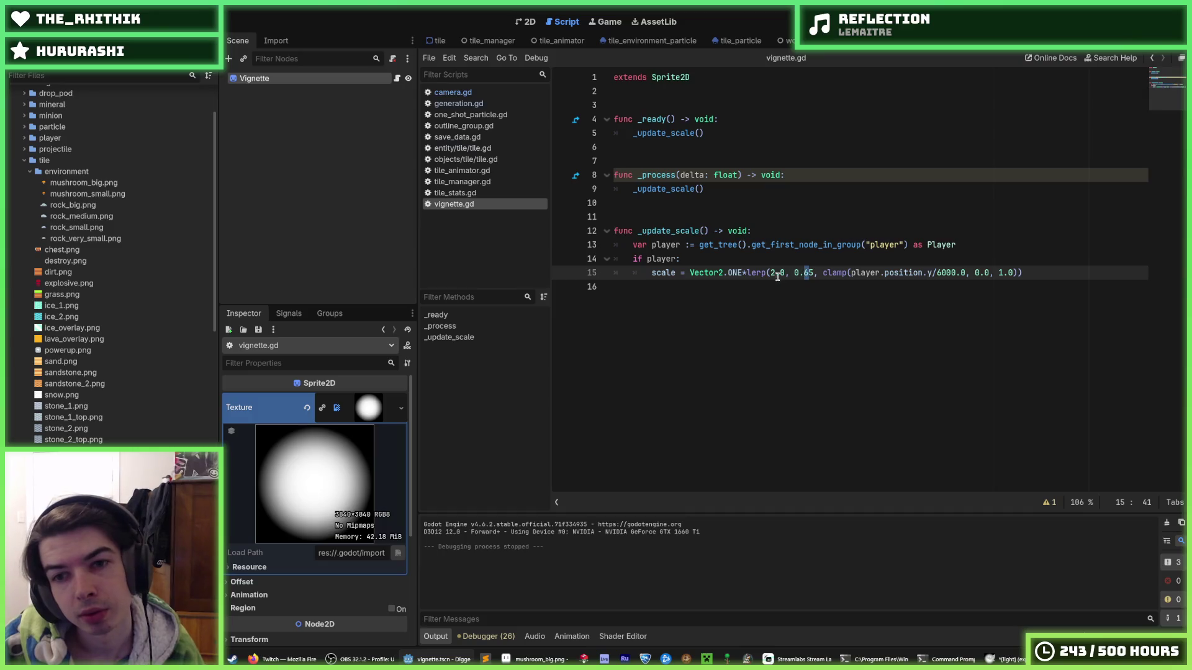
key("ctrl+s")
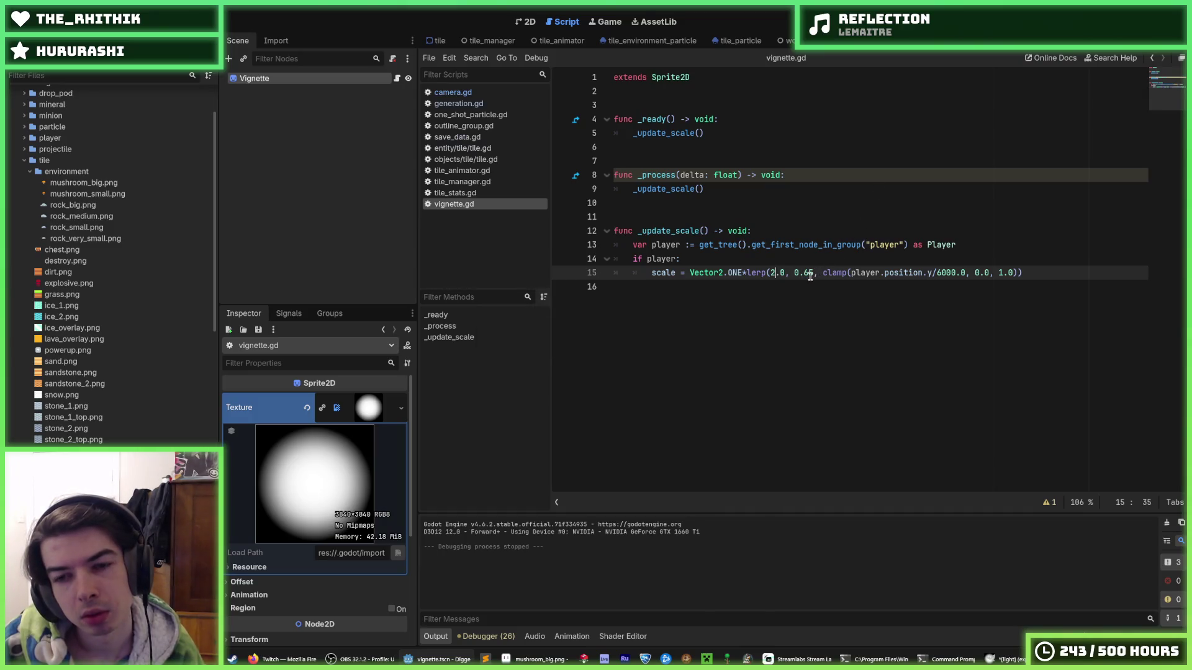
key("ctrl+s")
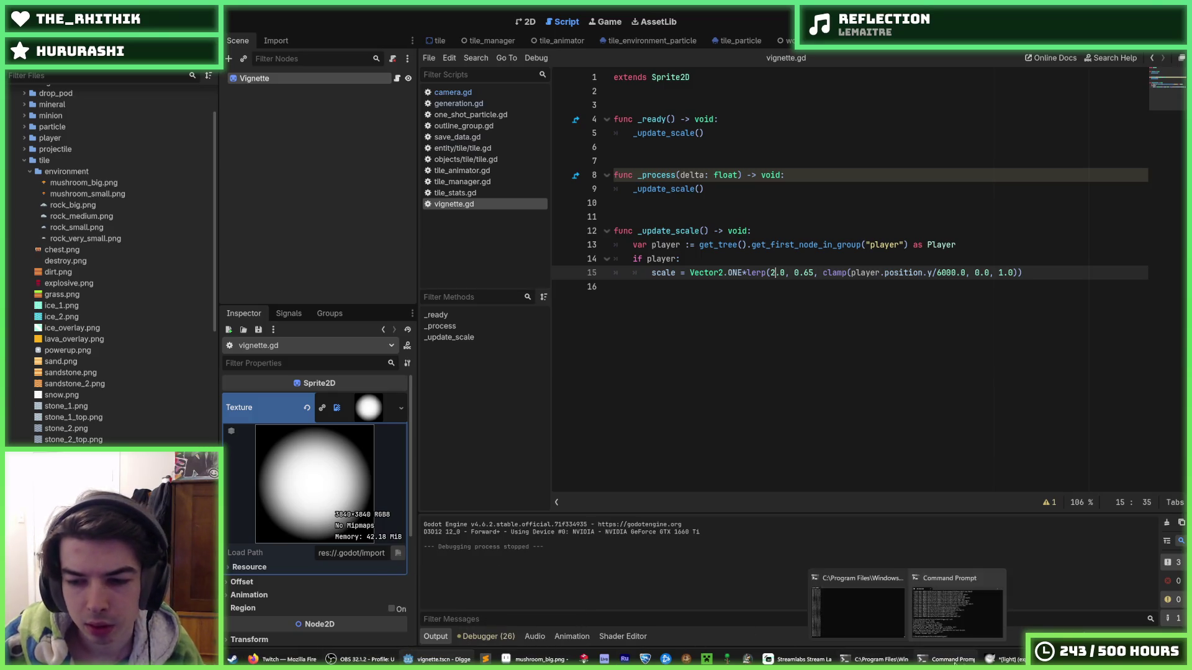
Step: In GIMP, reset to black, paint one centred soft glow, re-export over light.png, and return to Godot
left_click(996, 662)
key("ctrl+z")
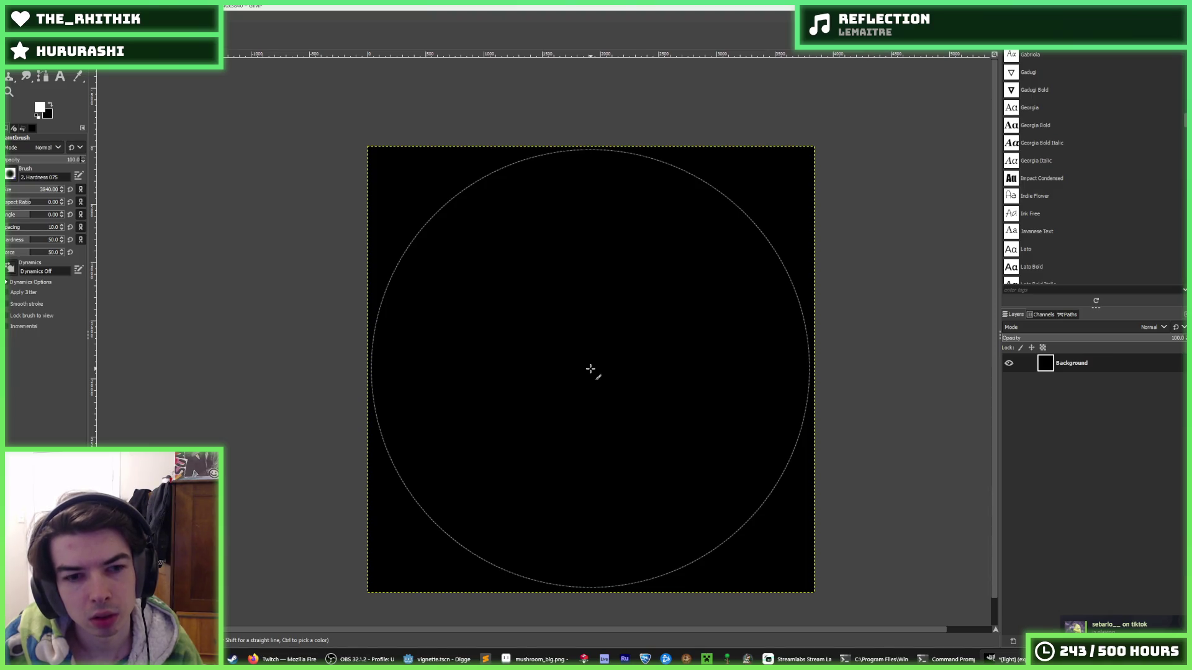
left_click(591, 369)
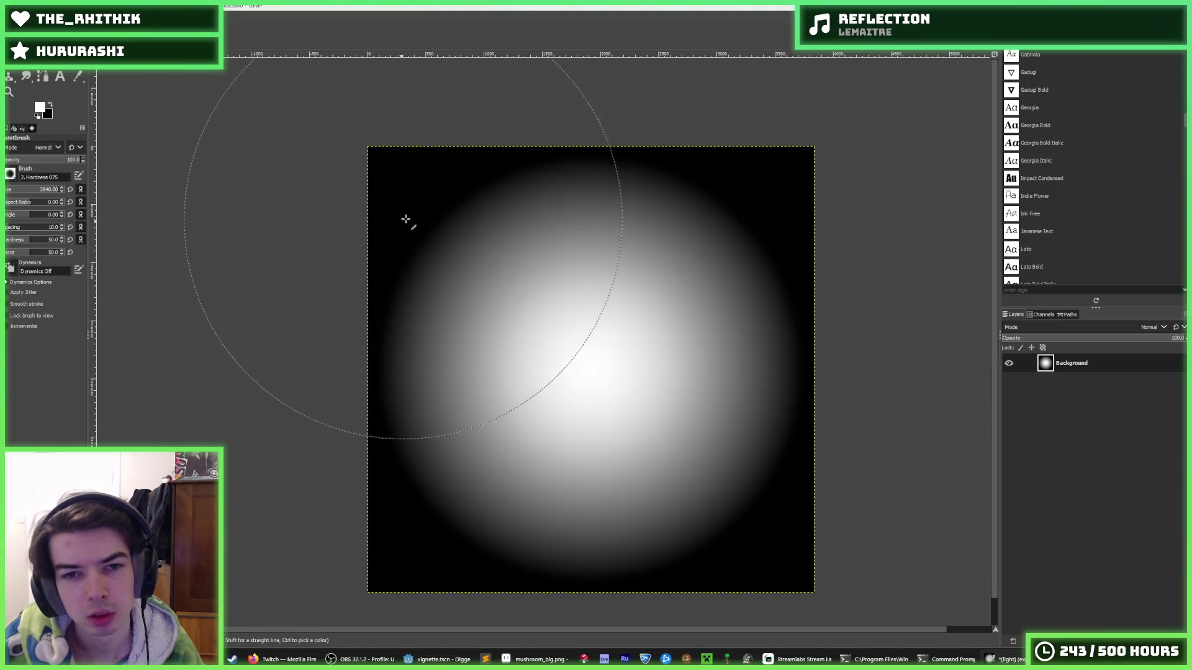
key("ctrl+e")
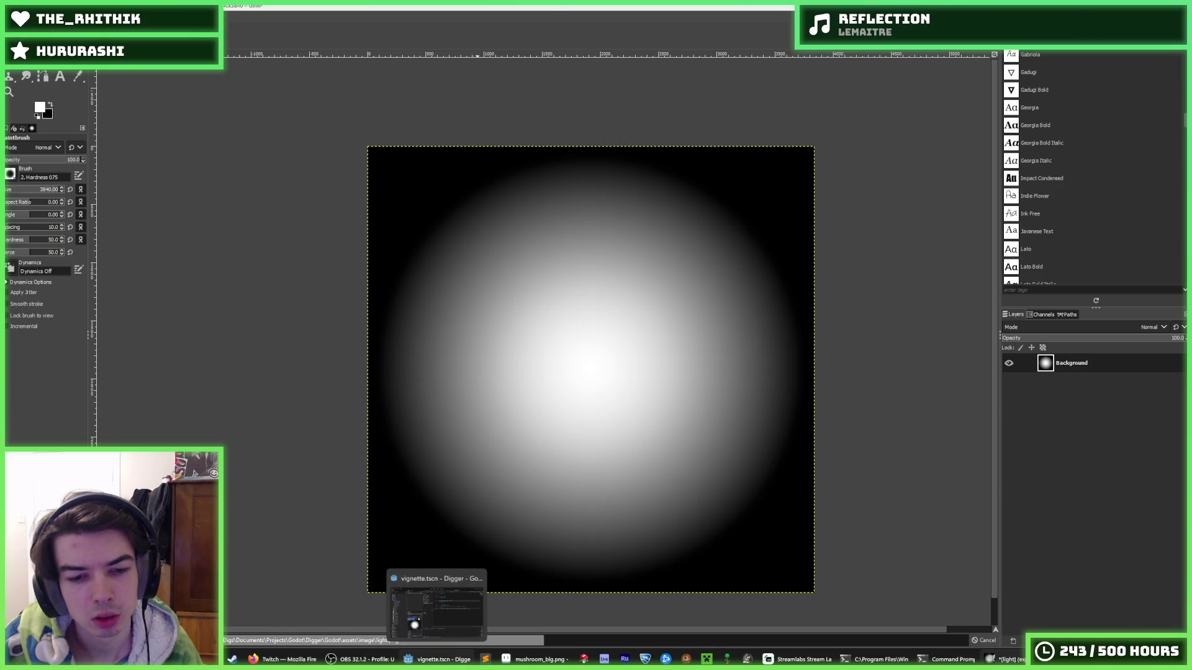
left_click(437, 627)
left_click(835, 260)
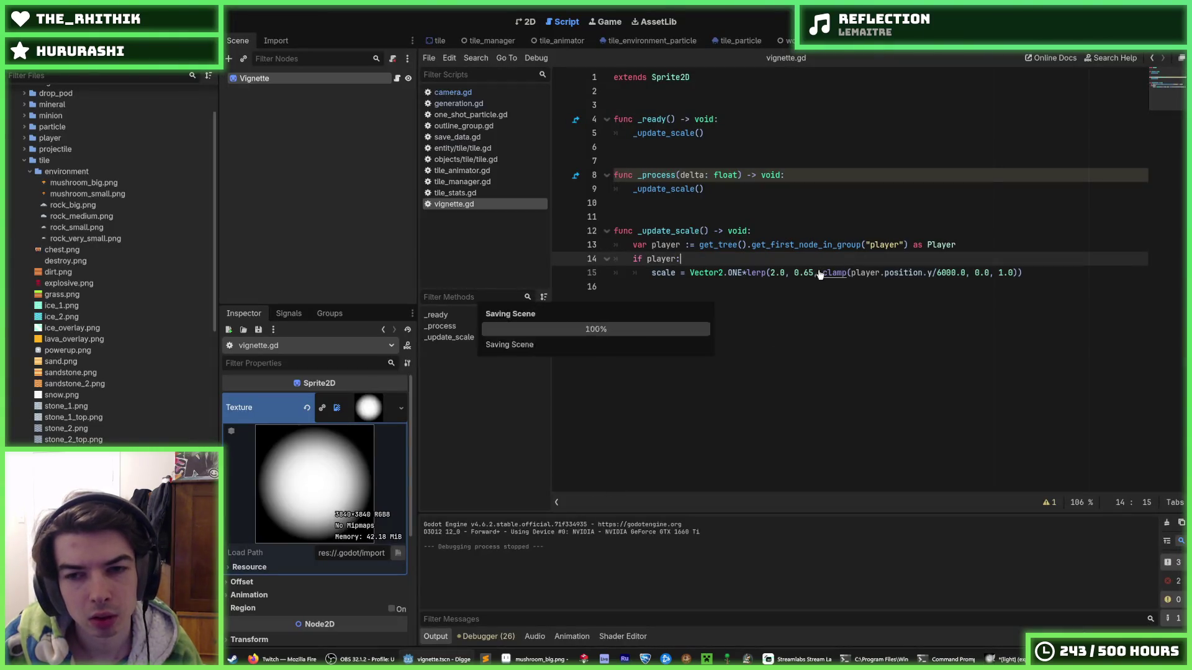
Step: Change the lerp's 0.65 target to 0.75 on line 15 and test-run the game
left_click(811, 273)
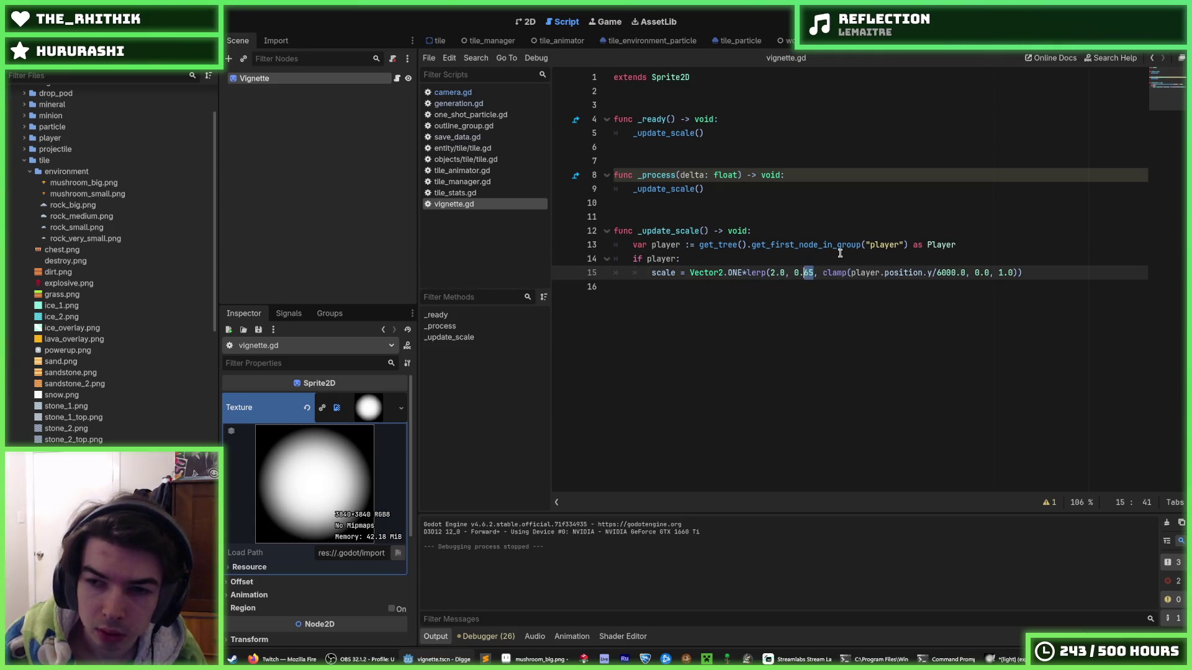
type("75")
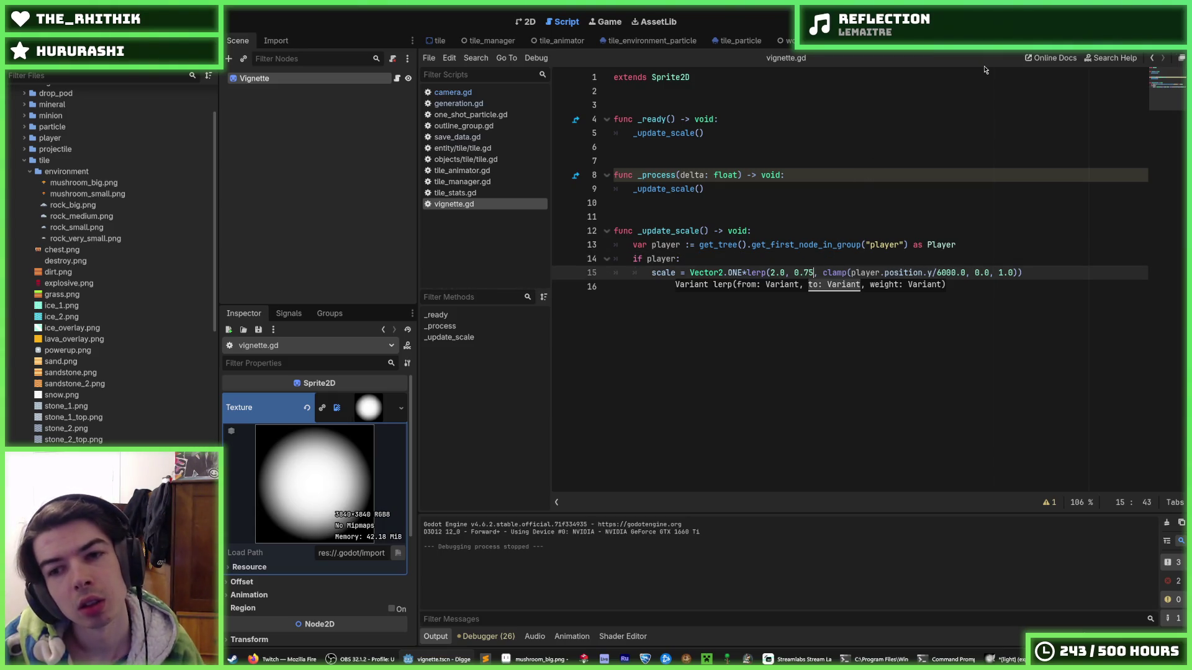
key("F5")
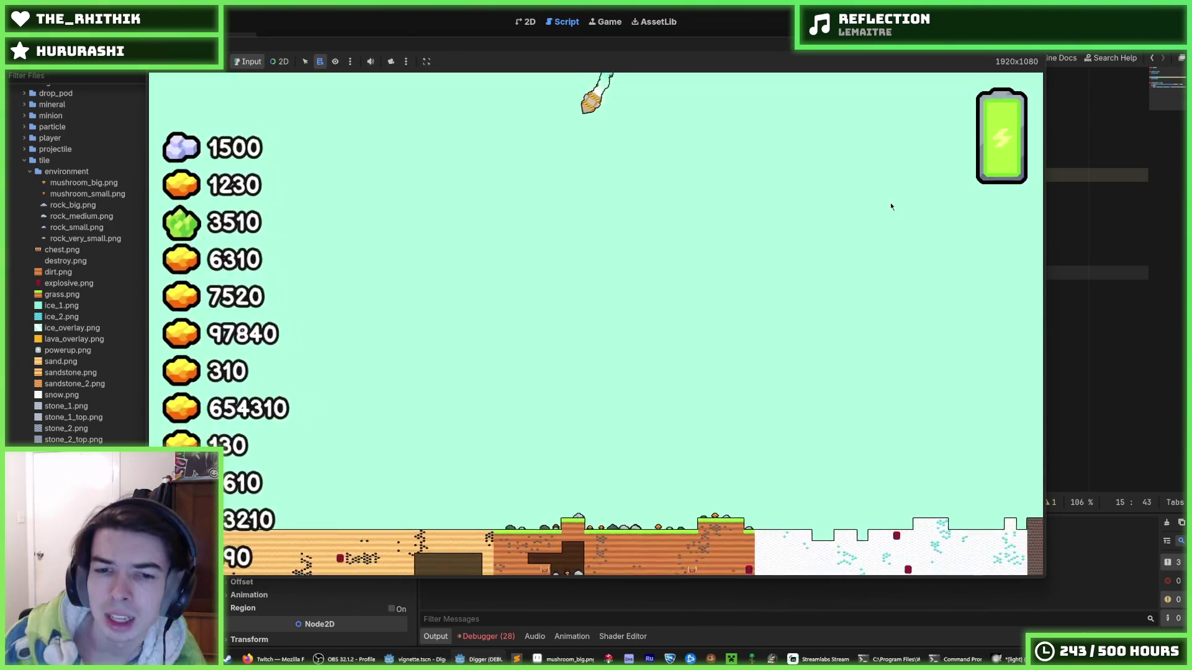
key("Escape")
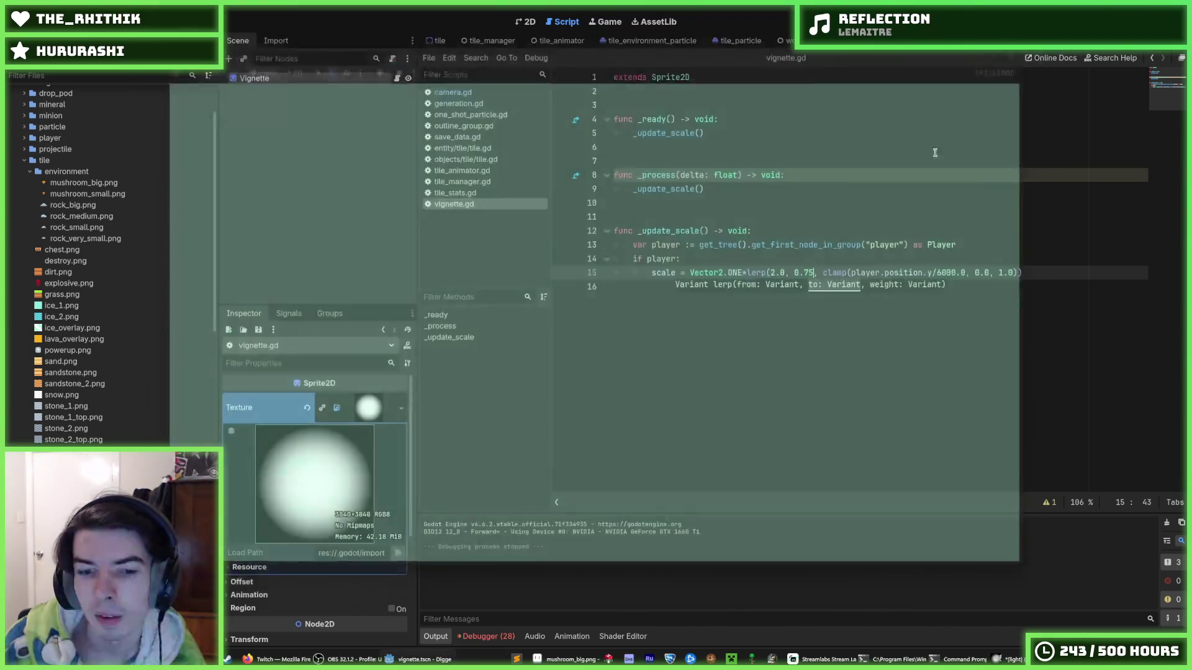
Step: Review the logged errors in the Debugger, then run and stop the game once more
left_click(488, 638)
left_click(503, 512)
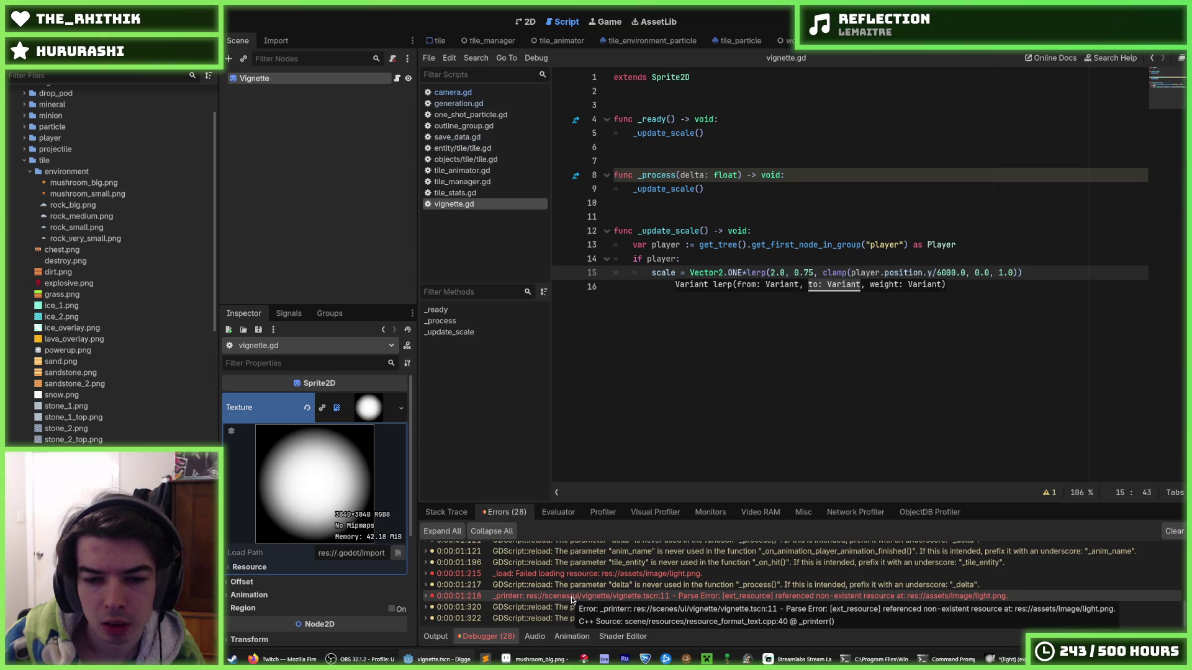
left_click(853, 342)
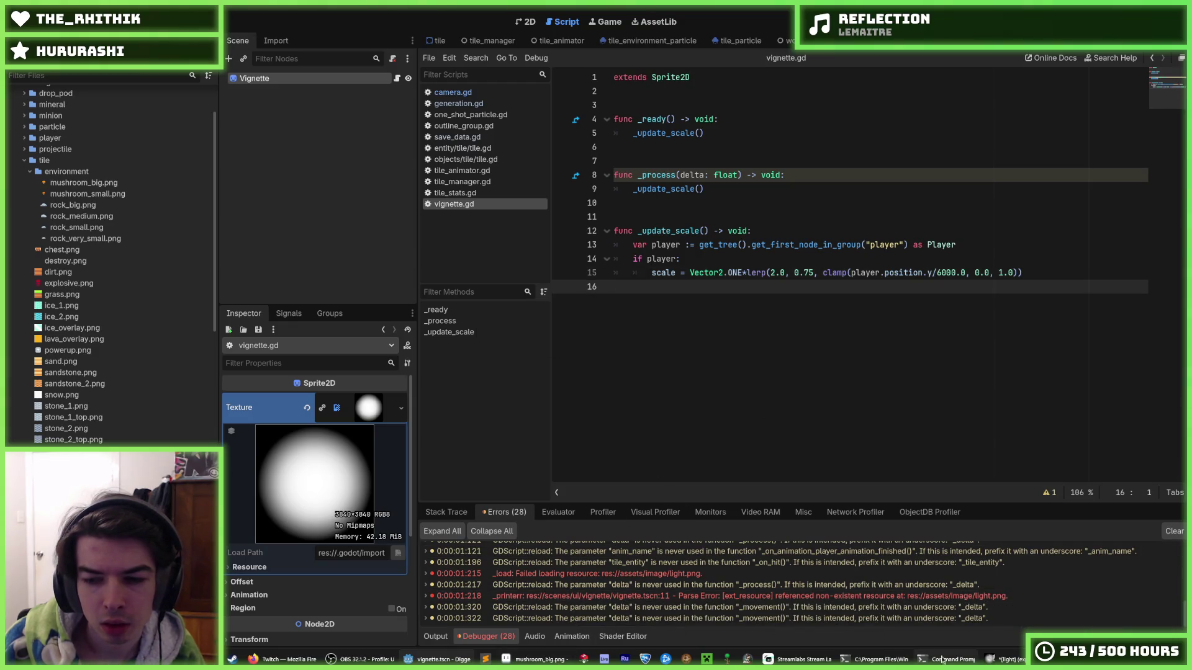
left_click(992, 661)
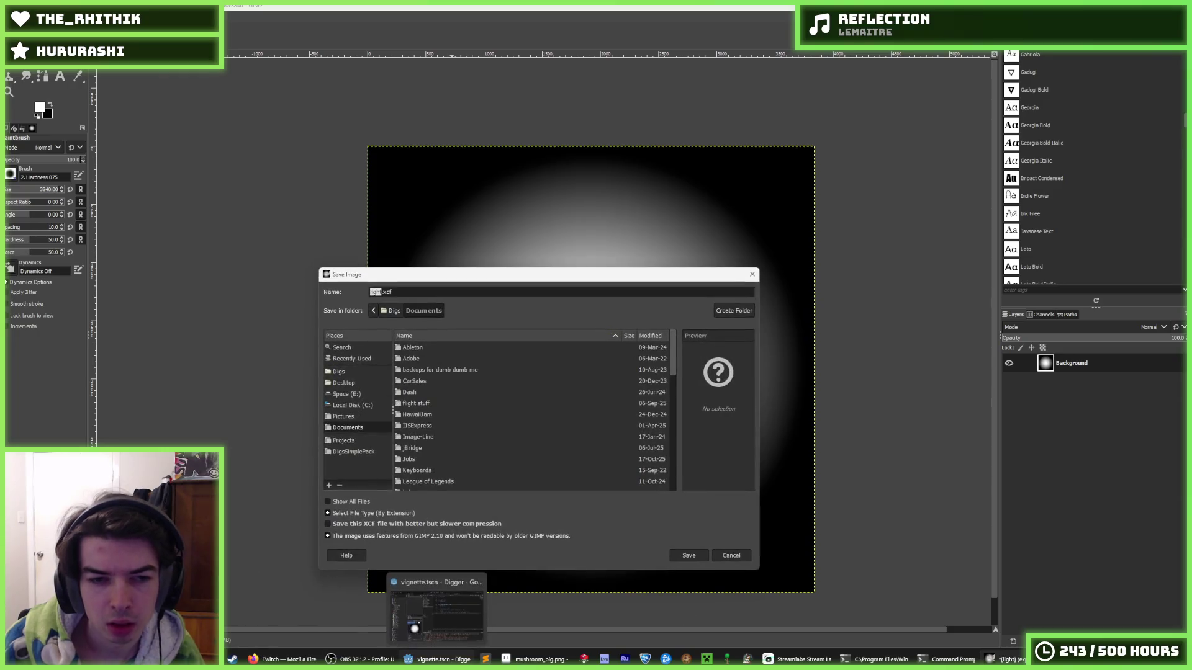
key("alt+Tab")
key("F5")
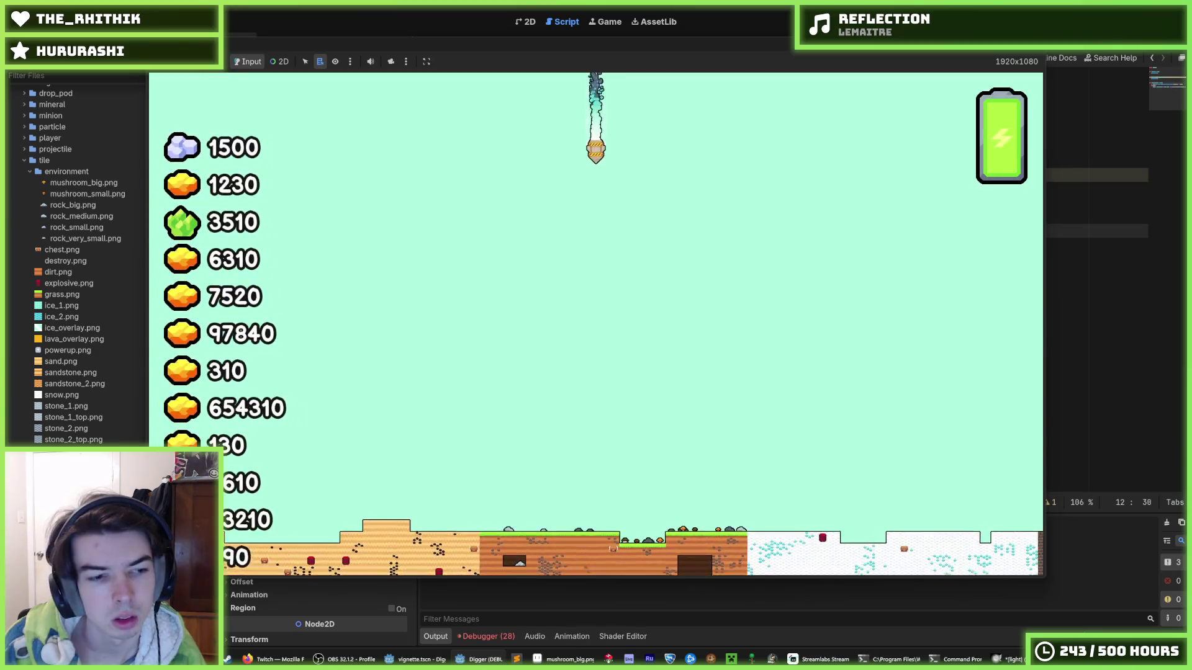
key("F8")
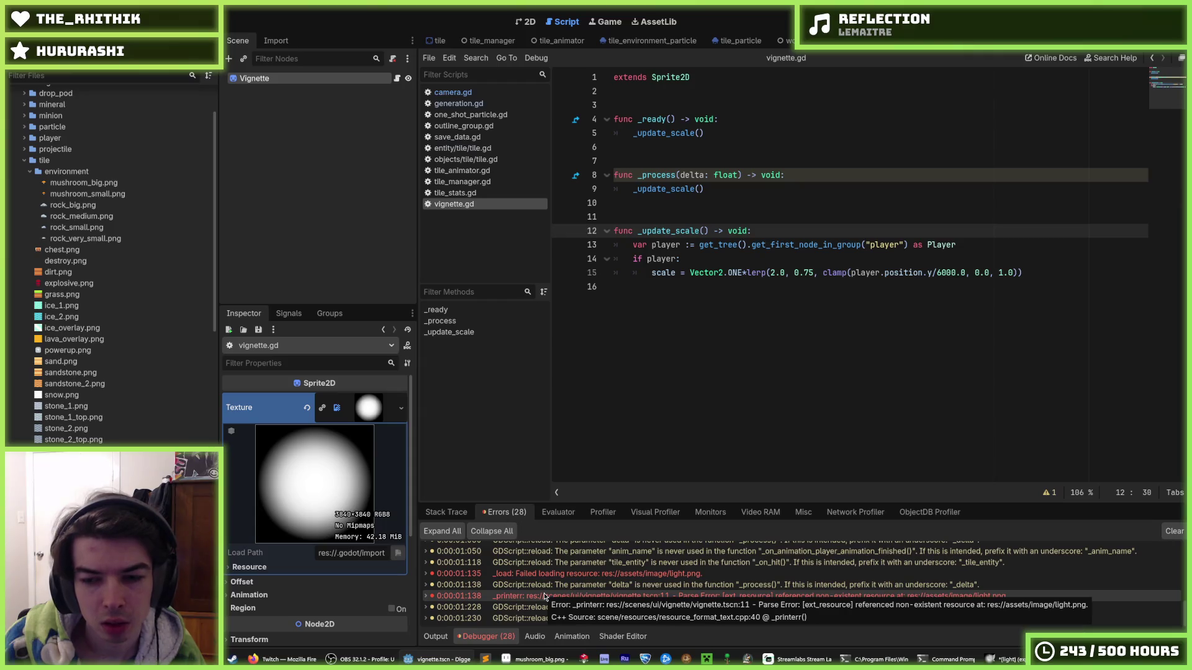
Step: Clear the logged errors, save, and reassign light.png as the sprite's texture via Quick Load
left_click(1162, 530)
left_click(802, 380)
key("ctrl+s")
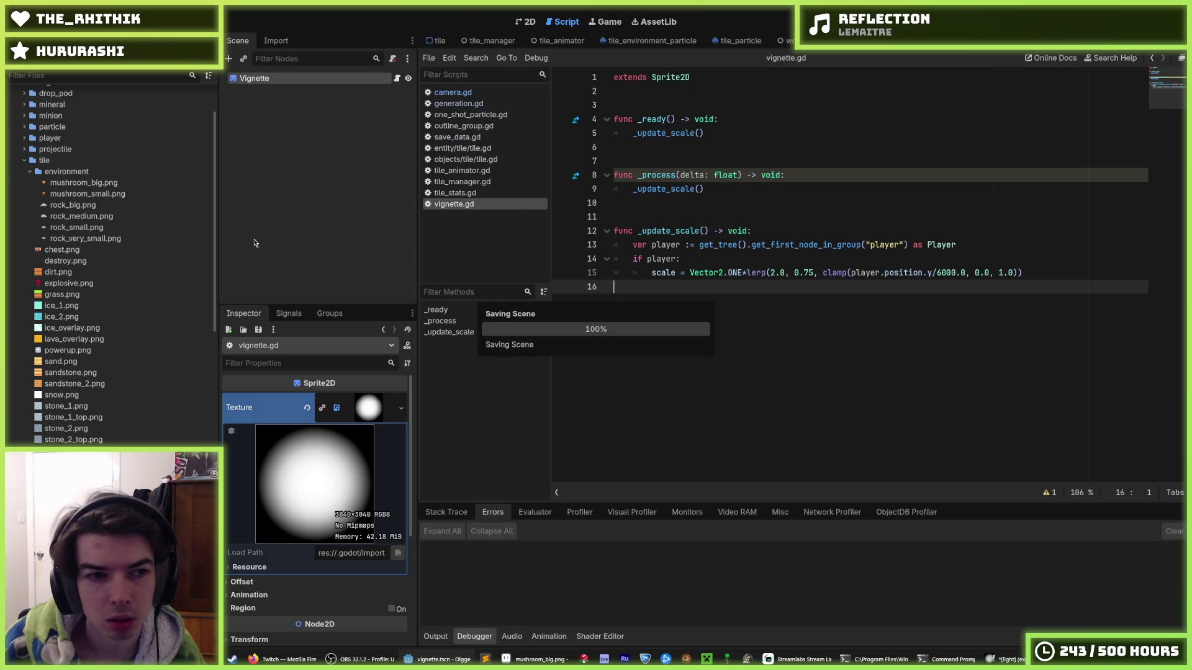
right_click(364, 408)
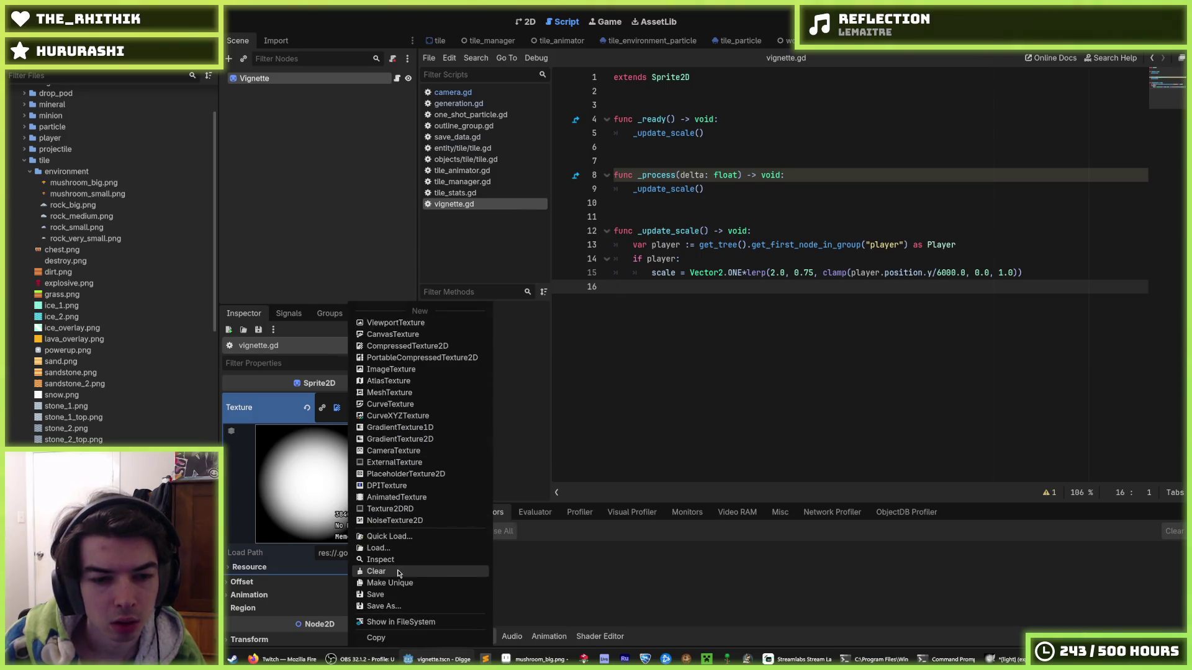
left_click(397, 569)
left_click(380, 403)
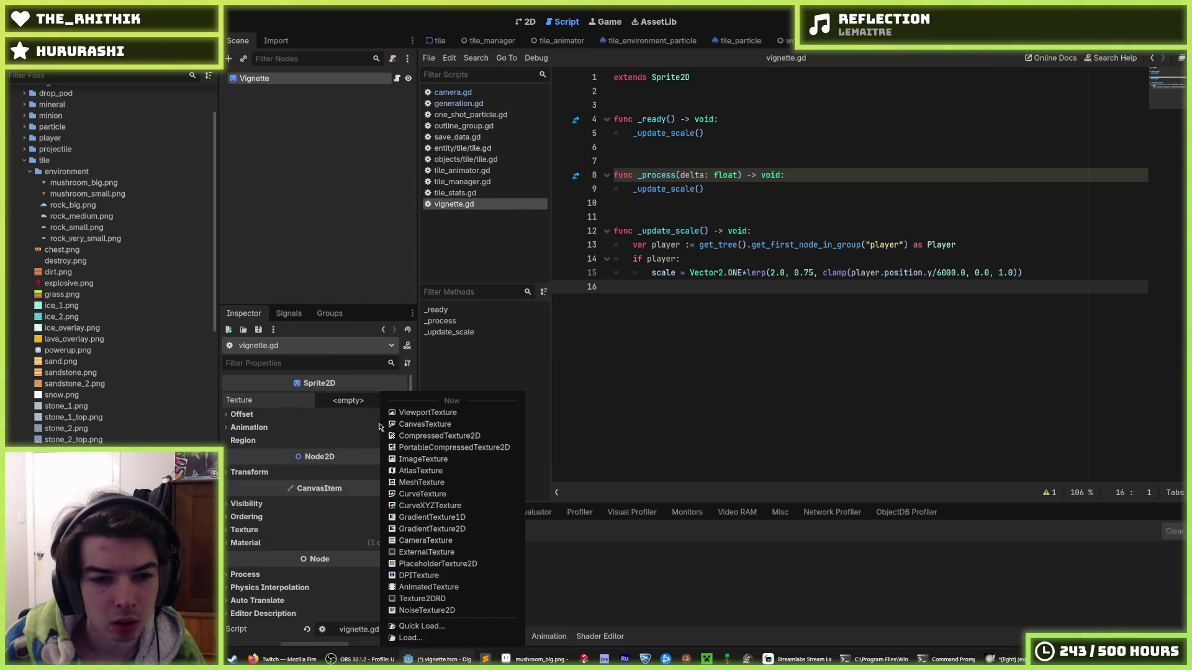
left_click(415, 626)
type("light")
key("Return")
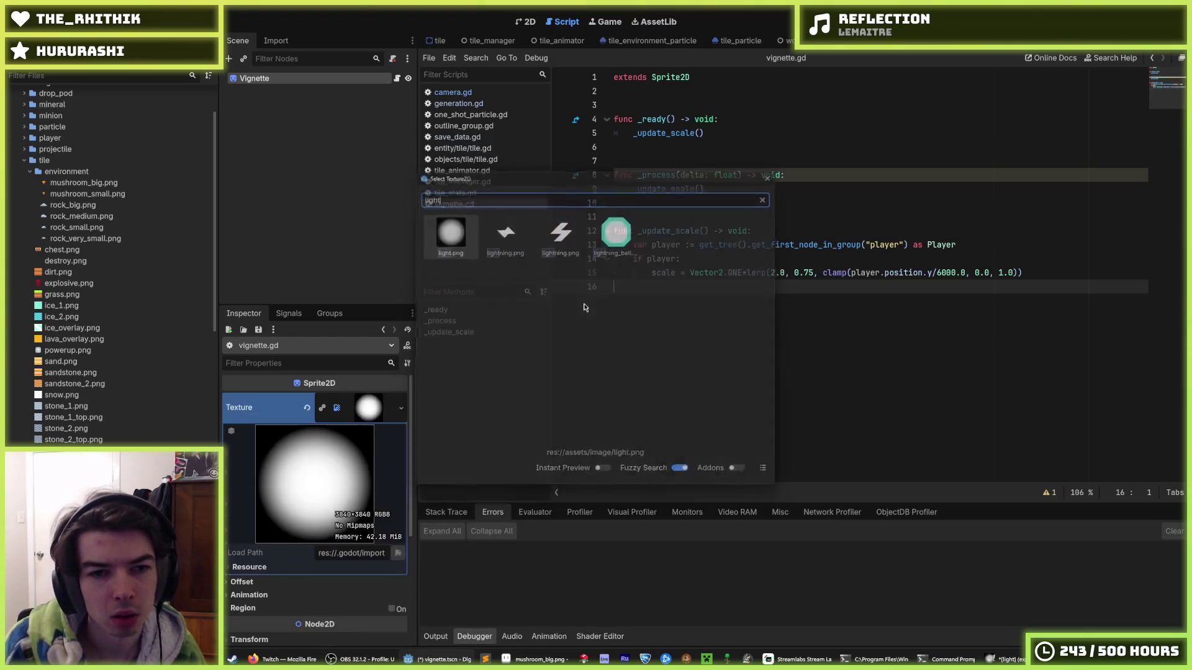
Step: Test-run the game, inspect the light.png loading error, and save the scene
key("F5")
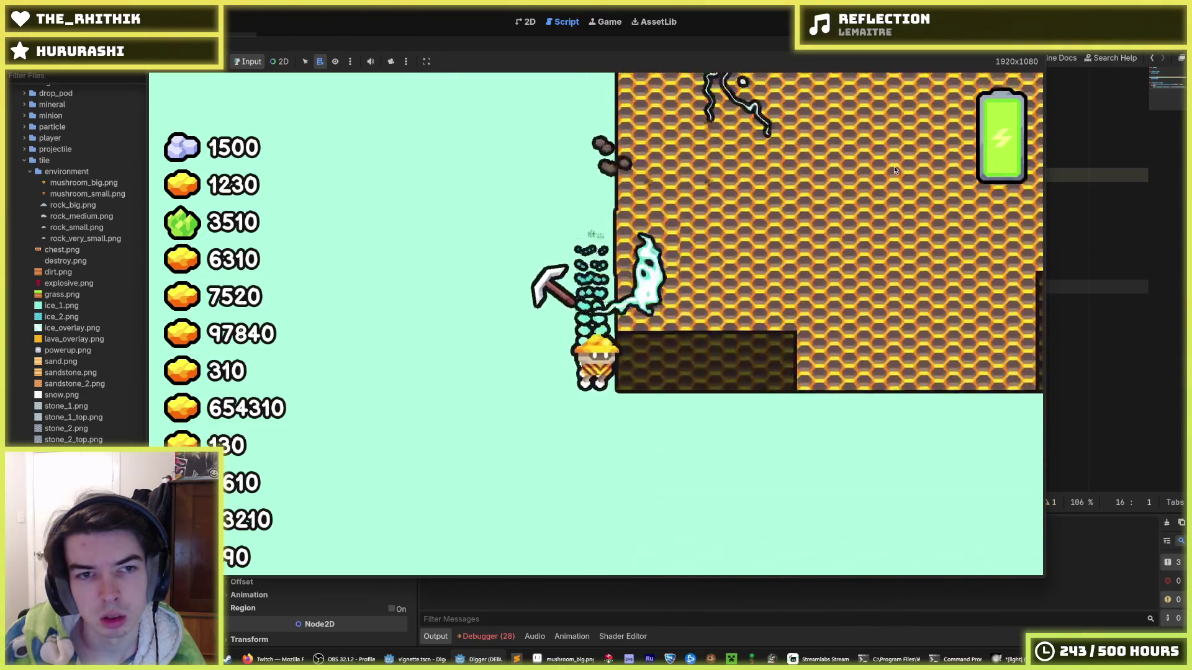
key("F8")
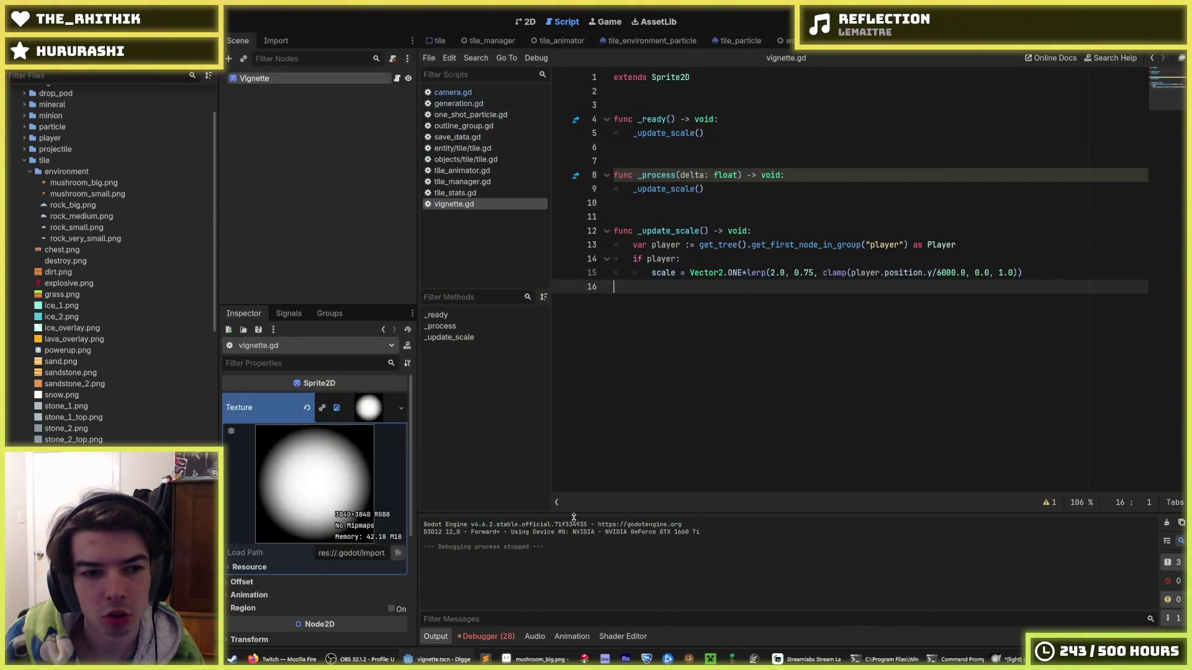
left_click(488, 636)
scroll(597, 580, "down", 5)
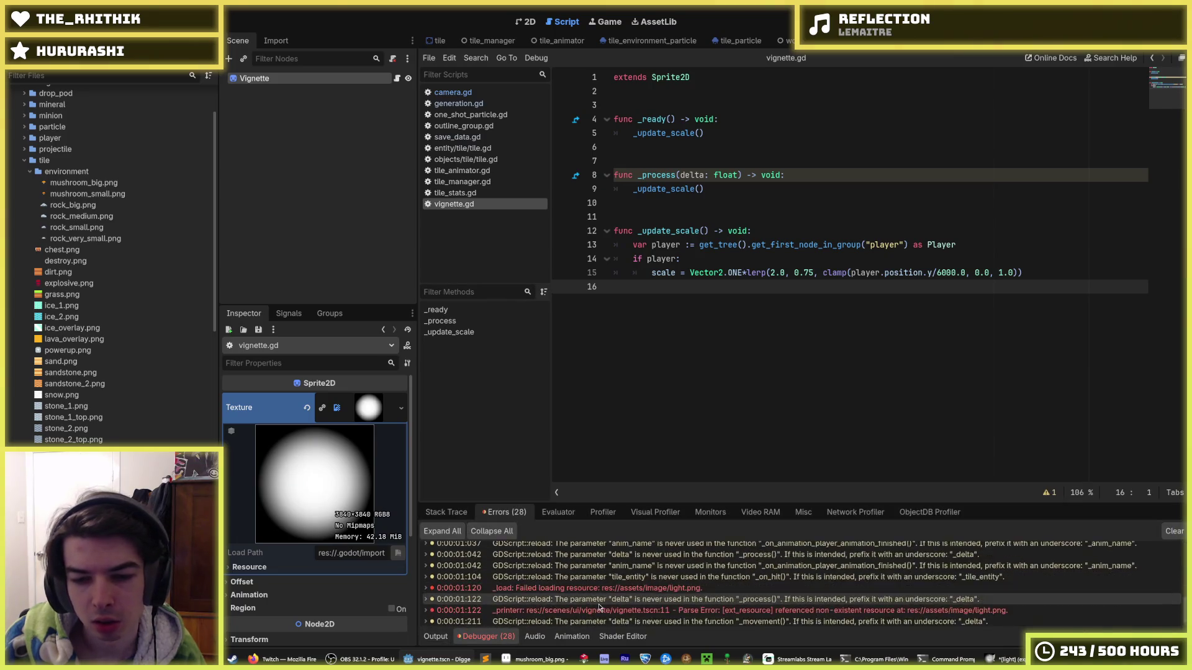
left_click(597, 575)
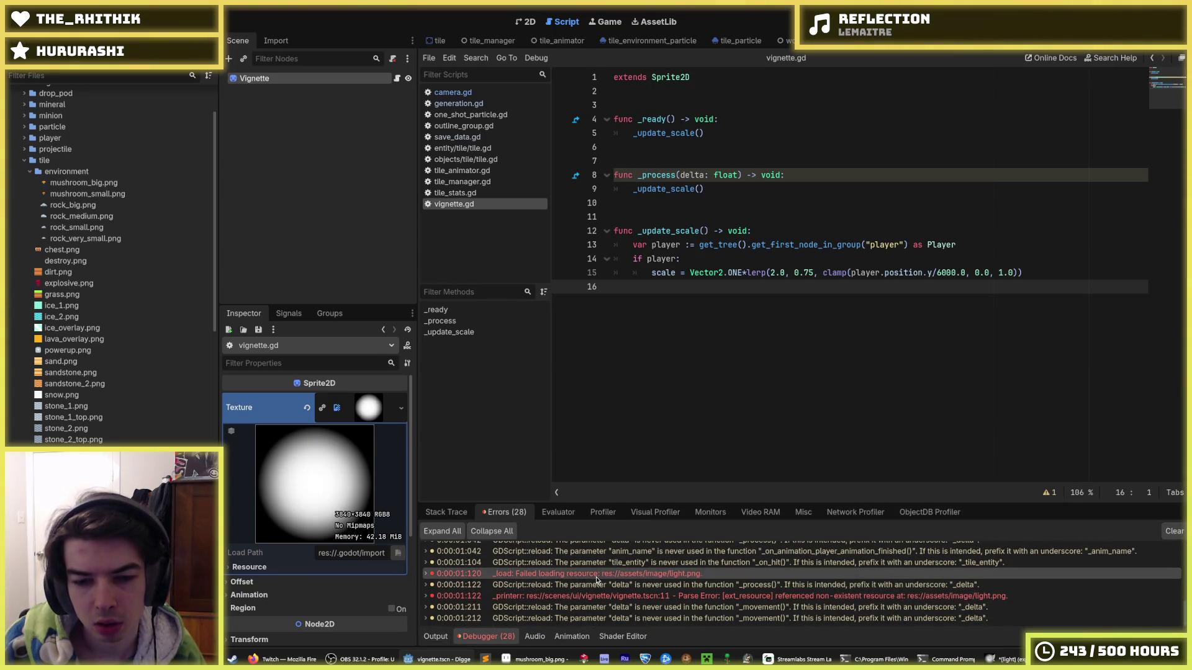
mouse_move(597, 580)
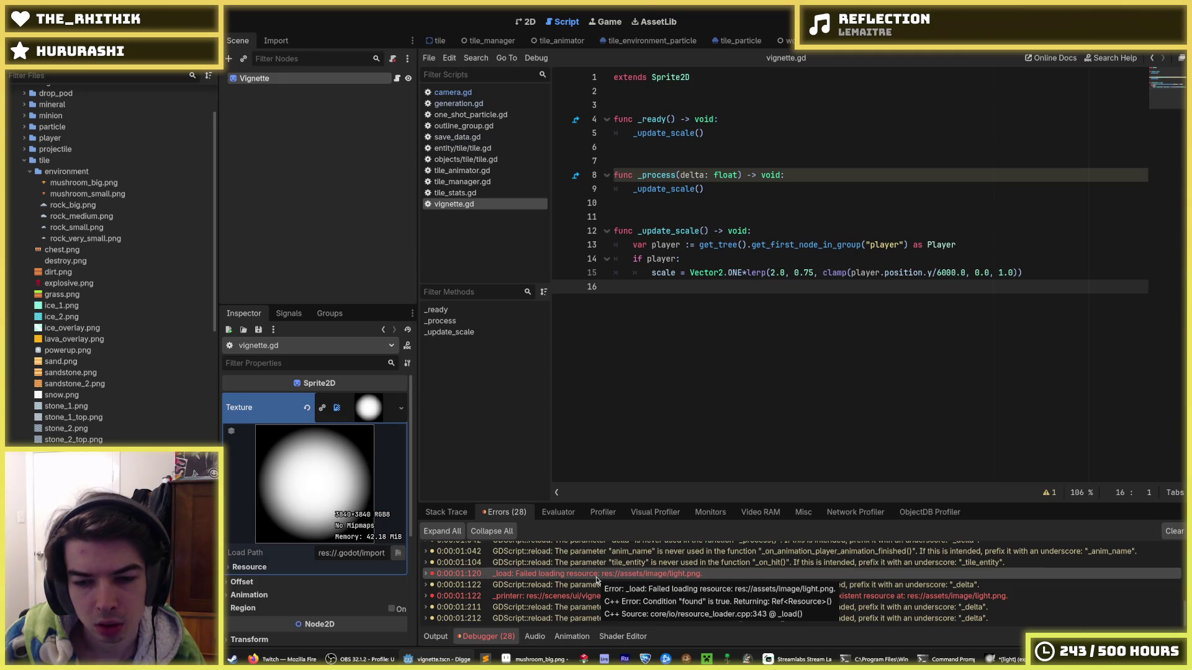
left_click(288, 312)
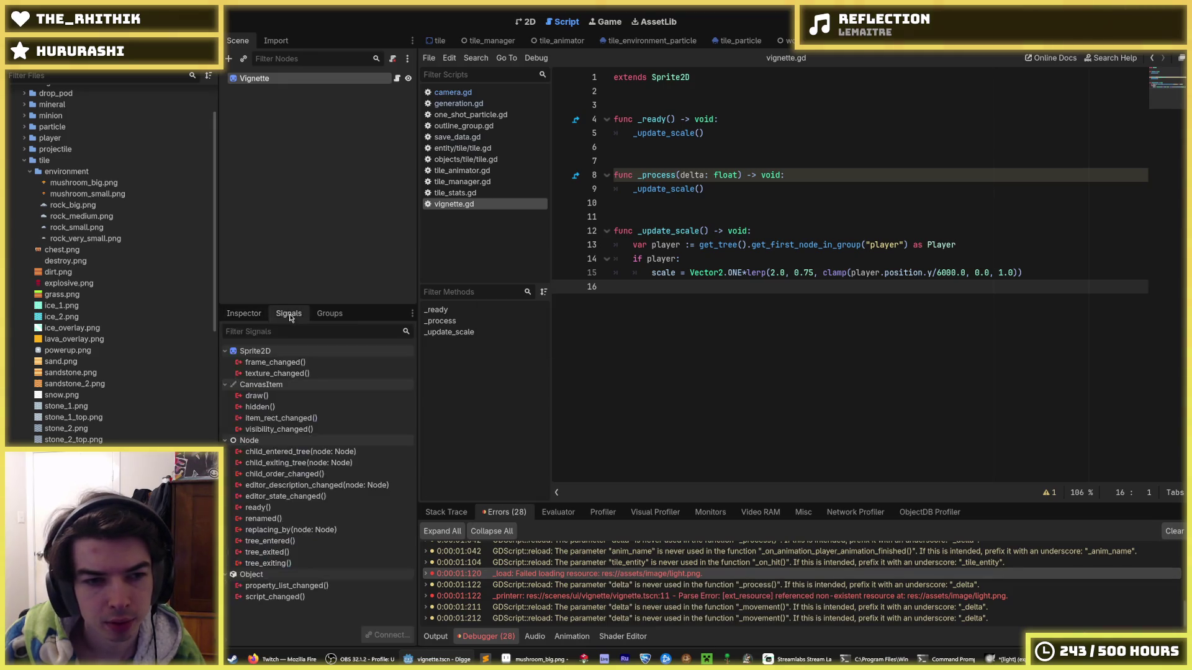
left_click(244, 312)
key("ctrl+s")
left_click(46, 10)
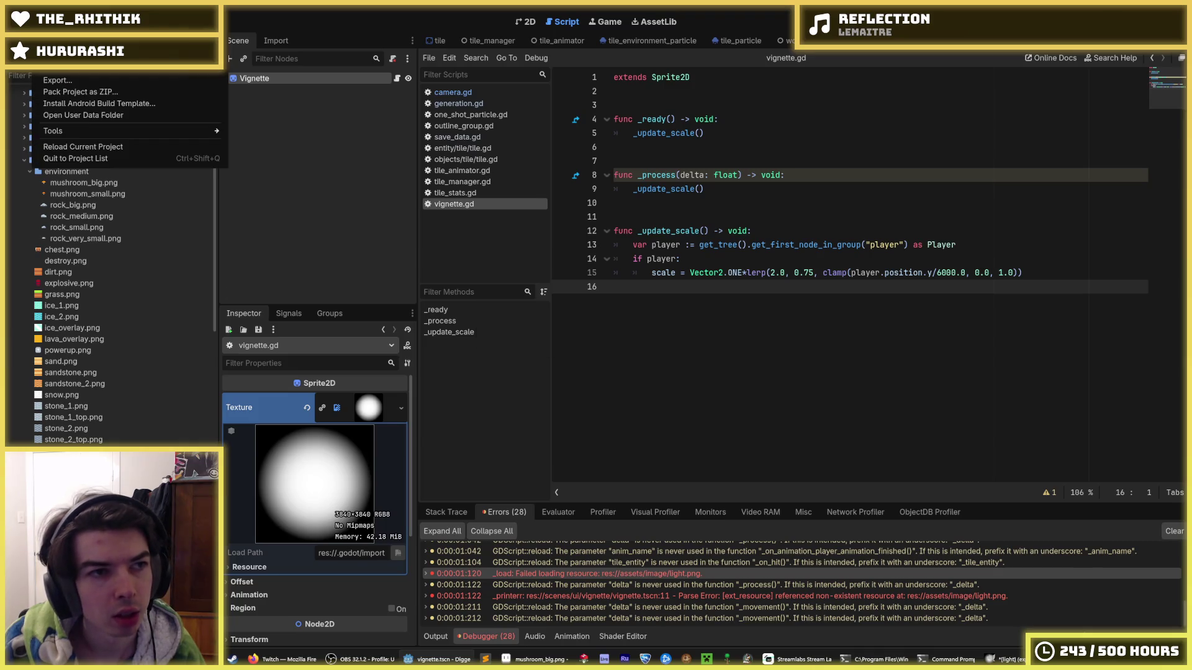
Step: Reload the project and repeatedly try choosing light.png as the missing dependency's replacement
left_click(93, 150)
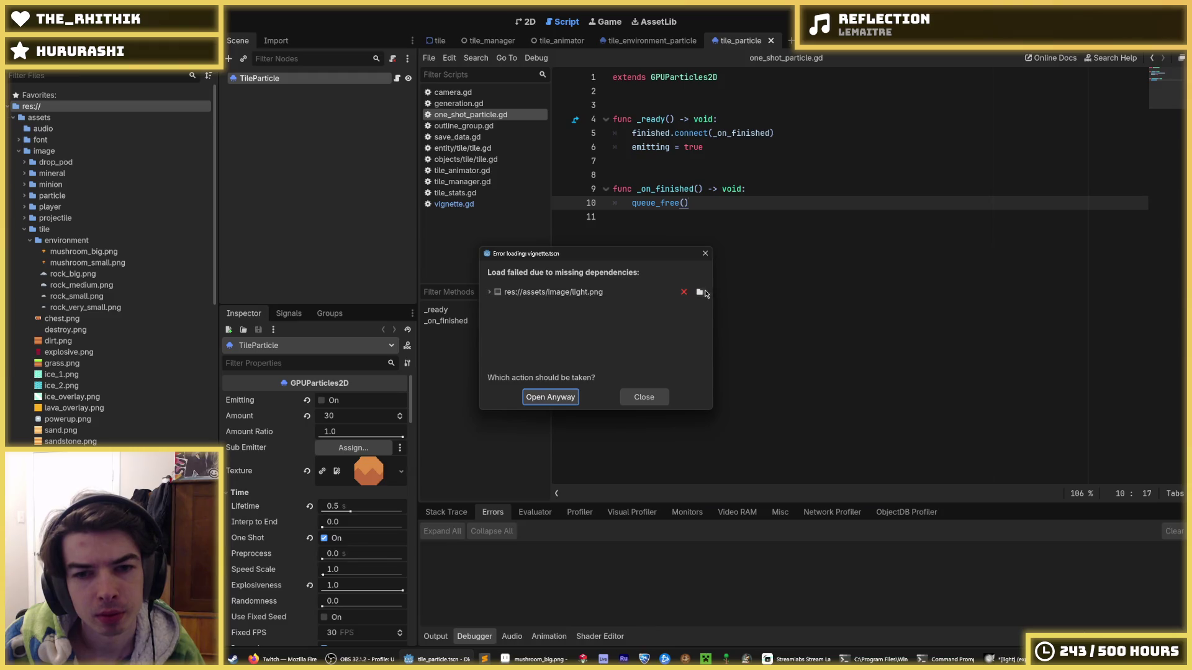
left_click(700, 291)
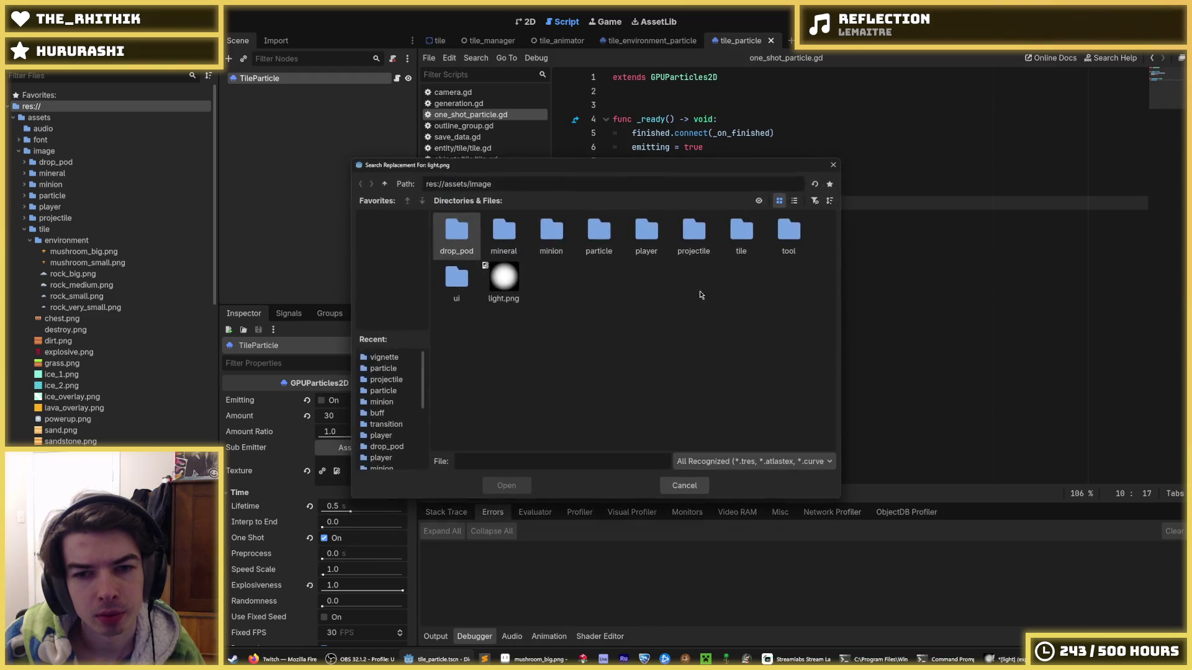
double_click(501, 279)
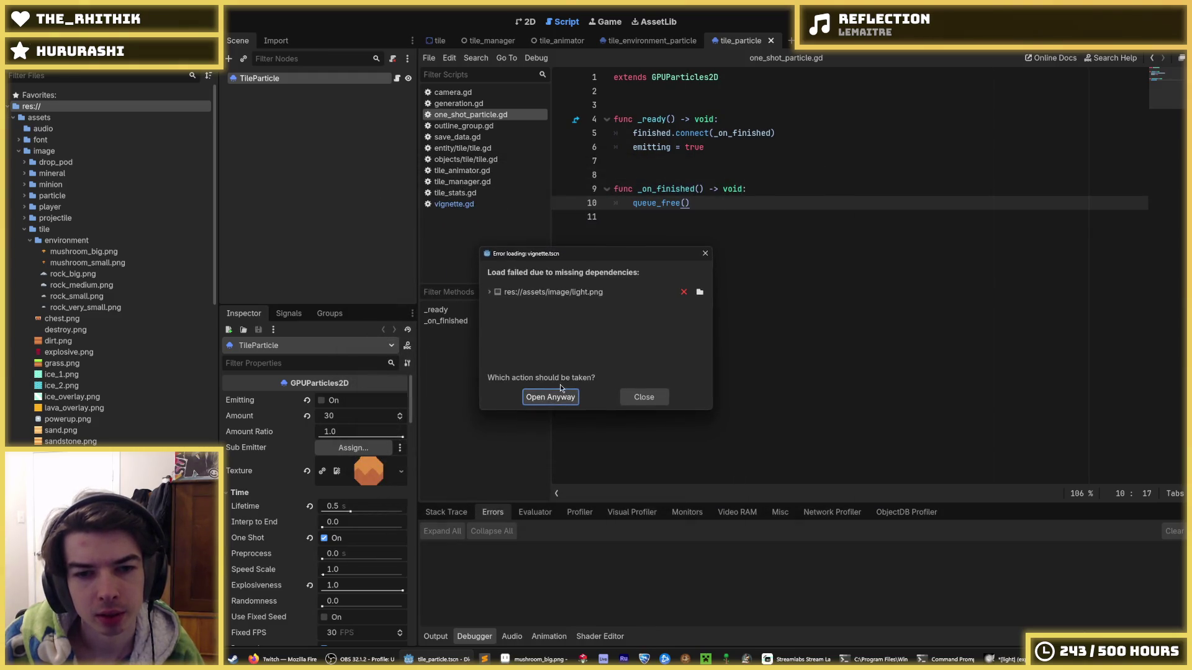
left_click(698, 292)
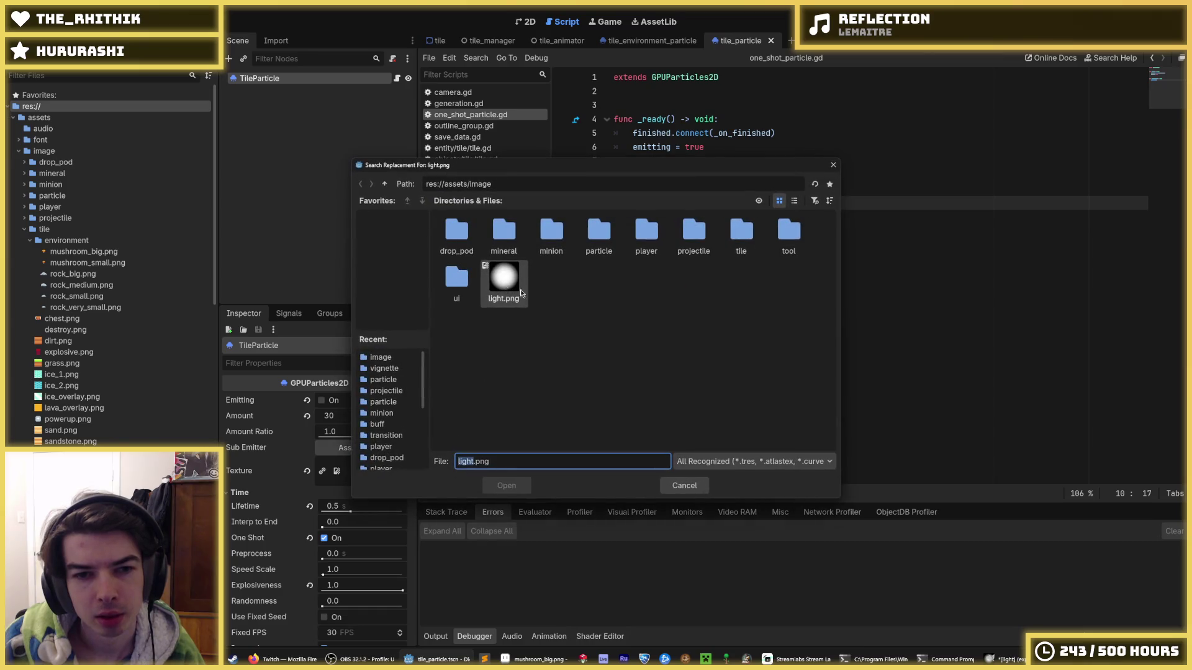
double_click(503, 288)
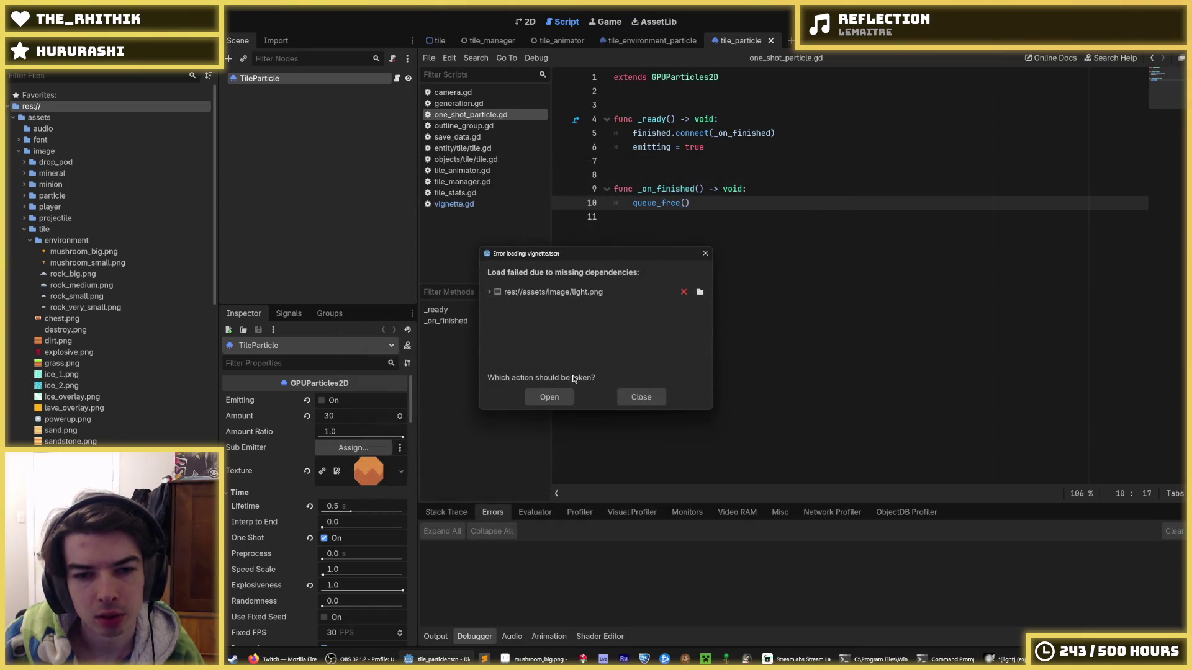
left_click(552, 403)
left_click(700, 291)
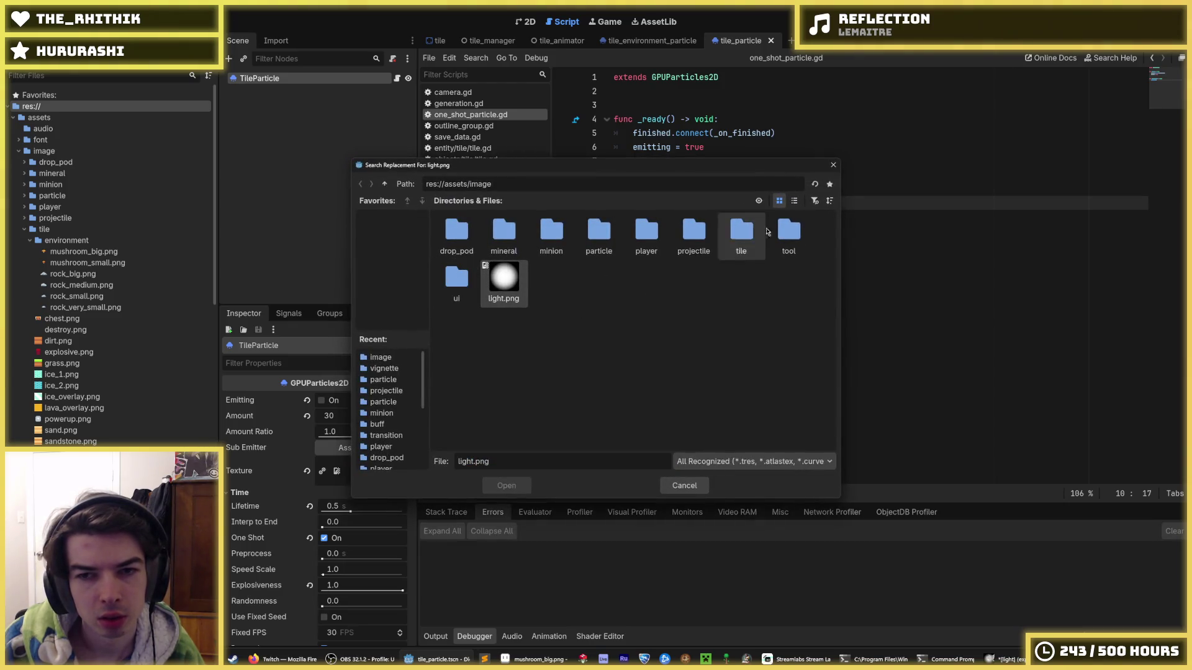
left_click(833, 165)
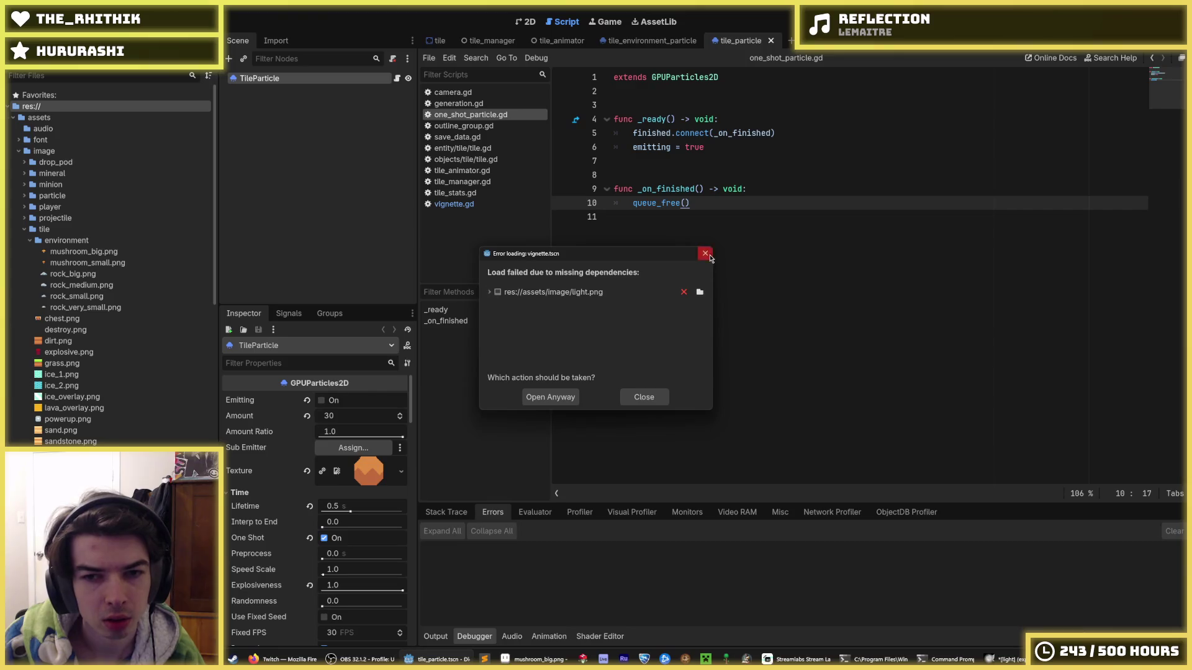
Step: Dismiss the dependency error, remove light.png from the project, and start exporting the GIMP gradient
left_click(705, 254)
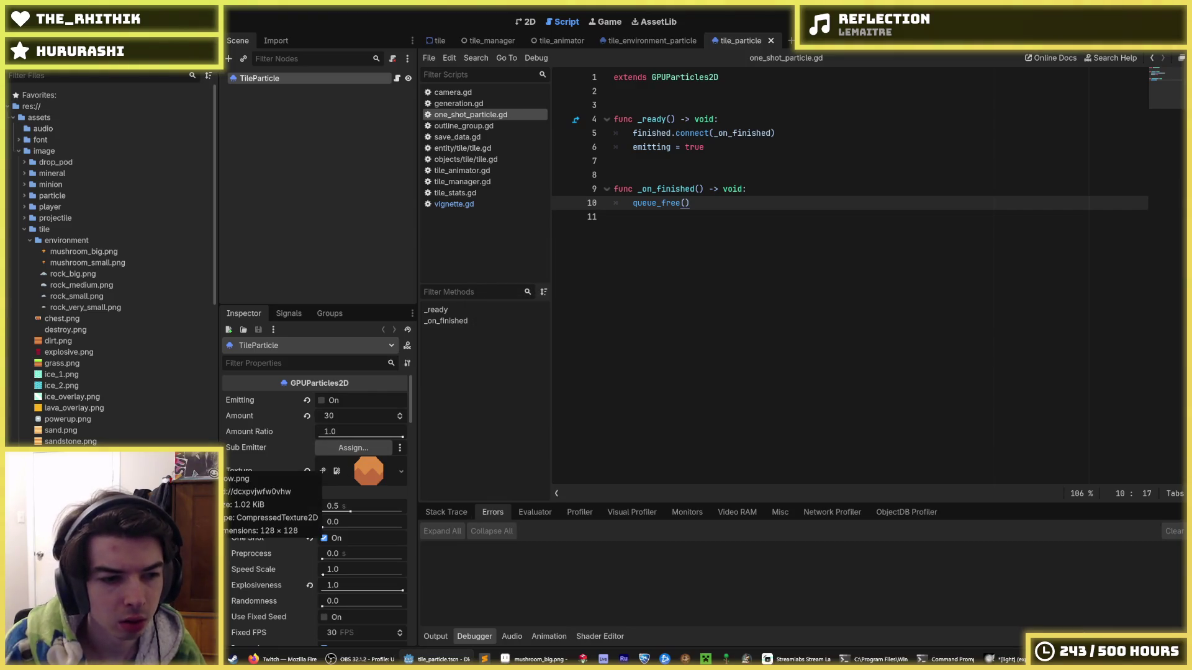
key("Delete")
left_click(516, 420)
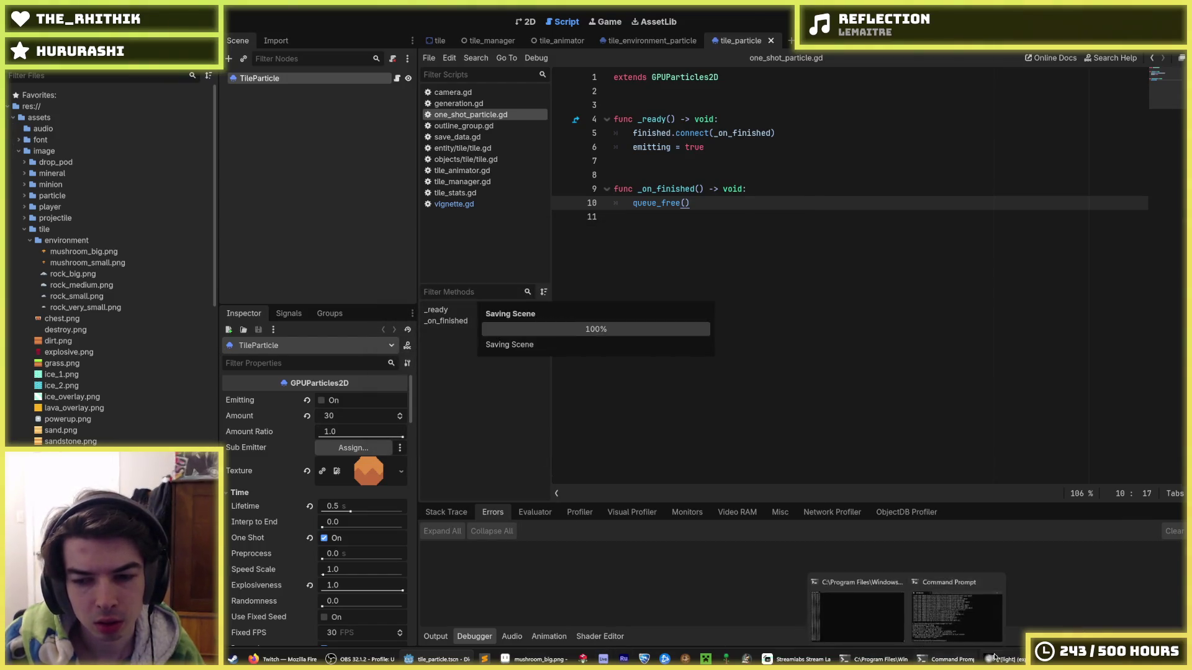
left_click(990, 659)
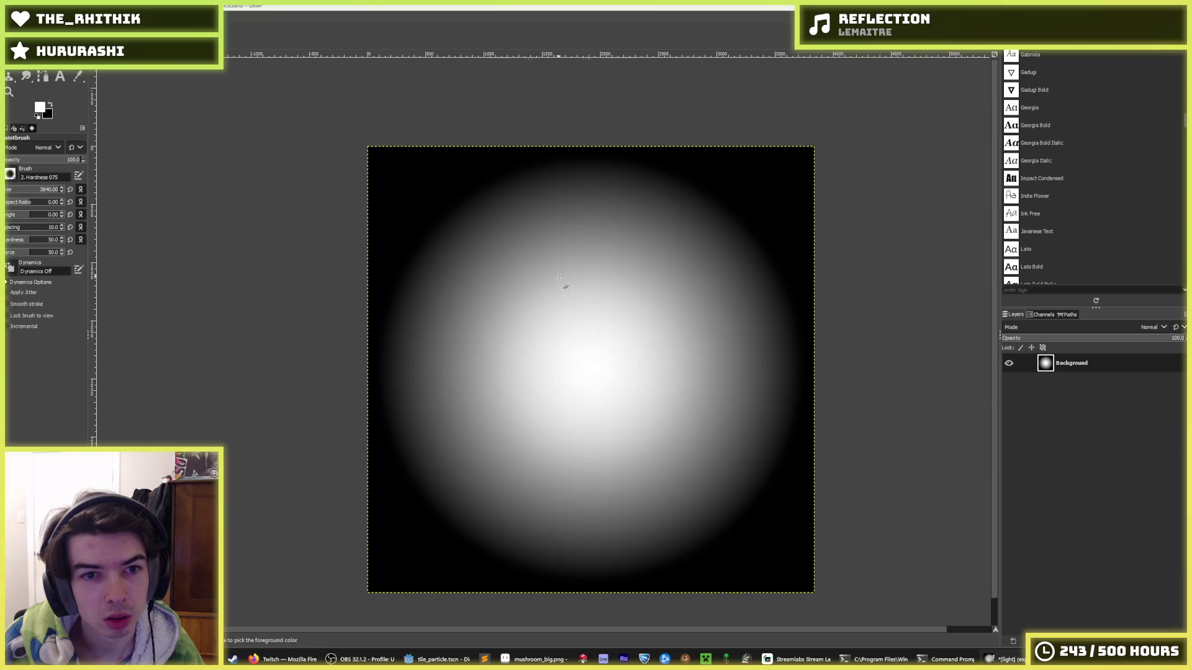
key("ctrl+e")
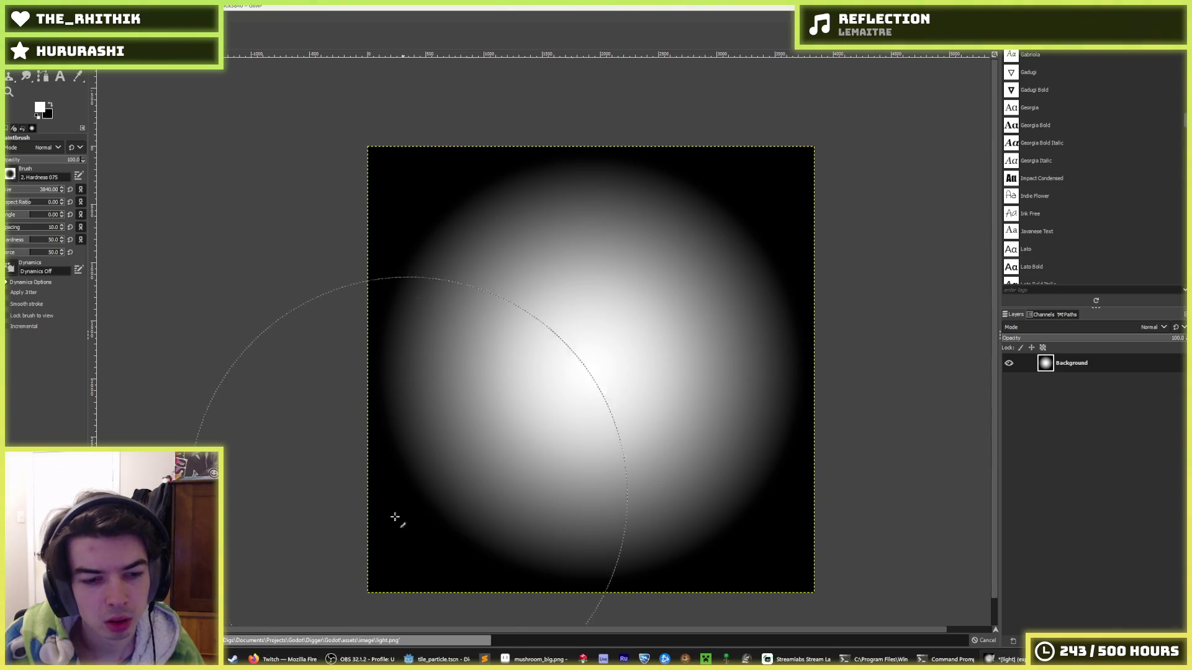
Step: Back in Godot, expand the FileSystem folders to reach the ui images
left_click(438, 660)
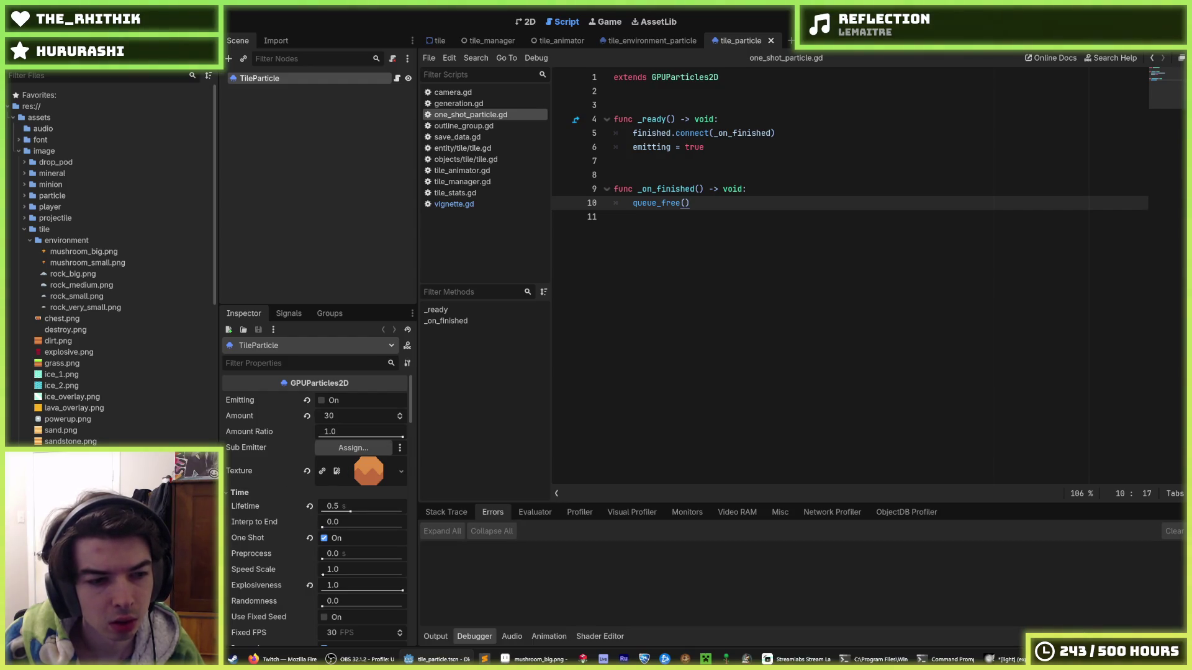
key("Return")
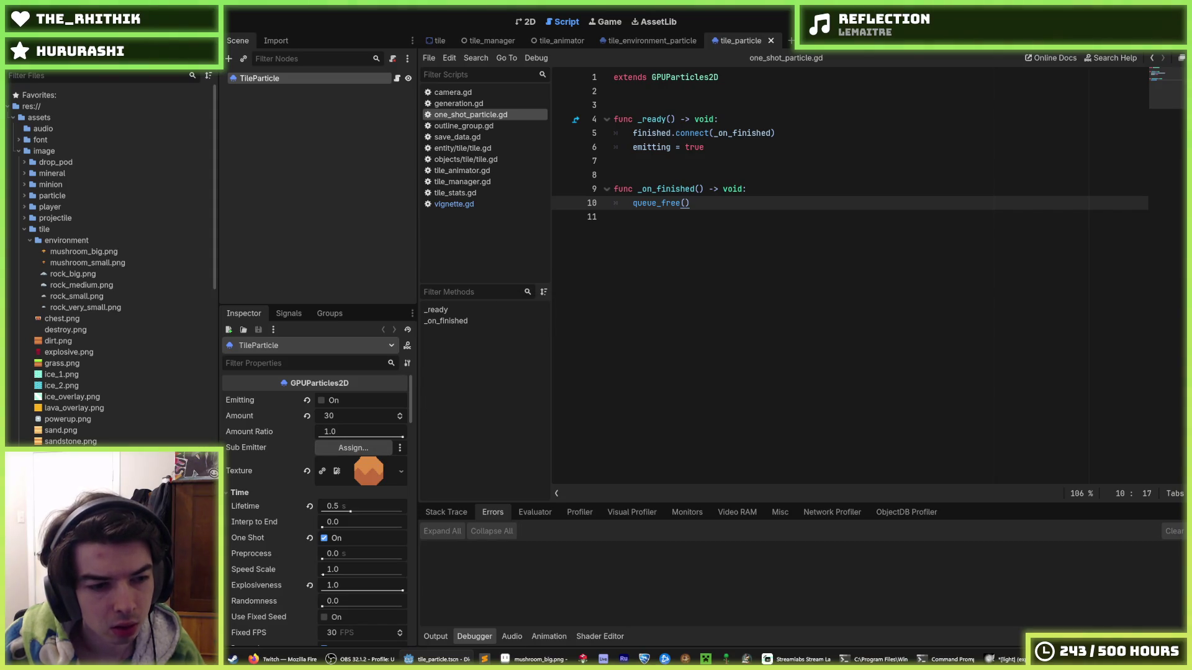
scroll(112, 372, "down", 5)
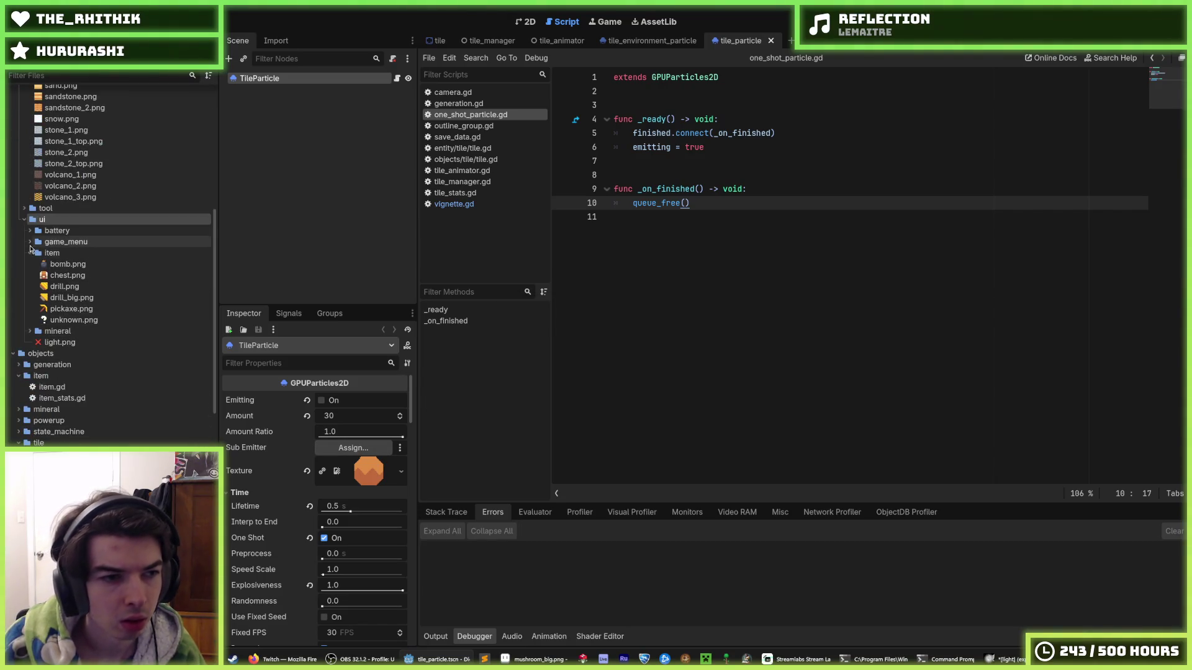
left_click(30, 231)
left_click(30, 231)
left_click(28, 242)
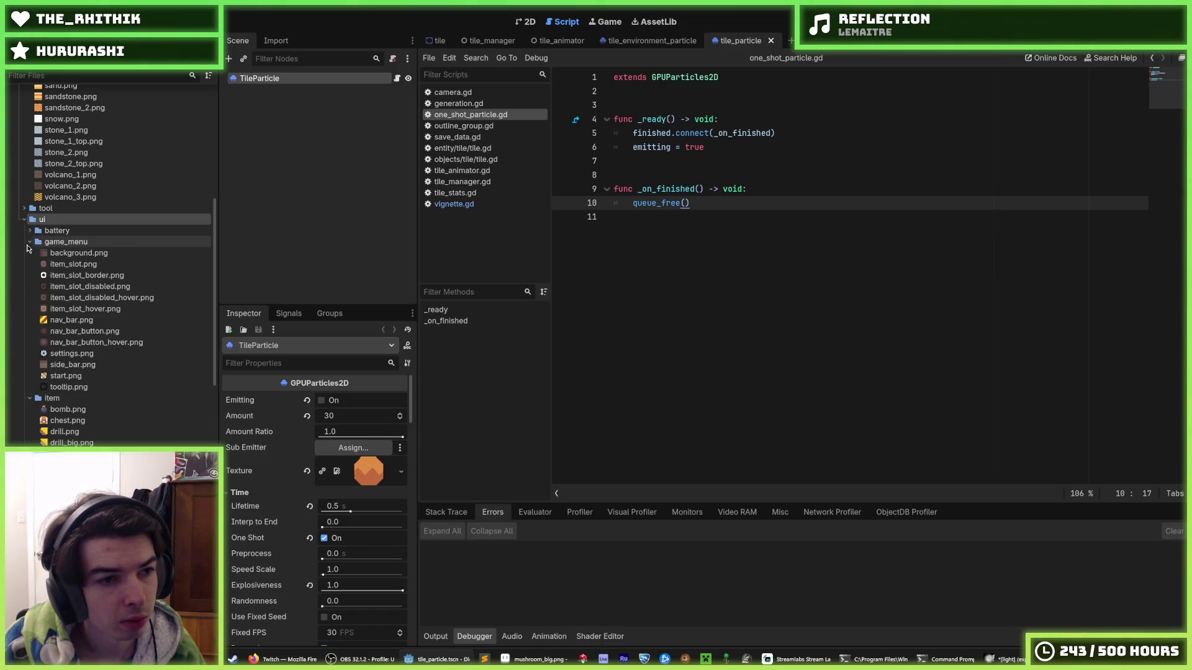
left_click(29, 242)
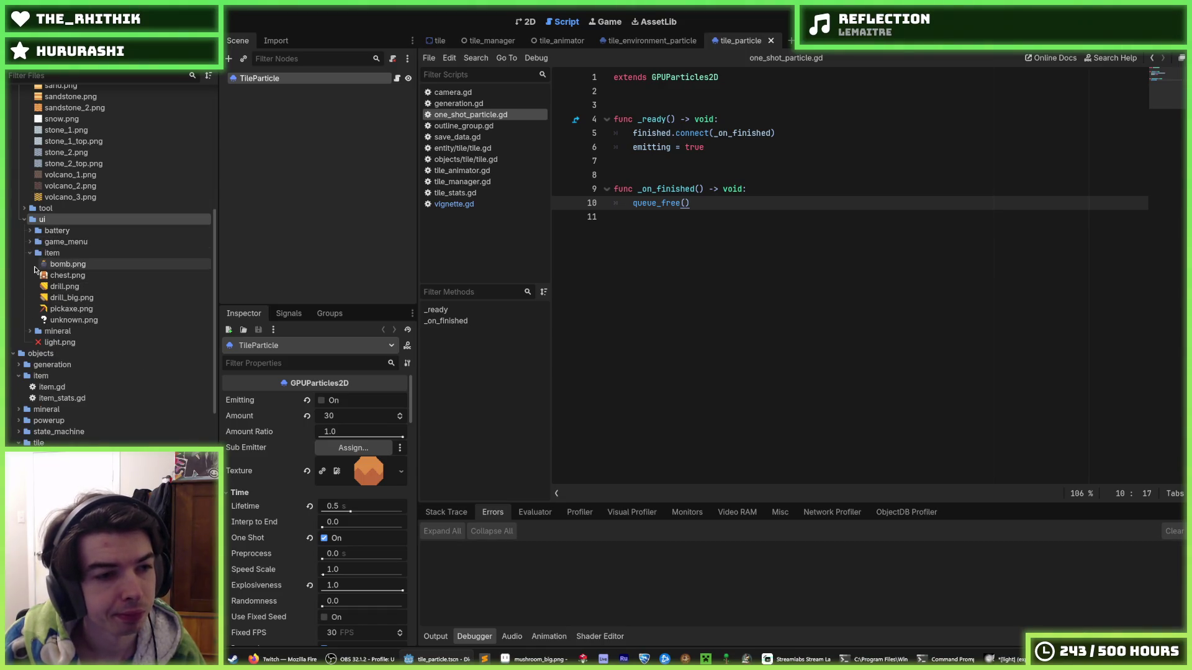
Step: Delete light.png from the project, confirming Remove, and return to GIMP
left_click(48, 344)
right_click(48, 344)
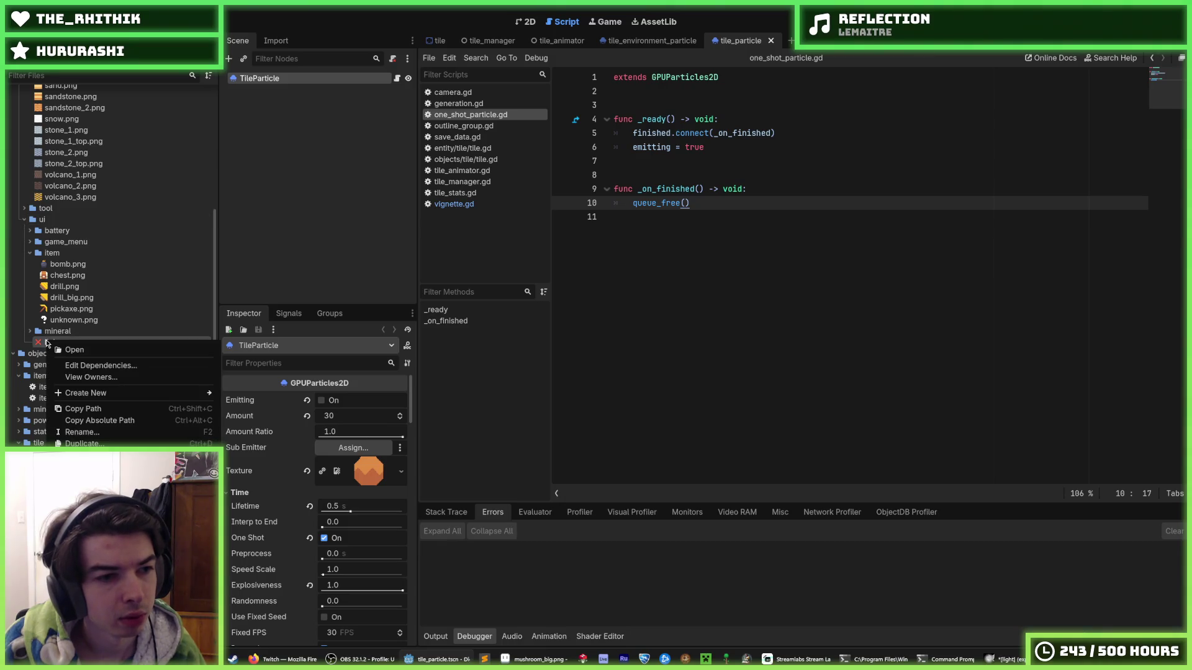
key("Delete")
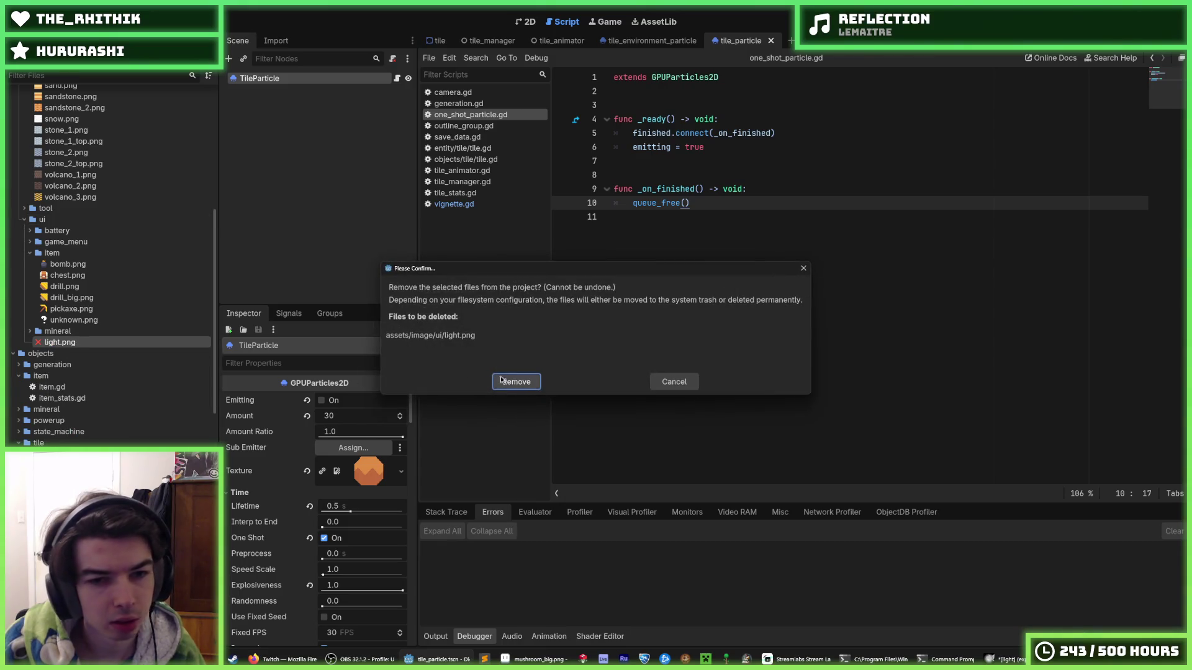
left_click(515, 381)
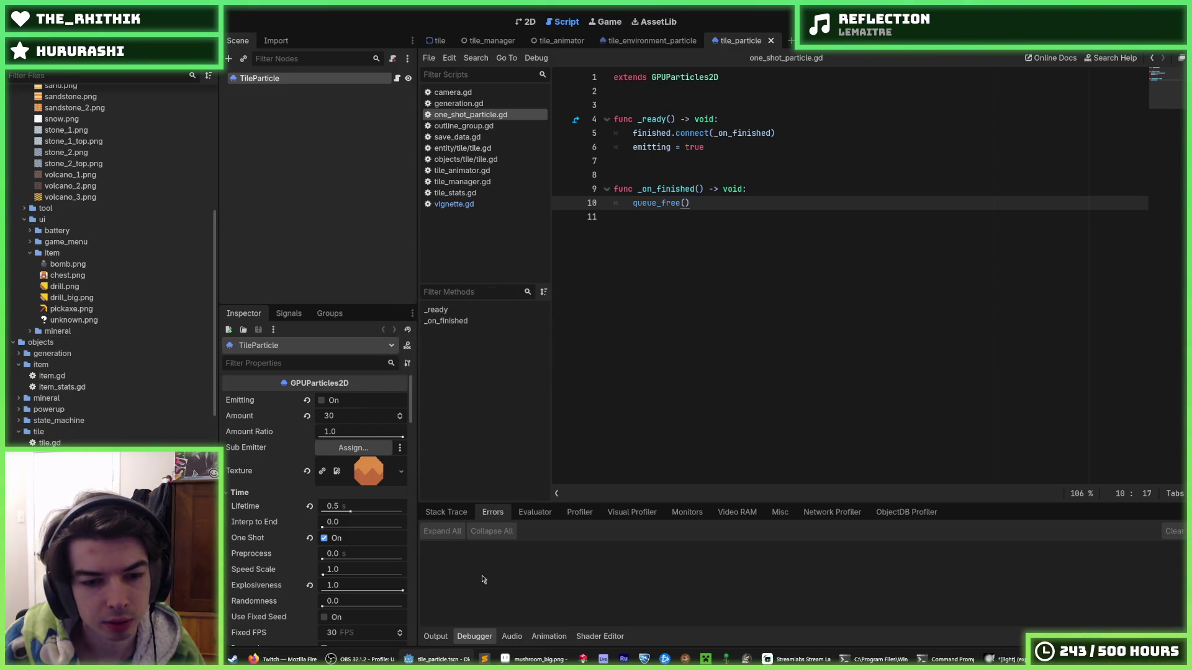
left_click(1006, 659)
Step: Export the gradient as vignette.png into assets/image/ui, accepting the PNG options
key("ctrl+shift+e")
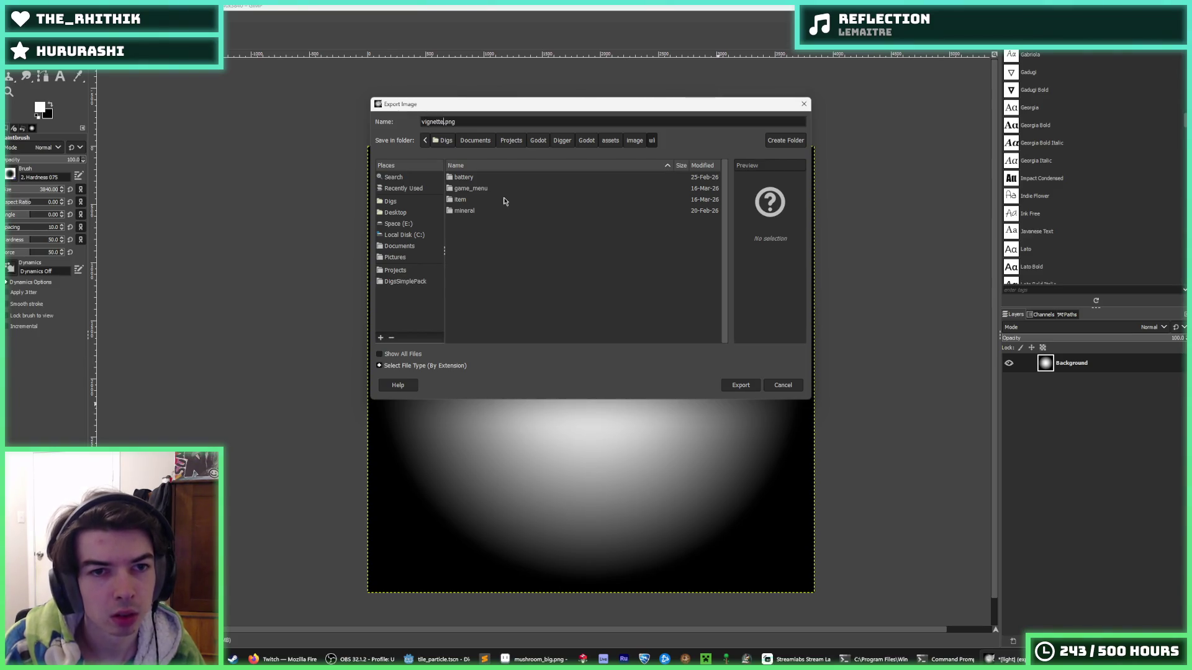
key("Return")
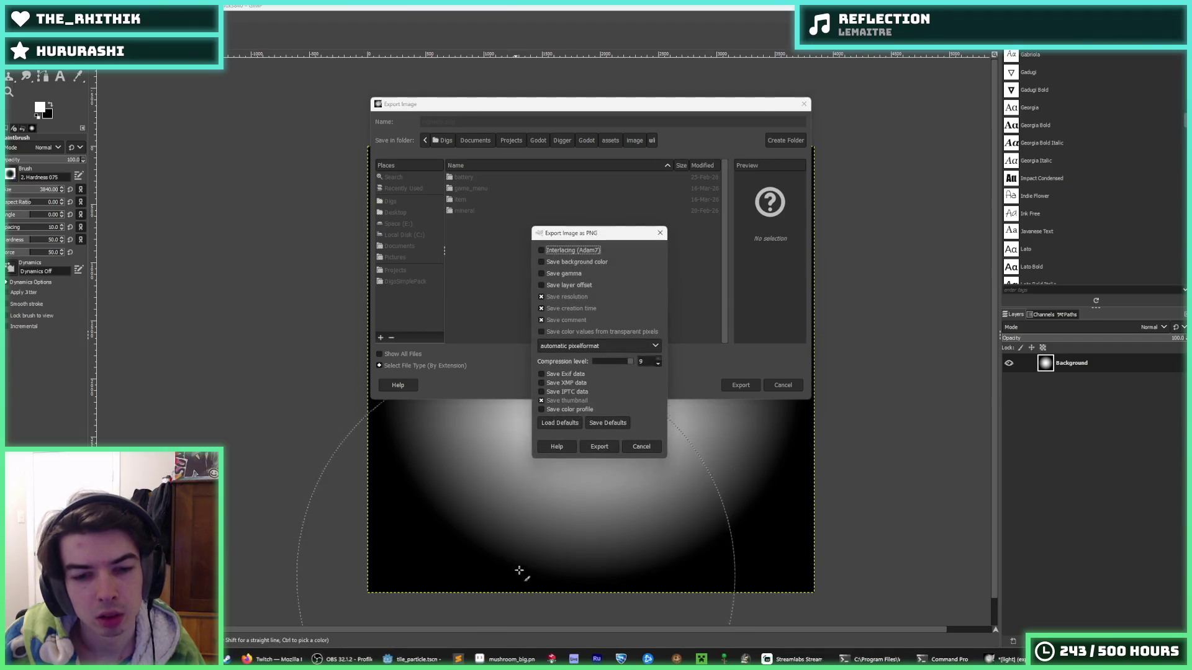
left_click(588, 447)
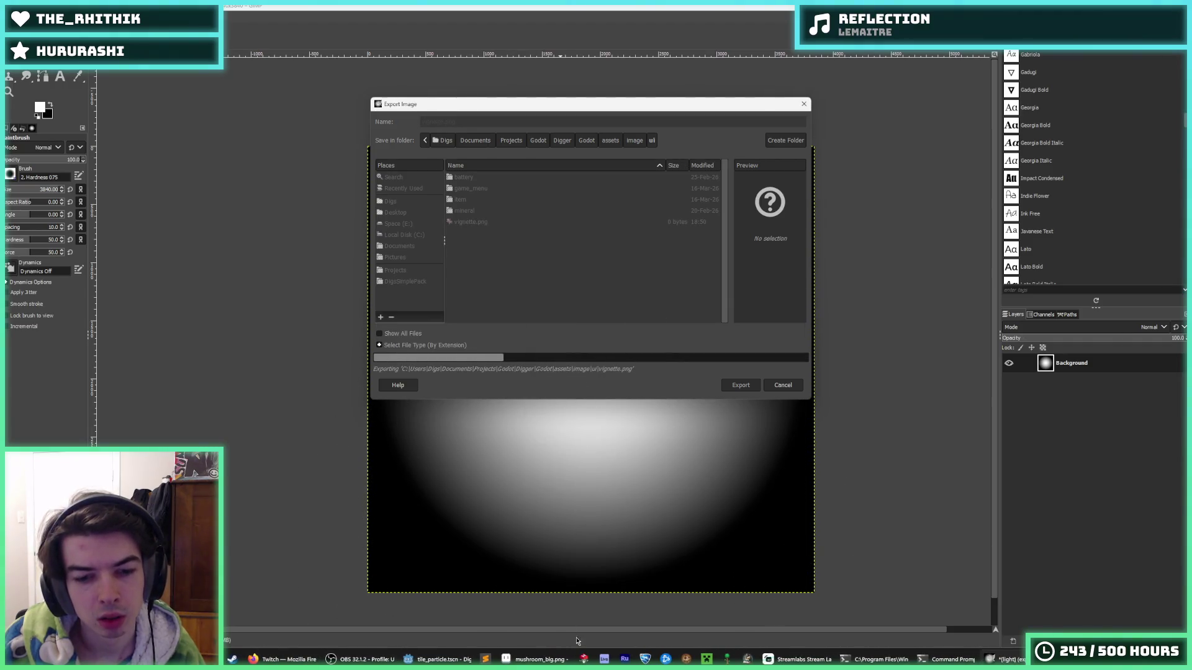
mouse_move(451, 662)
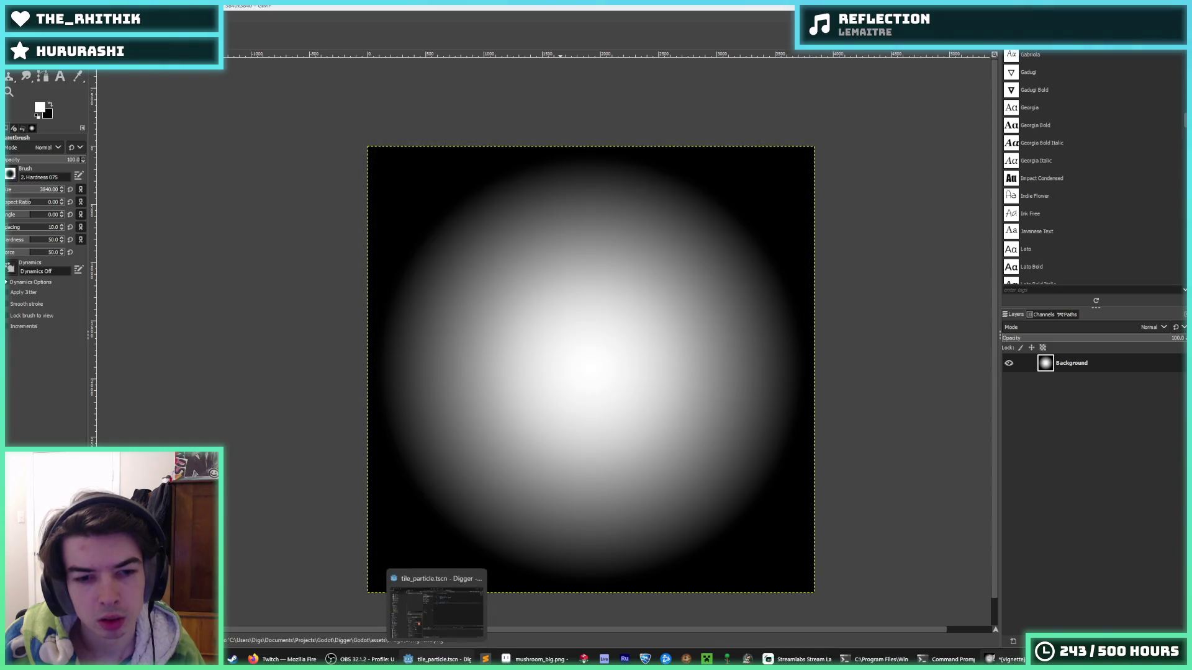
Step: Swap vignette.tscn's missing light.png dependency for vignette.png, open the scene, and run the game
left_click(441, 660)
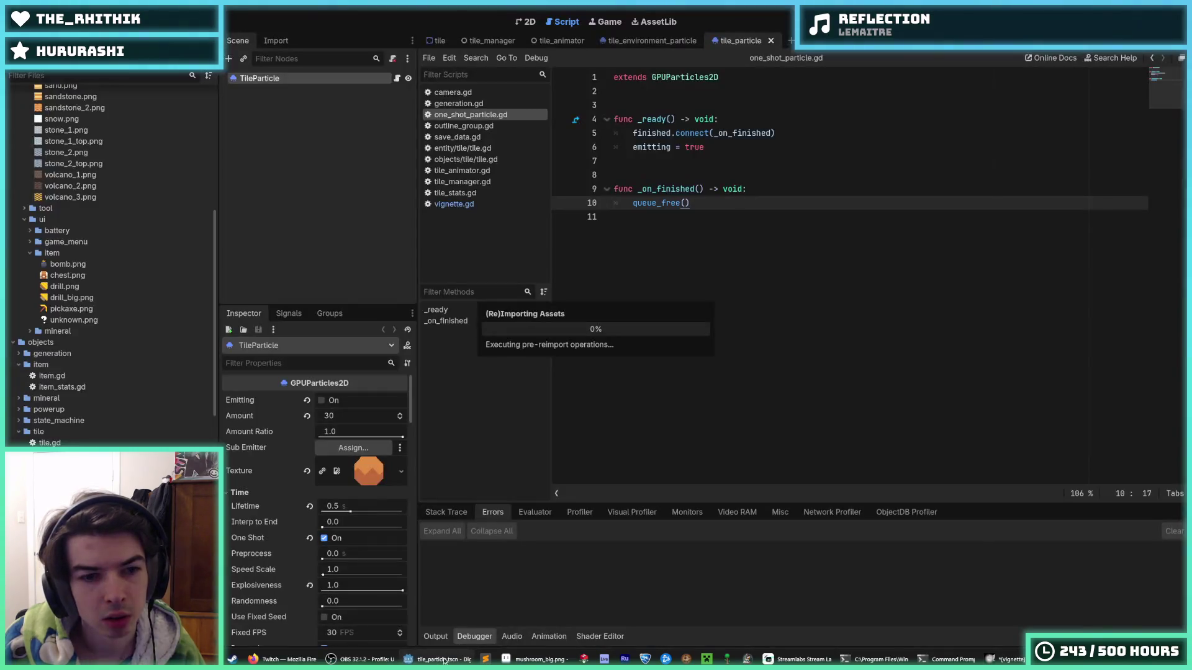
left_click(94, 345)
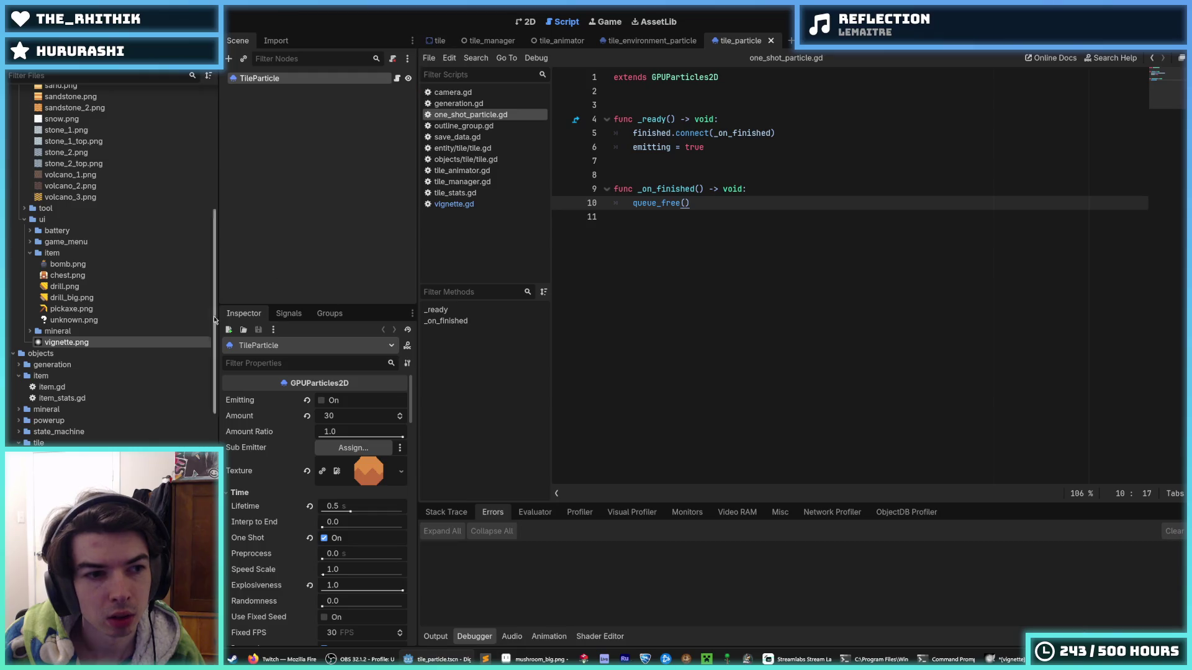
scroll(214, 320, "up", 10)
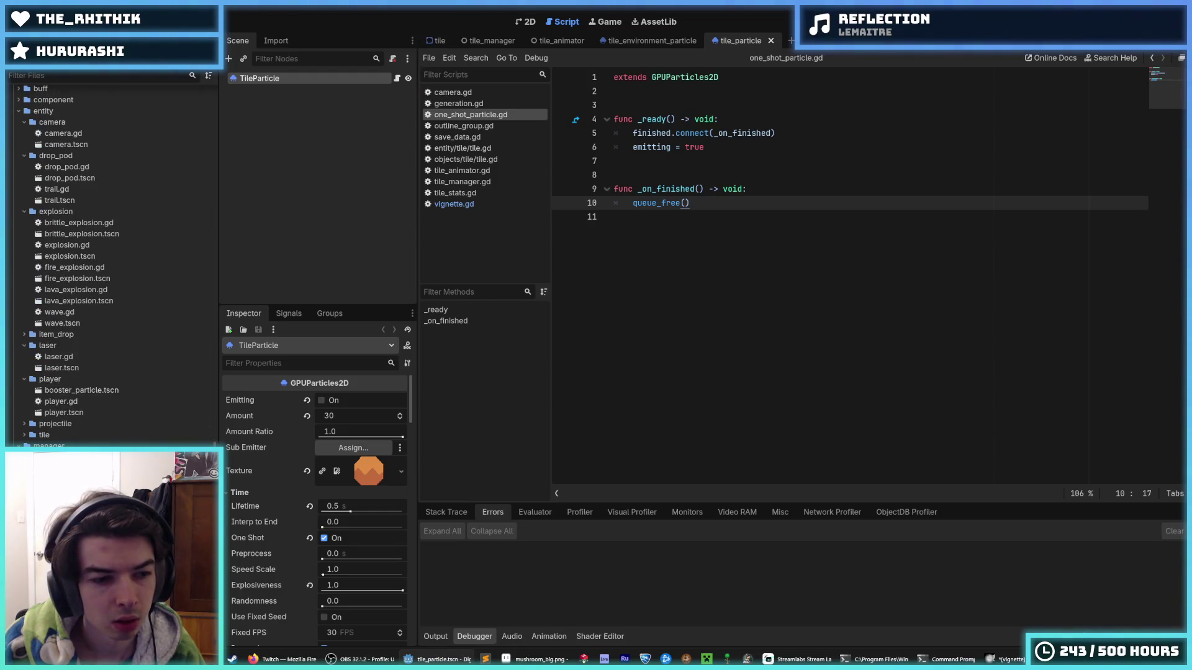
left_click(700, 291)
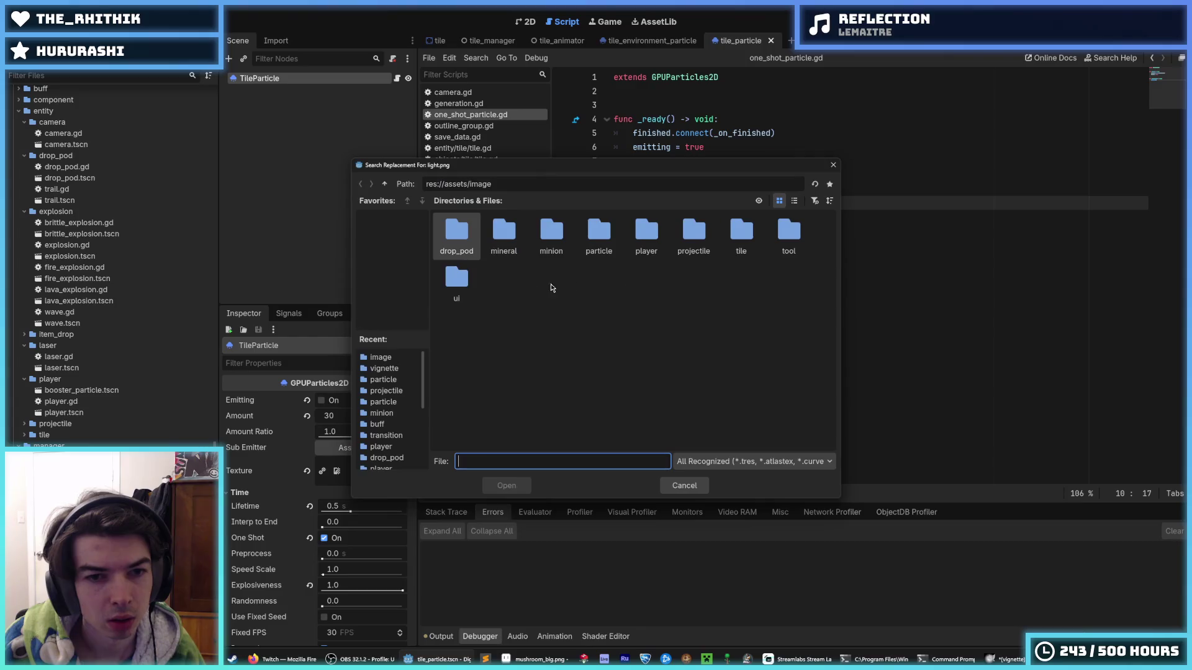
double_click(646, 235)
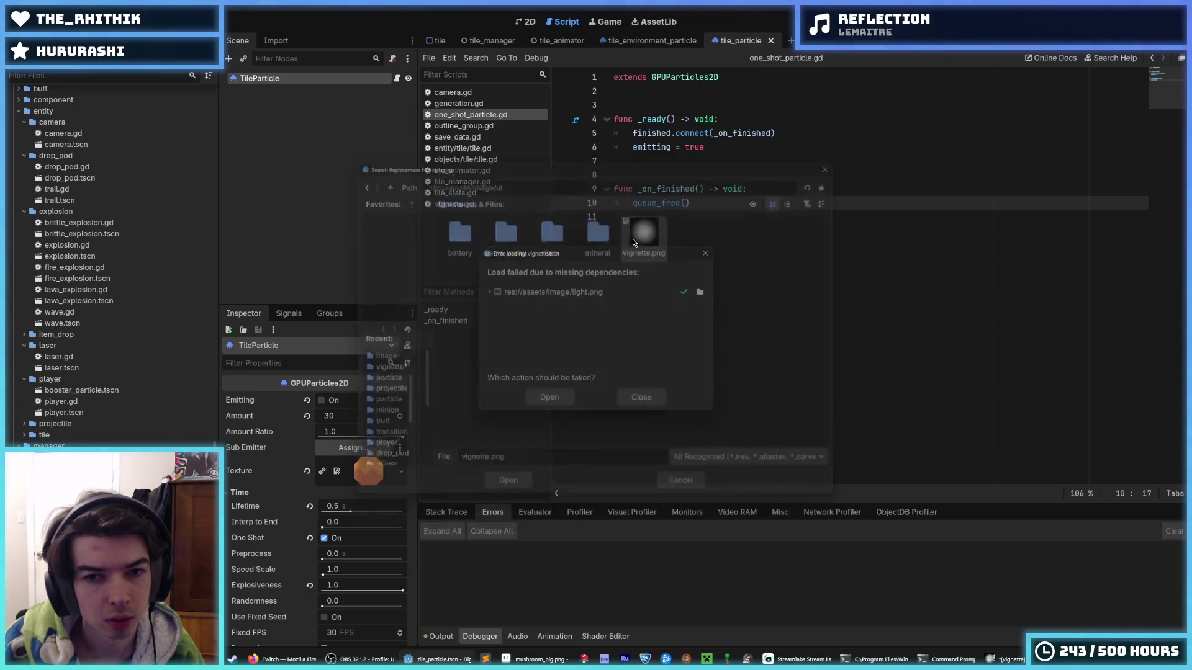
left_click(545, 404)
key("F5")
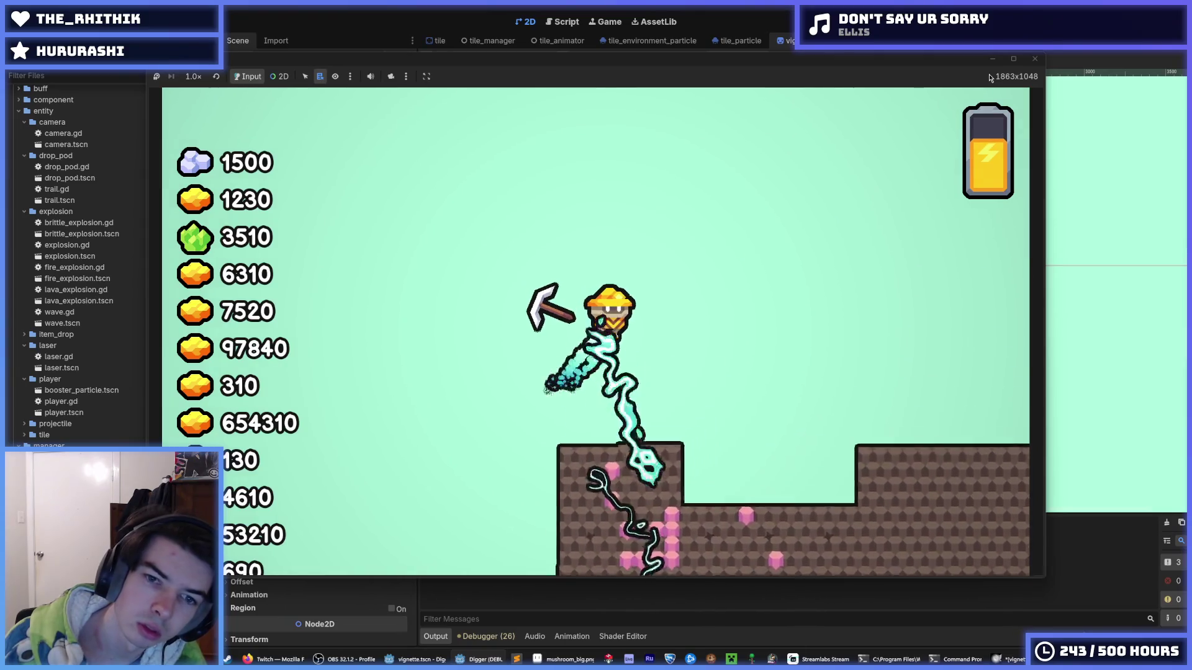
Step: Stop the game, glance at Aseprite, and pan the Godot vignette scene to view its sprite
key("F8")
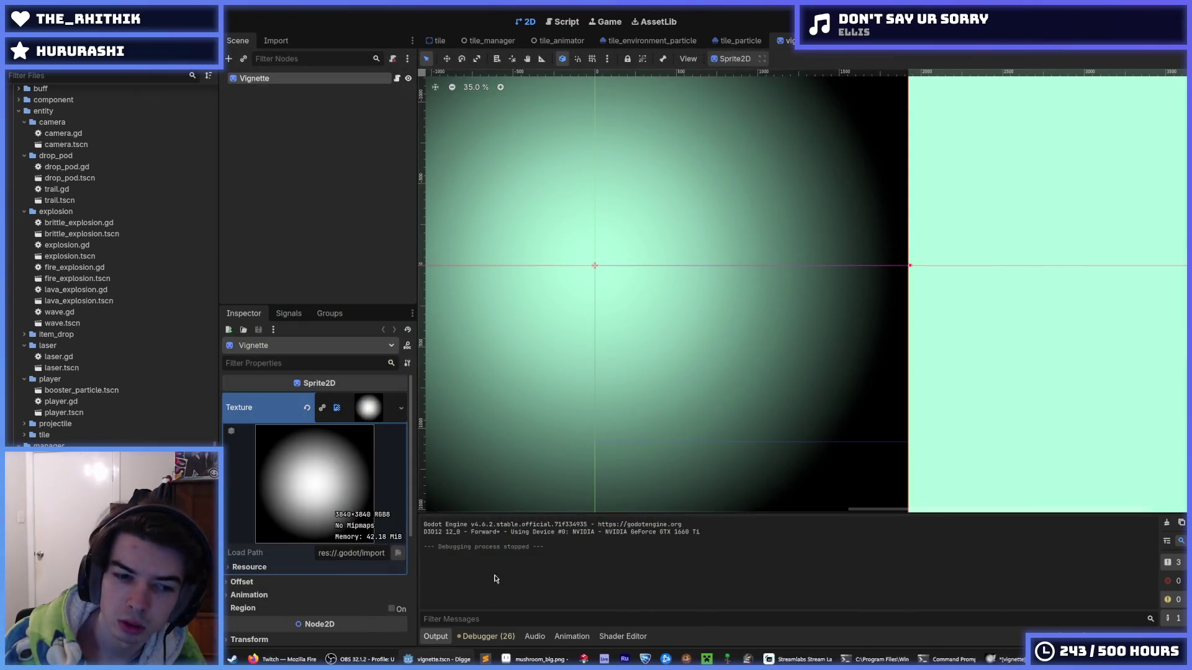
mouse_move(537, 660)
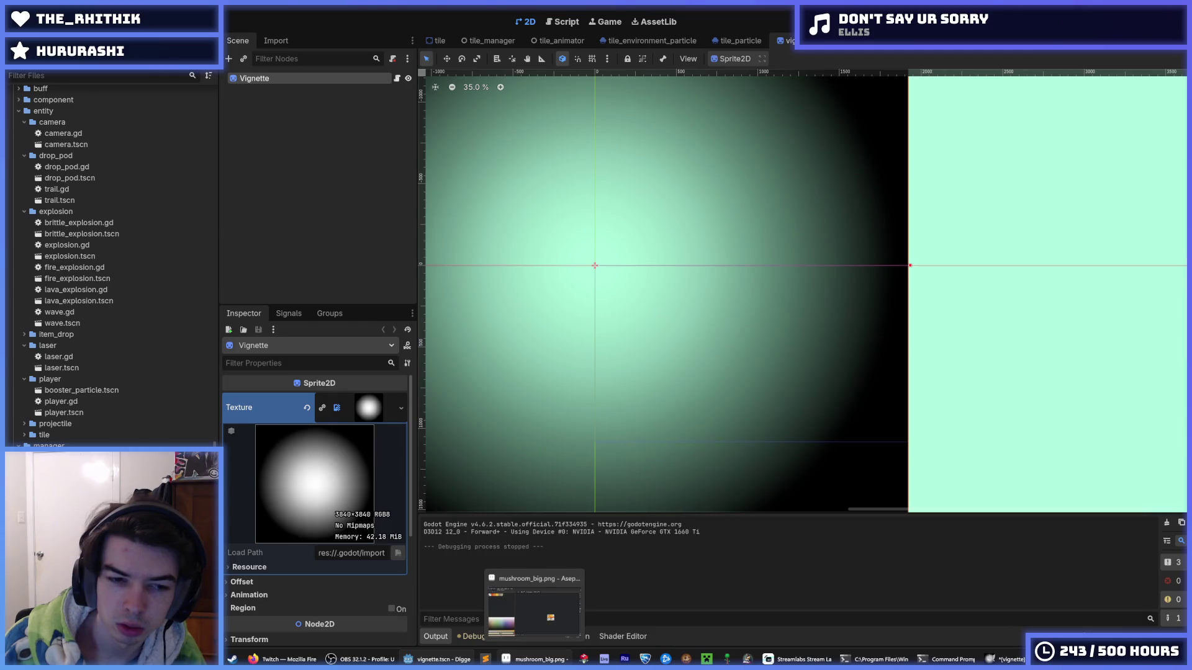
left_click(538, 659)
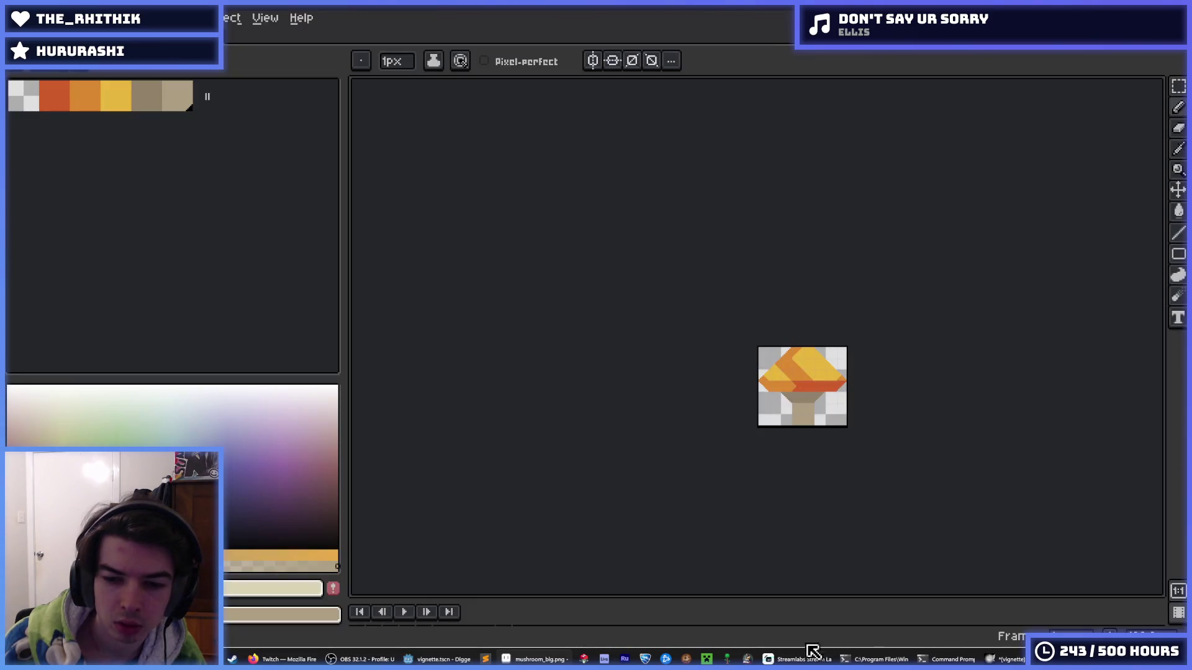
left_click(437, 659)
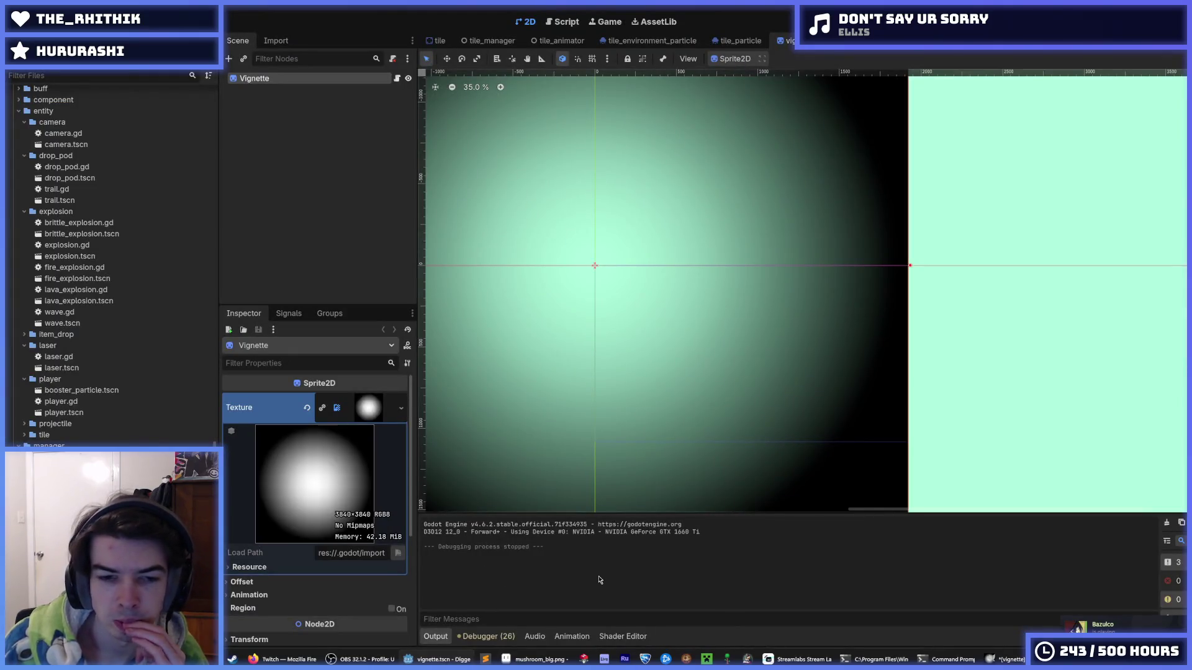
left_click_drag(579, 416, 671, 435)
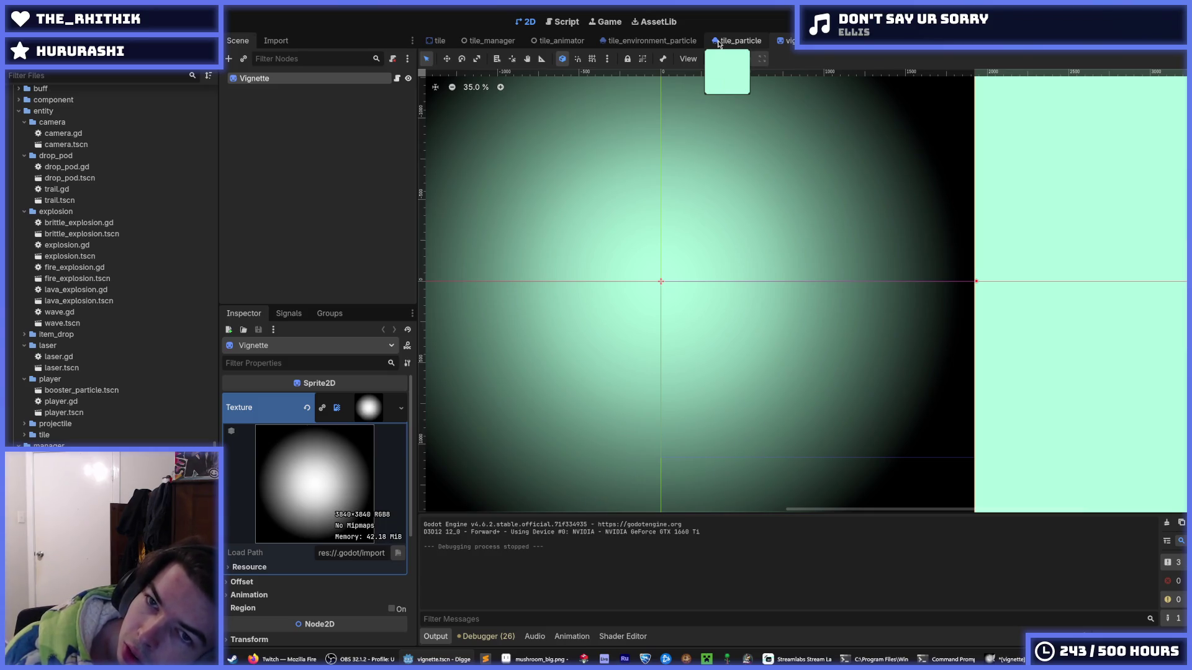
left_click(719, 43)
left_click(786, 41)
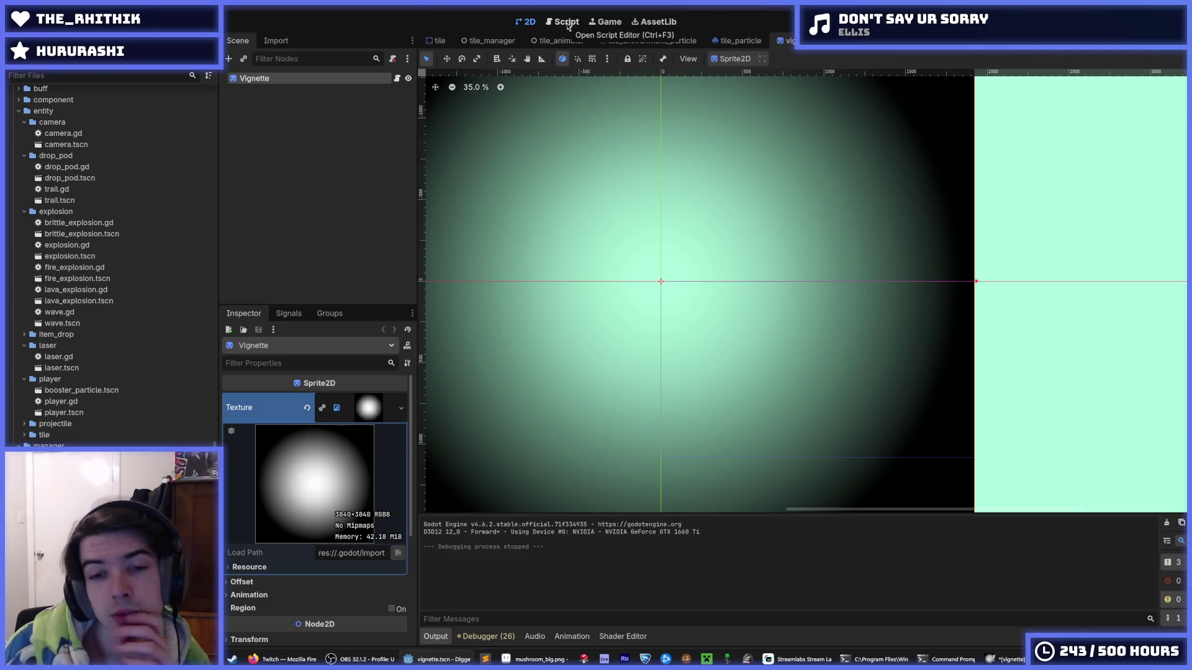
Step: In vignette.gd, set the lerp start scale to 4 and end scale to 0.65, then test-run
left_click(567, 22)
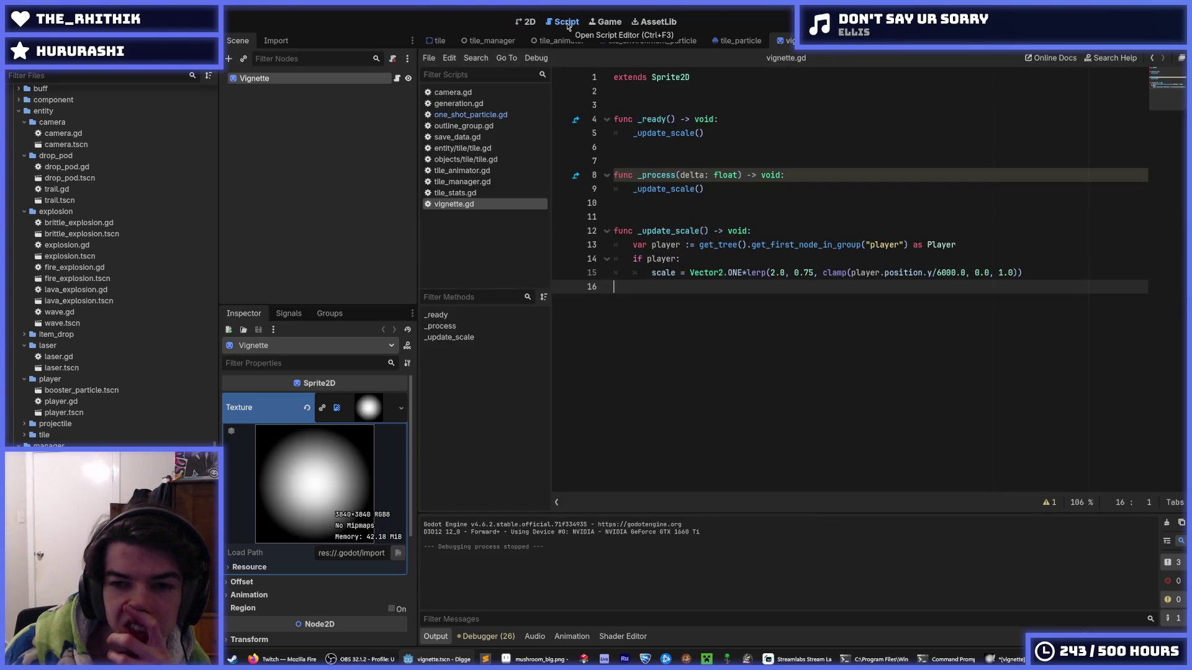
left_click(811, 273)
key("BackSpace")
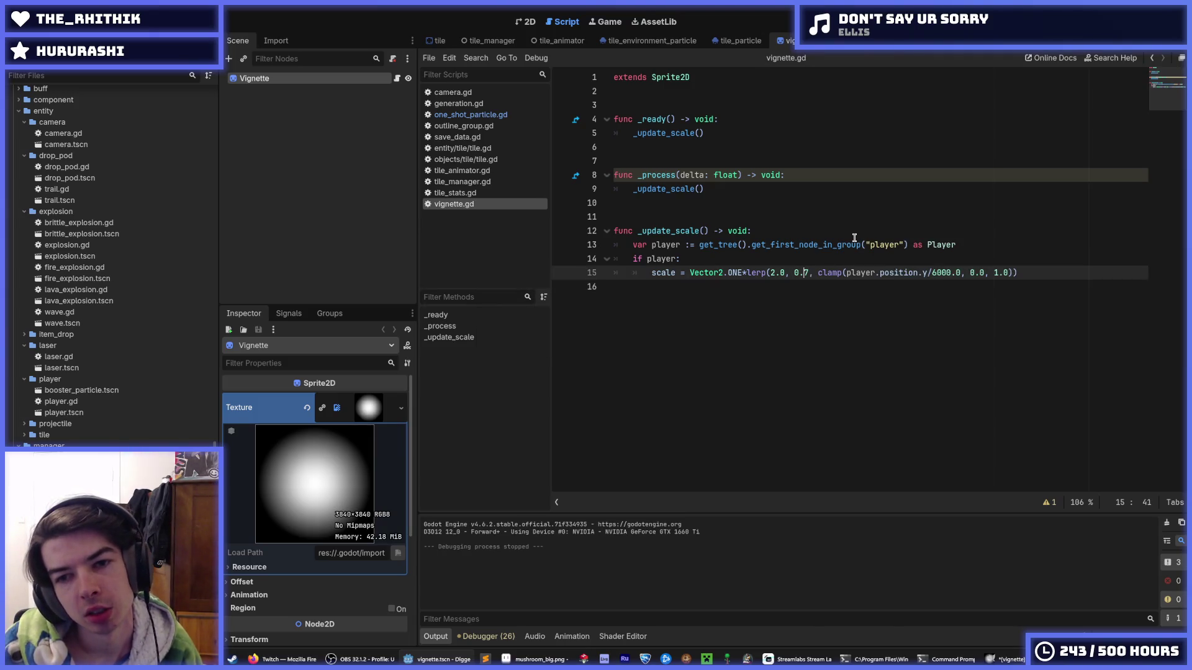
key("BackSpace")
type("4")
key("Right")
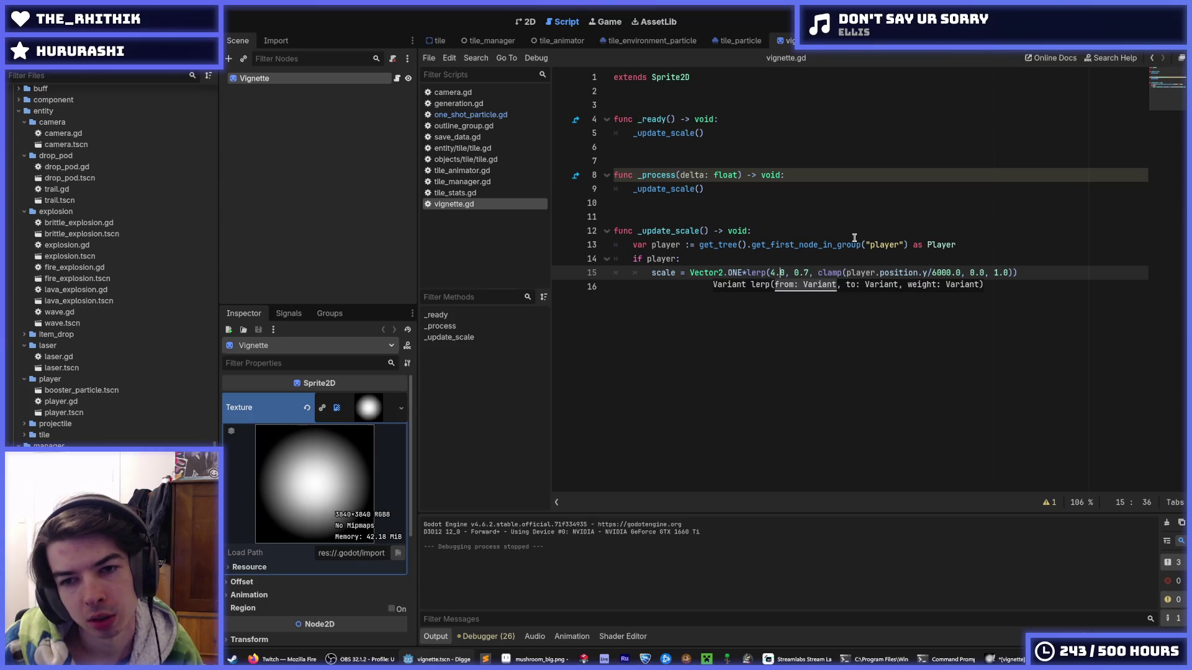
key("BackSpace")
type("65")
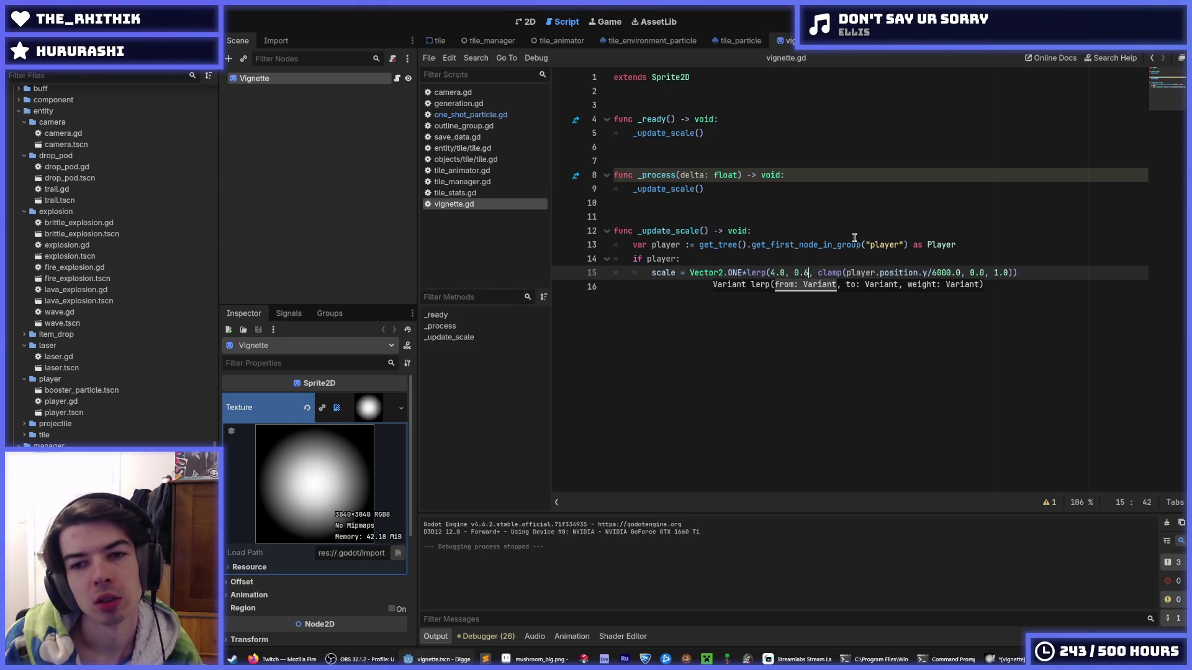
key("F5")
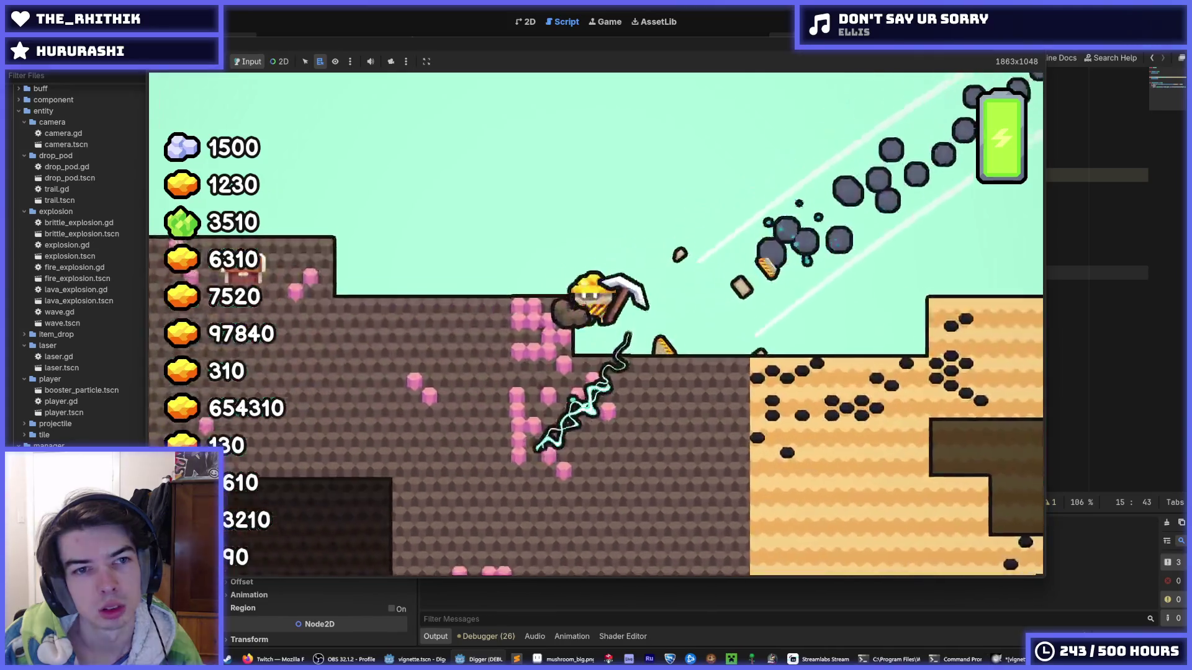
key("a")
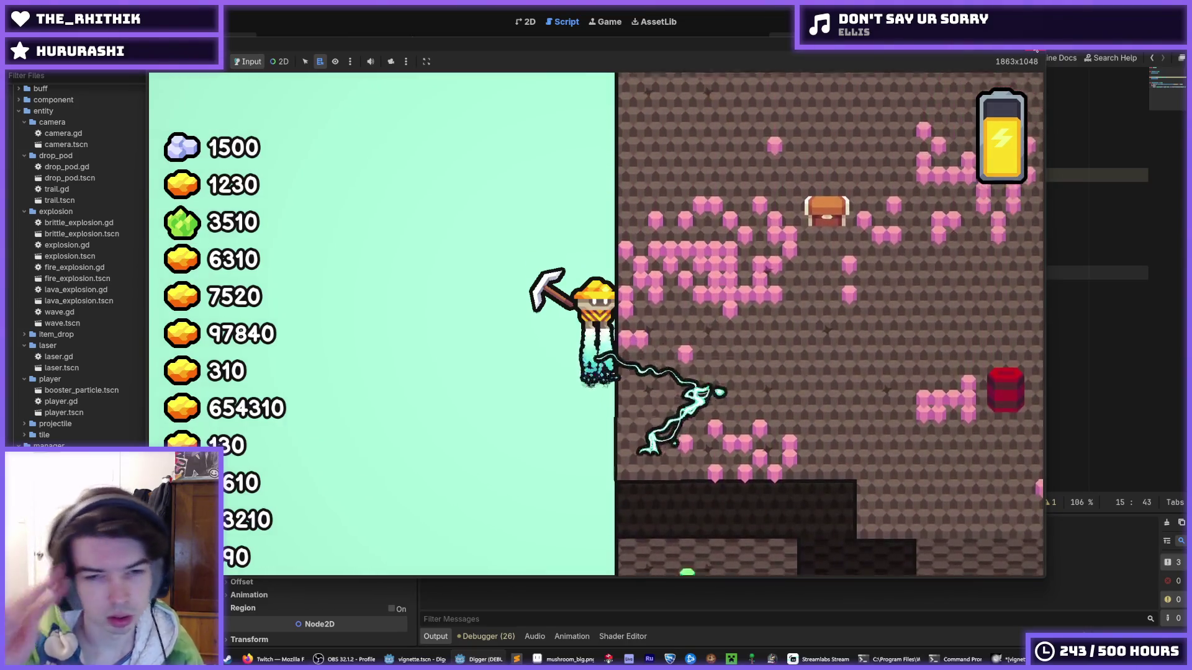
Step: Stop the game, change the lerp's first value from 4.0 to 2.0, and save the script
key("F8")
key("ctrl+s")
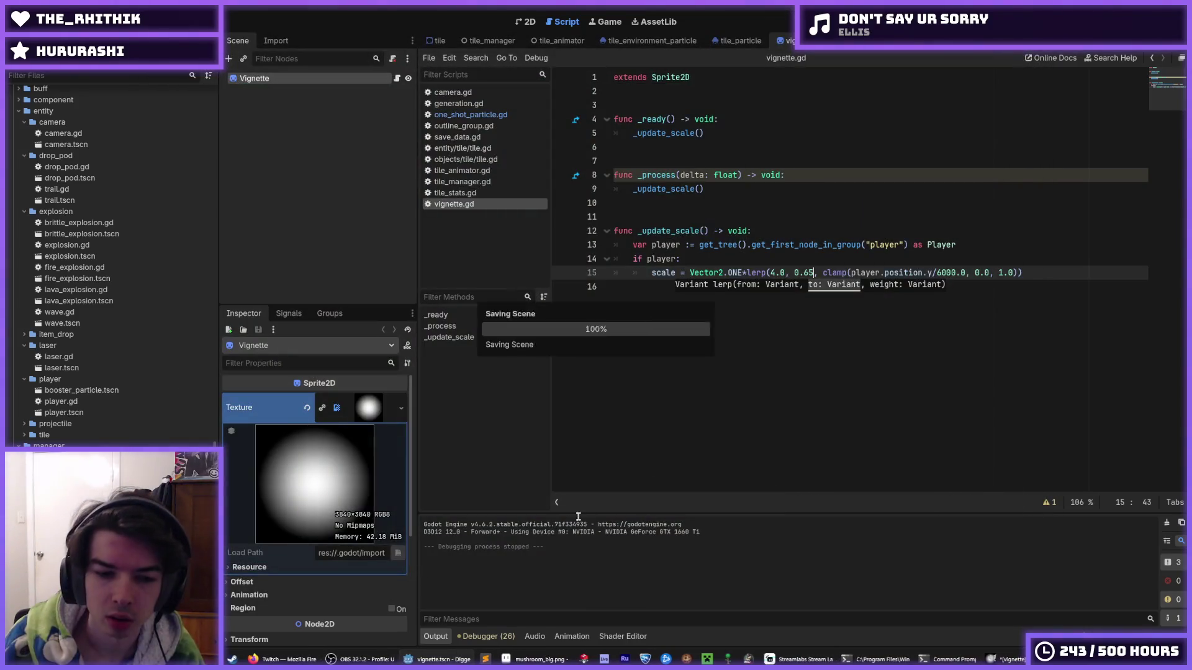
left_click(773, 272)
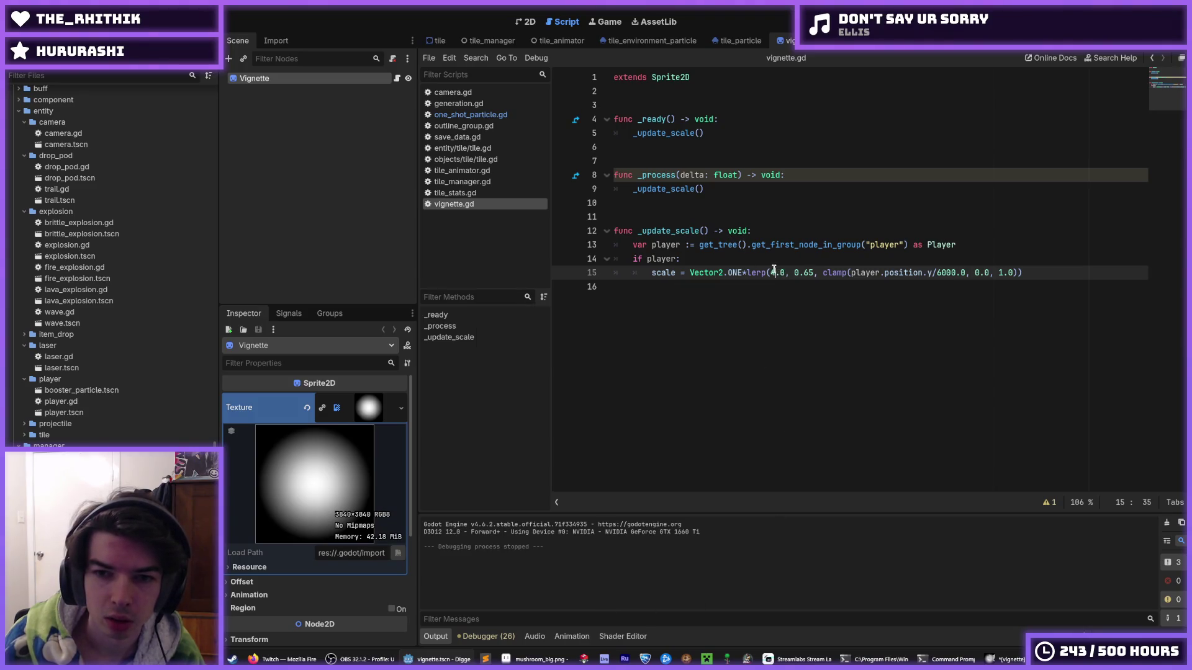
type("2")
key("ctrl+s")
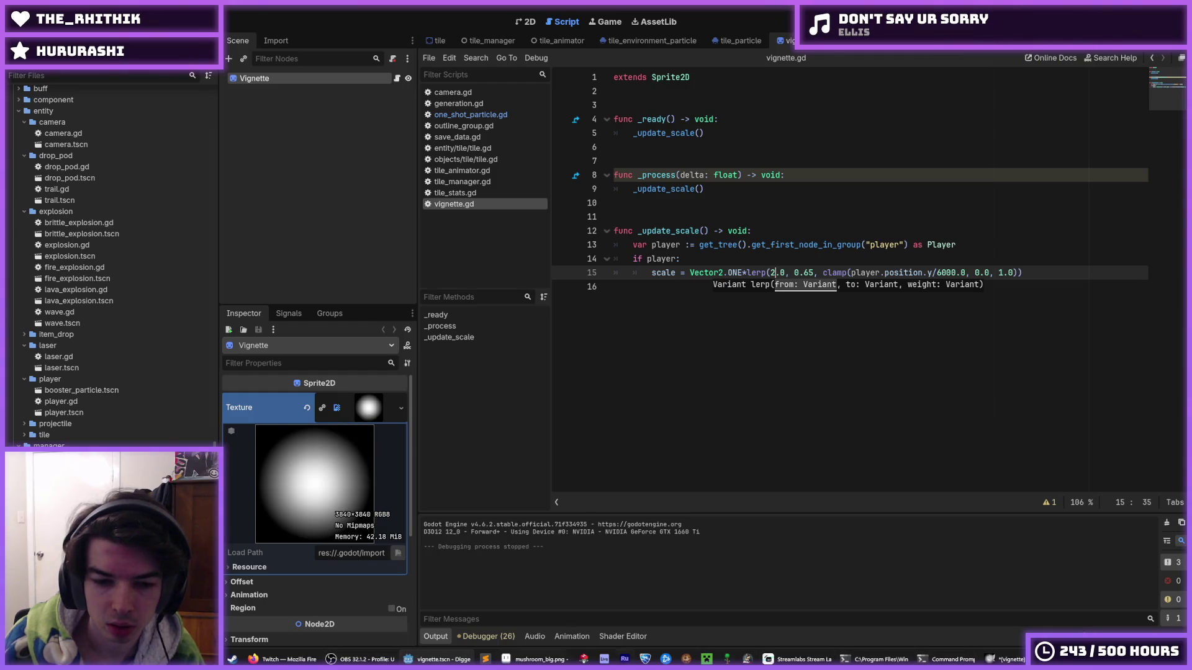
left_click(993, 659)
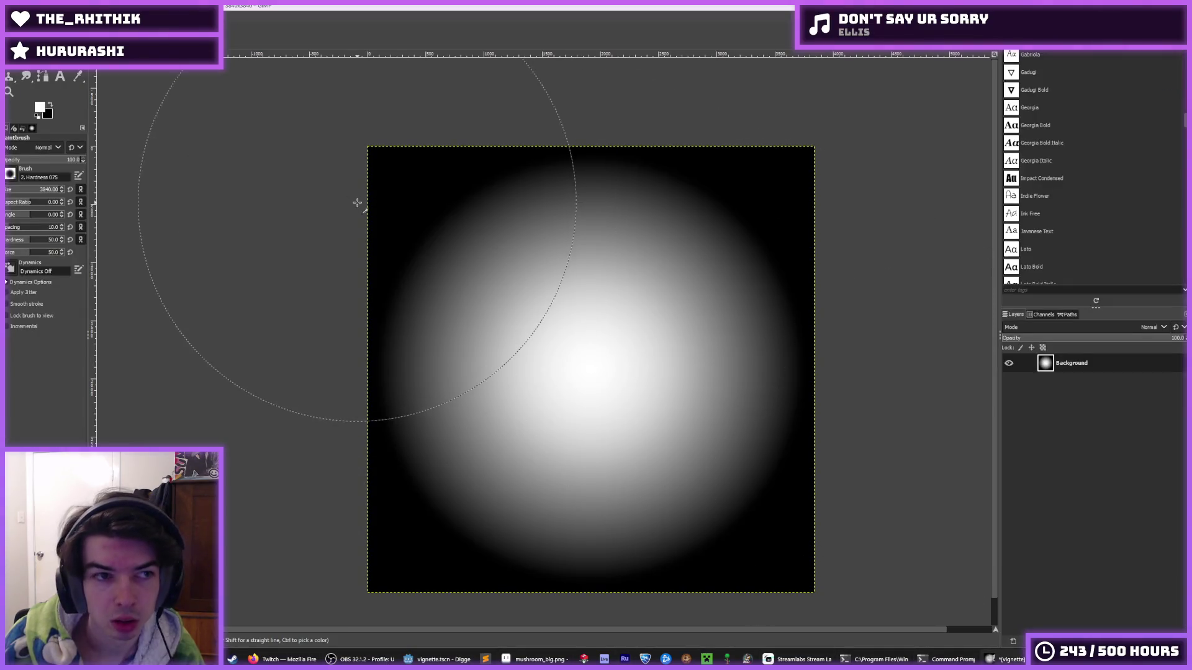
Step: Resize the GIMP canvas to 7680 × 7680
left_click(84, 15)
left_click(96, 97)
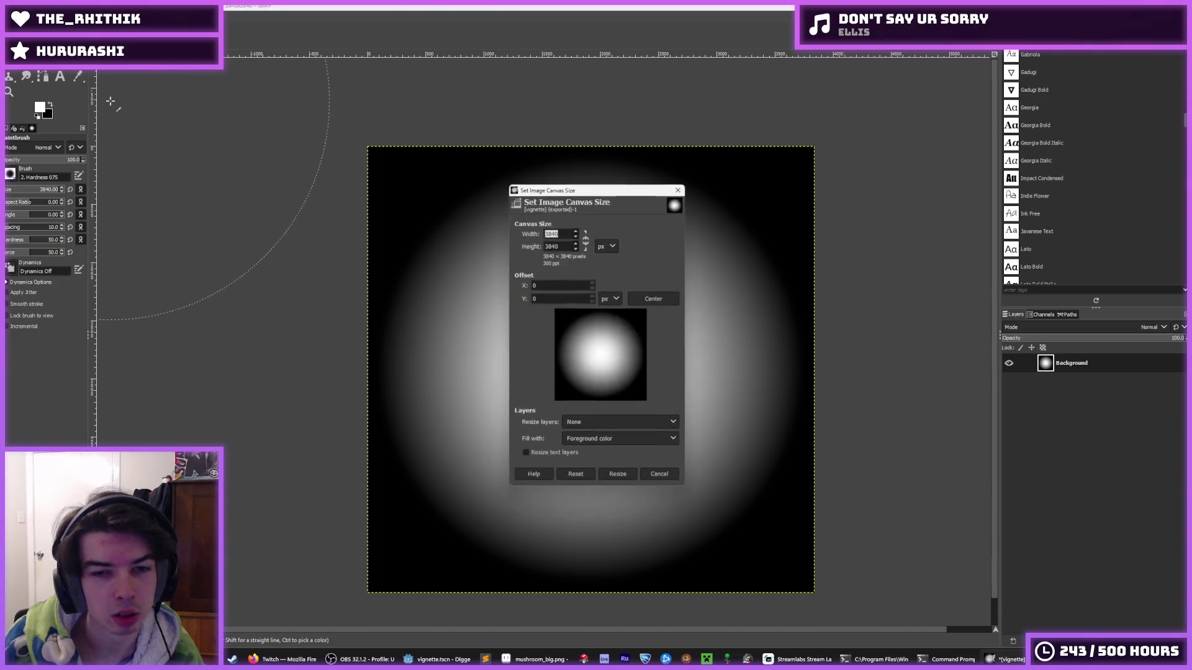
key("BackSpace")
key("BackSpace")
key("BackSpace")
type("7680")
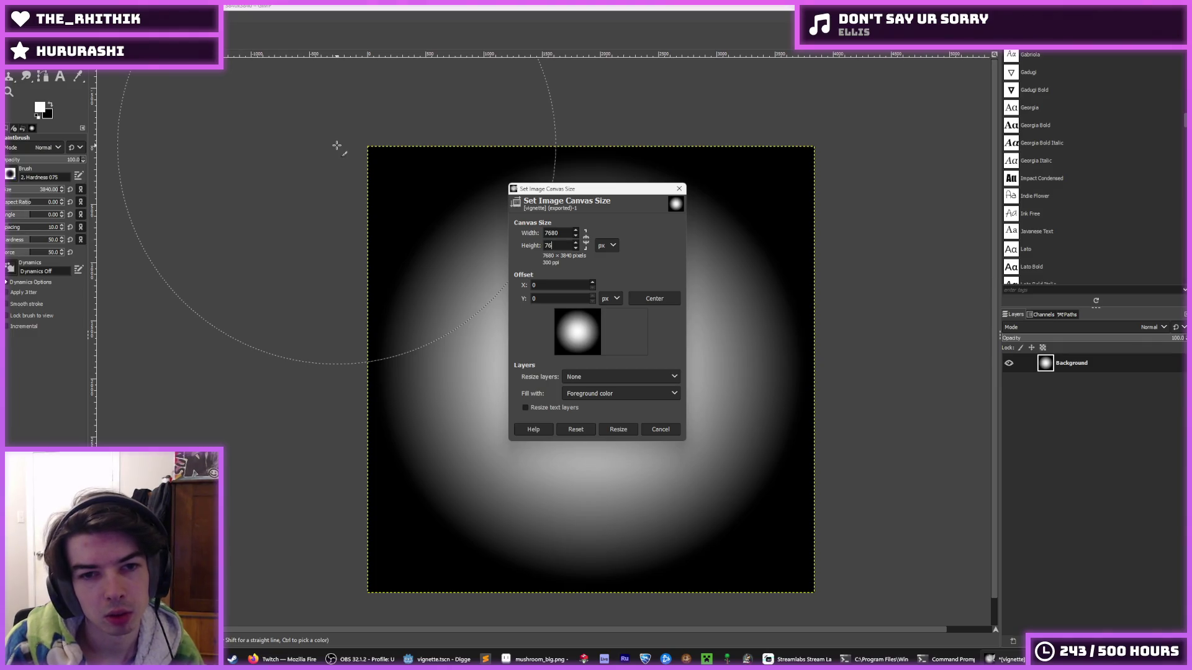
left_click(617, 430)
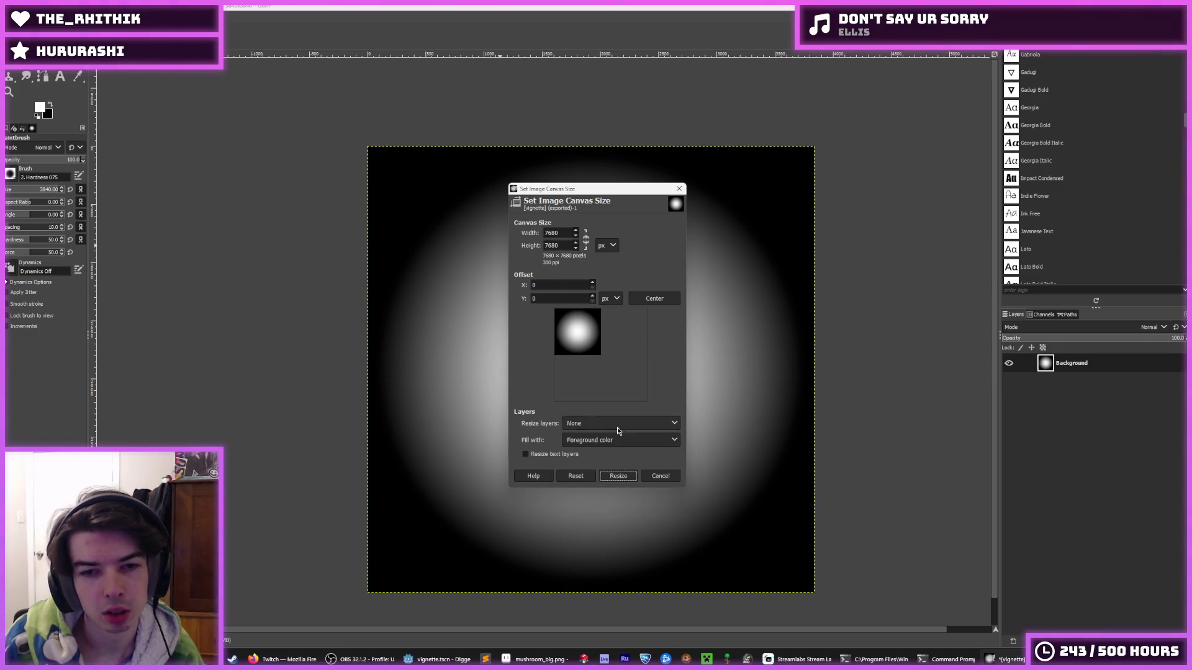
left_click(615, 477)
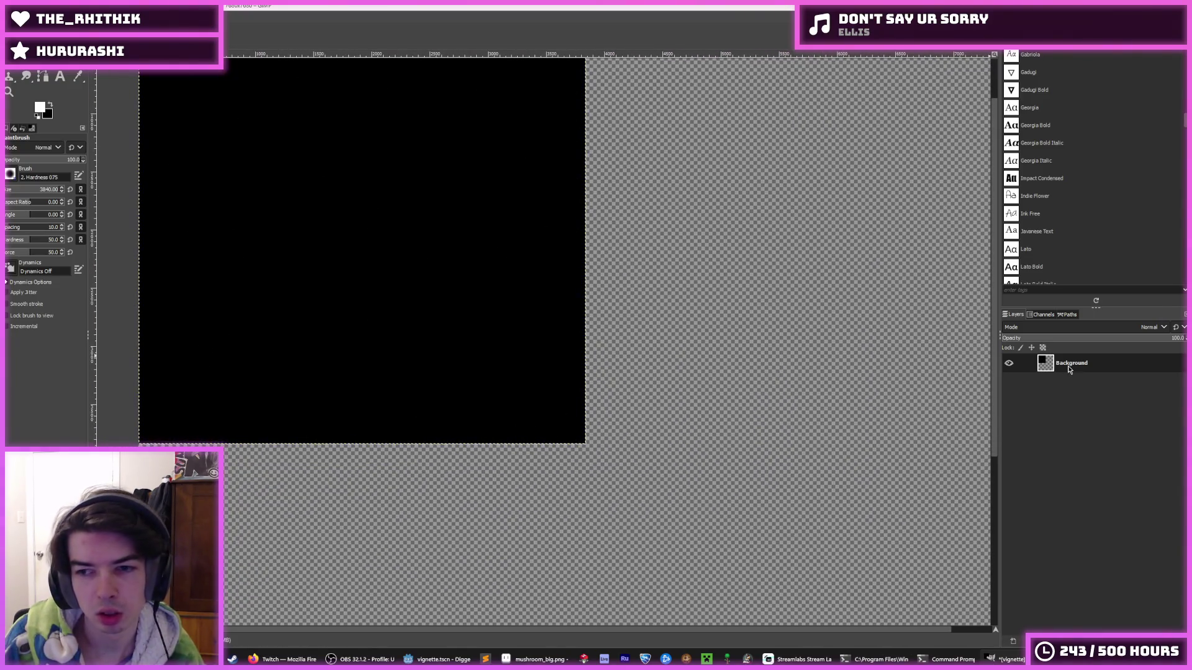
Step: Make the Background layer fill the 7680 canvas and set the brush size to 7680
right_click(1076, 361)
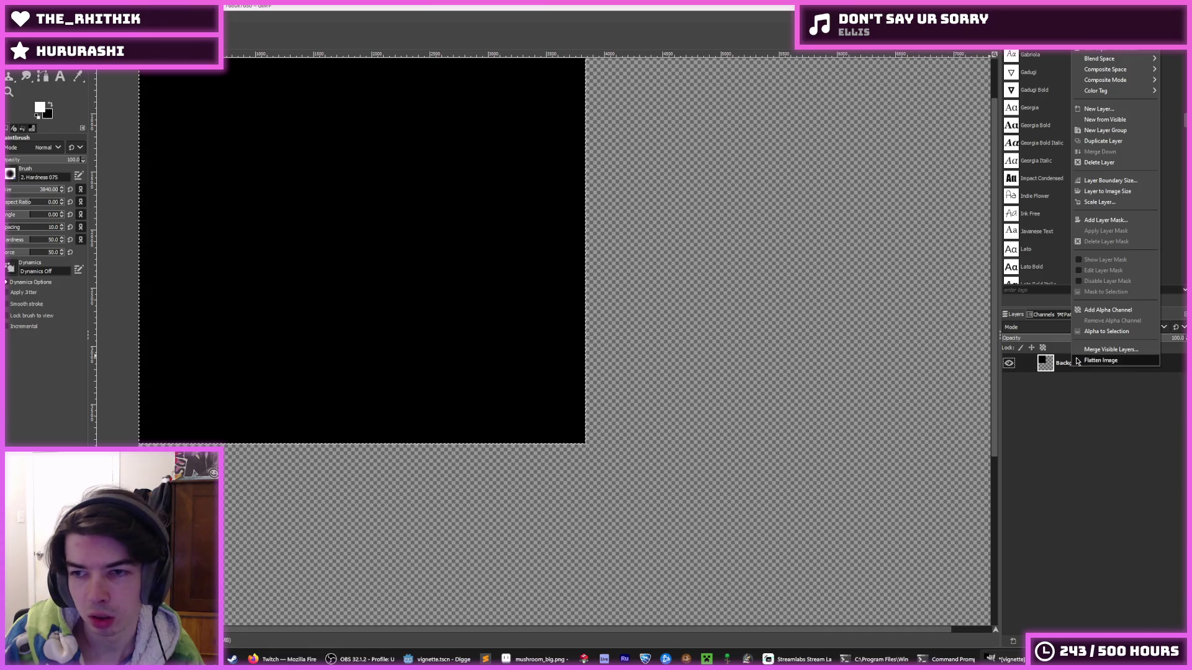
left_click(1105, 181)
left_click(1122, 315)
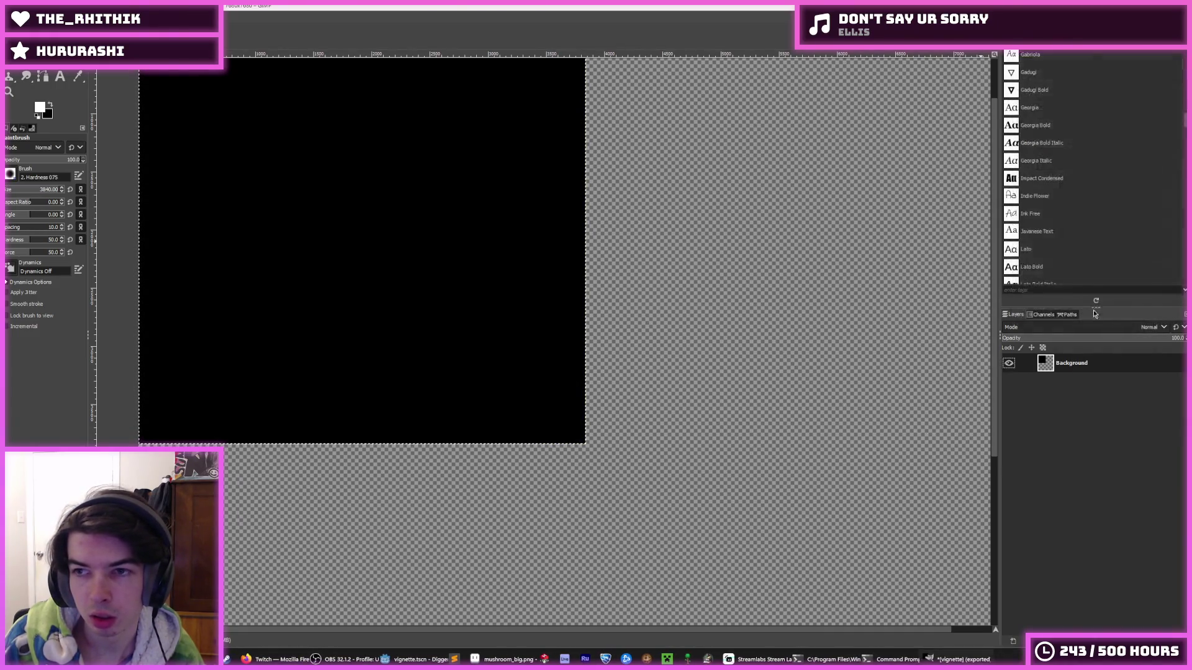
right_click(1111, 366)
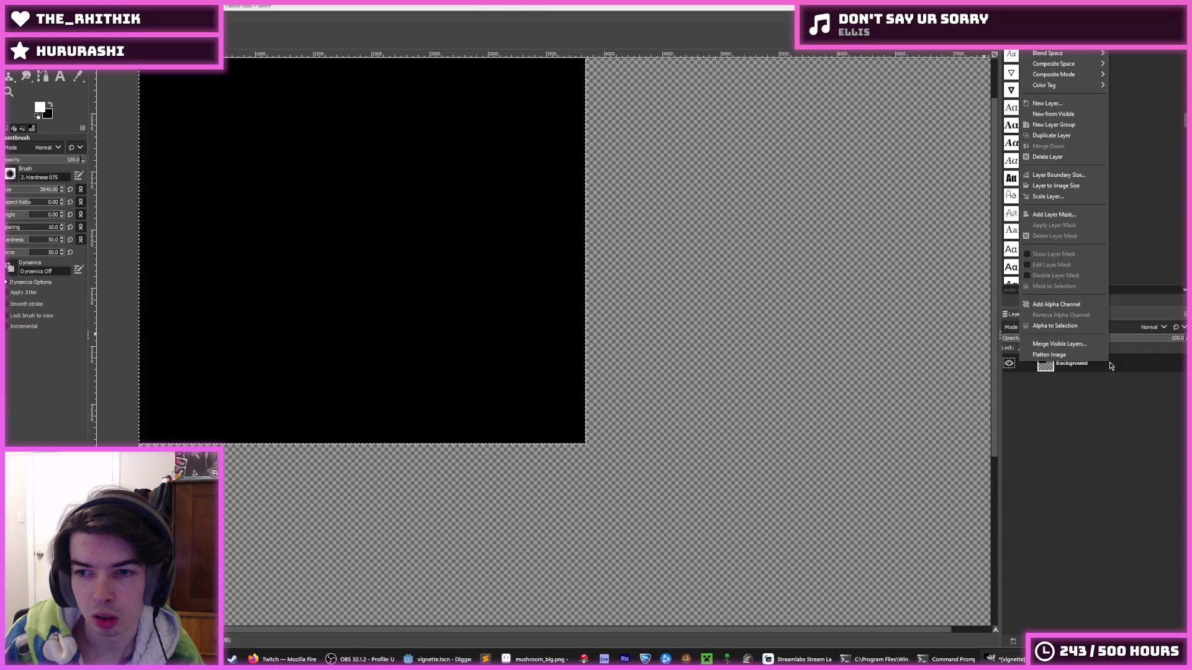
left_click(1062, 185)
scroll(530, 352, "down", 2)
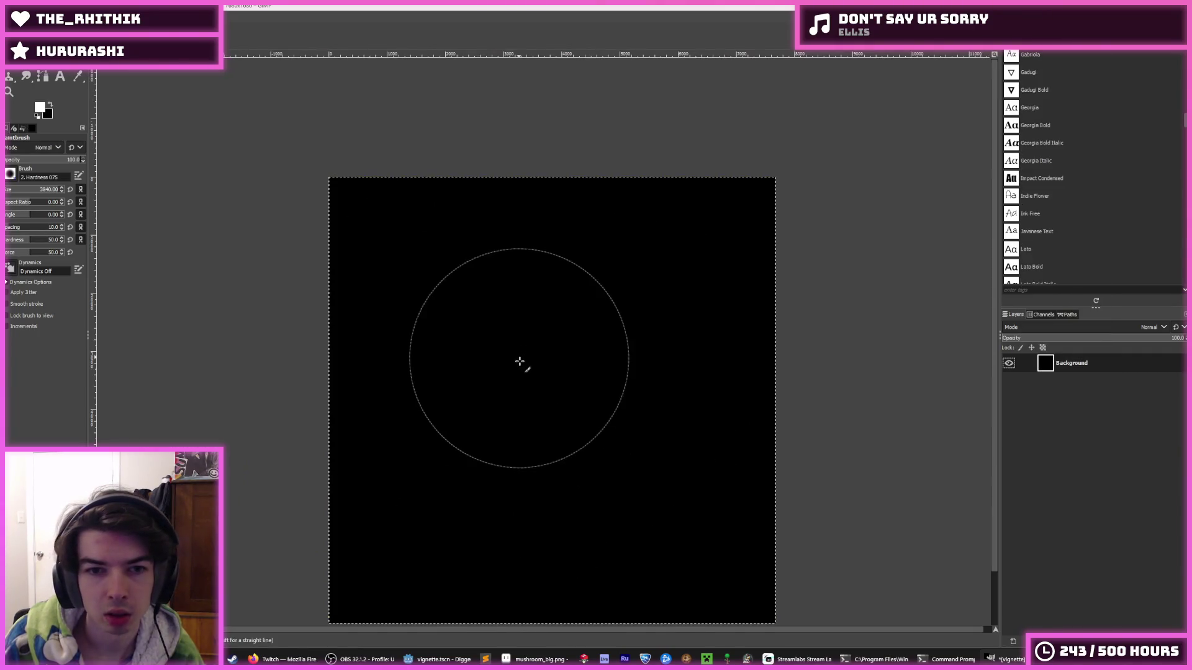
triple_click(62, 194)
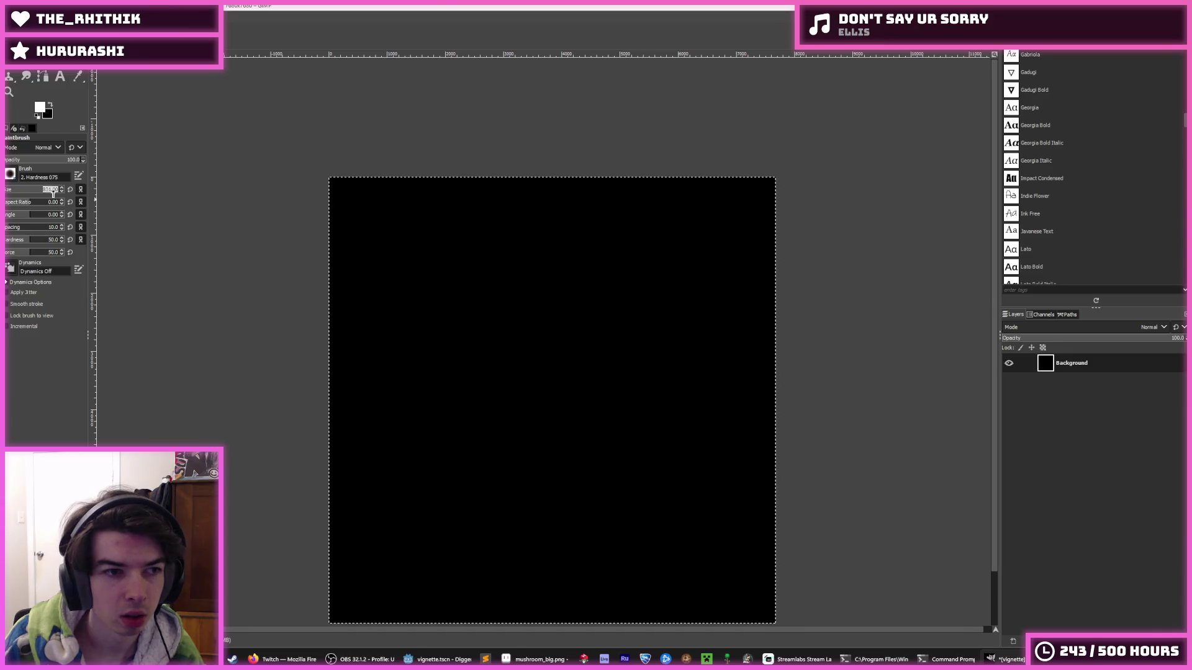
type("7680")
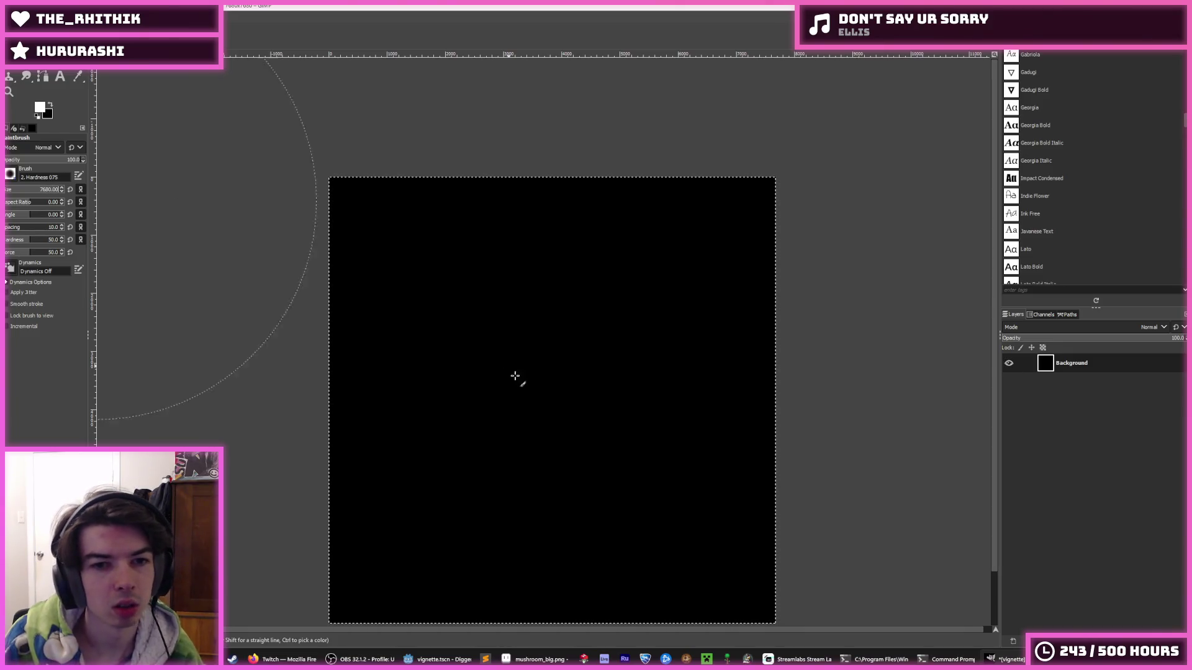
Step: Paint and undo trial white glows at the canvas centre
left_click(588, 394)
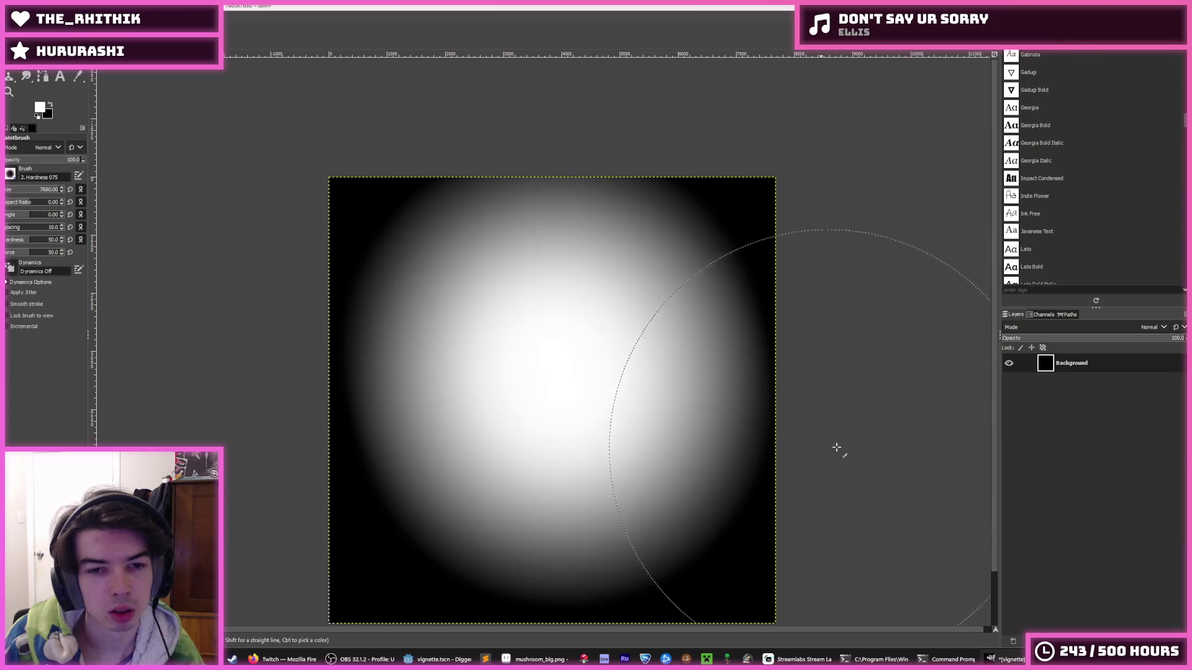
key("ctrl+z")
scroll(828, 388, "down", 2)
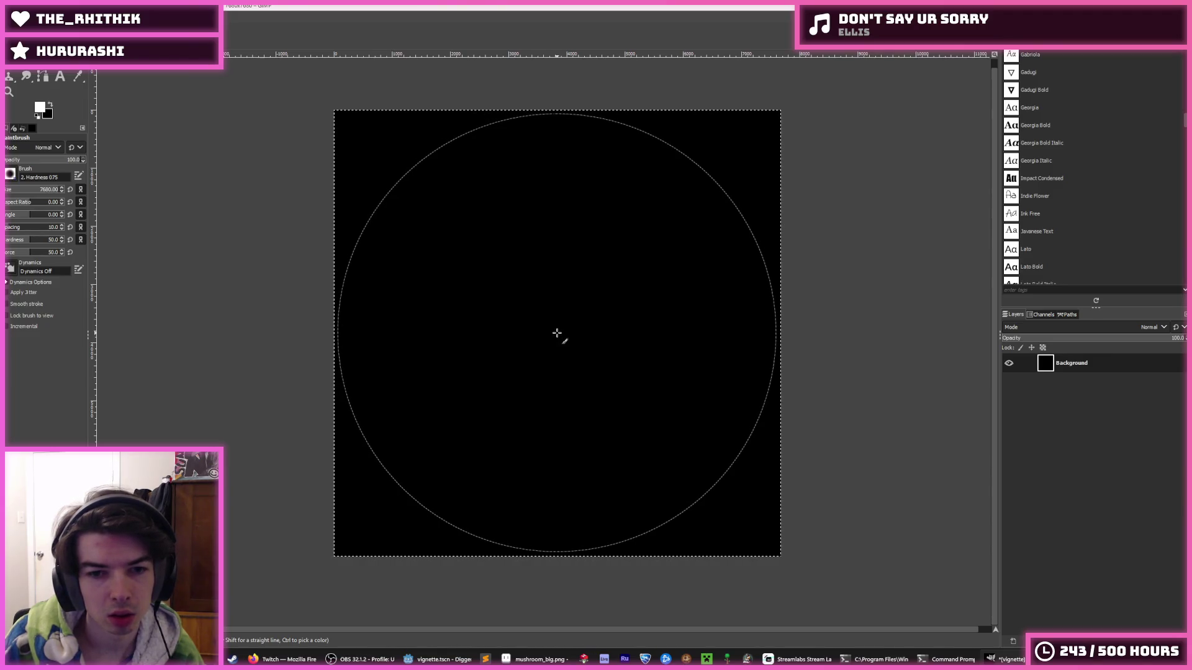
left_click(557, 334)
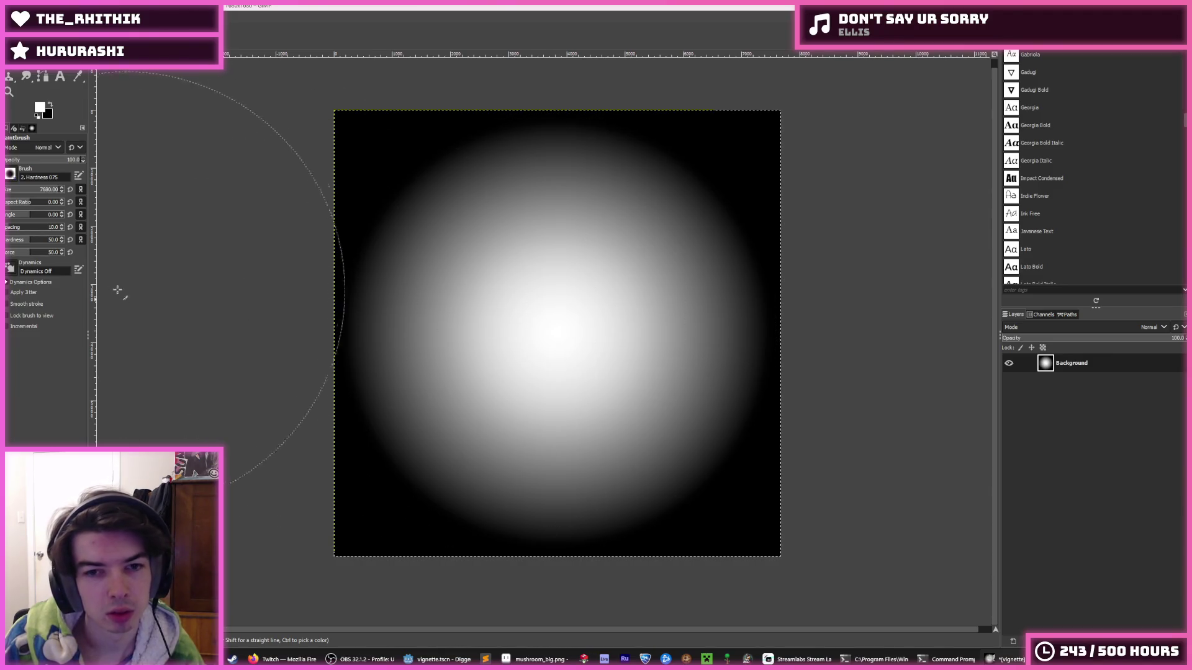
key("ctrl+z")
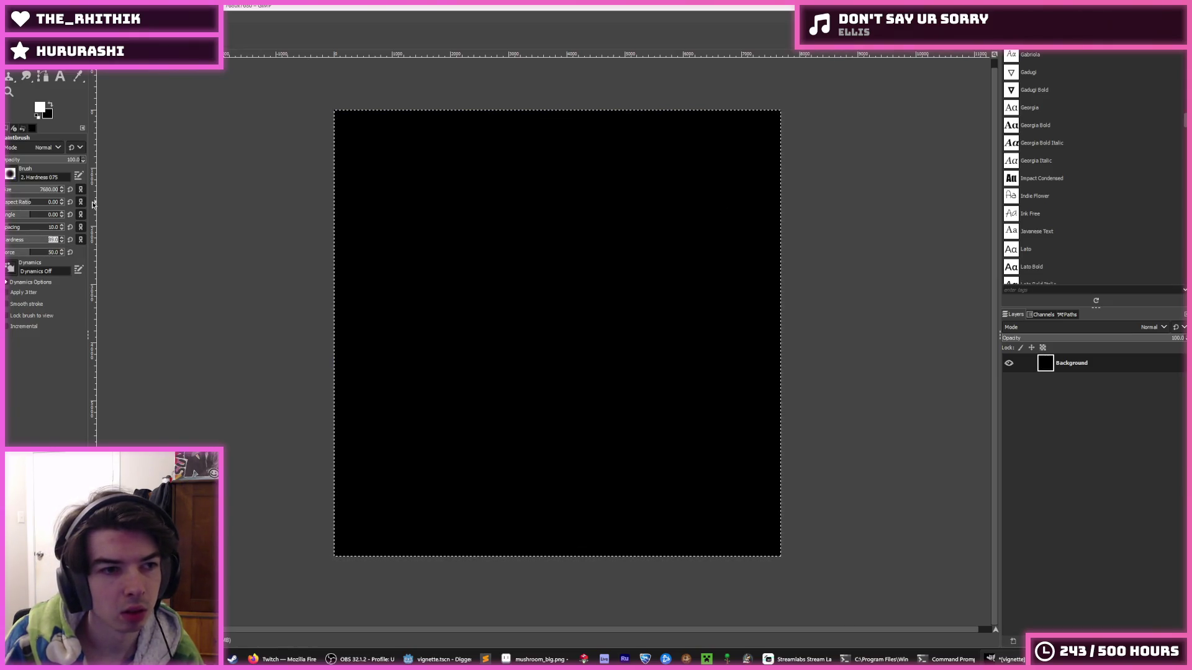
Step: Set brush hardness to 50, paint a soft centred white glow, and export over vignette.png
type("50")
key("Return")
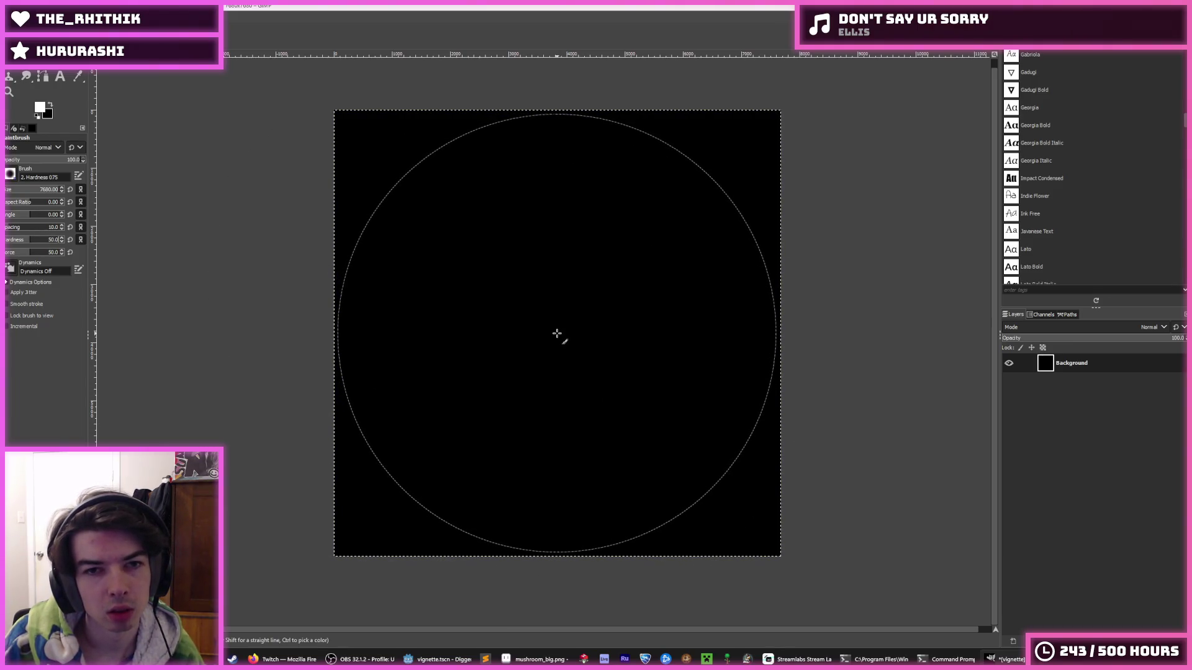
left_click(557, 333)
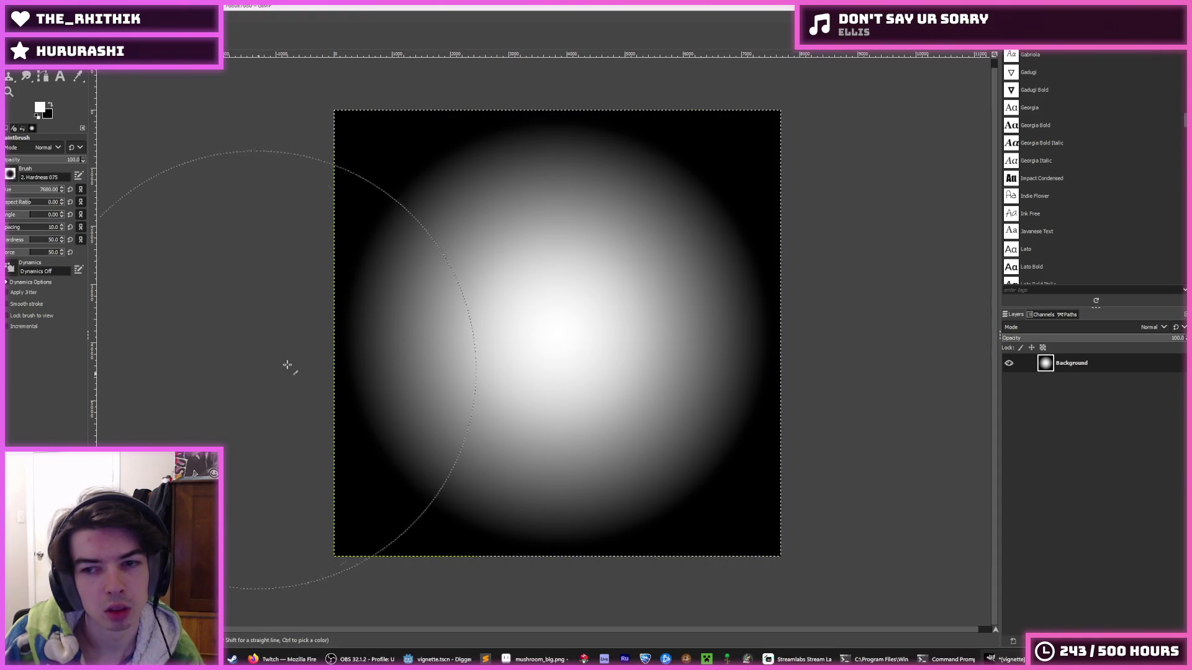
key("ctrl+e")
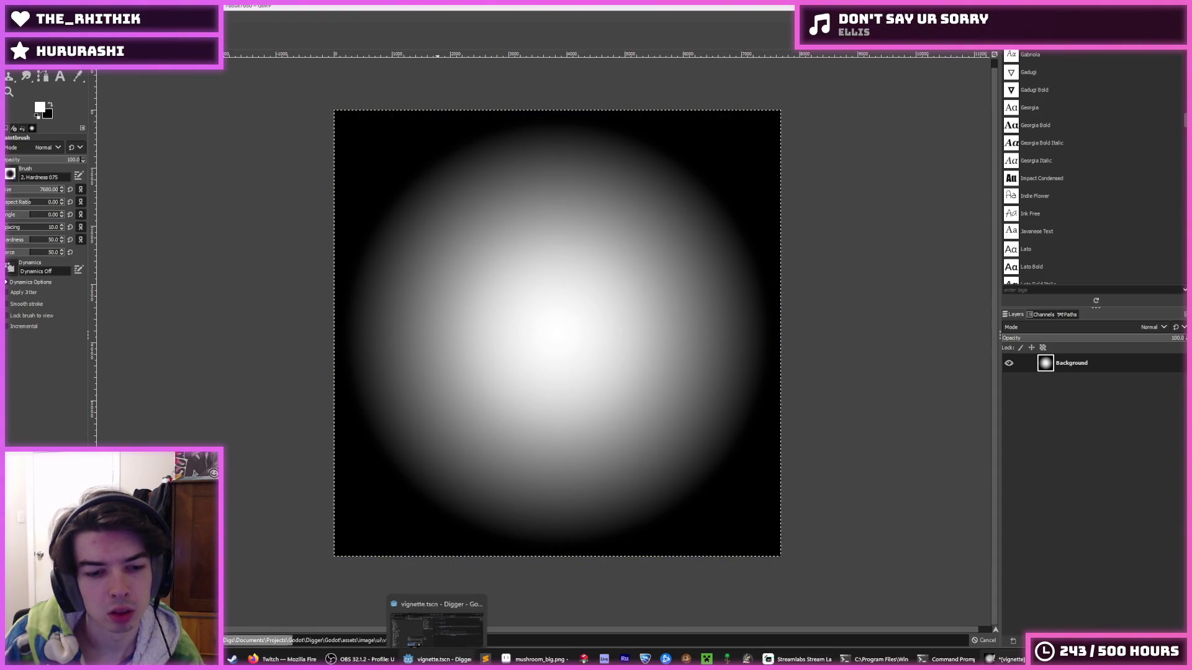
left_click(438, 659)
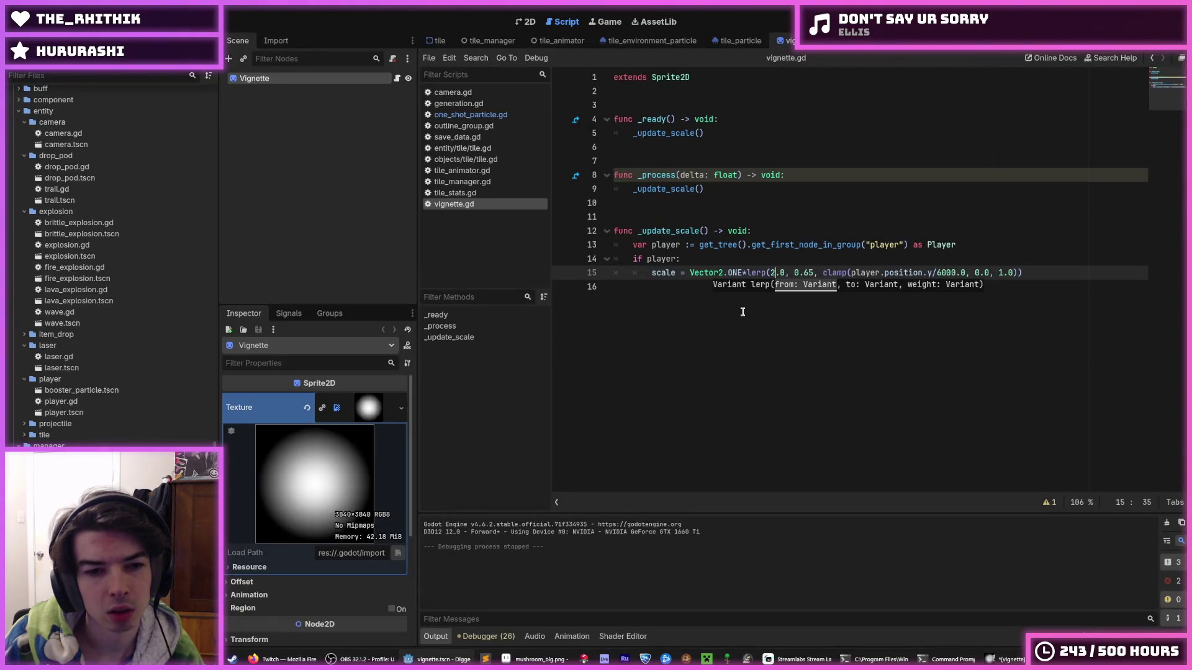
Step: In Godot, dismiss the lerp hint, test-run the game, and check the debugger errors
left_click(1001, 660)
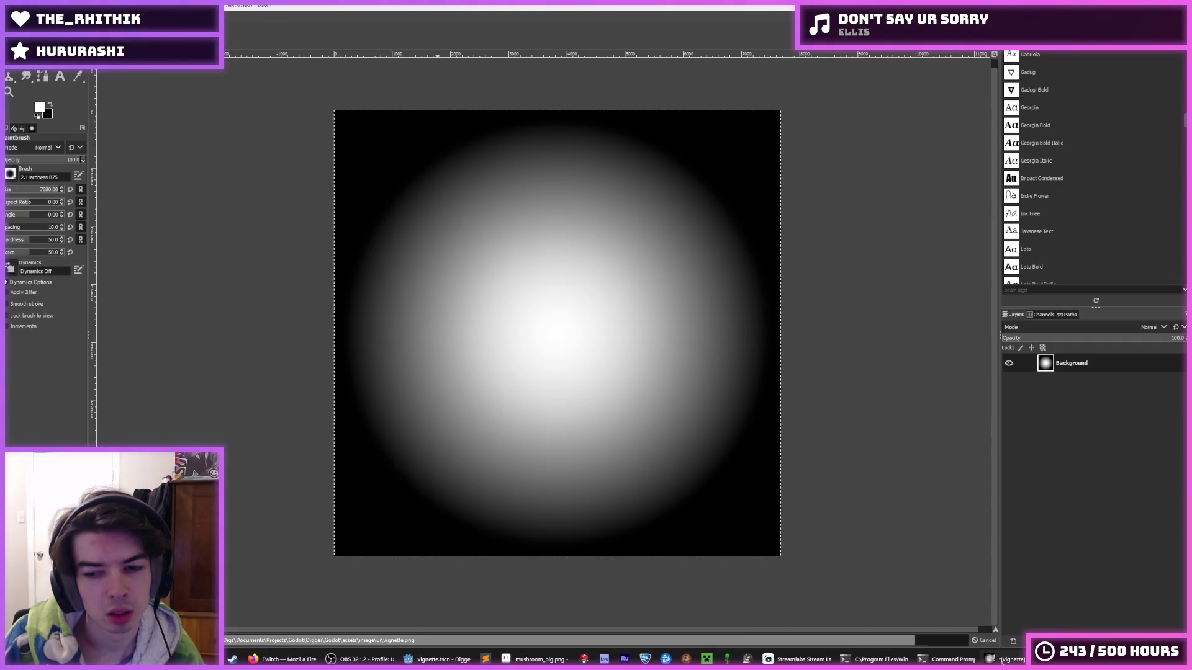
left_click(437, 659)
left_click(704, 457)
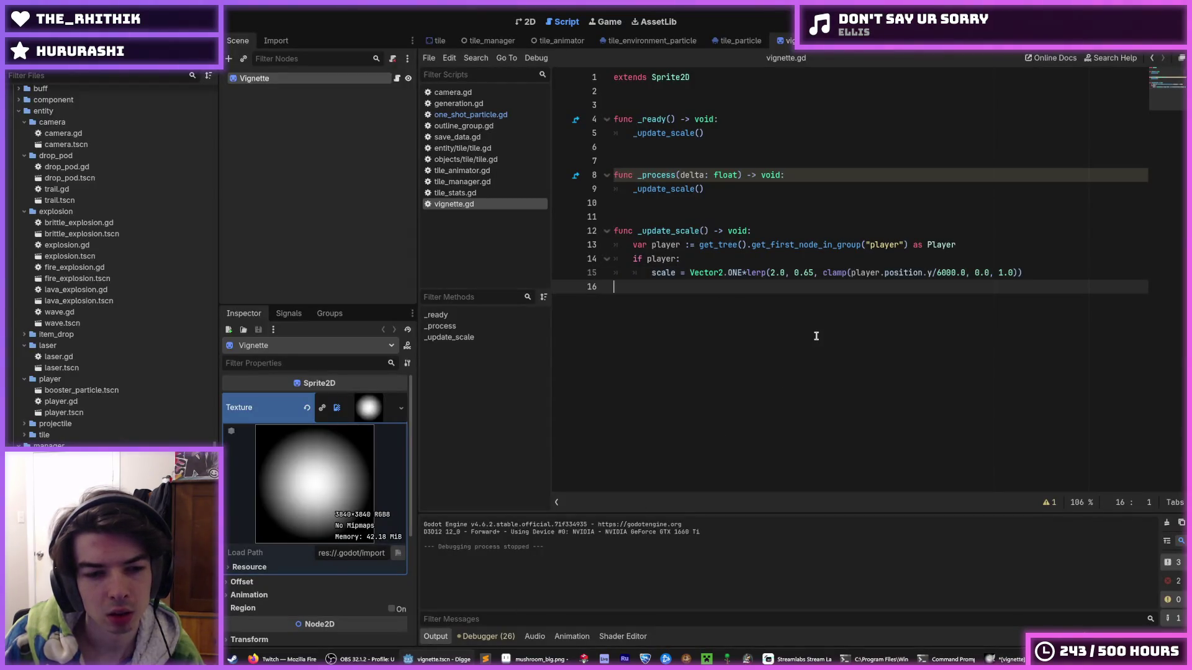
key("F5")
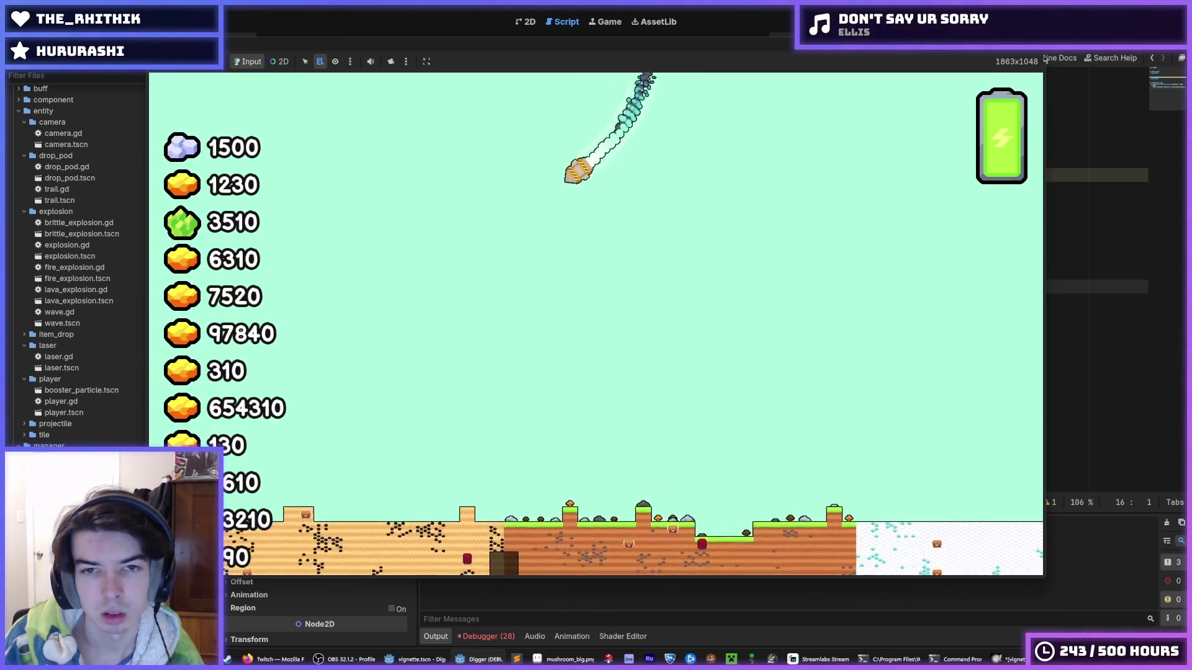
key("F8")
left_click(489, 636)
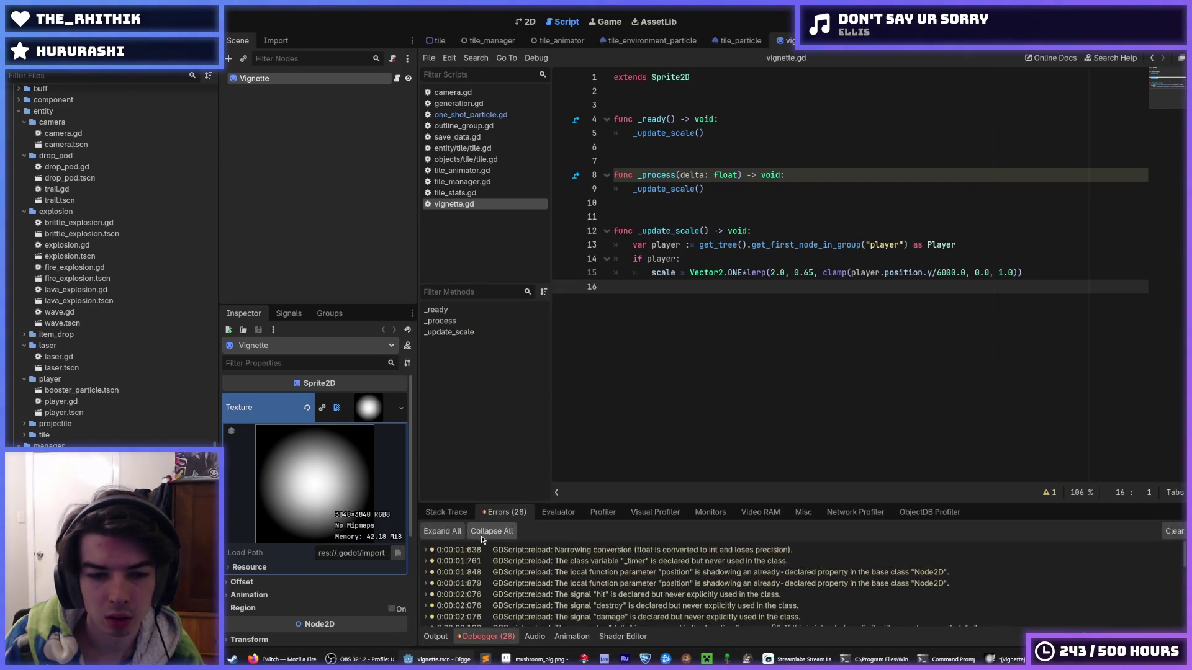
scroll(566, 618, "down", 5)
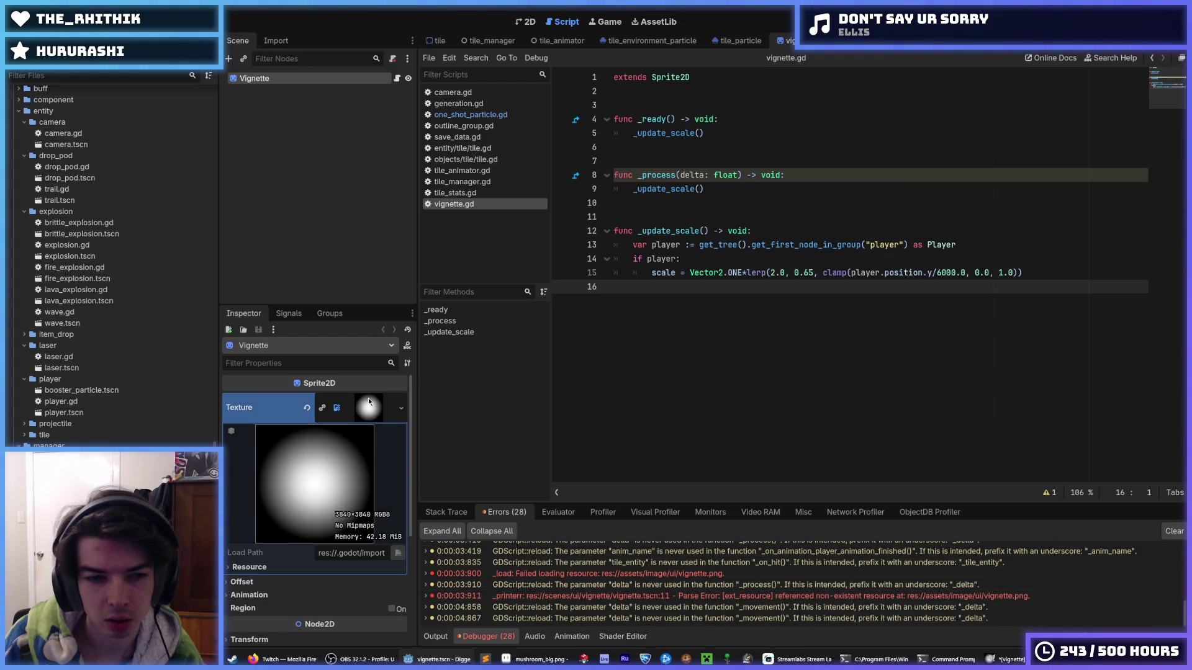
Step: Clear the vignette's texture, delete the old vignette.png, and reload the current project
left_click(307, 410)
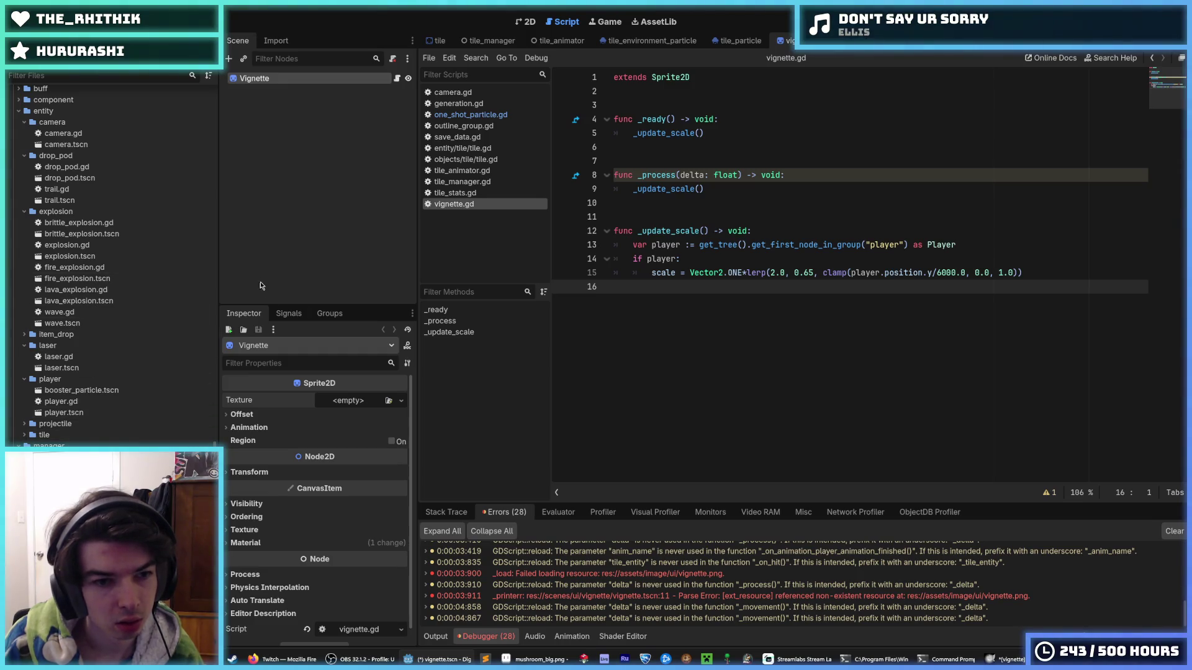
scroll(111, 267, "up", 10)
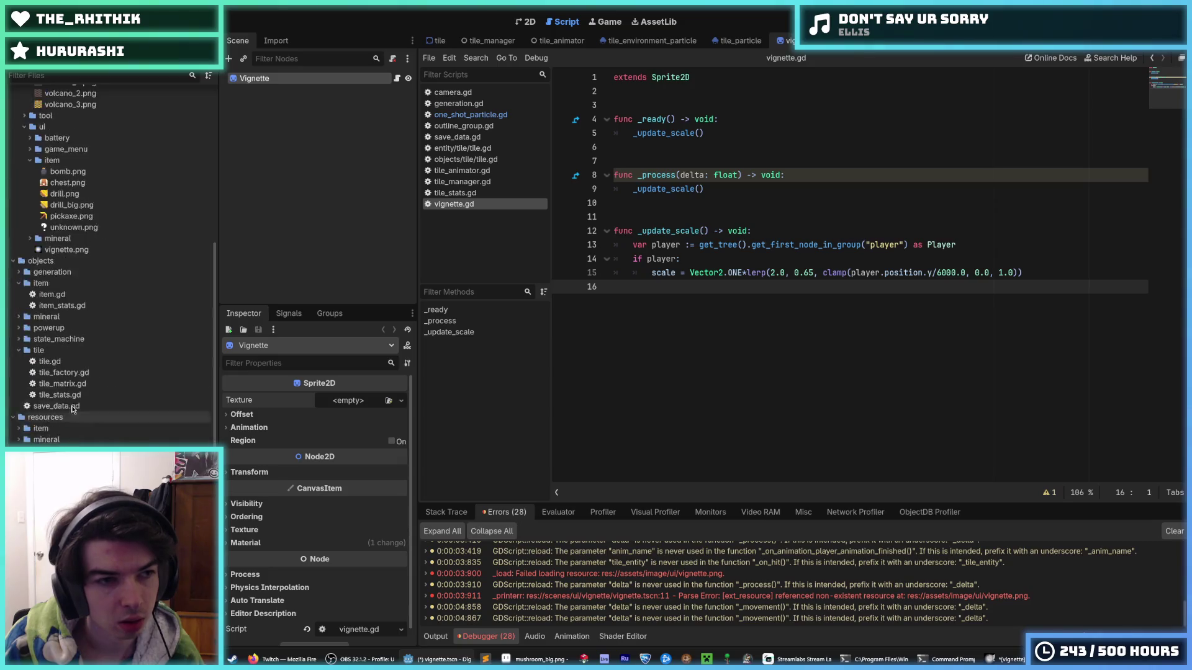
scroll(112, 266, "down", 5)
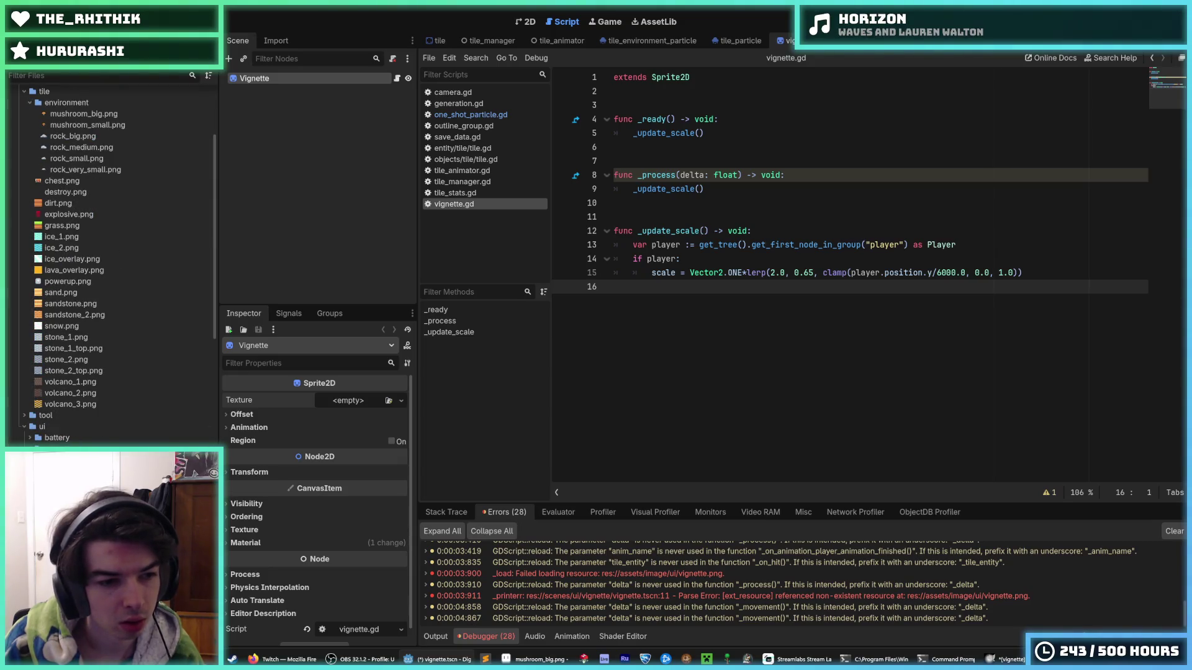
key("Delete")
left_click(533, 427)
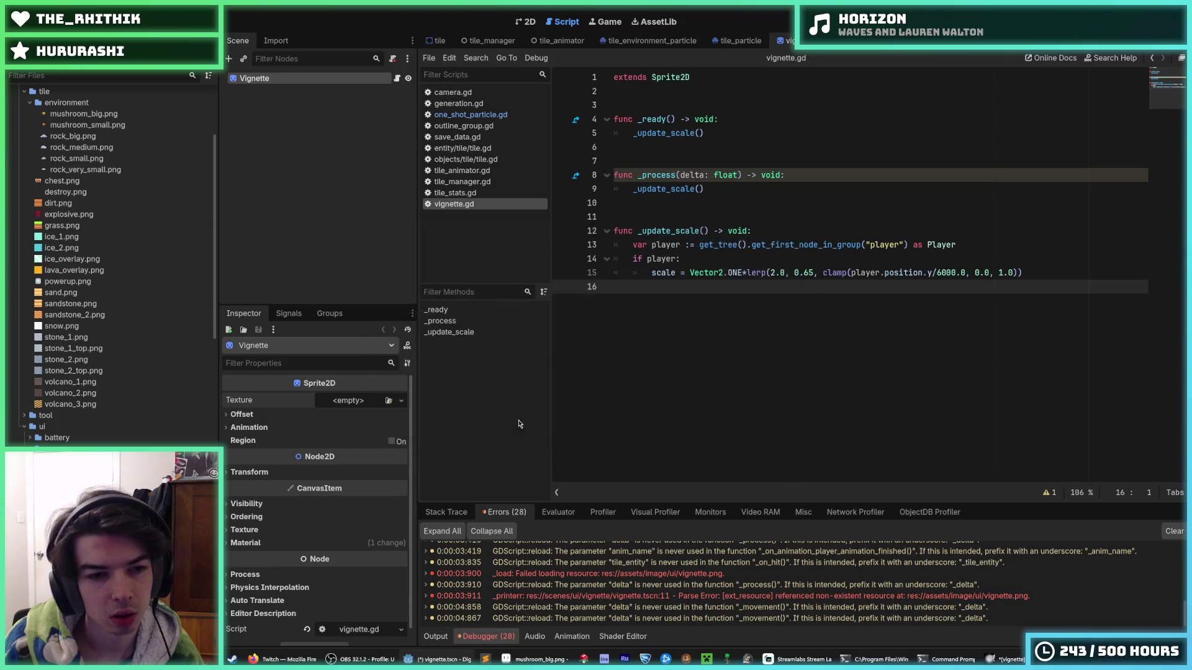
left_click(50, 22)
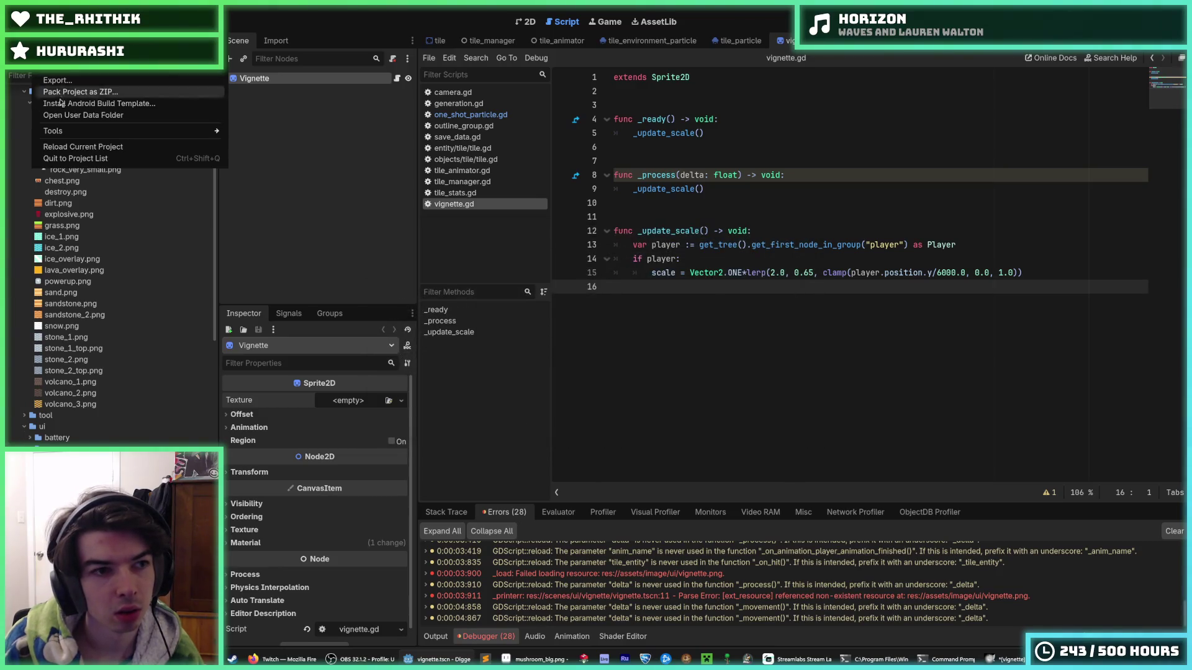
left_click(66, 147)
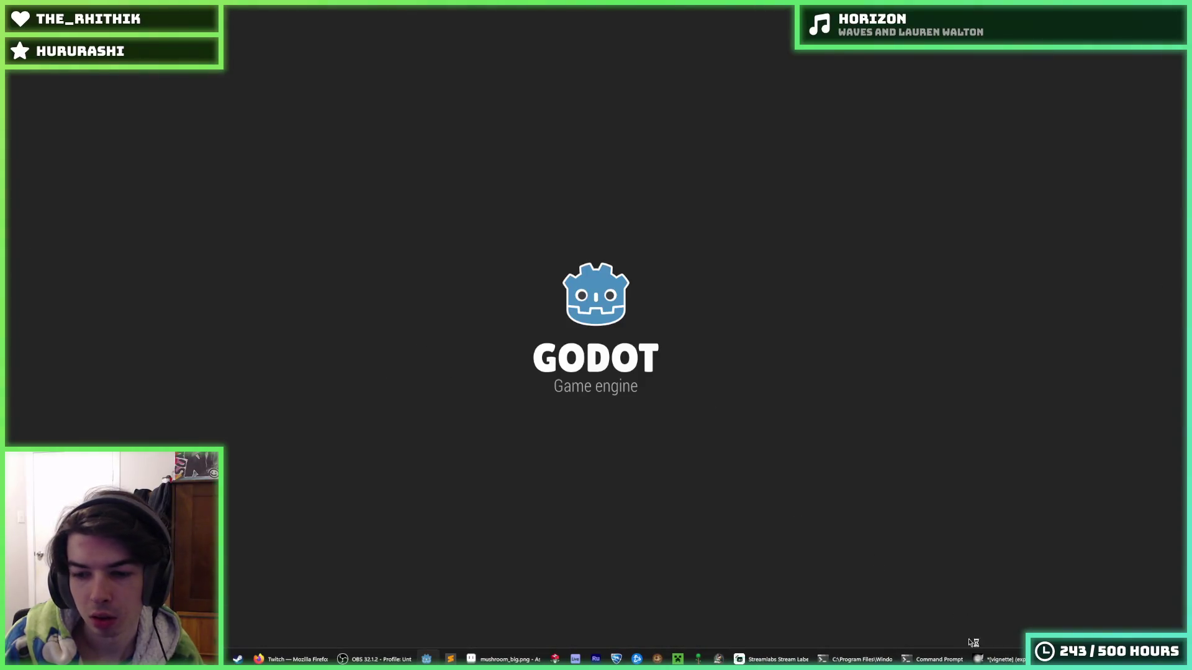
Step: Re-export the 7680×7680 glow over vignette.png with Ctrl+E, then return to Godot
mouse_move(981, 658)
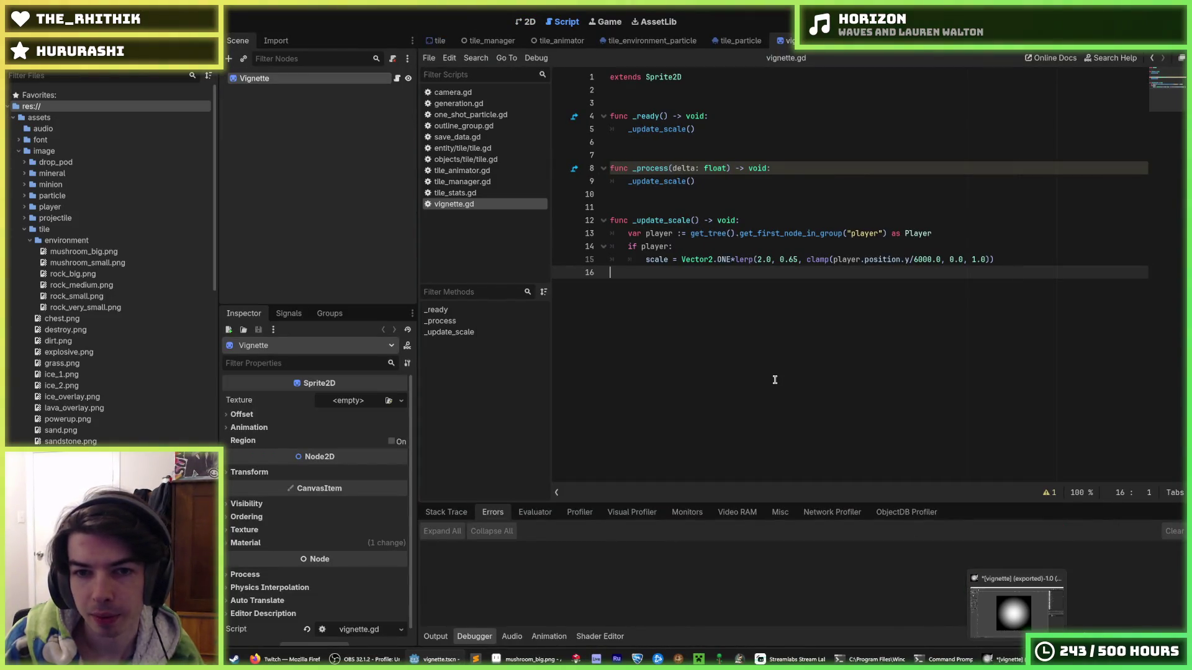
scroll(773, 379, "up", 1, "ctrl")
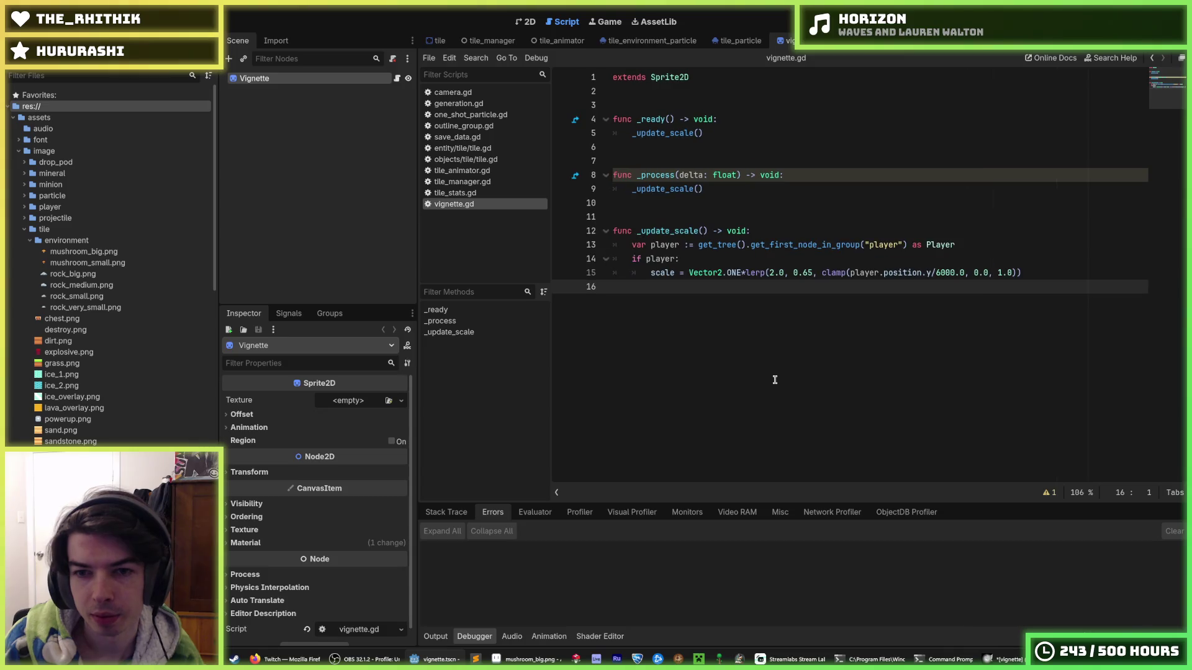
left_click(1003, 659)
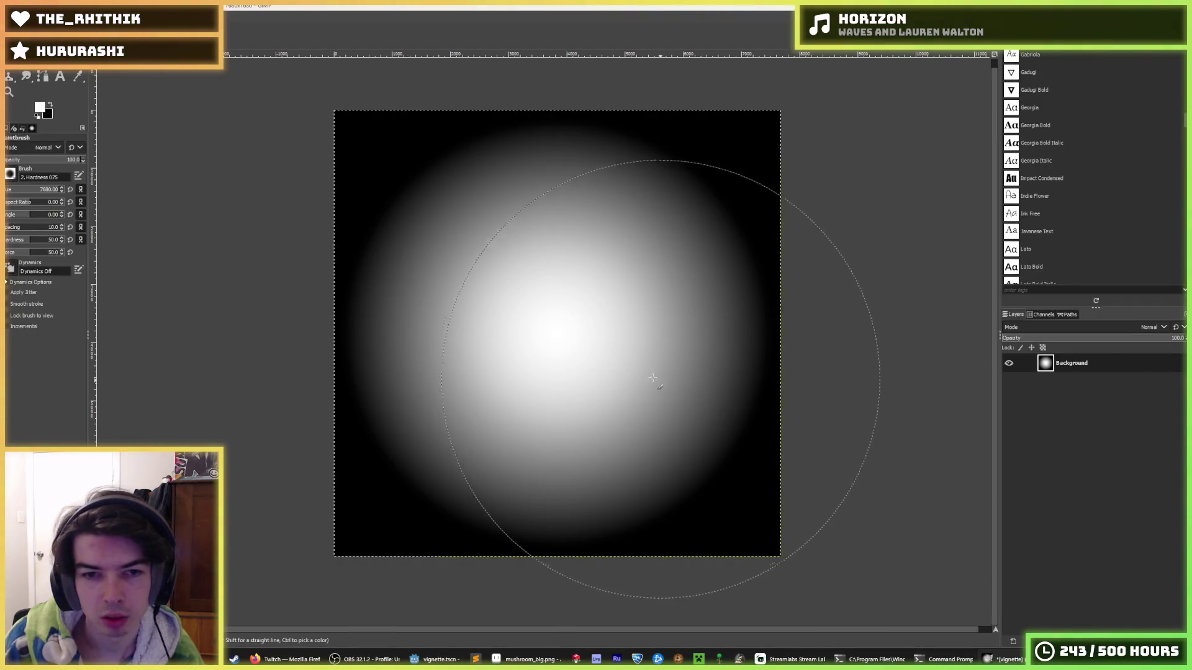
key("ctrl+e")
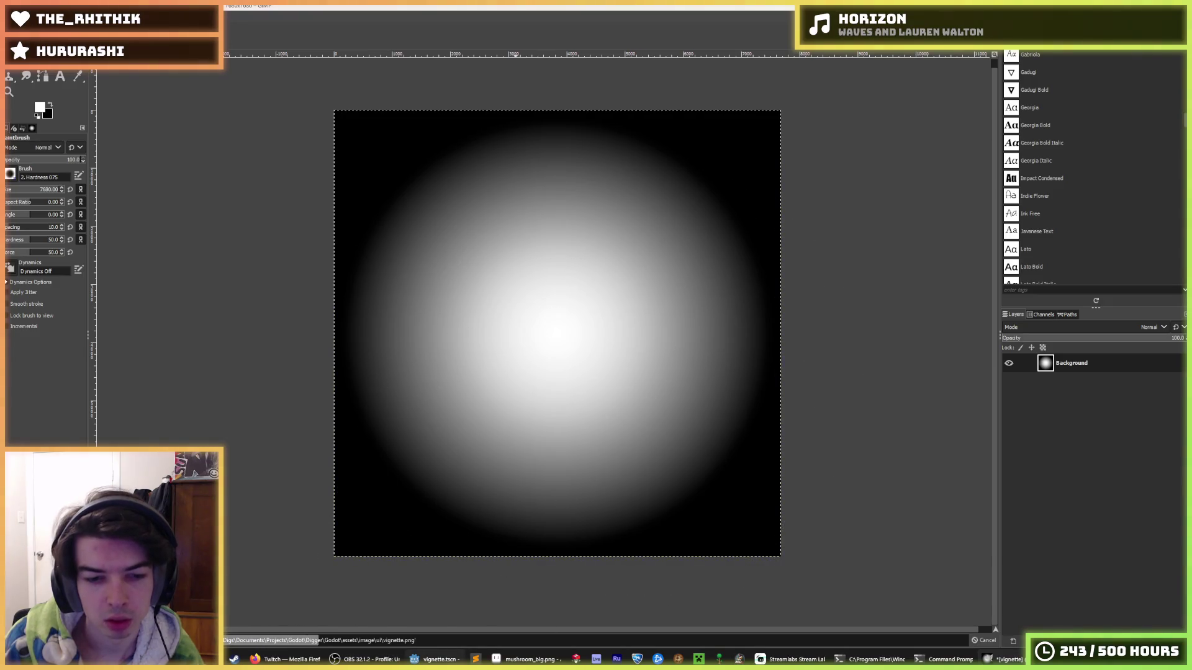
key("alt+Tab")
left_click(1002, 659)
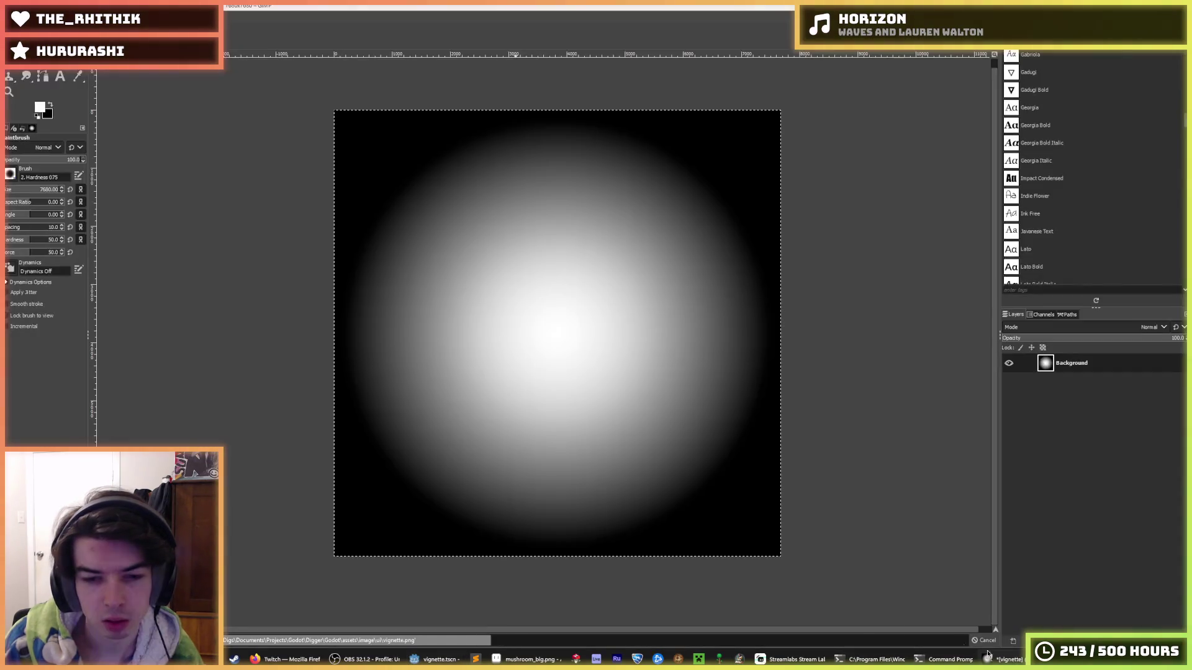
mouse_move(435, 659)
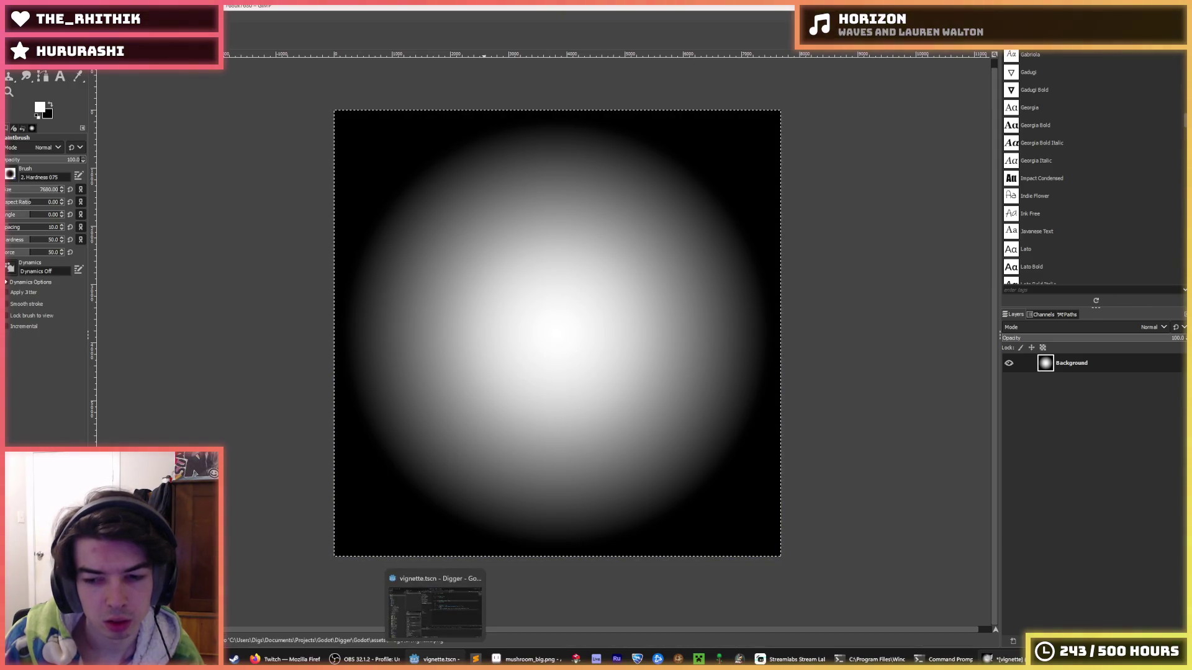
left_click(435, 608)
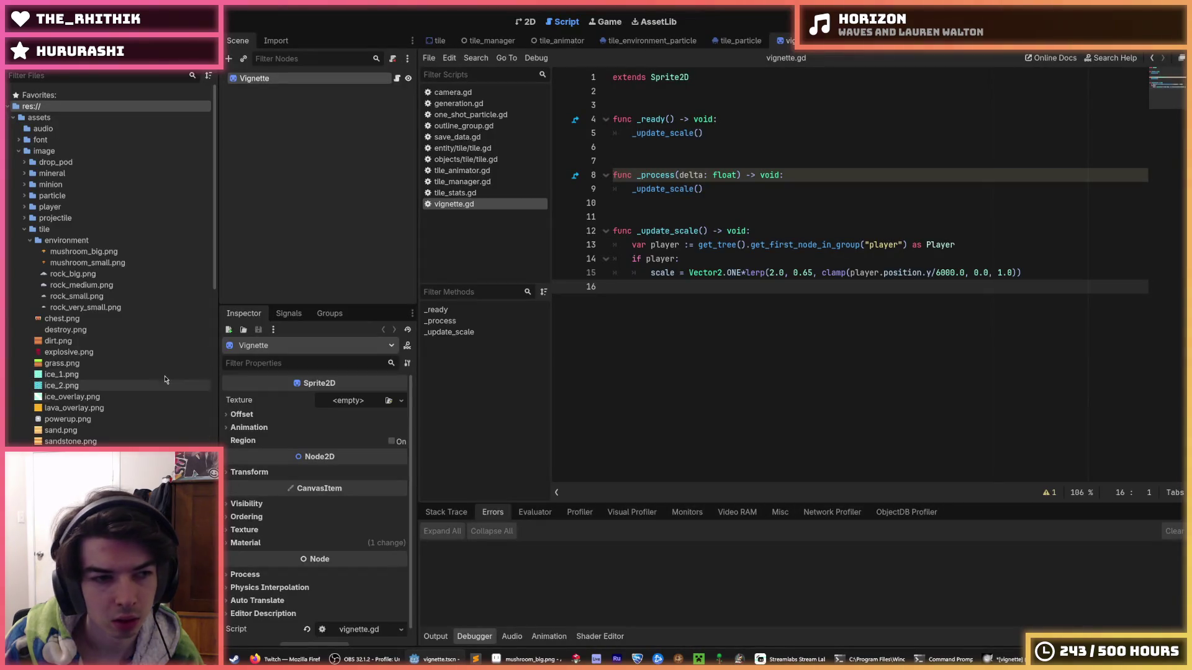
Step: Try putting vignette.png on the Vignette sprite's Texture, including a 'vign' picker search, then cancel
scroll(137, 343, "down", 5)
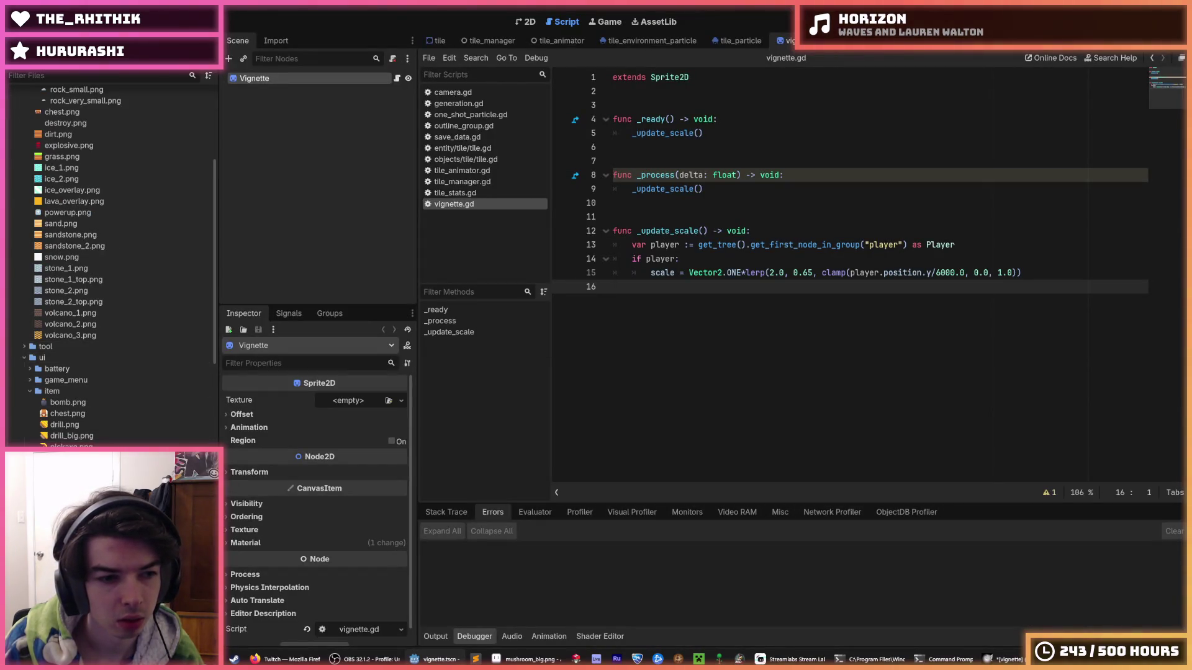
left_click_drag(337, 404, 346, 400)
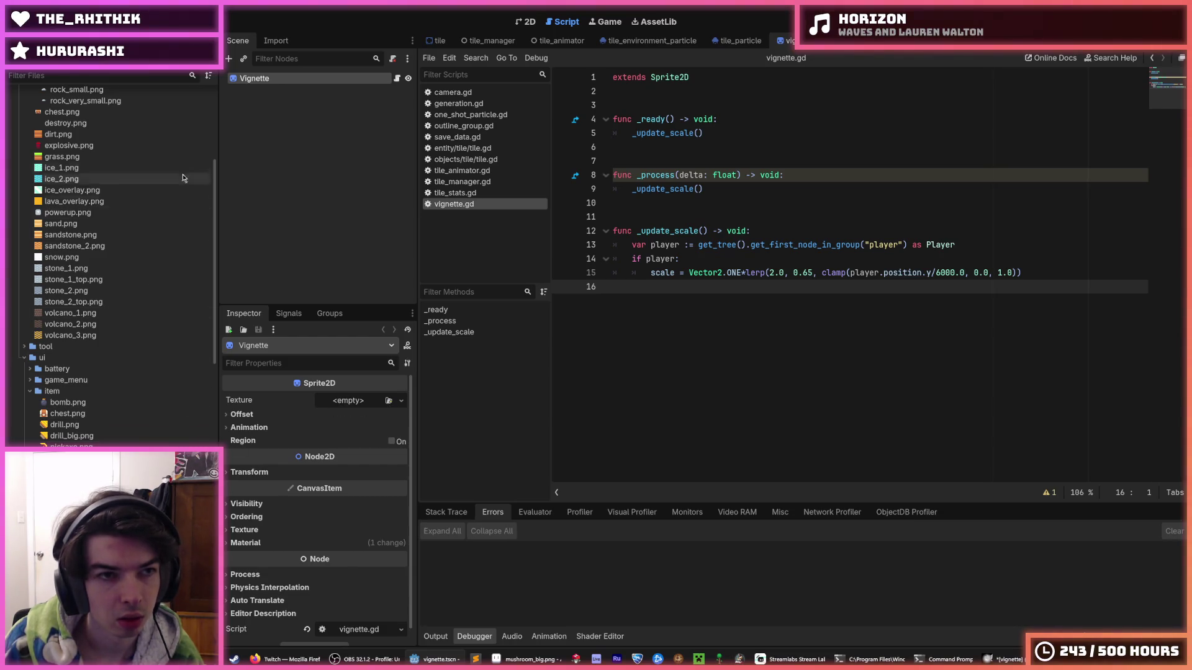
left_click(280, 41)
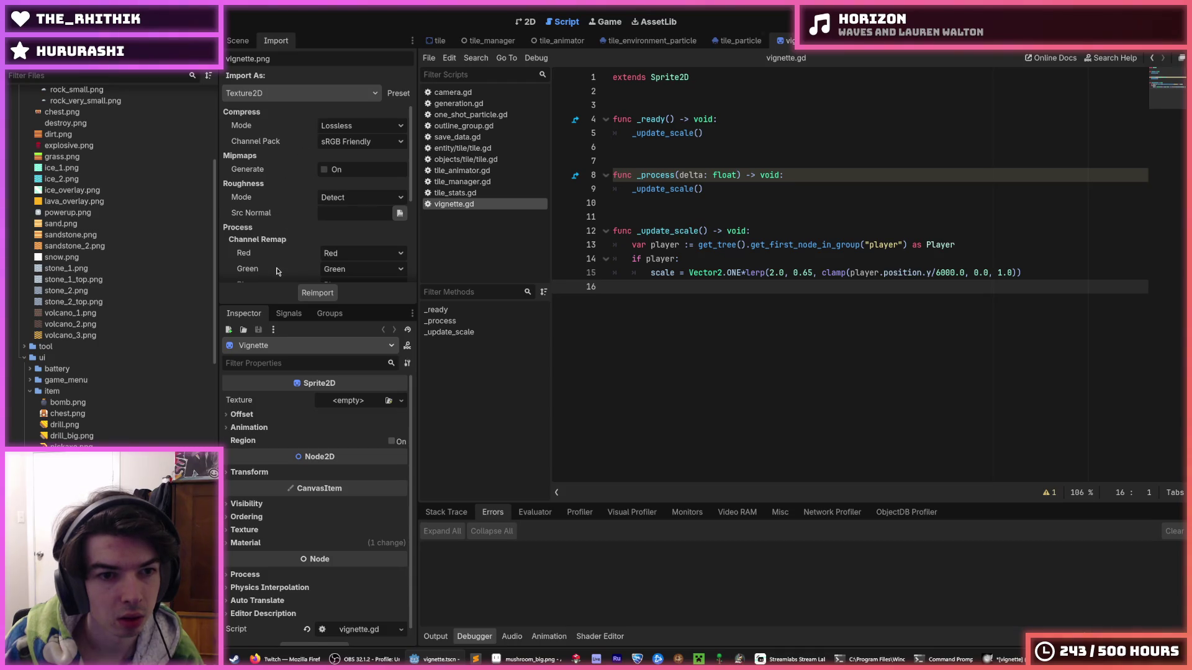
scroll(277, 271, "down", 5)
left_click_drag(295, 432, 348, 395)
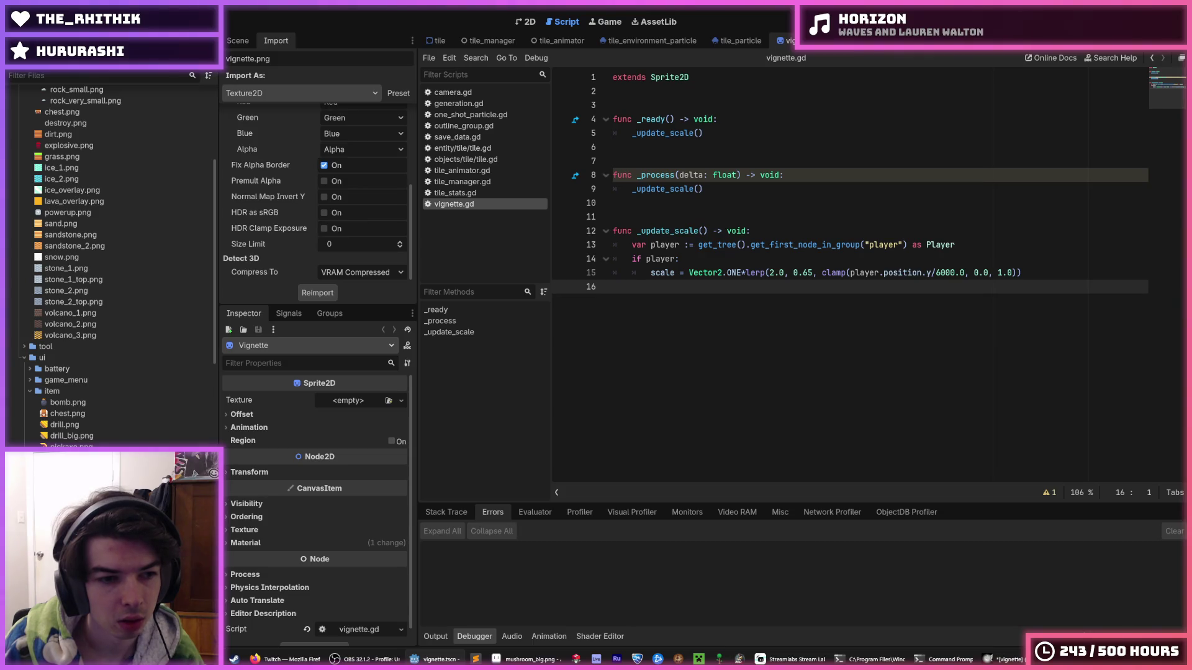
left_click(339, 405)
left_click(379, 627)
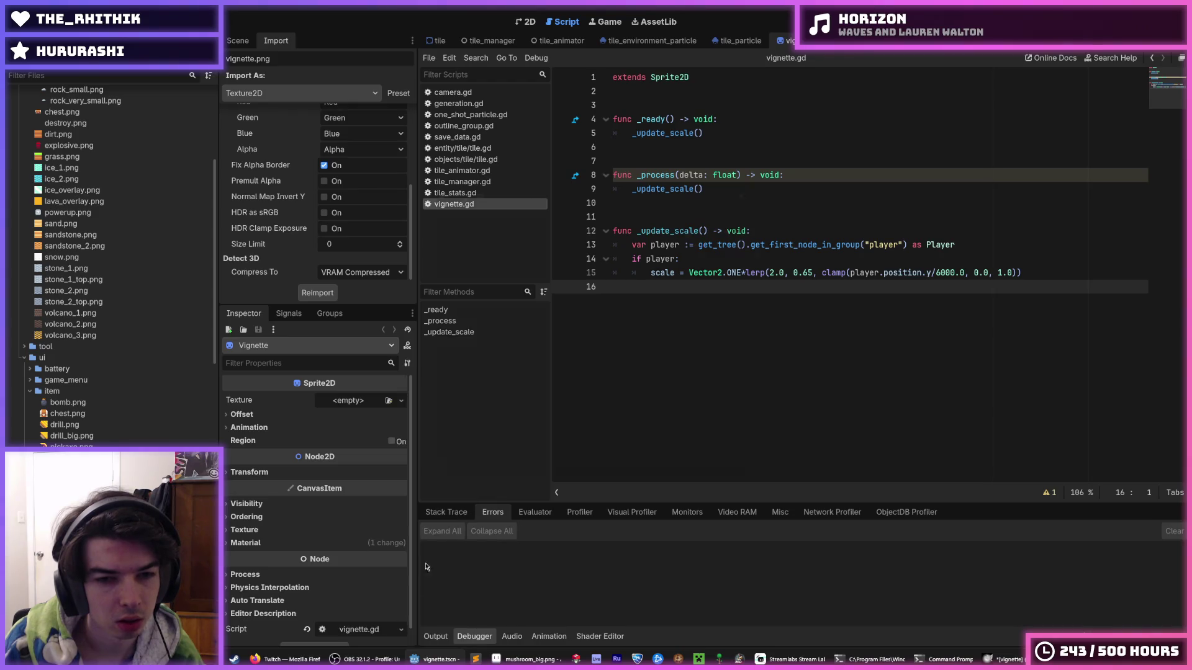
type("vign")
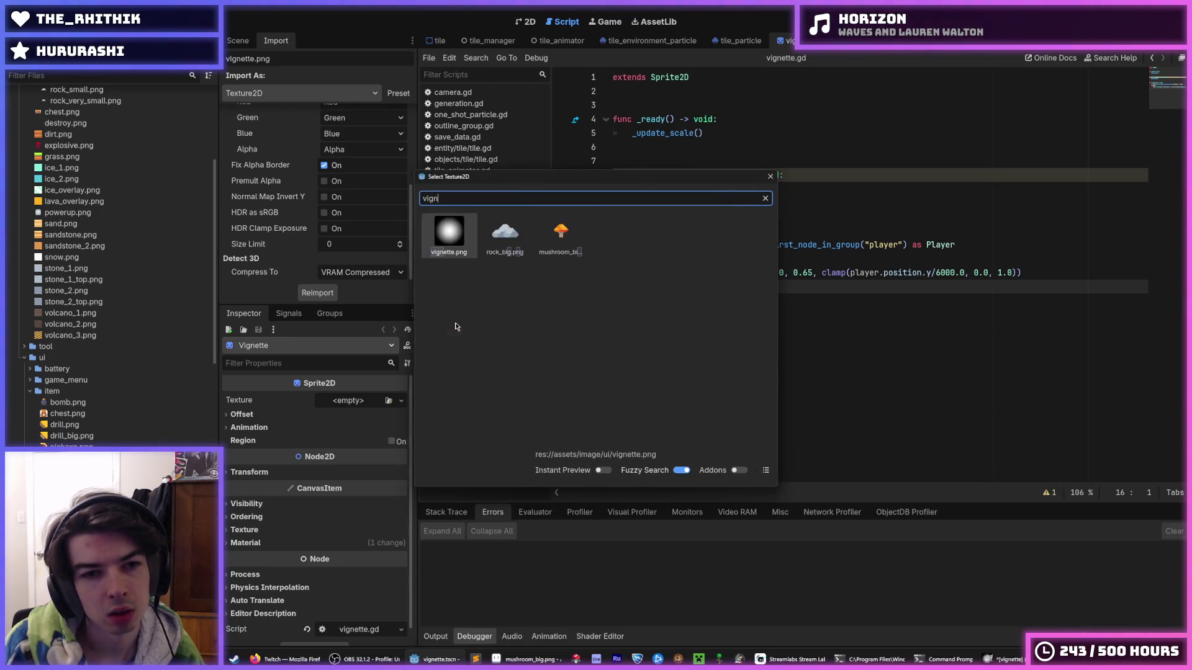
key("Escape")
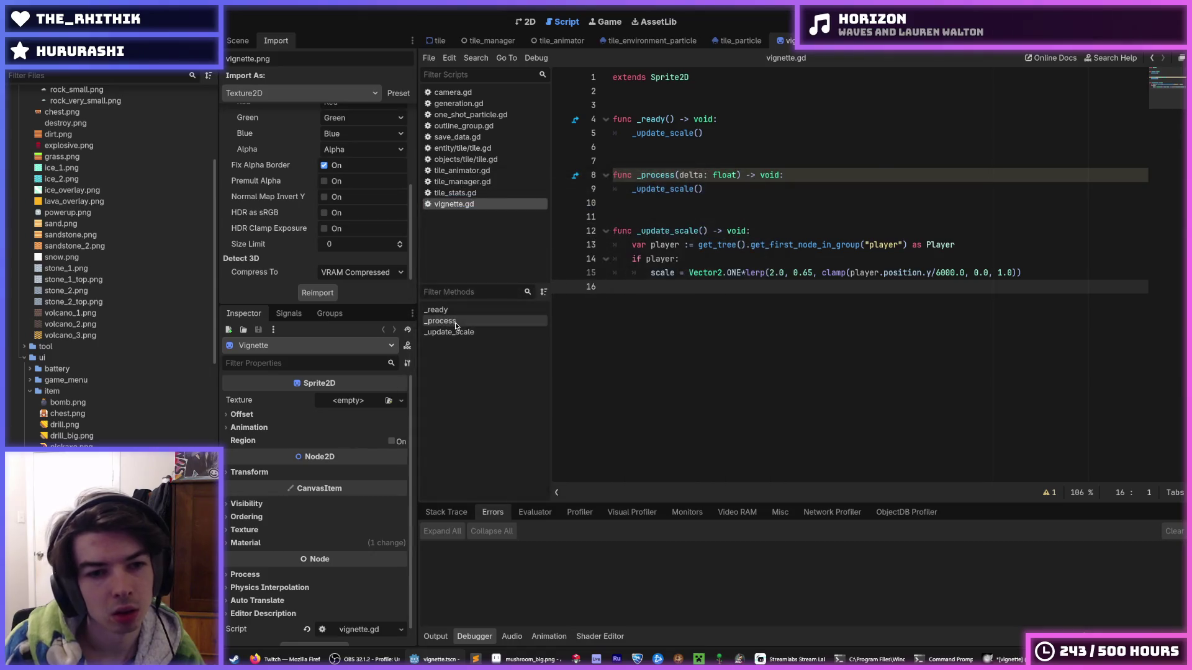
Step: Check the debugger stack trace, then reimport vignette.png with Lossy compression
left_click(446, 512)
scroll(275, 212, "up", 3)
scroll(279, 220, "down", 3)
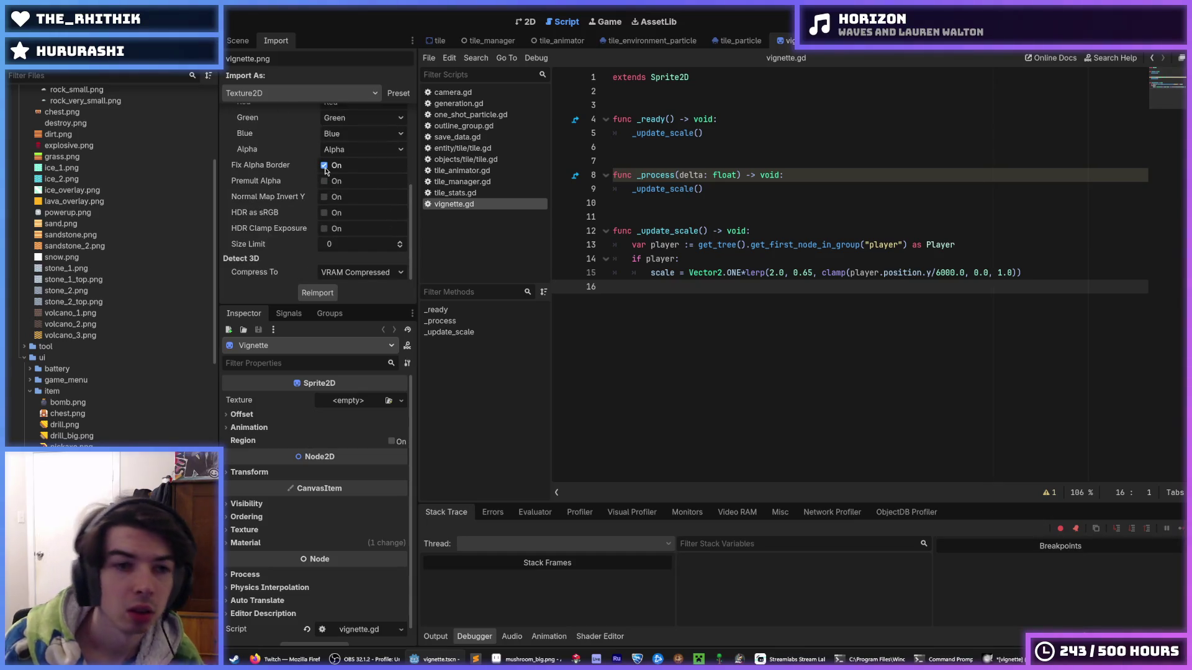
scroll(244, 242, "up", 3)
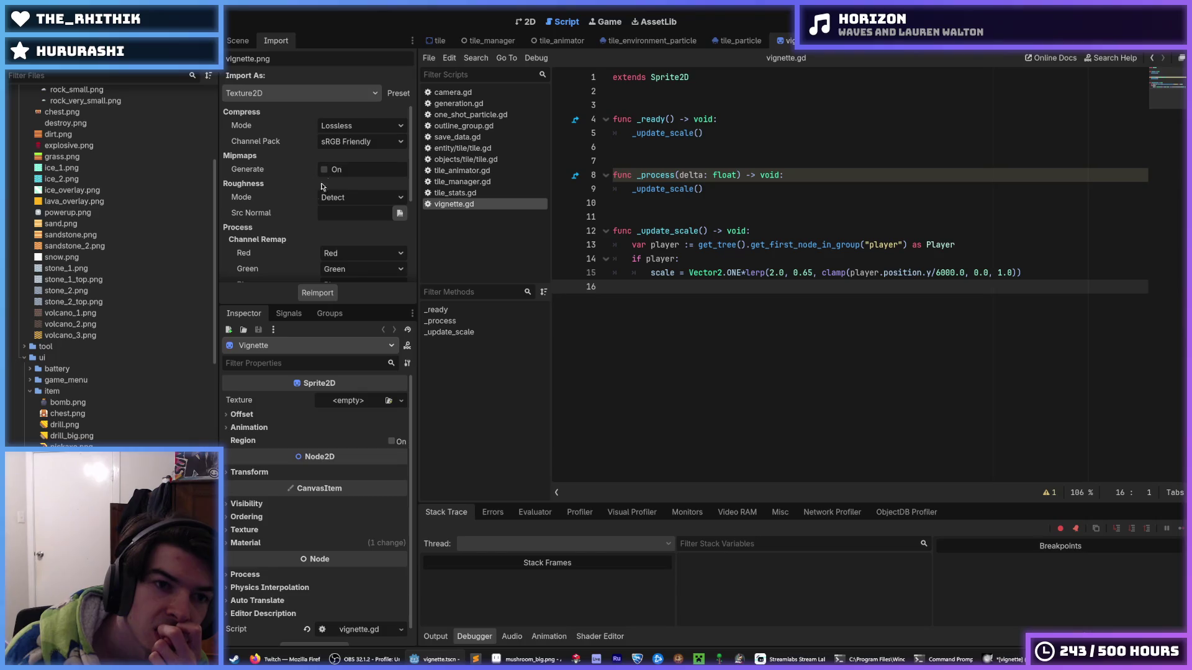
left_click(341, 127)
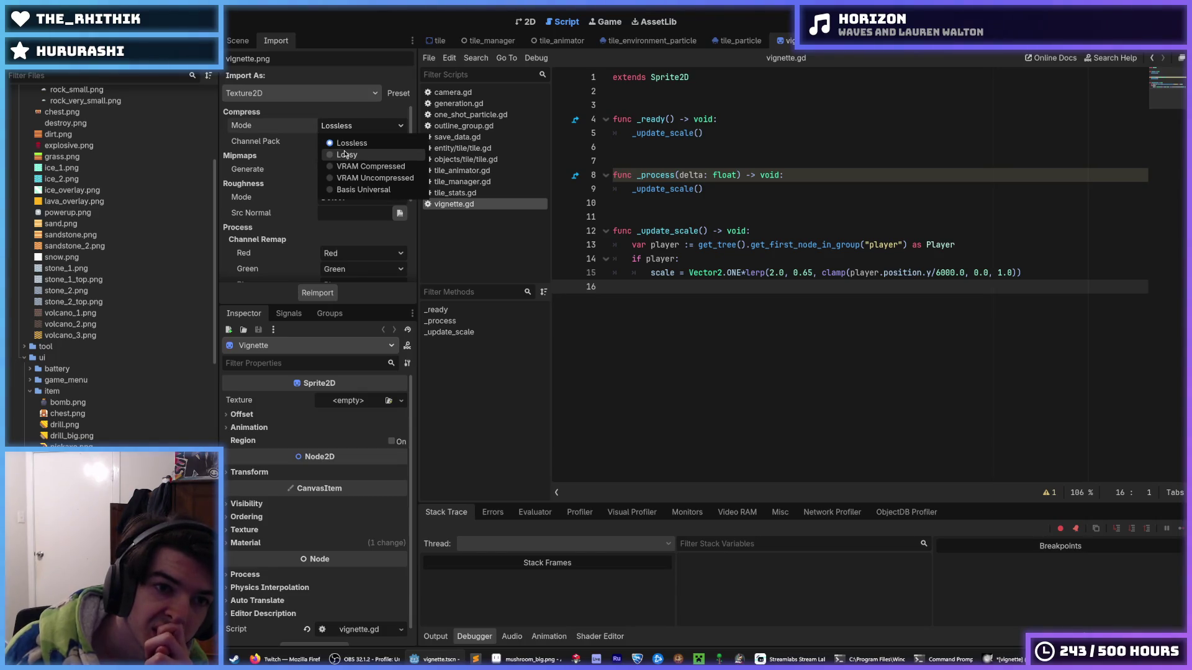
left_click(346, 154)
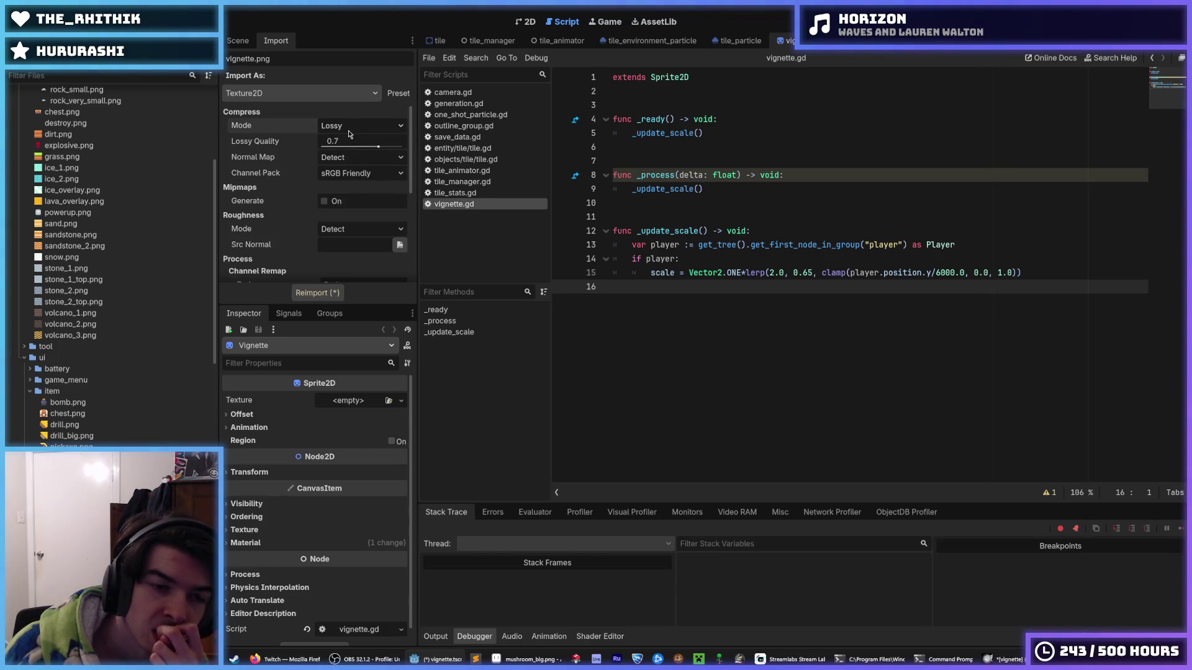
left_click(331, 294)
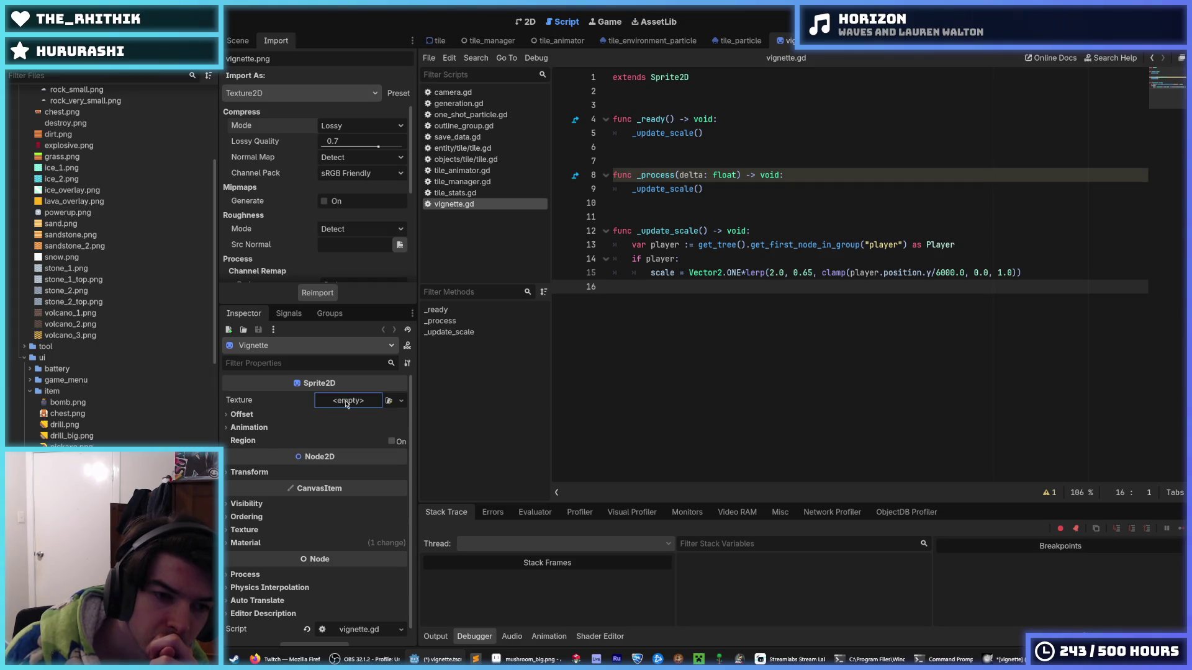
Step: Assign vignette.png as the Vignette texture and run the game from the 2D view
left_click_drag(346, 404, 347, 404)
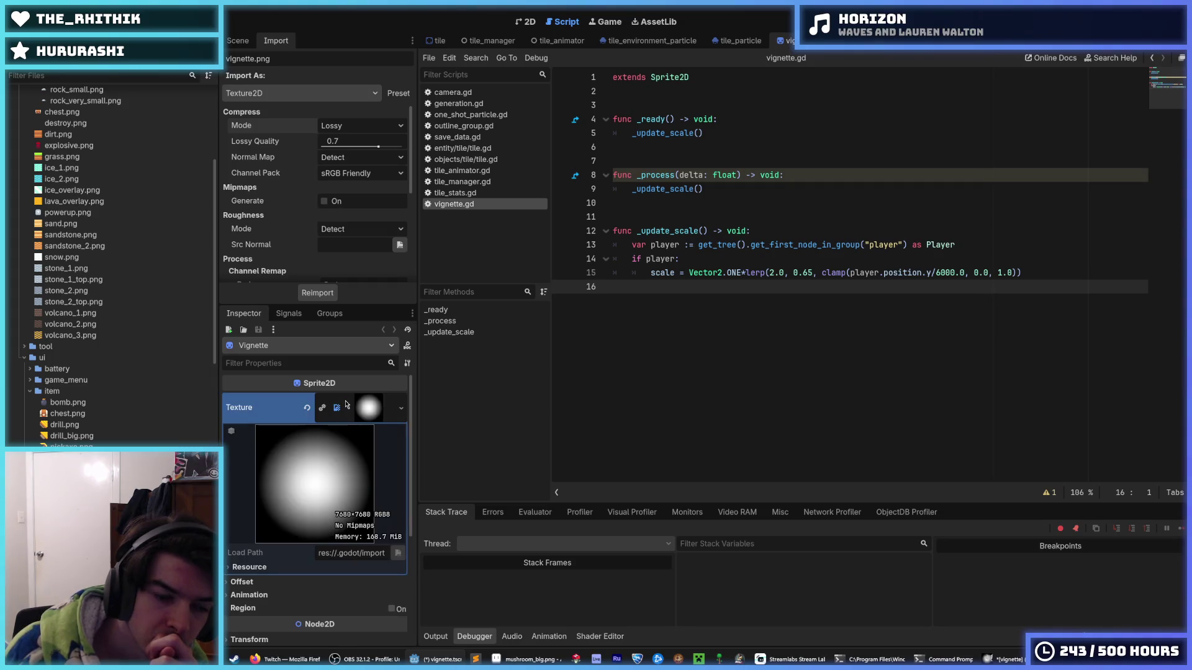
left_click(525, 21)
key("F5")
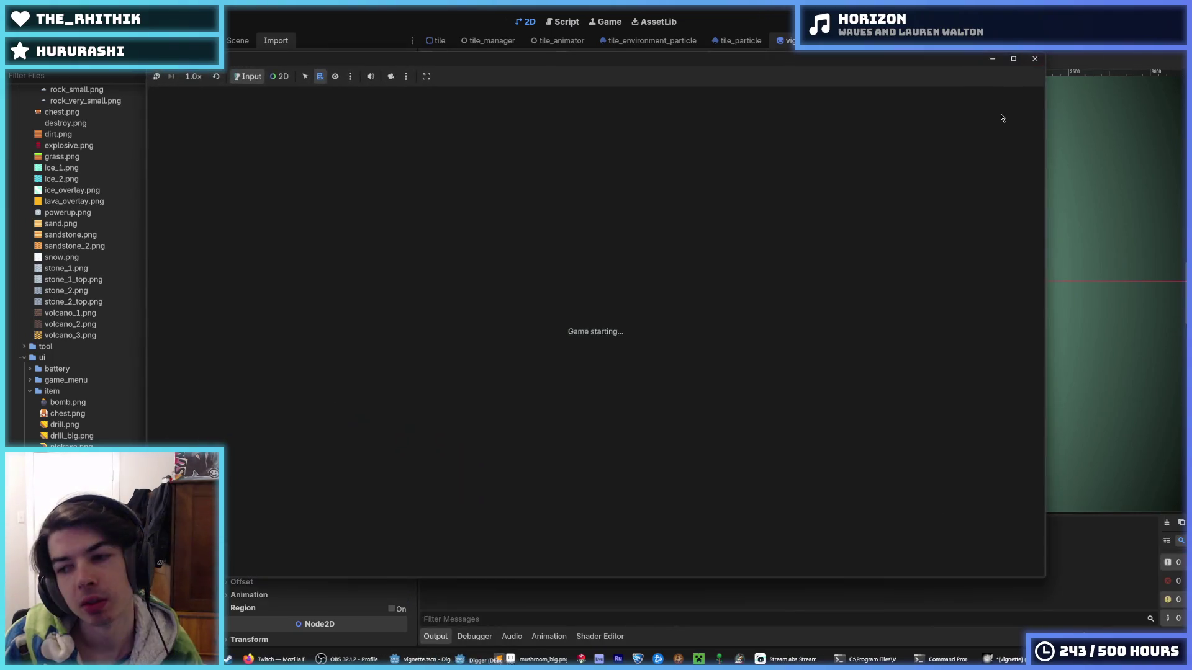
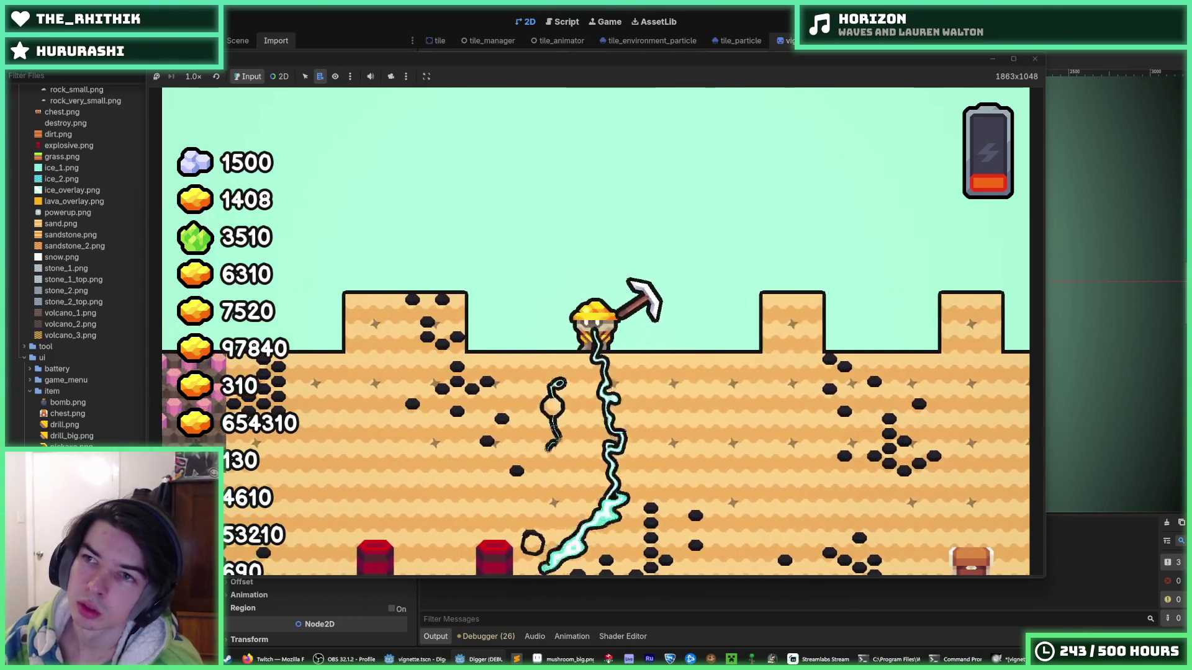
Step: Stop the game, save the Vignette scene, and clear the Vignette sprite's texture
left_click(1034, 59)
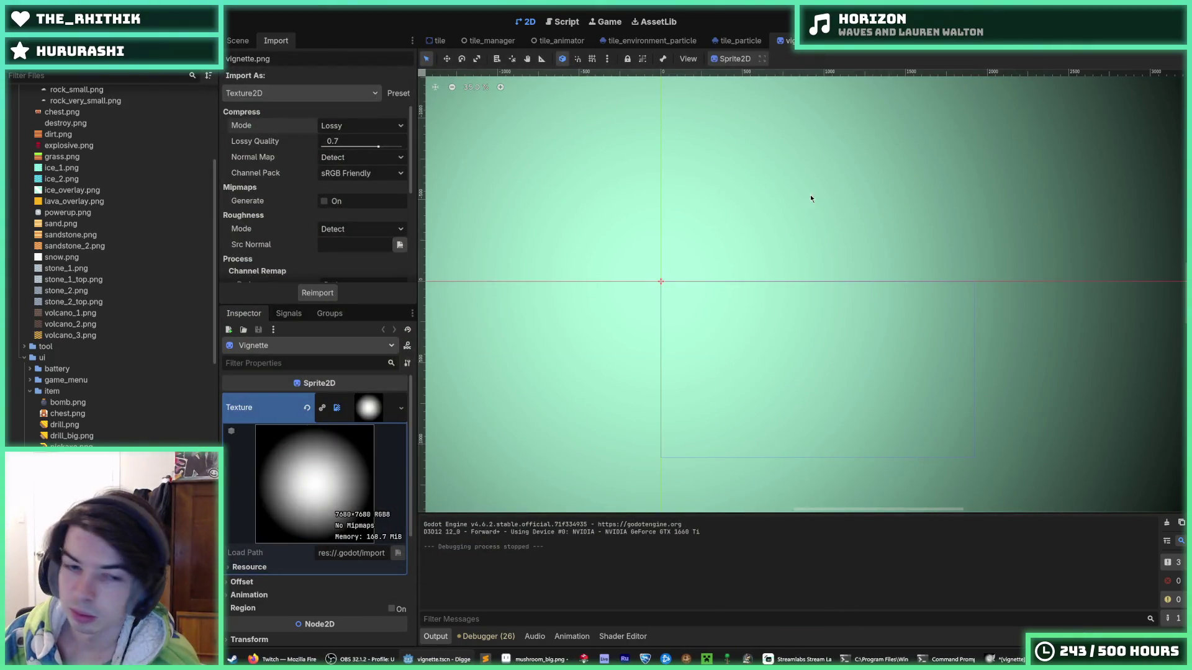
key("ctrl+s")
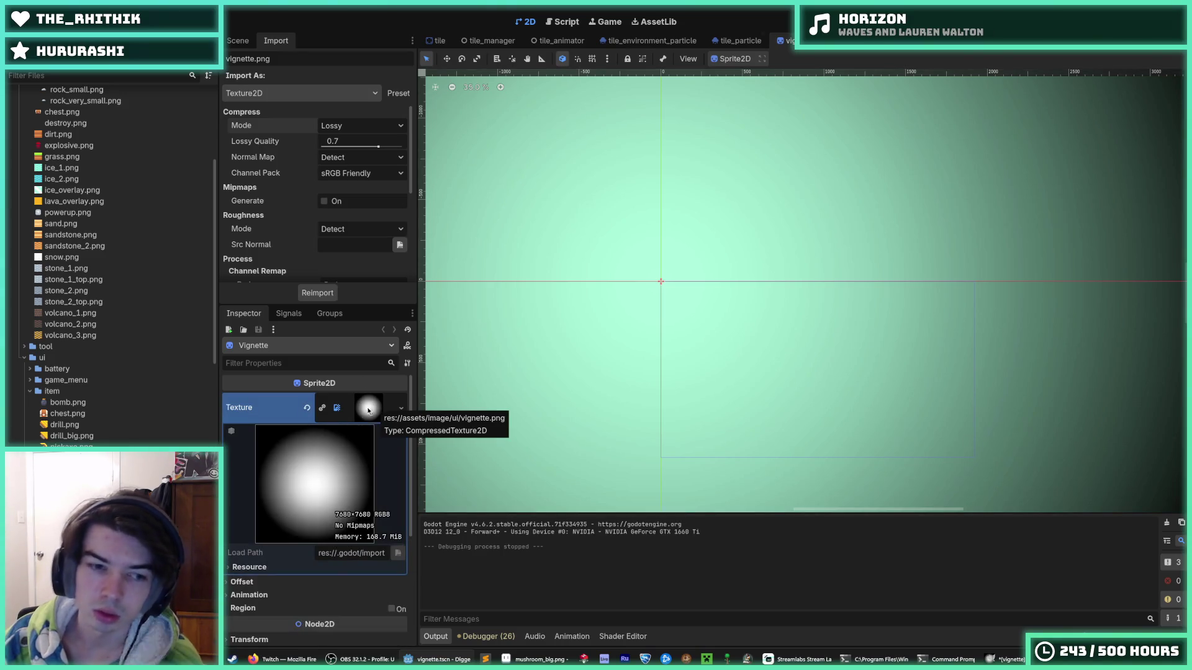
left_click(307, 409)
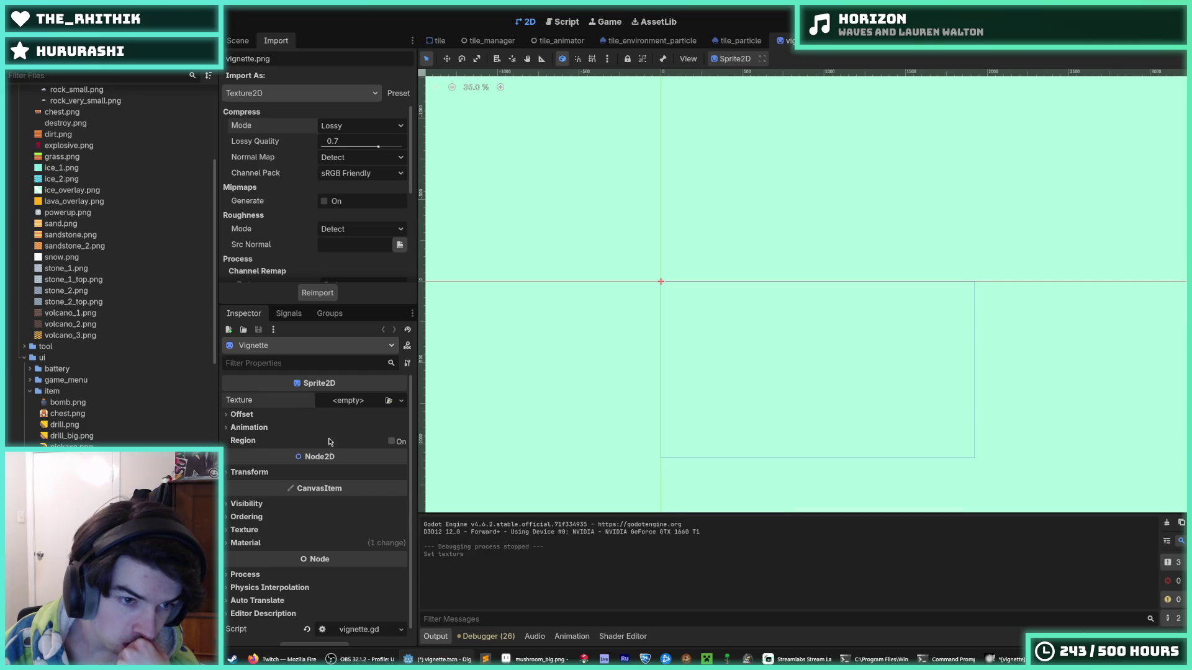
left_click(235, 42)
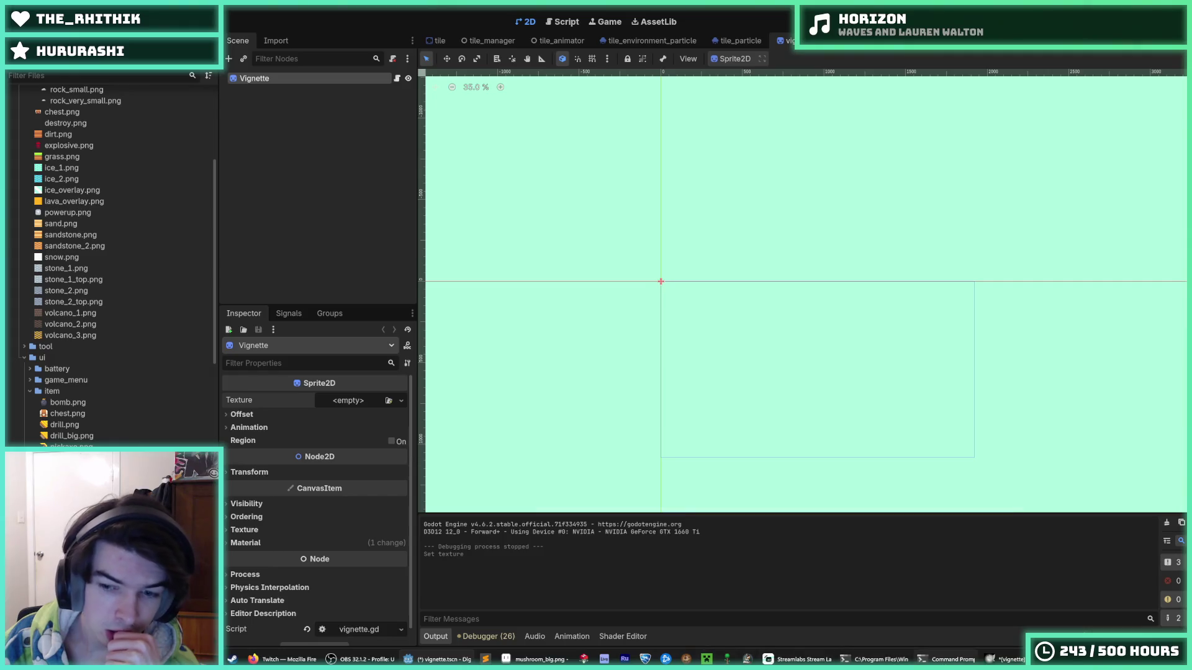
key("alt+Tab")
Step: Undo the black fill back to the white radial gradient and export it over vignette.png
key("ctrl+a")
key("Delete")
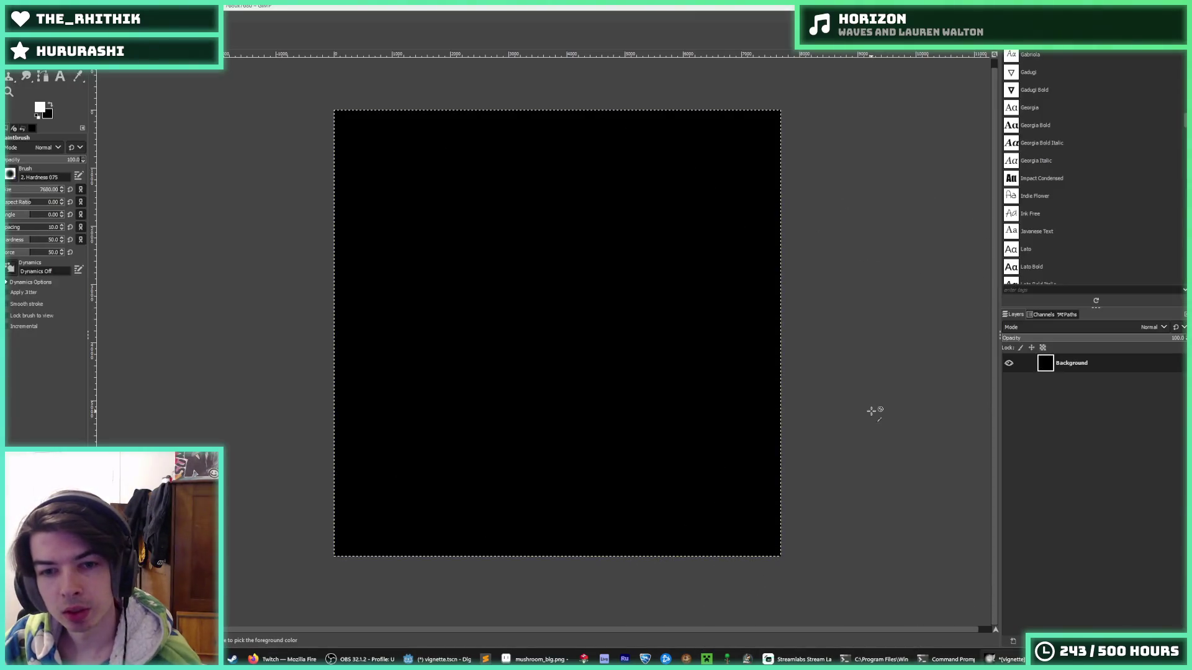
key("ctrl+z")
key("ctrl+z")
key("ctrl+z")
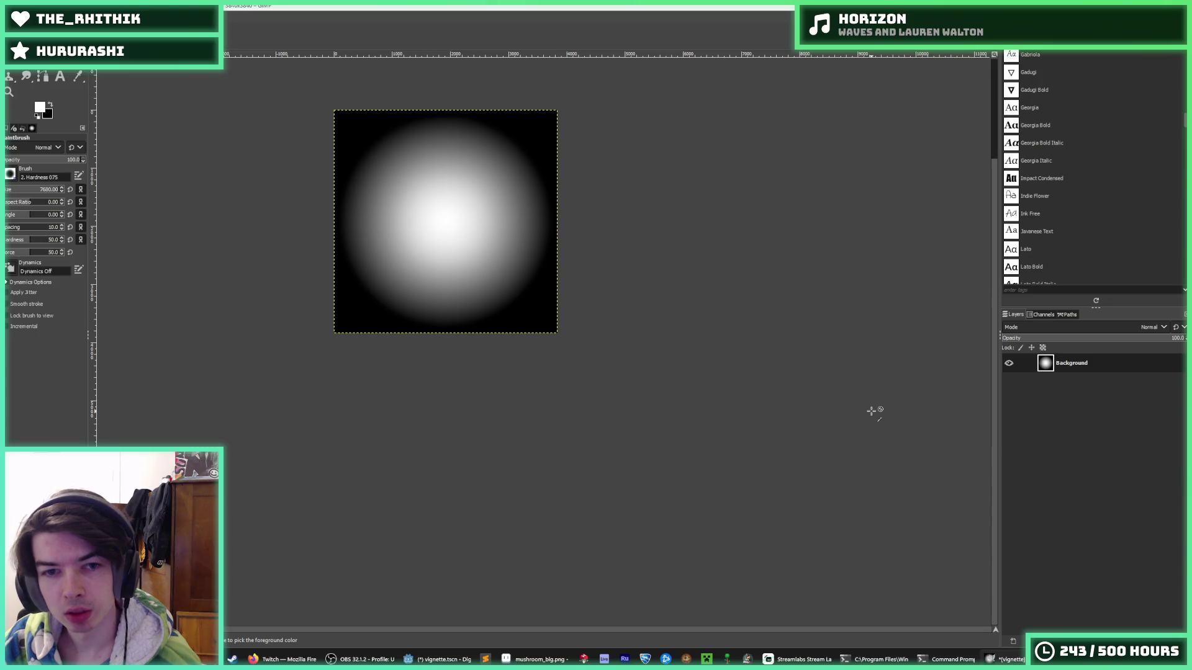
key("ctrl+s")
key("Escape")
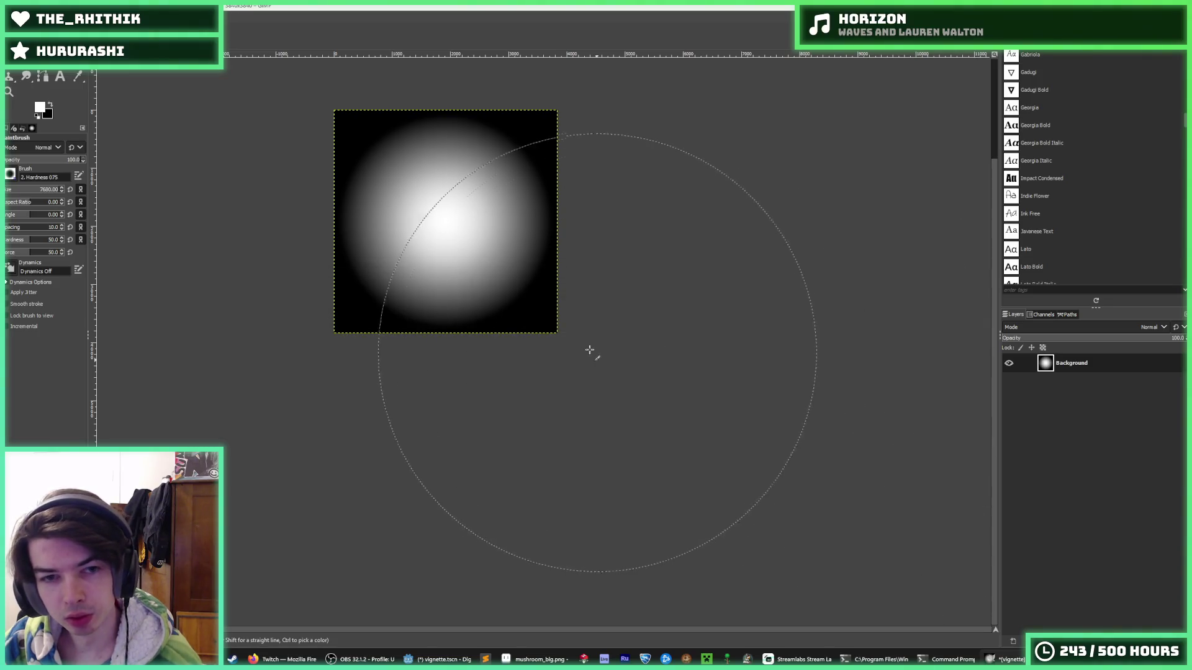
key("ctrl+e")
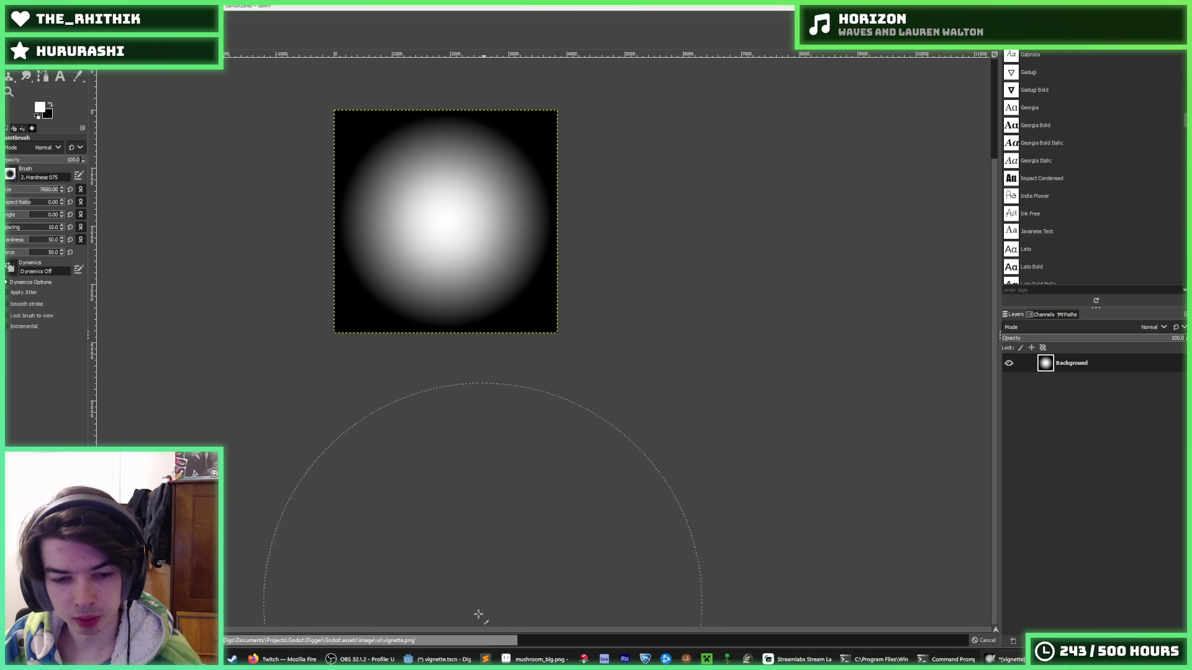
left_click(441, 660)
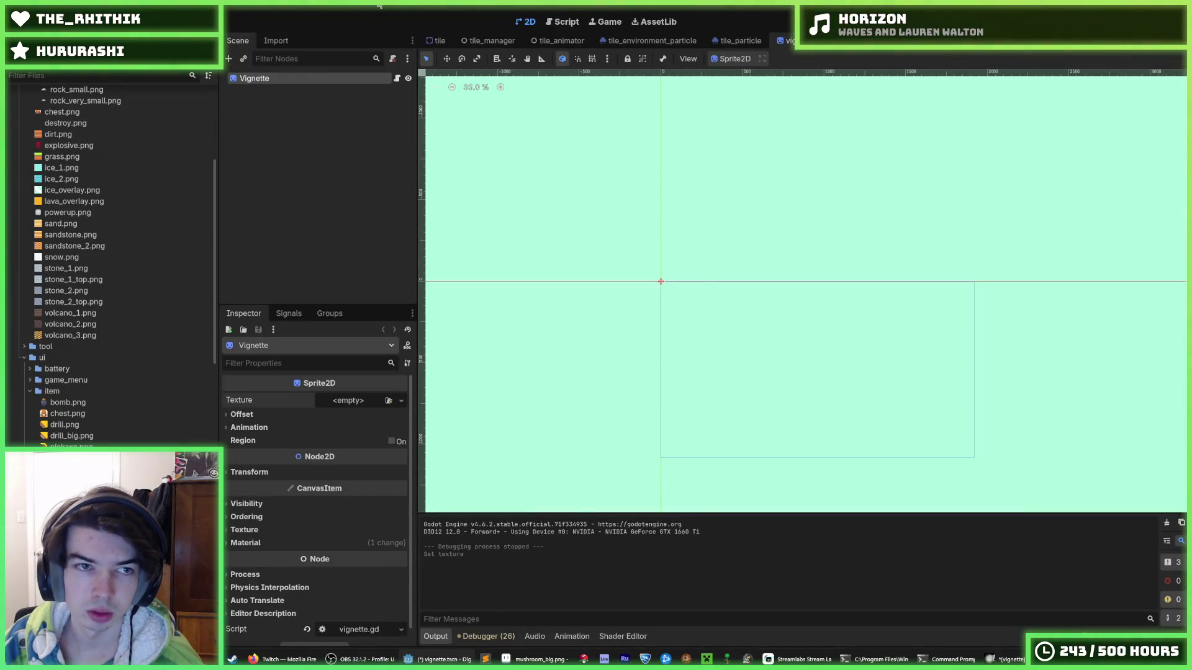
Step: Save, then replace the Vignette node's CanvasItemMaterial with a new ShaderMaterial
key("ctrl+s")
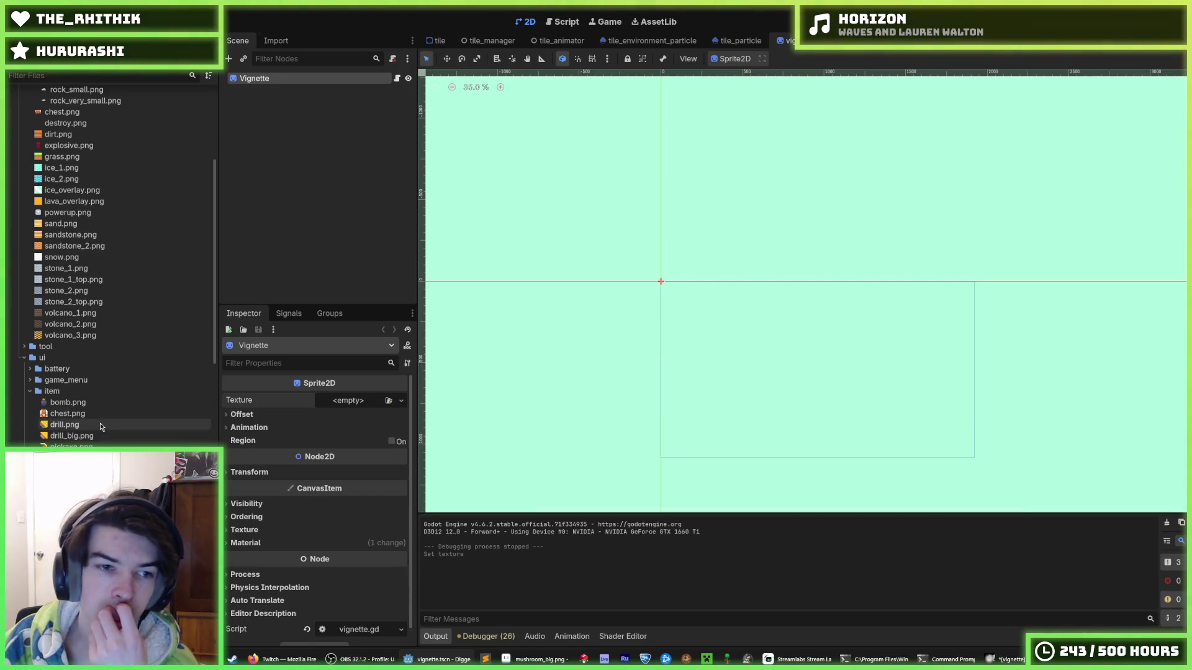
scroll(261, 497, "down", 1)
left_click(260, 528)
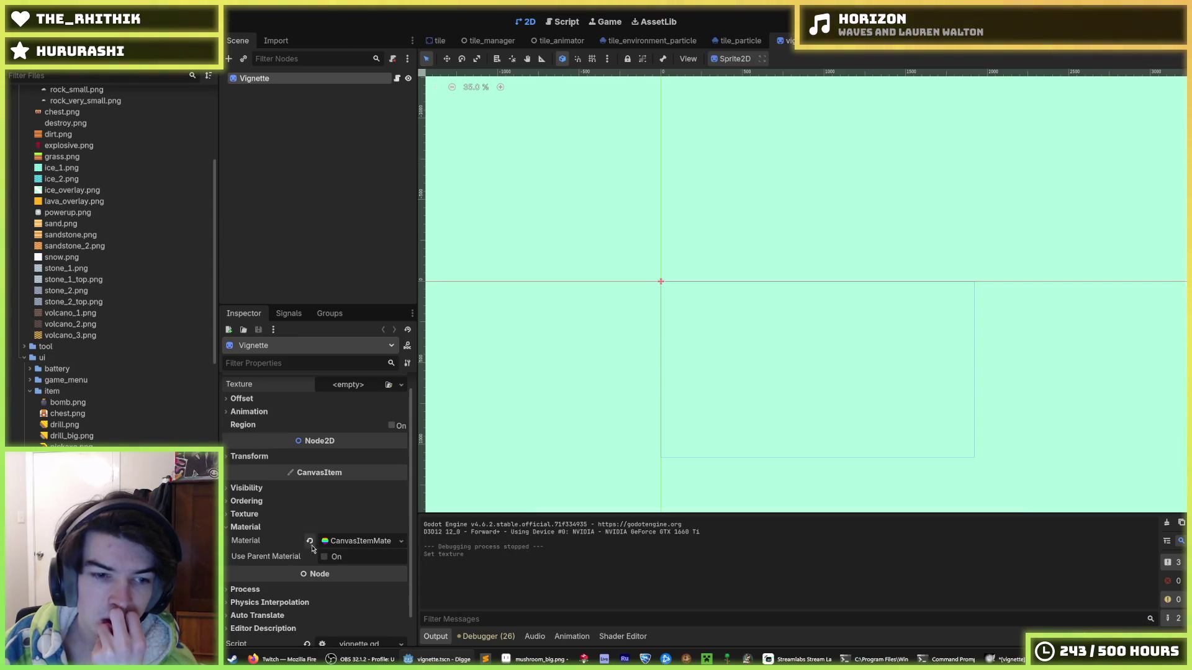
left_click(310, 541)
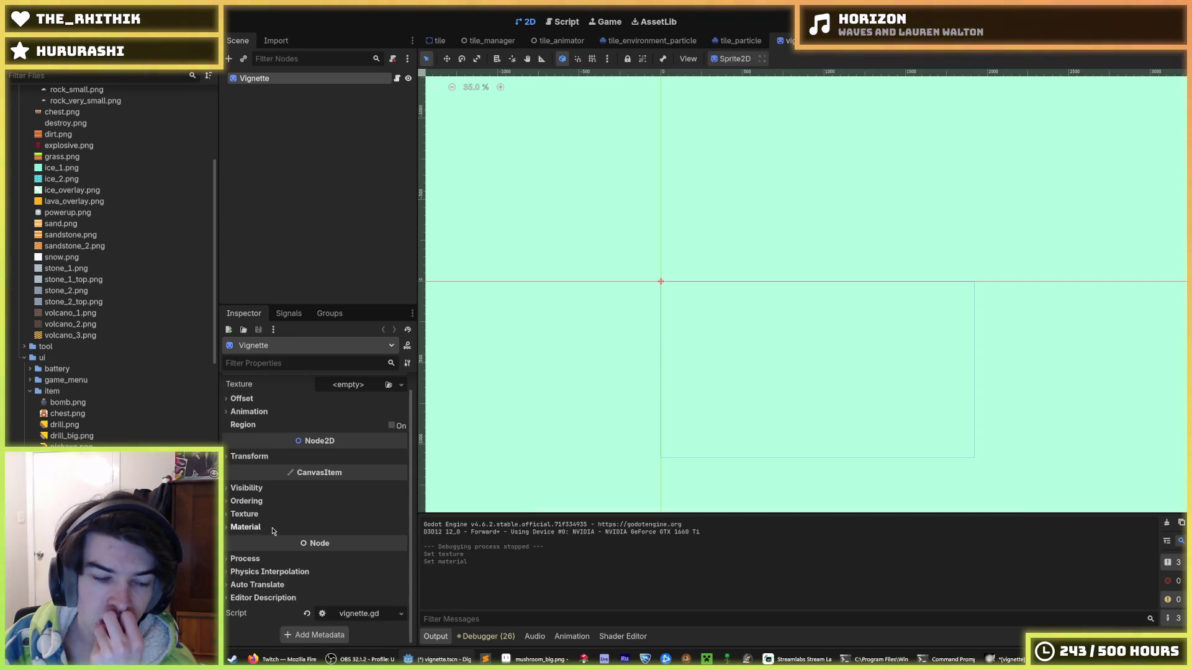
left_click(348, 541)
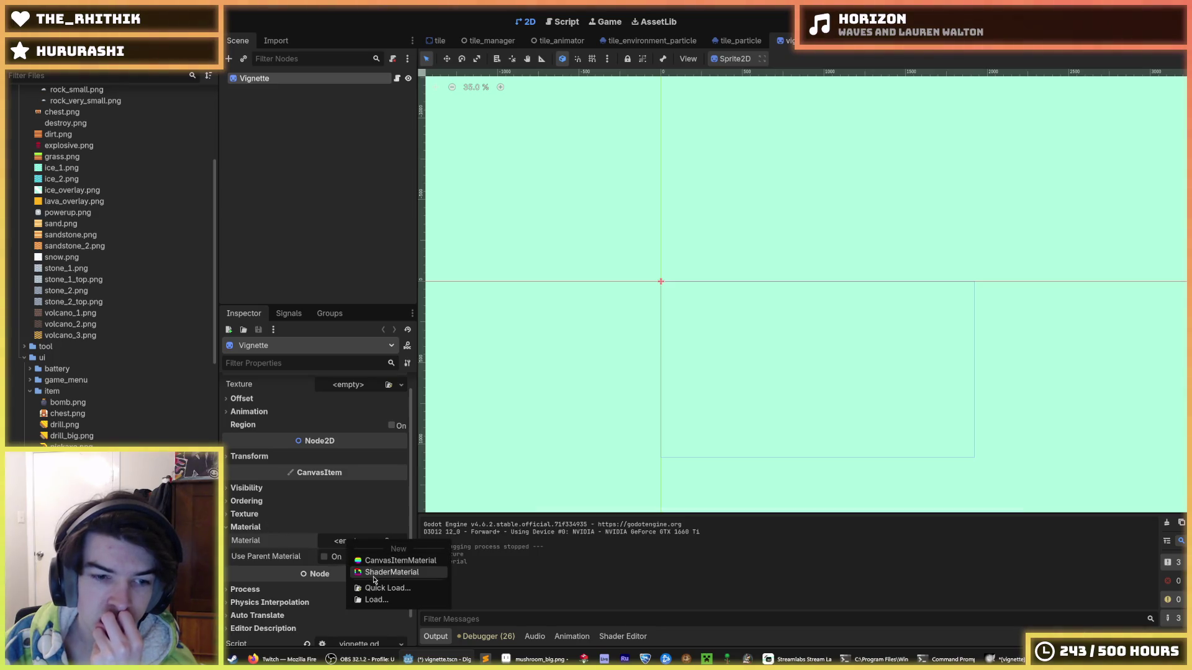
left_click(375, 577)
left_click(363, 550)
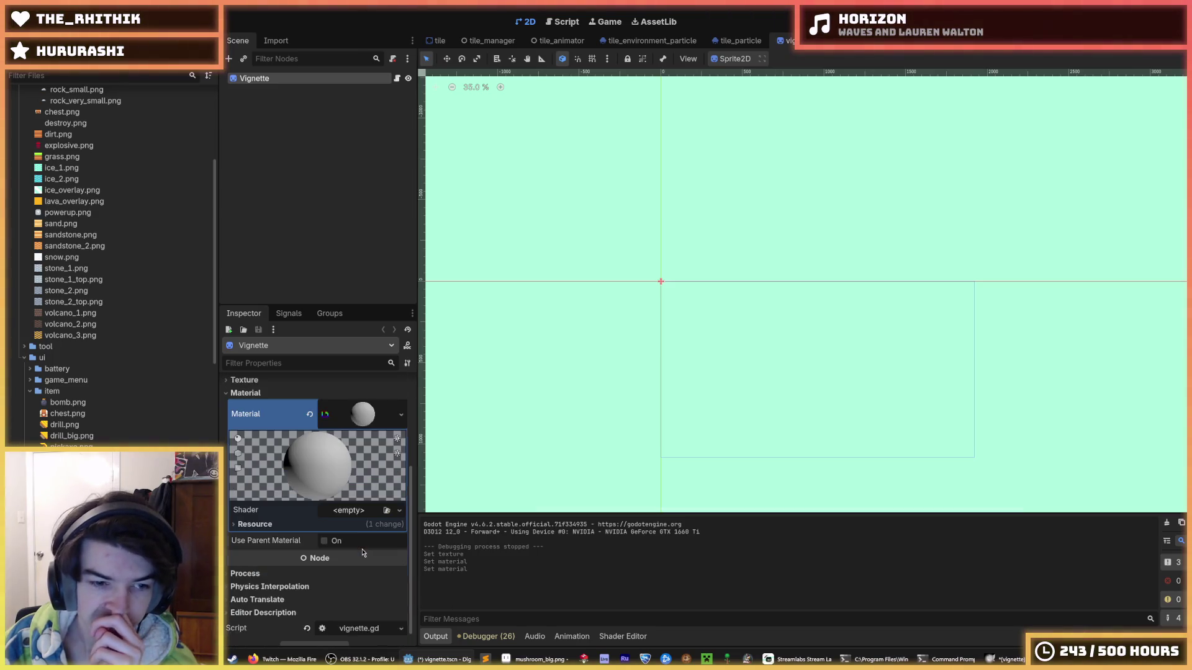
Step: Start a new shader for the material, saved in the res://shaders folder
left_click(354, 512)
left_click(376, 527)
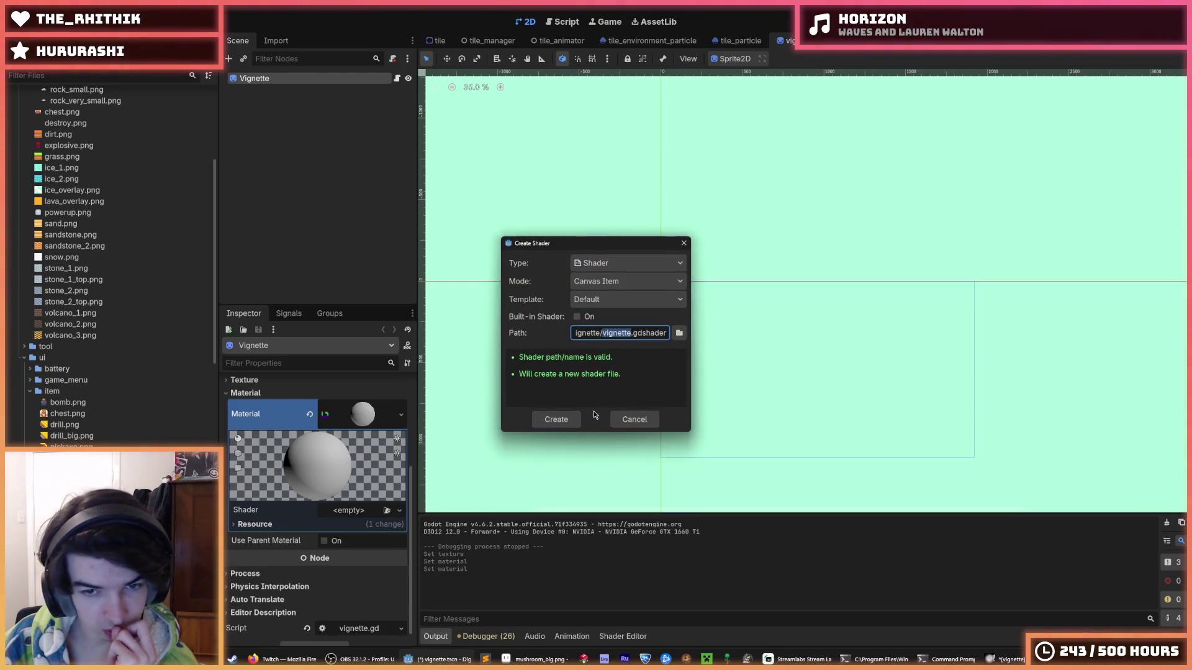
left_click(678, 334)
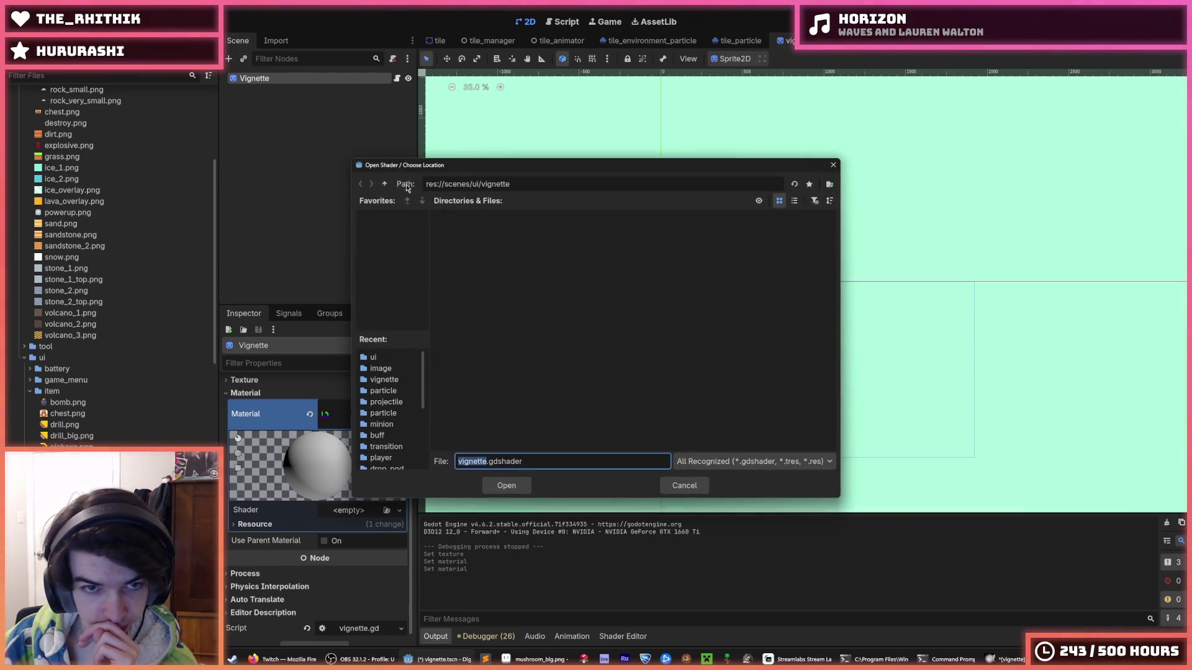
left_click(386, 184)
left_click(385, 184)
left_click(386, 184)
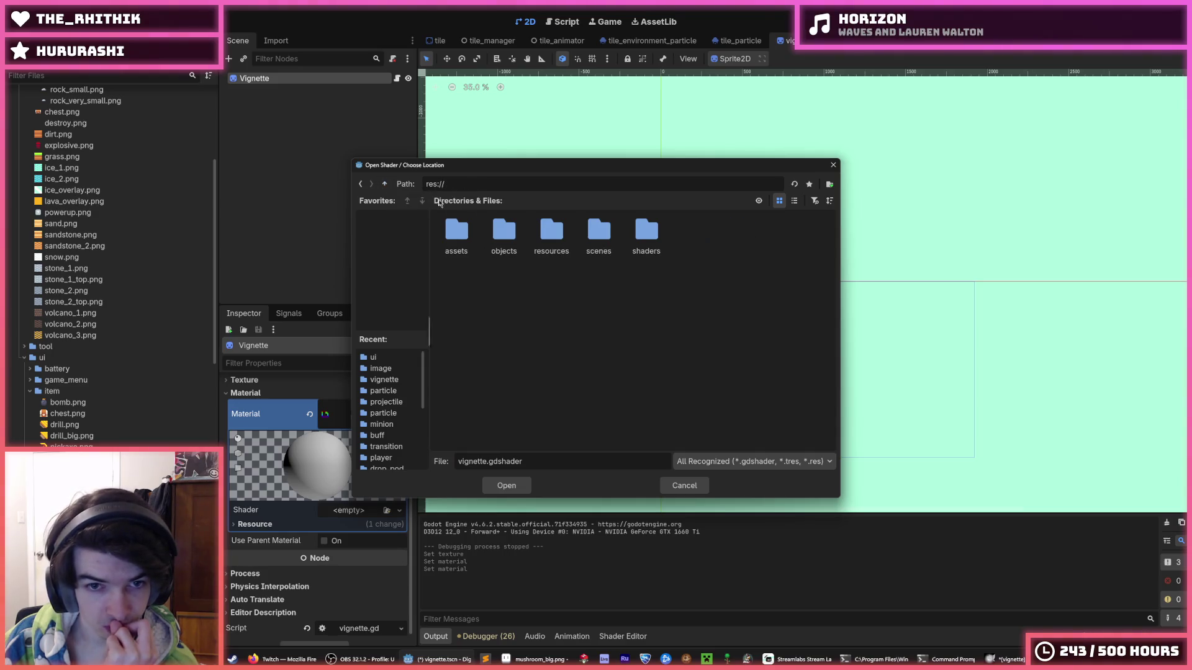
double_click(647, 232)
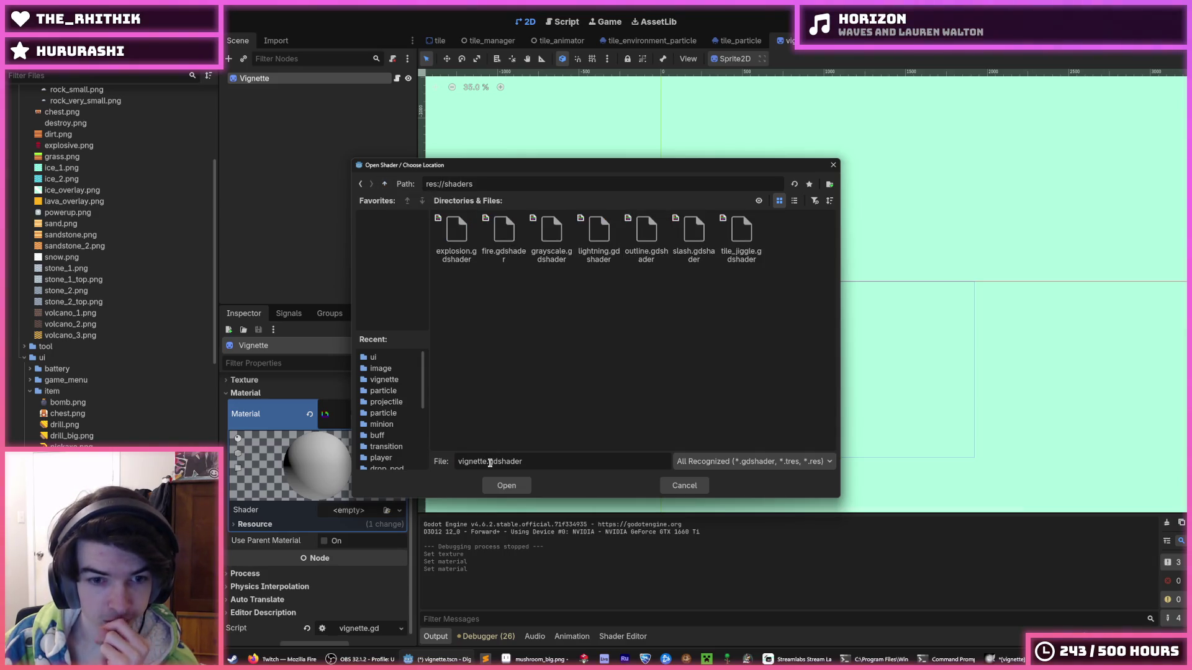
left_click(507, 485)
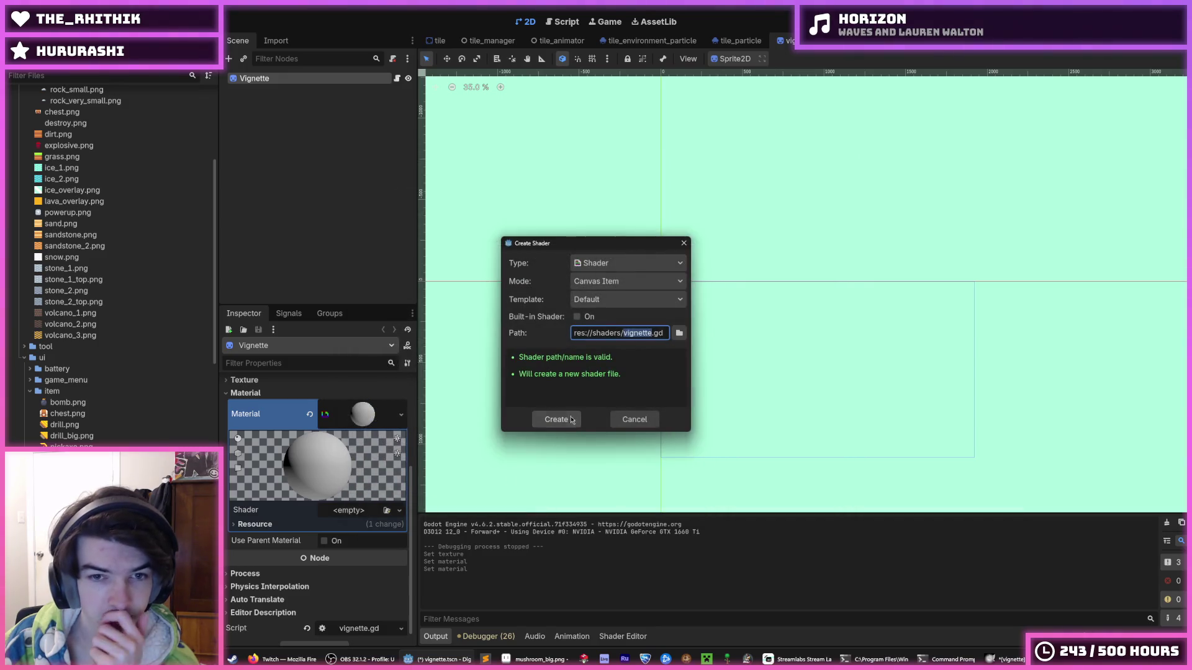
Step: Keep type Shader and mode Canvas Item, then create vignette.gdshader
left_click(612, 281)
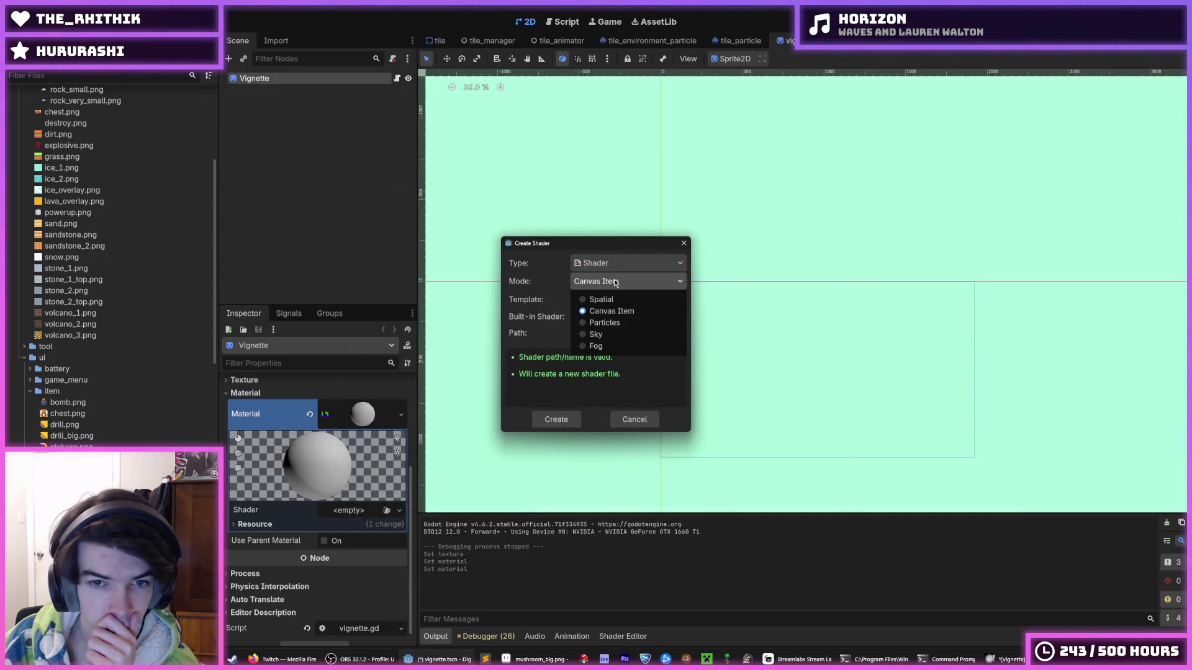
left_click(611, 311)
left_click(627, 300)
left_click(605, 310)
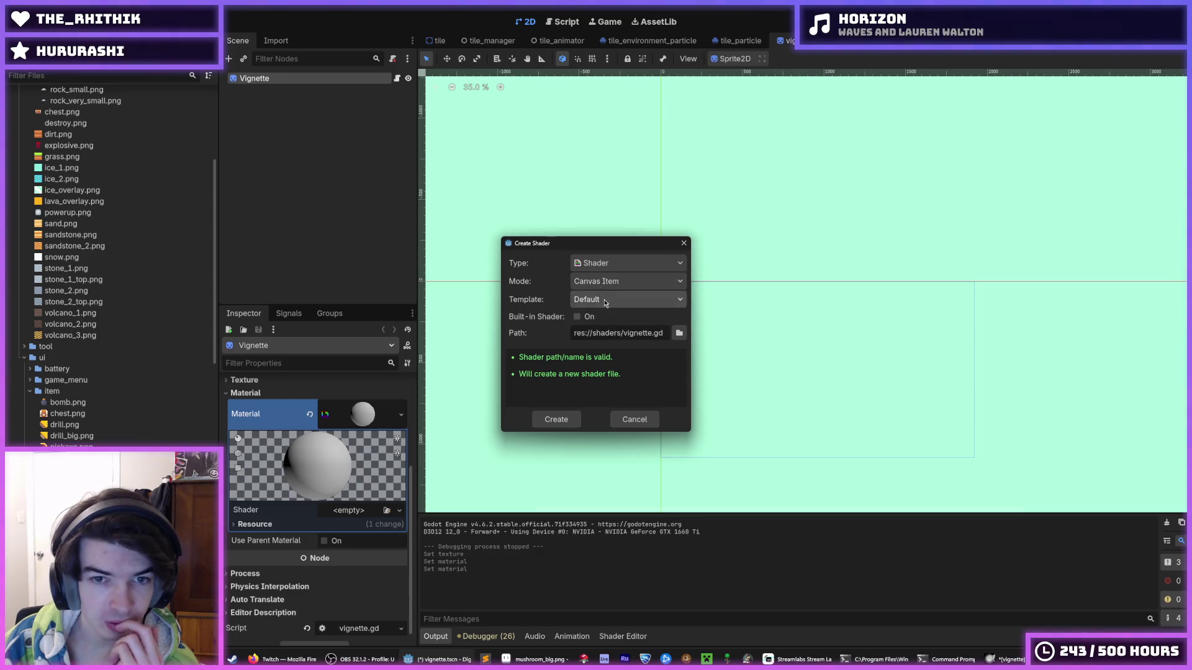
left_click(597, 265)
left_click(593, 281)
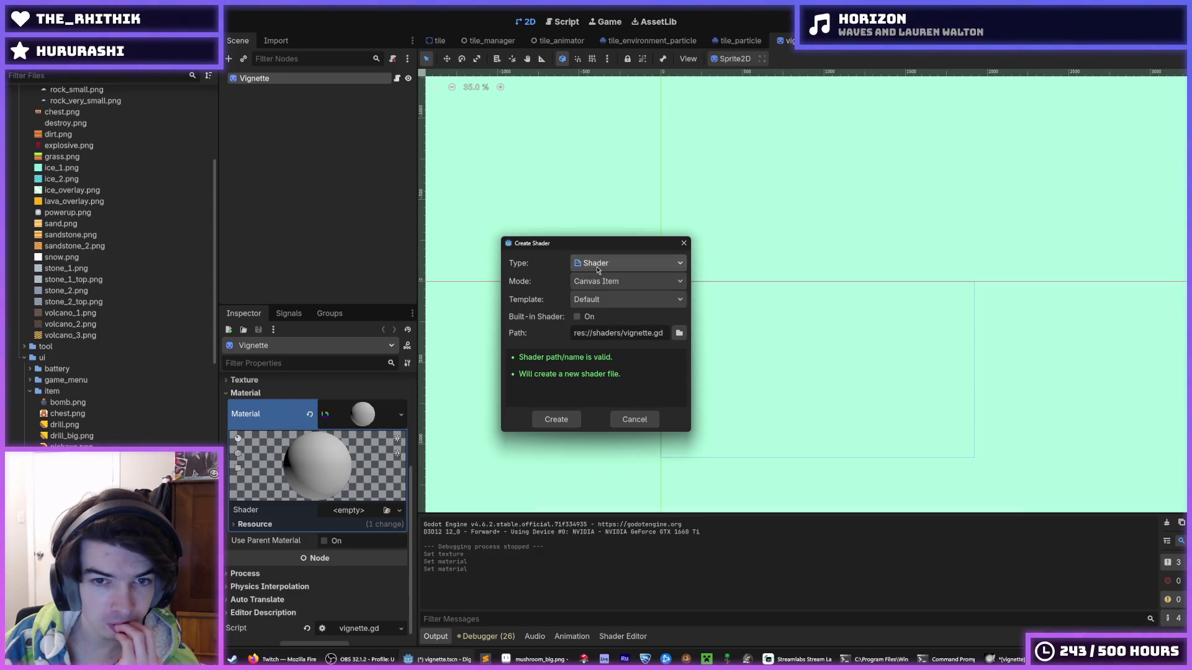
left_click(581, 300)
left_click(582, 300)
left_click(595, 283)
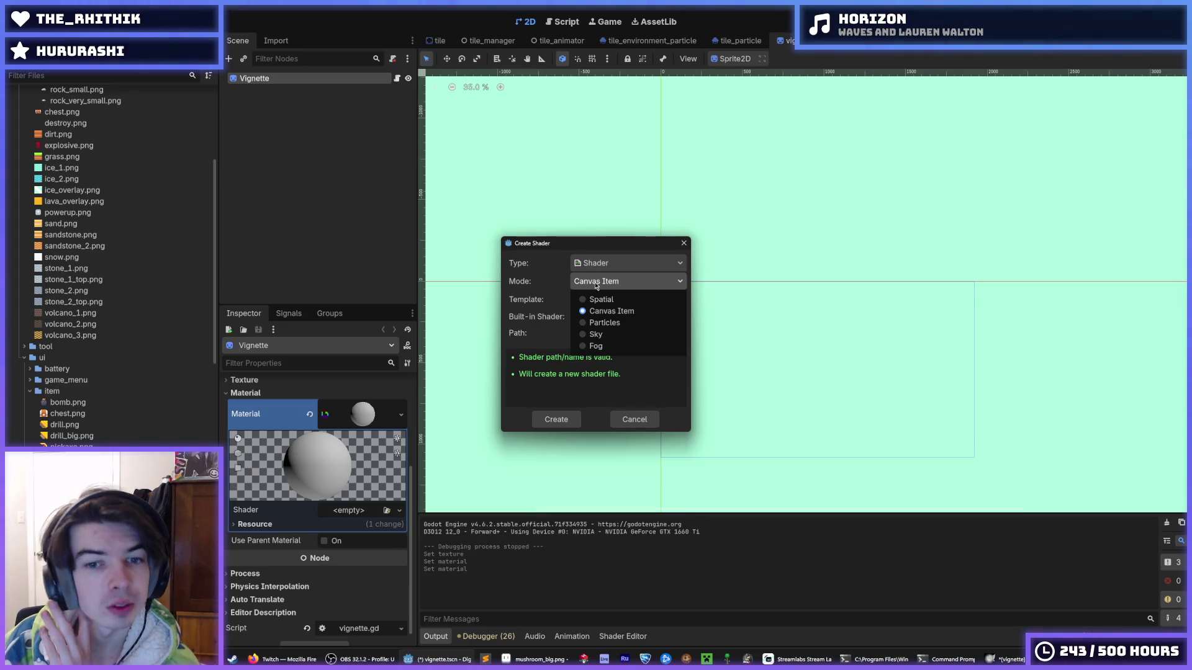
left_click(596, 283)
left_click(596, 283)
left_click(596, 283)
left_click(549, 419)
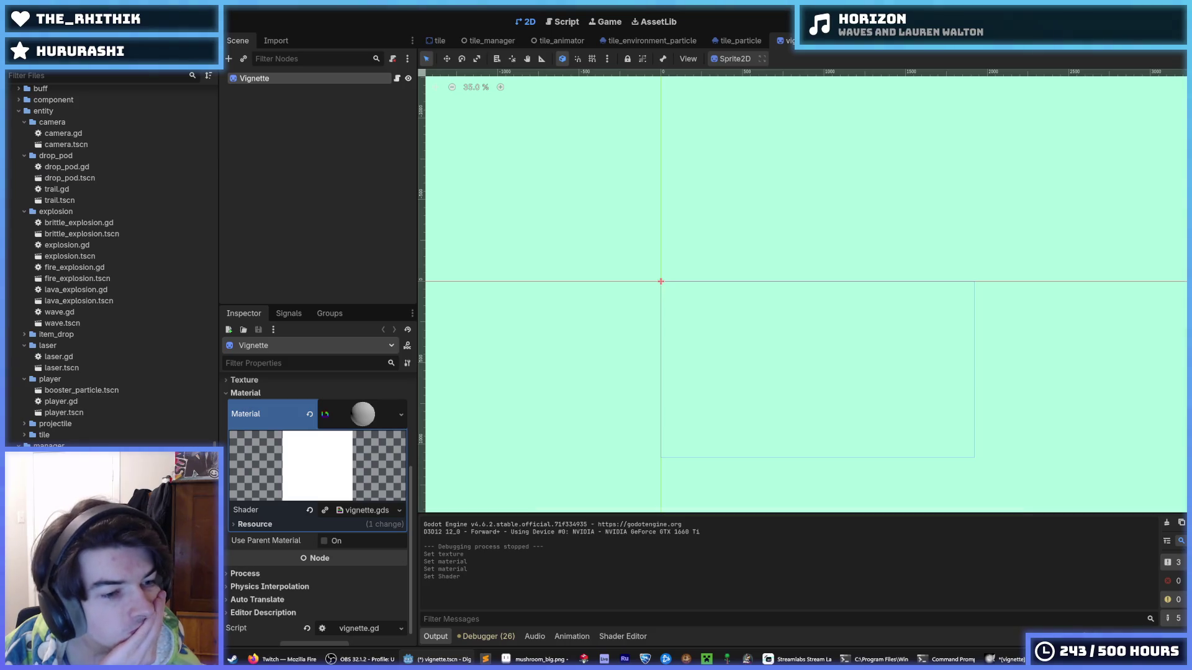
Step: Open vignette.gdshader in the script editor with a larger editing area
key("ctrl+F3")
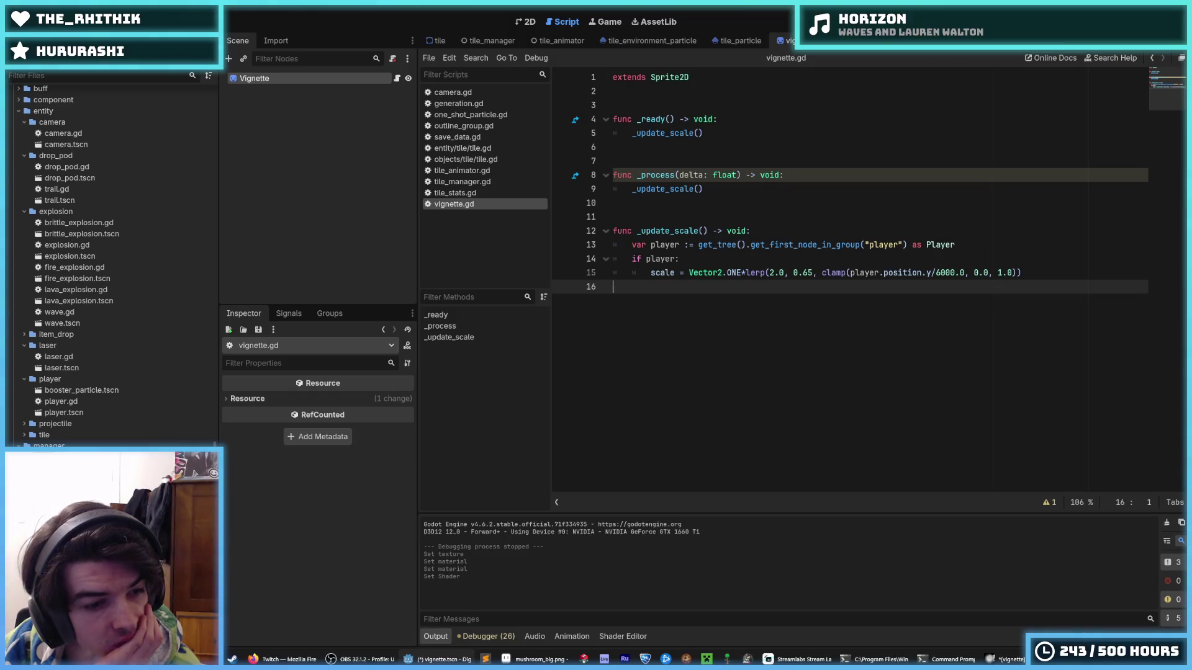
scroll(112, 261, "down", 3)
double_click(74, 472)
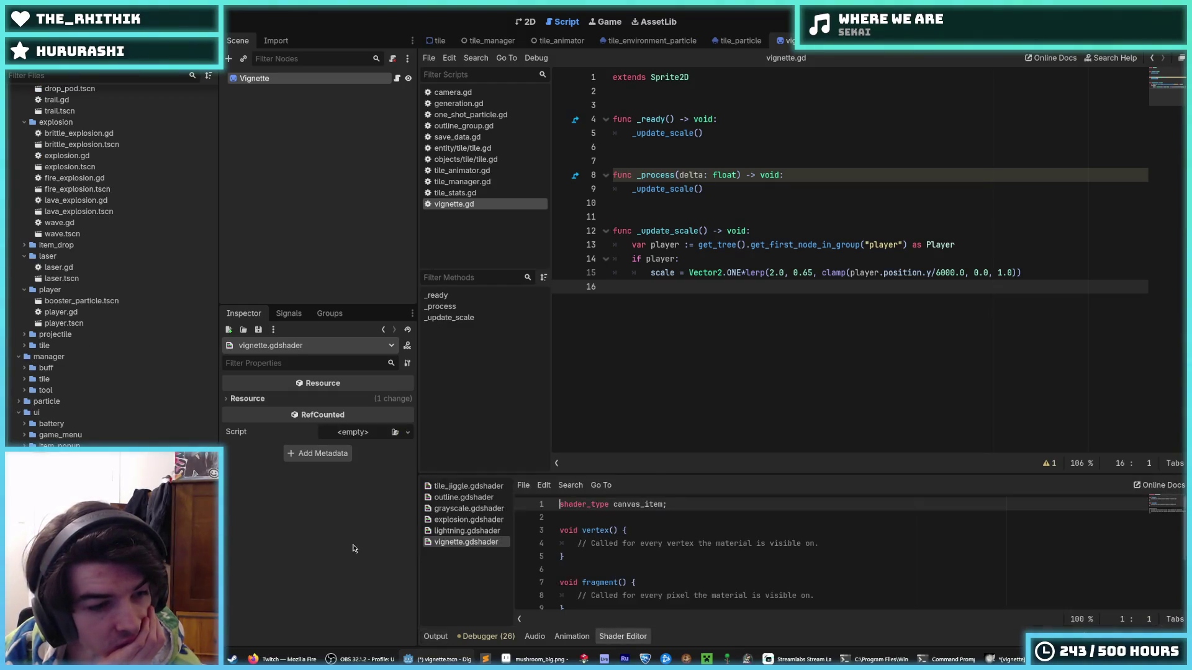
left_click_drag(627, 476, 596, 306)
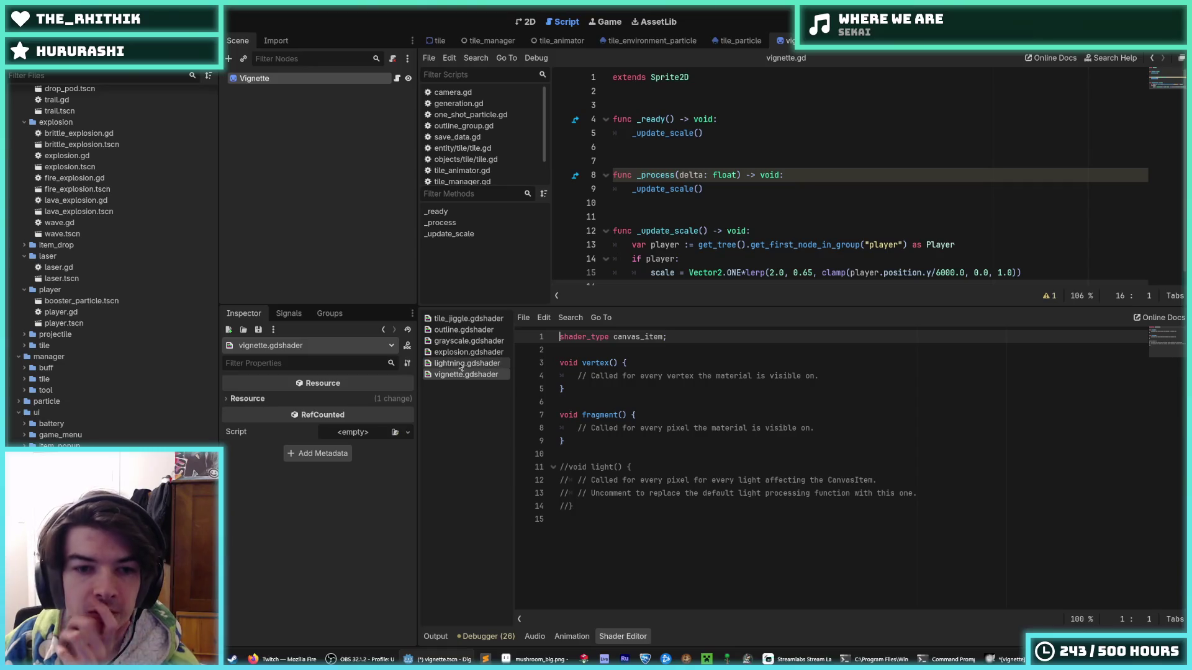
Step: Copy outline.gdshader's unshaded header and screen_texture uniform into vignette.gdshader and save
left_click(452, 330)
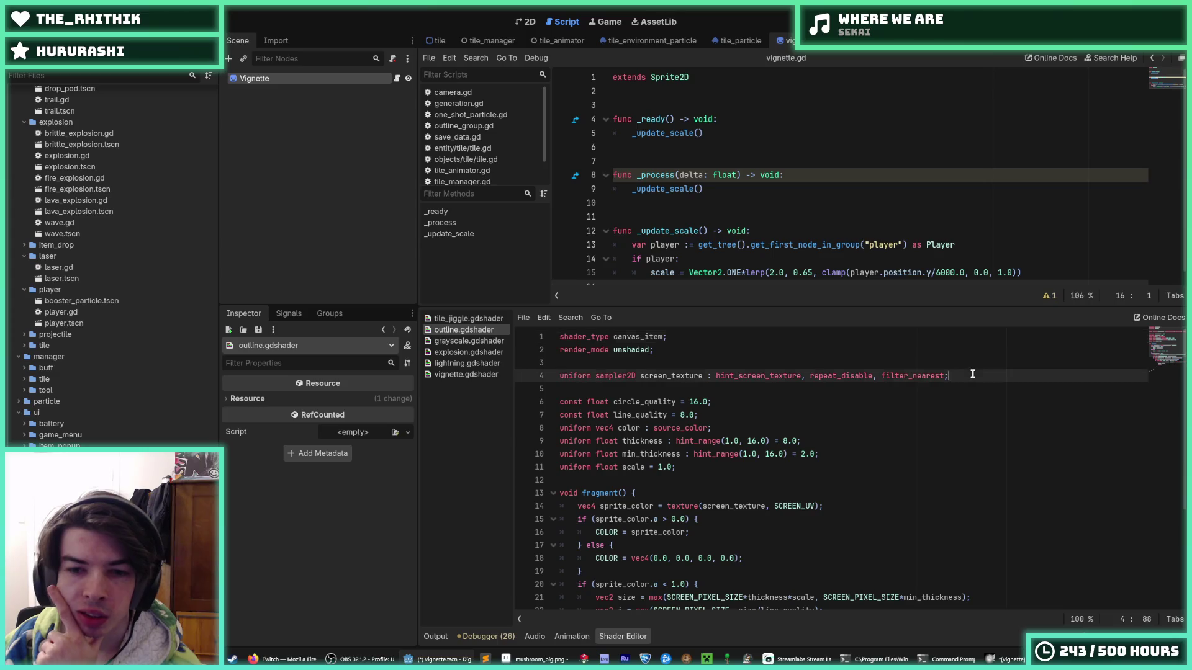
mouse_move(952, 371)
left_mouse_down()
mouse_move(596, 354)
mouse_move(572, 336)
left_mouse_up()
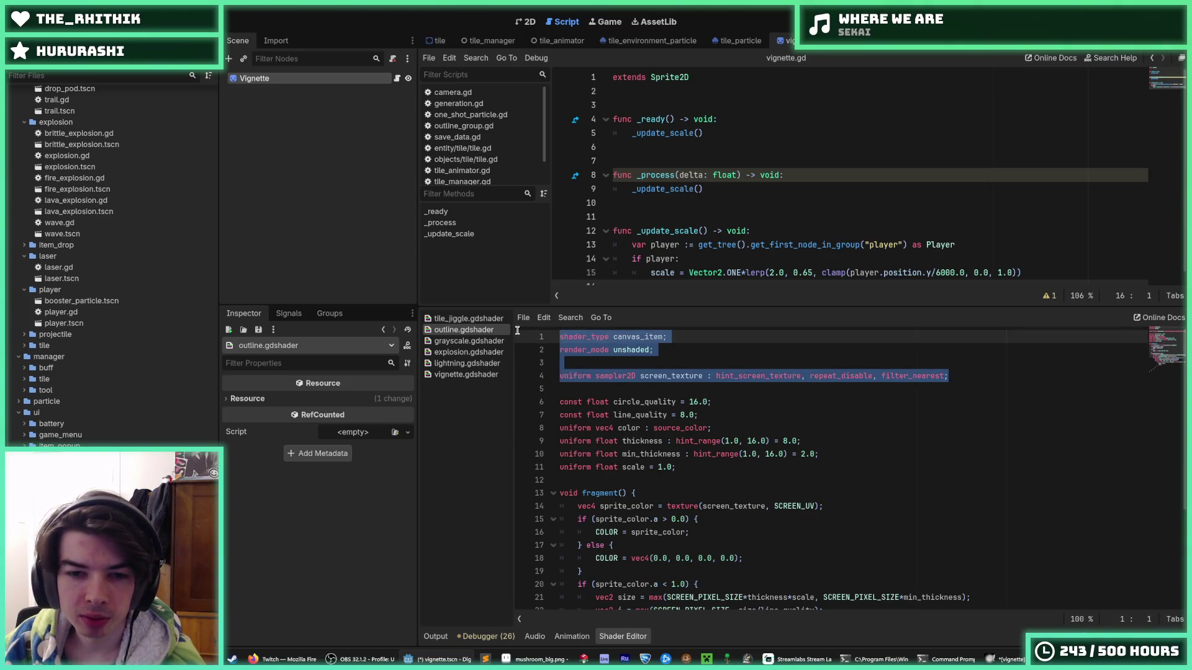
left_click(466, 374)
type("shader_type canvas_item; render_mode unshaded;  uniform sampler2D screen_texture : hint_screen_texture, repeat_disable, filter_nearest;")
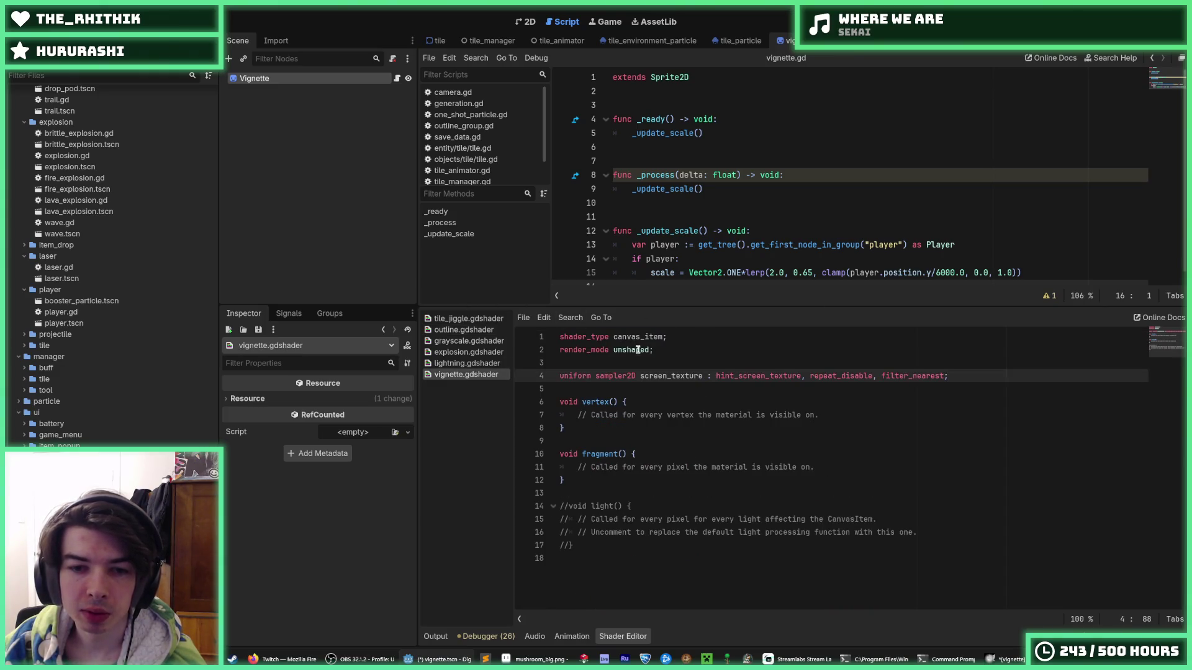
left_click(690, 351)
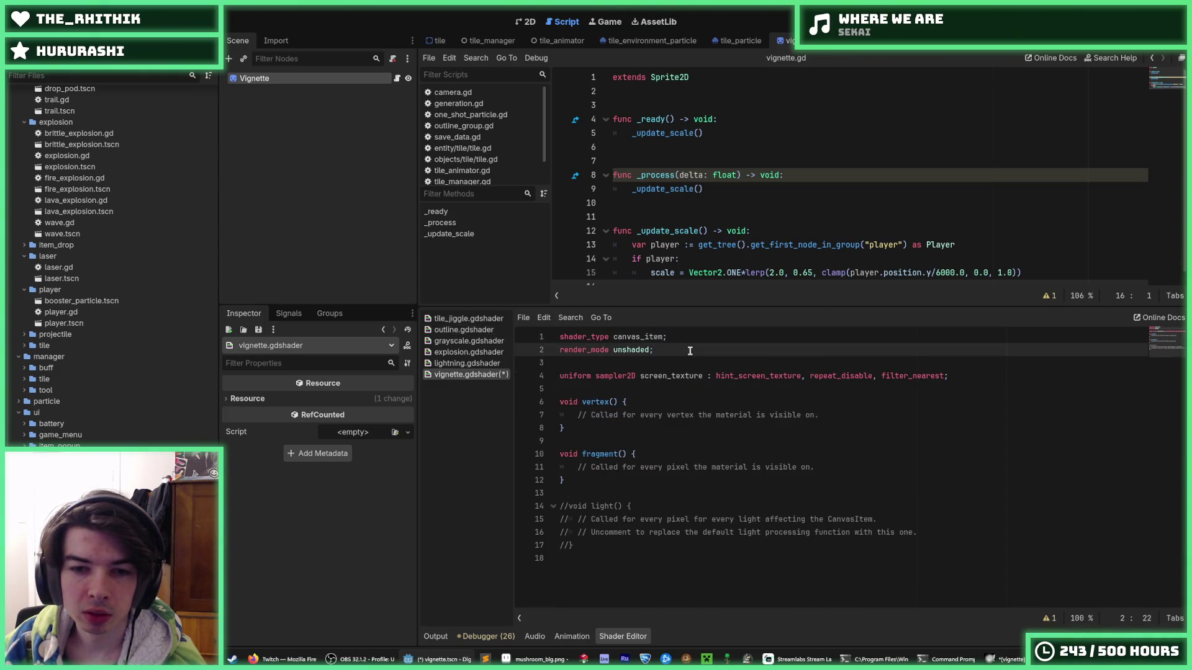
left_click(654, 384)
key("ctrl+s")
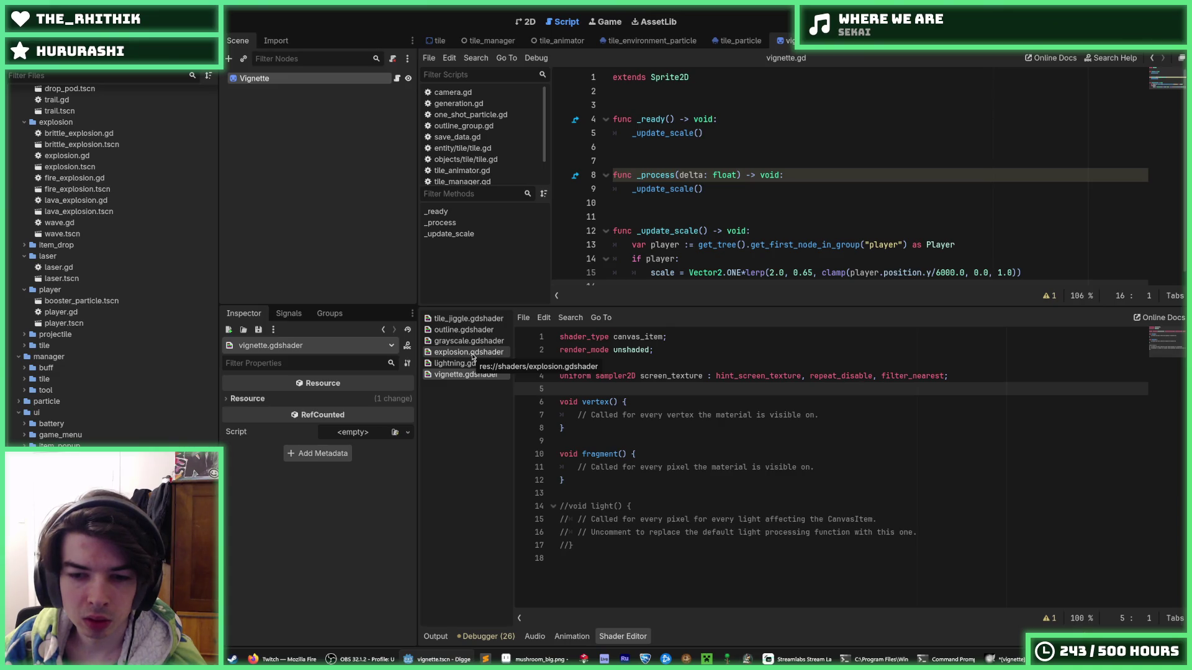
Step: Take outline.gdshader's fragment body (lines 14–32) and select vignette's placeholder fragment and light code
left_click(472, 353)
left_click(462, 344)
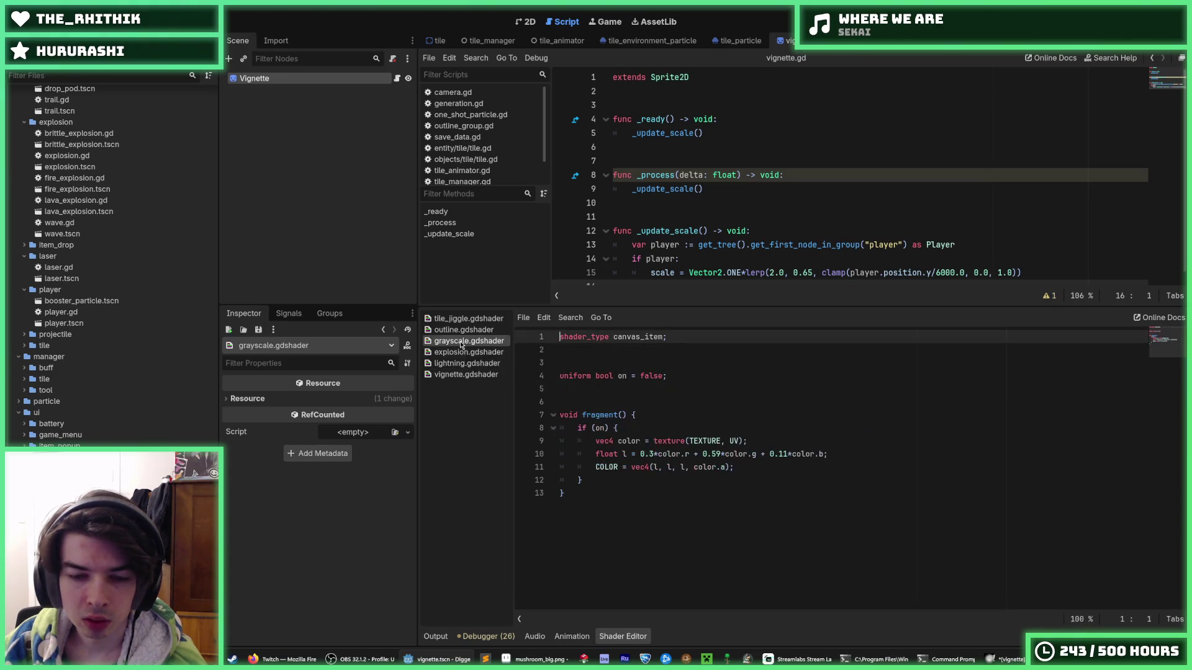
left_click(463, 330)
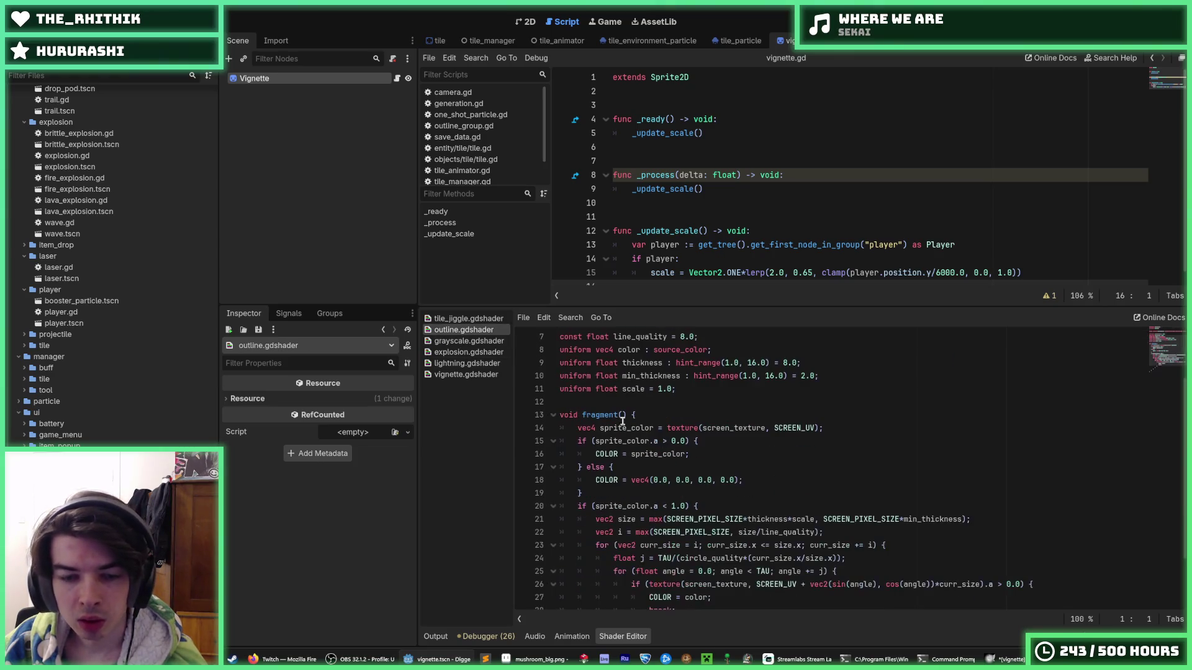
scroll(648, 425, "down", 2)
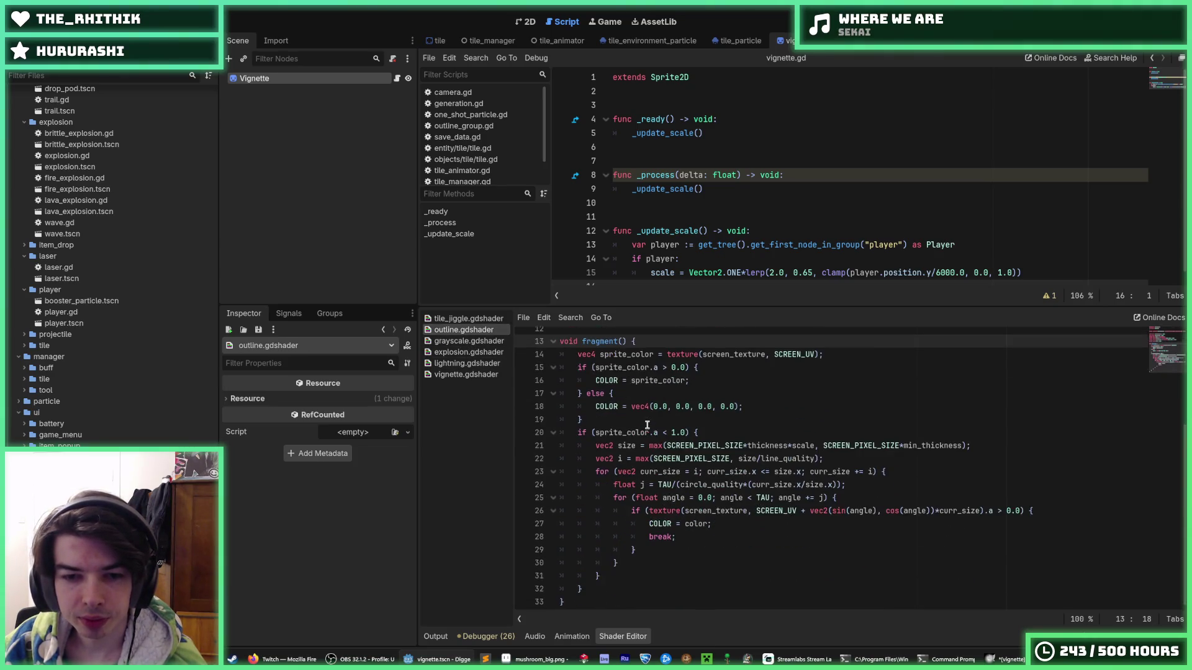
mouse_move(597, 583)
left_mouse_down()
mouse_move(558, 495)
mouse_move(554, 354)
left_mouse_up()
key("ctrl+c")
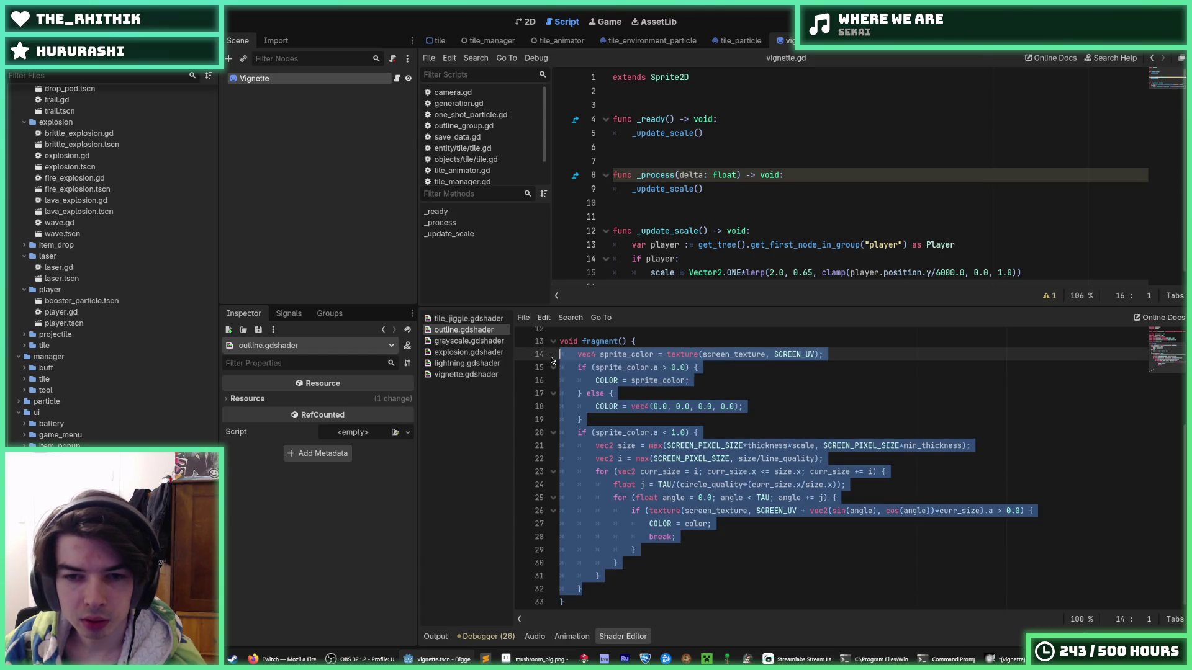
left_click(476, 375)
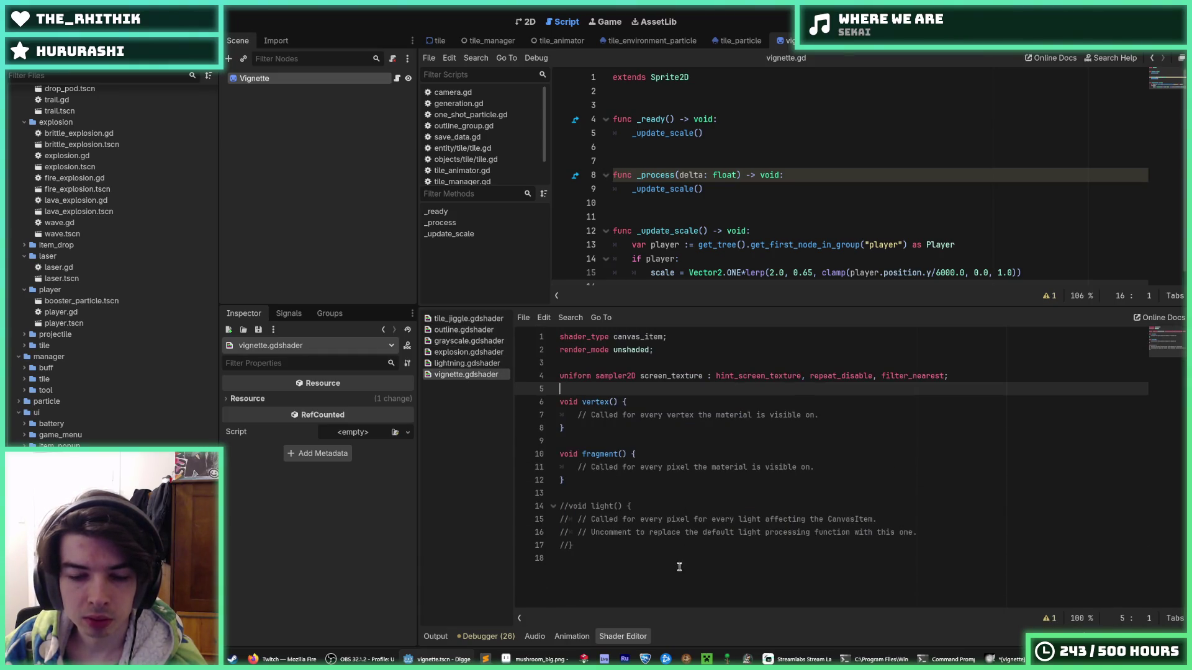
mouse_move(679, 567)
left_mouse_down()
mouse_move(562, 504)
mouse_move(601, 462)
left_mouse_up()
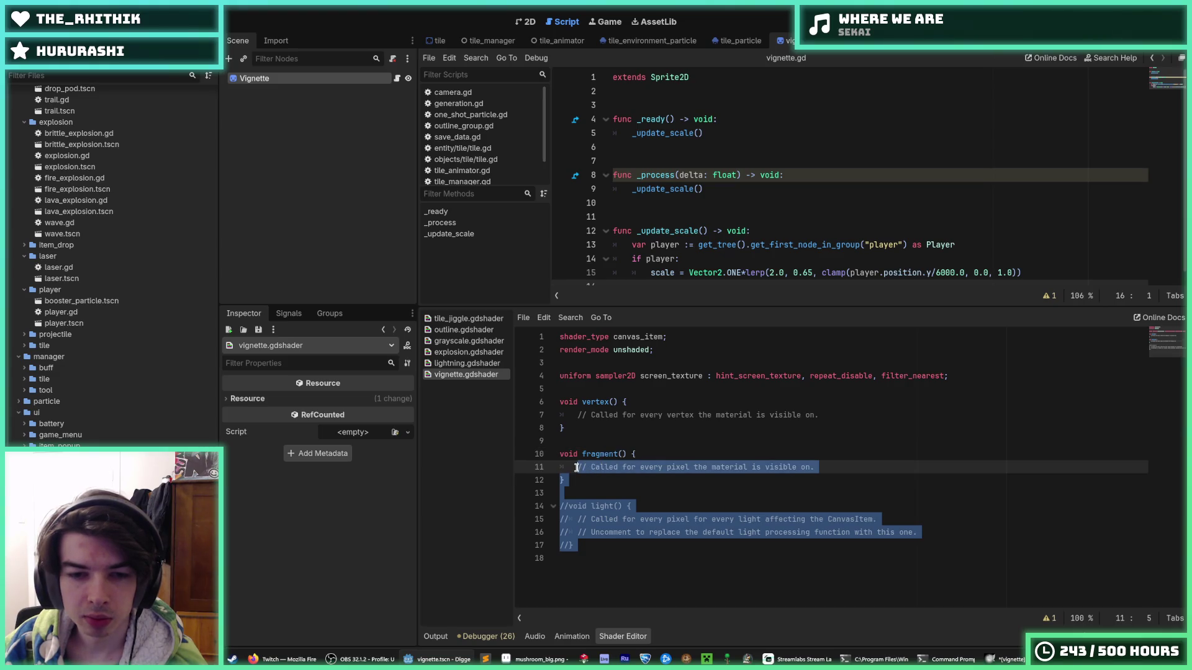
Step: Paste the outline fragment code and delete the vertex function
key("ctrl+v")
scroll(621, 435, "up", 3)
left_click_drag(568, 429, 554, 395)
key("BackSpace")
key("BackSpace")
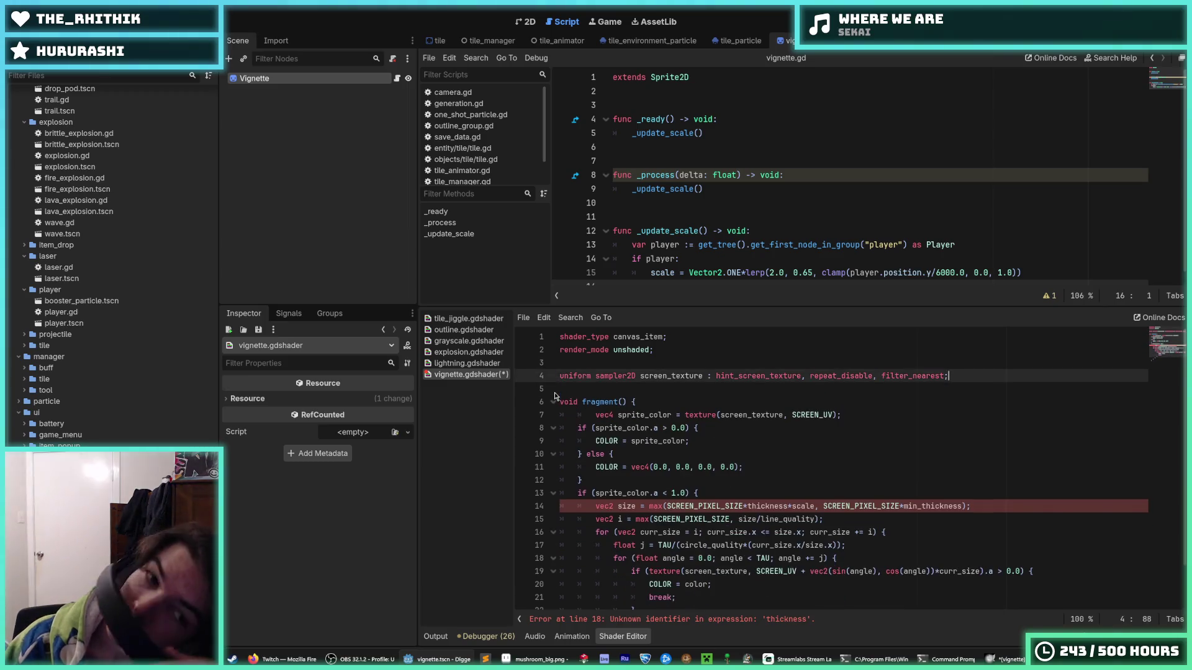
scroll(703, 483, "down", 1)
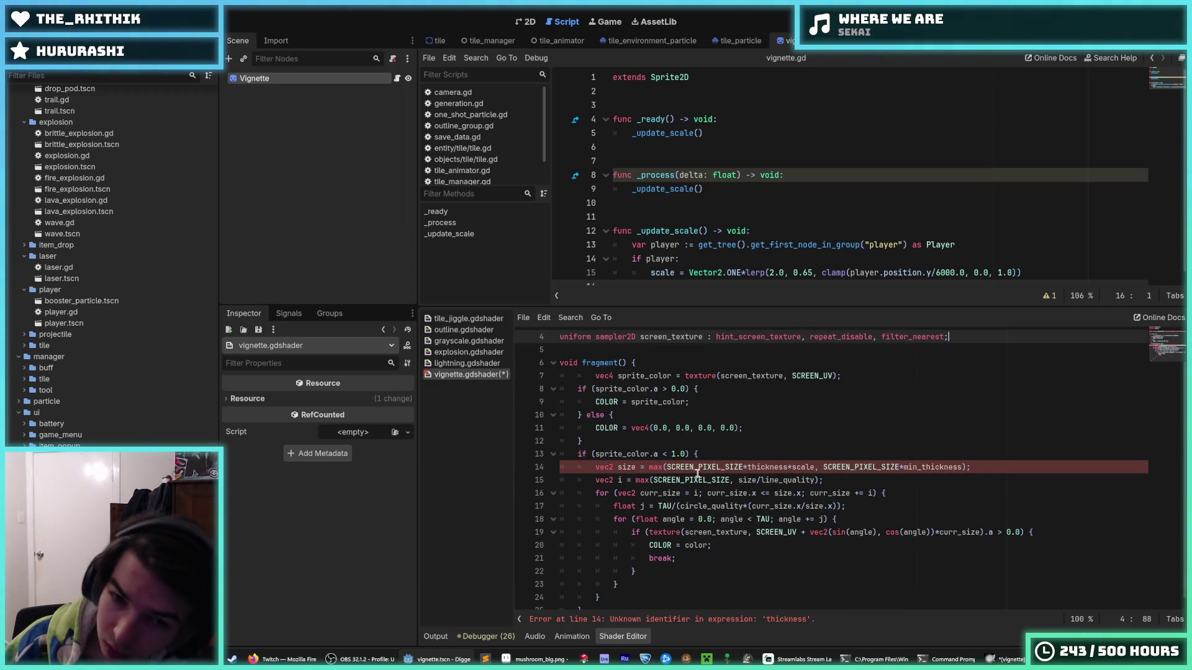
double_click(697, 470)
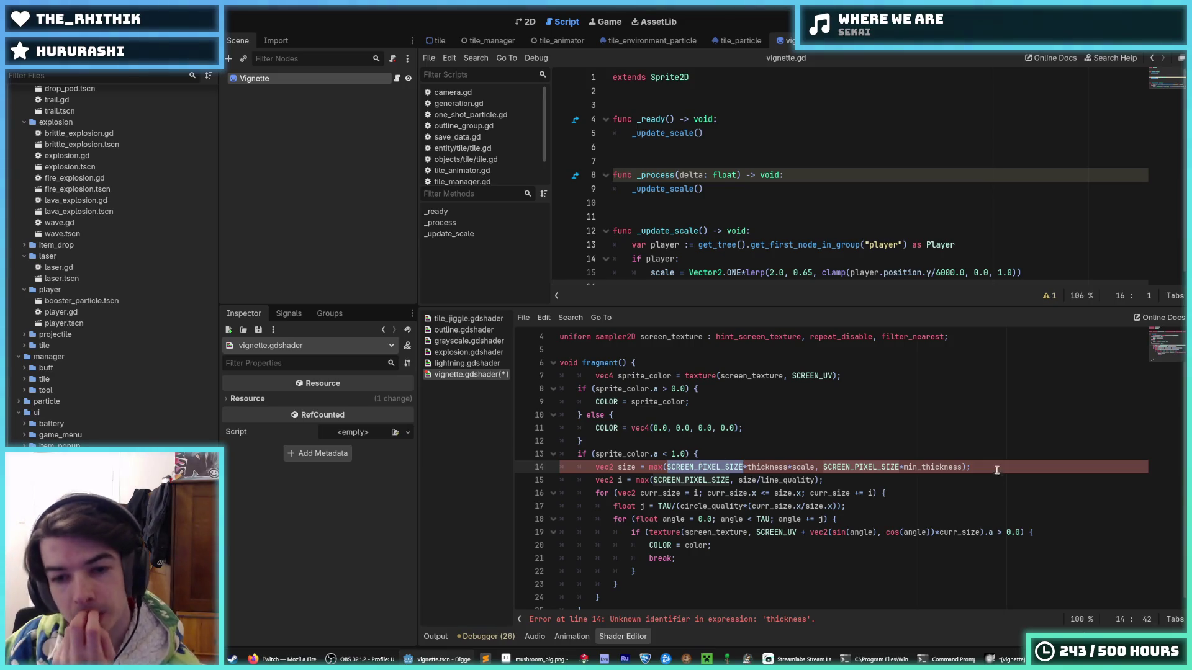
left_click_drag(997, 470, 536, 470)
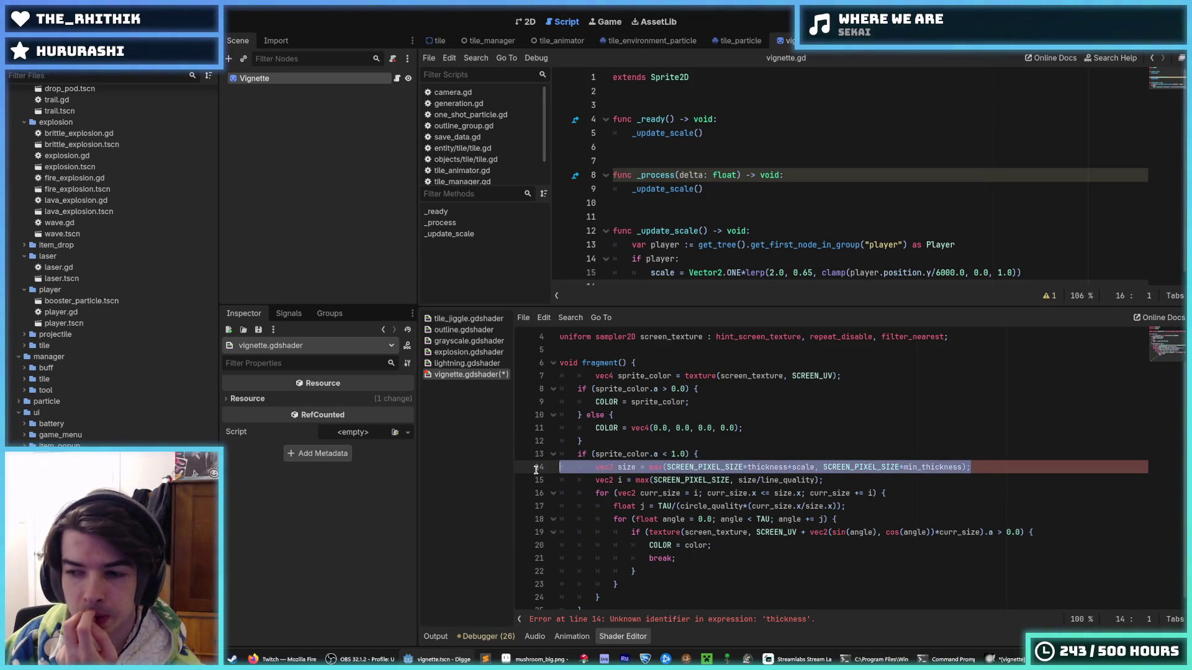
left_click(725, 449)
Step: Edit line 11's color to vec4(0.0, 0.0, 0.0, SCREEN_UV)
scroll(629, 592, "down", 1)
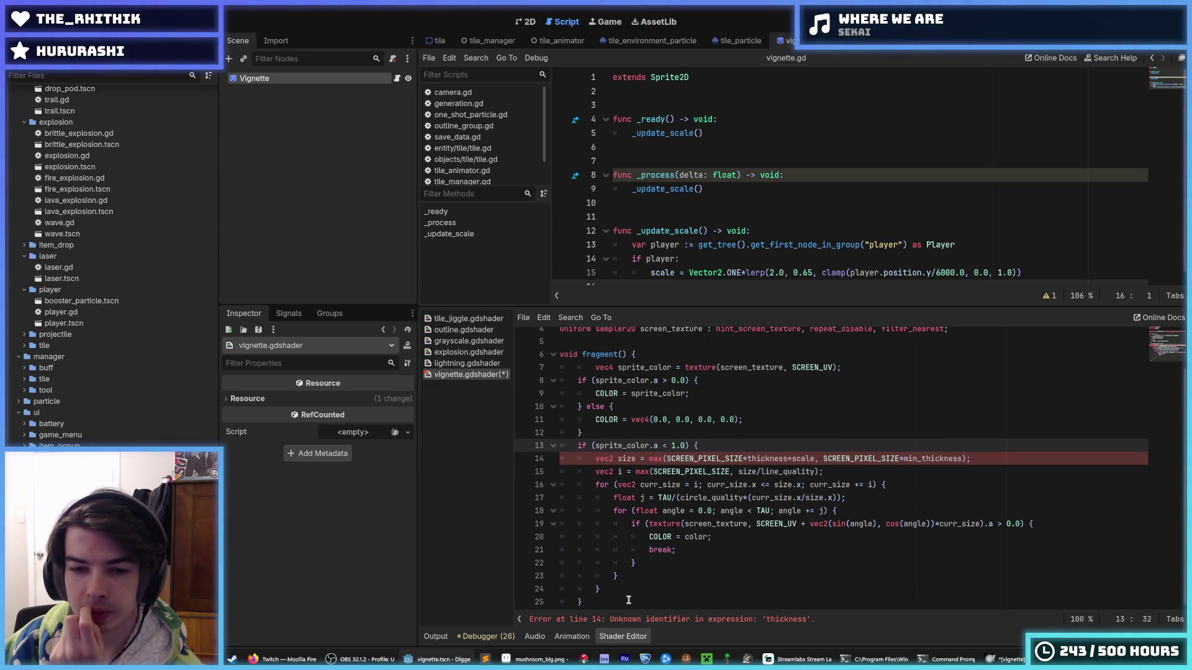
left_click(718, 368)
key("shift+Tab")
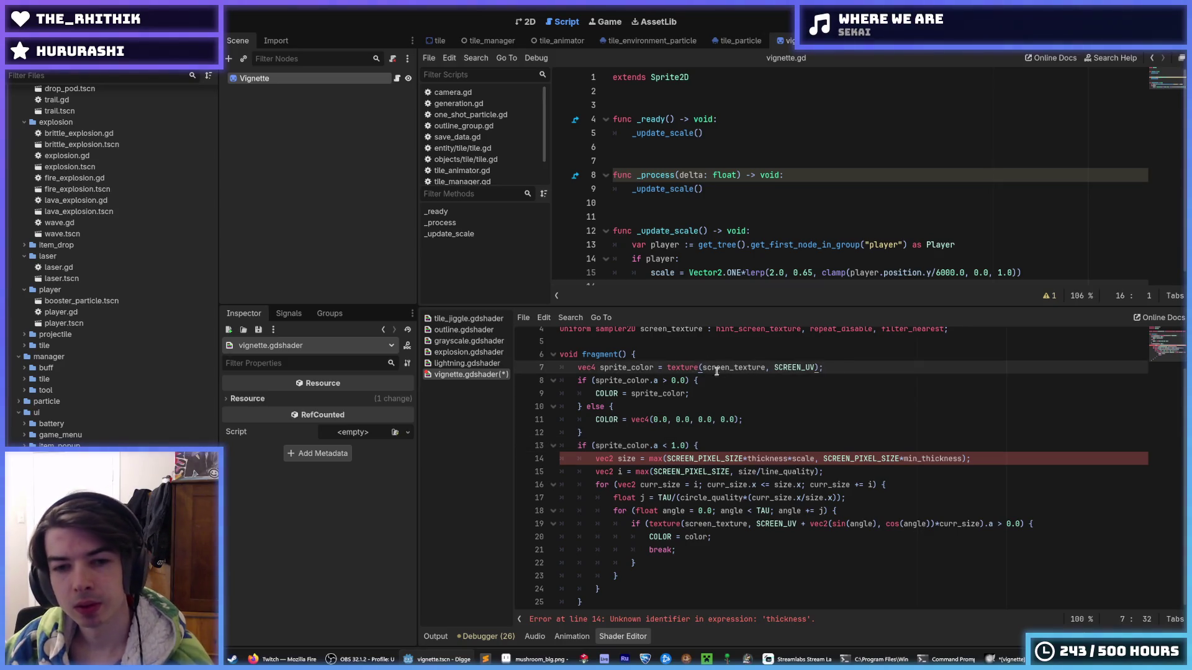
double_click(802, 368)
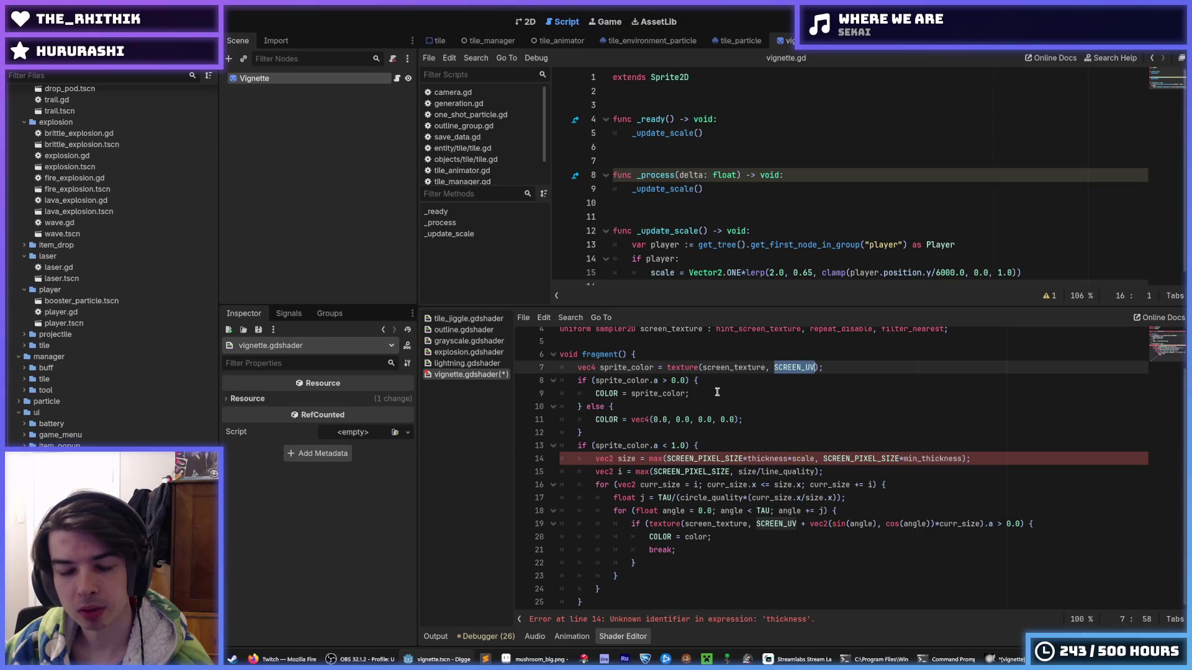
key("ctrl+c")
double_click(663, 420)
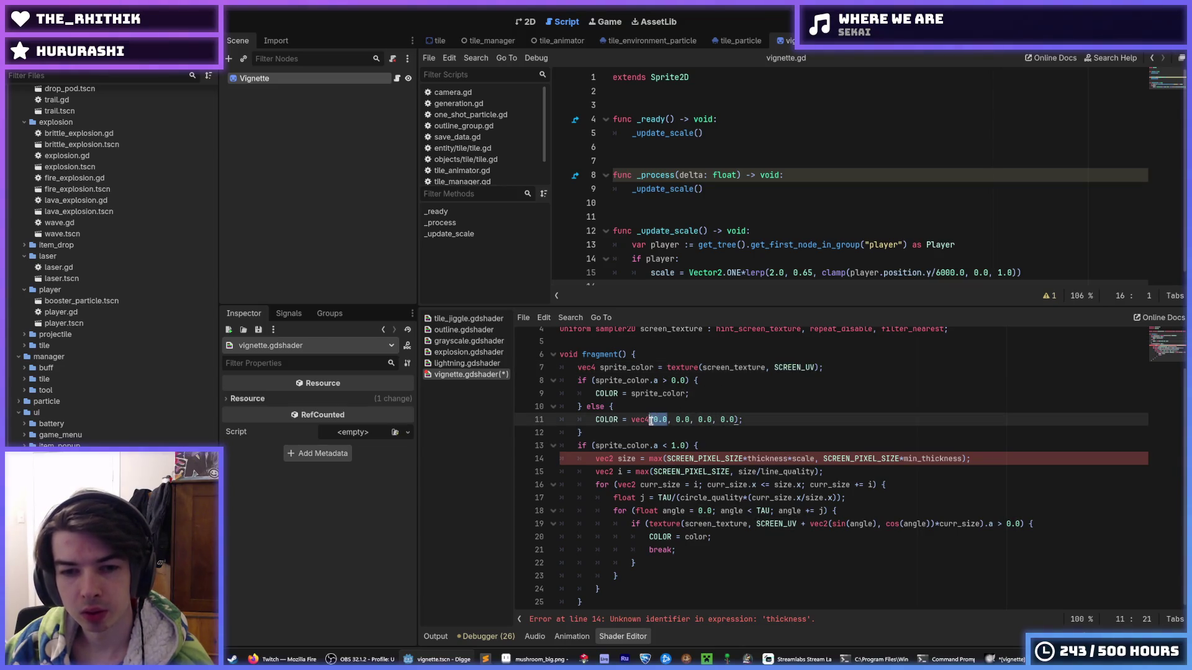
key("ctrl+v")
left_click(814, 367)
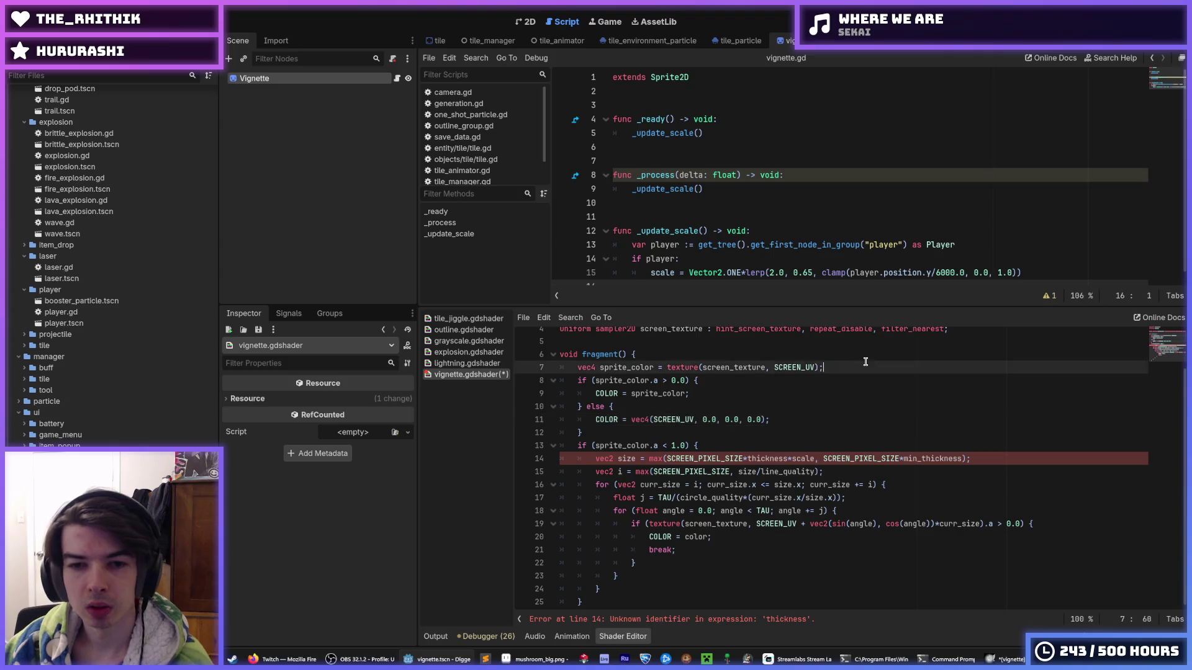
double_click(752, 420)
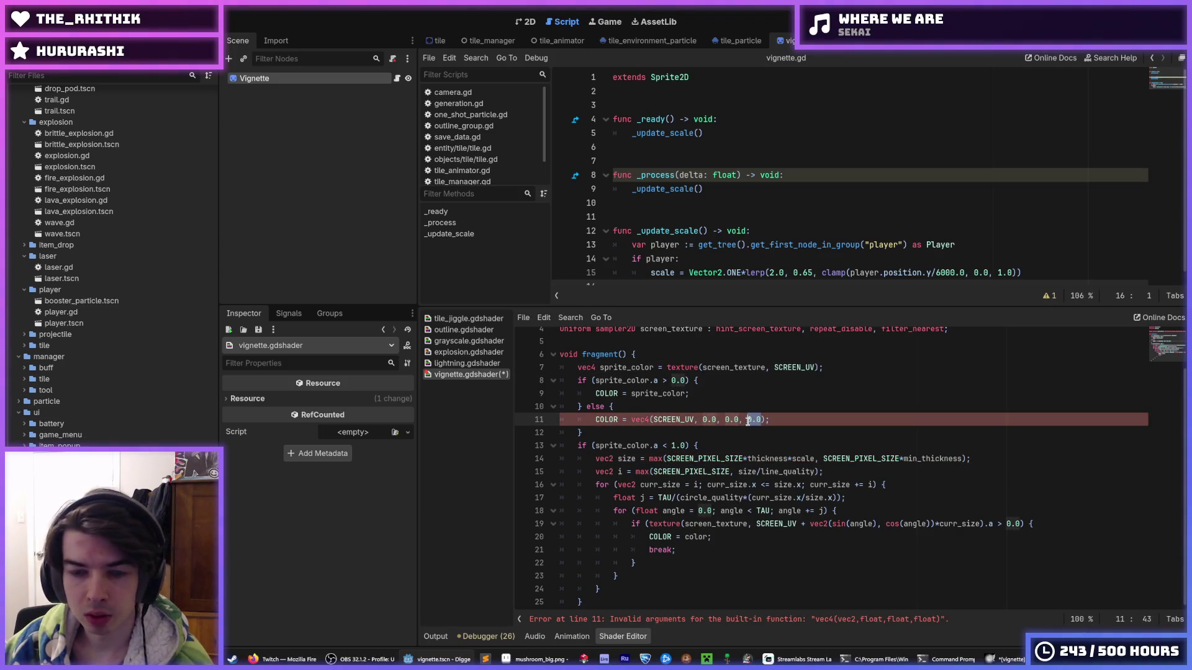
key("ctrl+v")
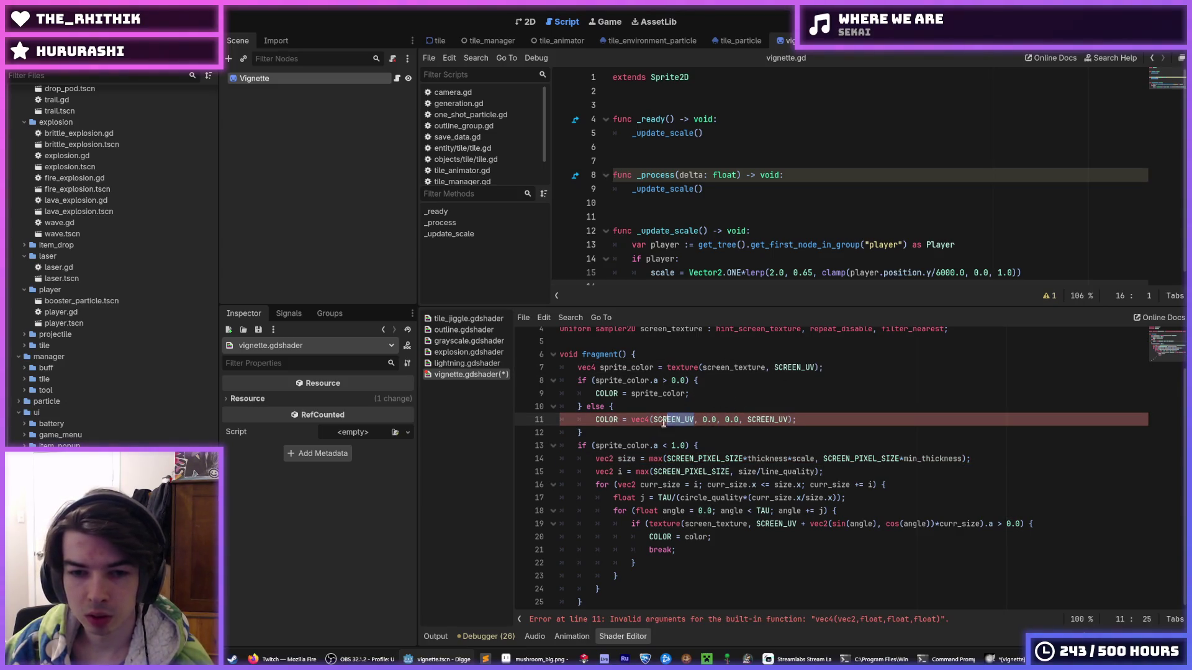
left_click_drag(663, 422, 654, 421)
type("0.0")
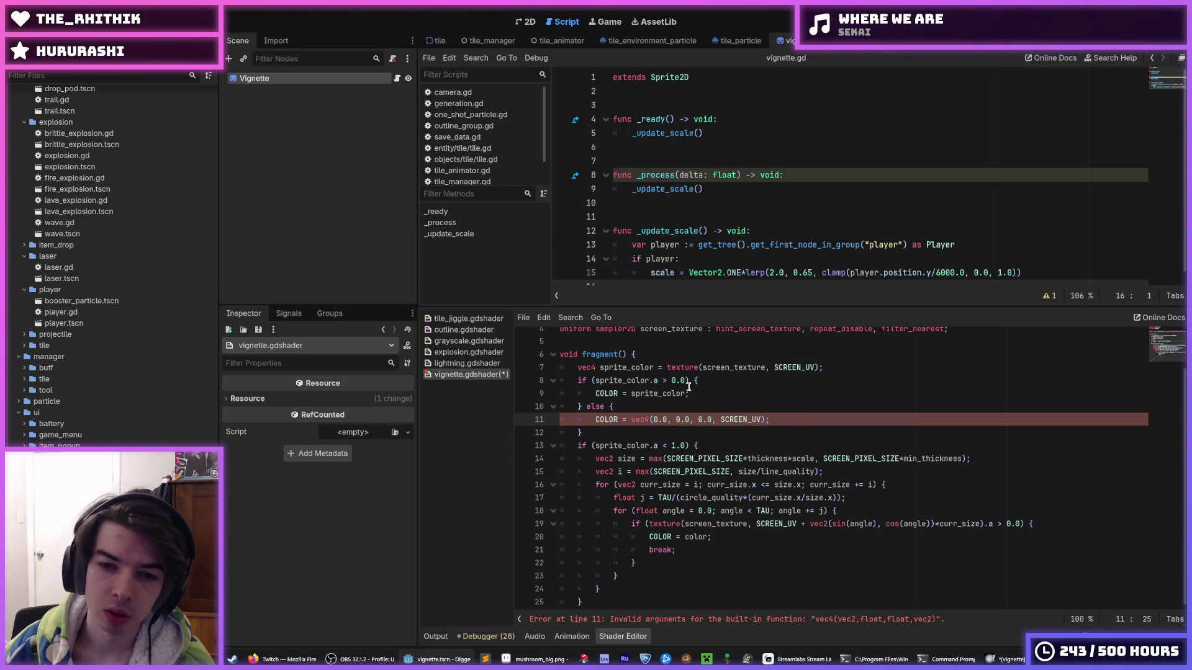
Step: Delete the outline loop code and the sprite_color and if lines
mouse_move(607, 595)
left_mouse_down()
mouse_move(561, 576)
mouse_move(527, 448)
left_mouse_up()
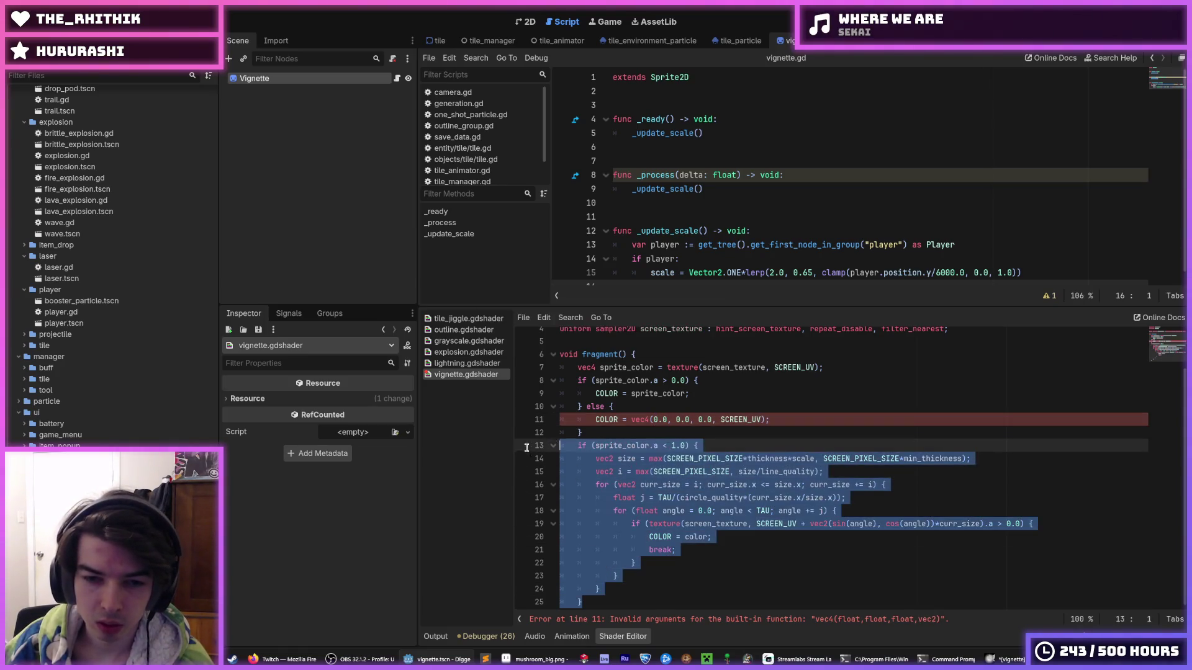
key("Delete")
left_click_drag(719, 429, 482, 417)
left_click(688, 428)
mouse_move(681, 444)
left_mouse_down()
mouse_move(562, 428)
mouse_move(559, 415)
left_mouse_up()
key("BackSpace")
triple_click(525, 415)
Step: Delete the leftover else line, closing brace and empty line
key("BackSpace")
key("BackSpace")
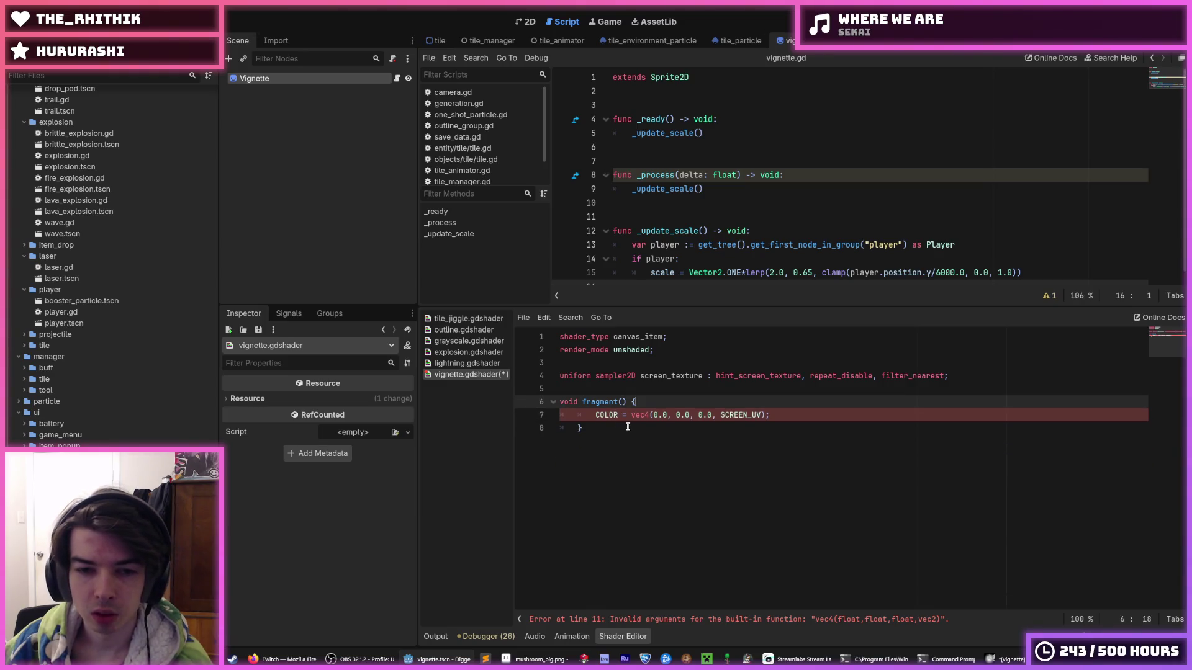
triple_click(537, 428)
key("BackSpace")
key("BackSpace")
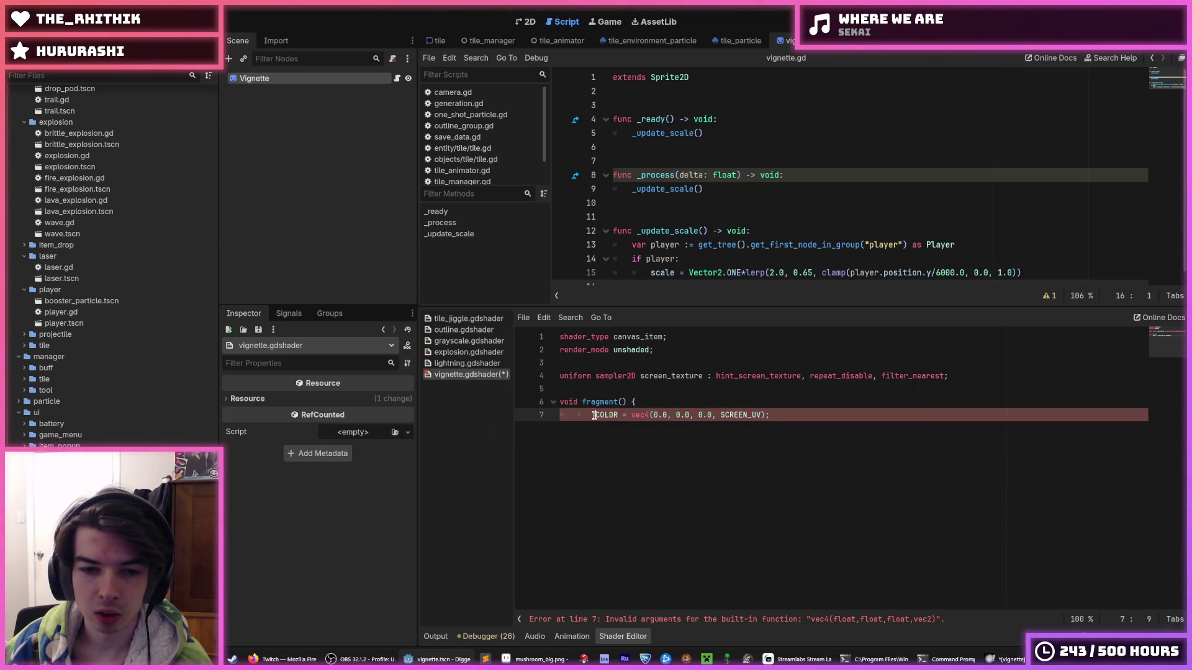
left_click(594, 415)
key("BackSpace")
Step: Change the alpha to SCREEN_UV.x, close fragment() with a brace, and save
left_click(779, 415)
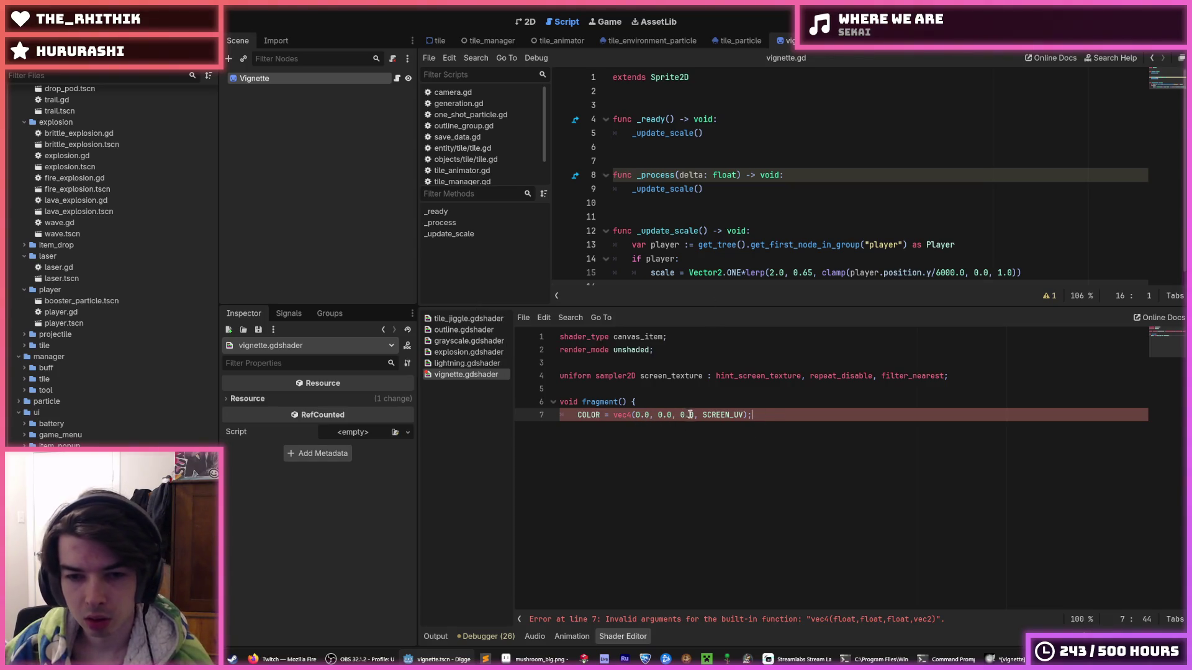
left_click(744, 414)
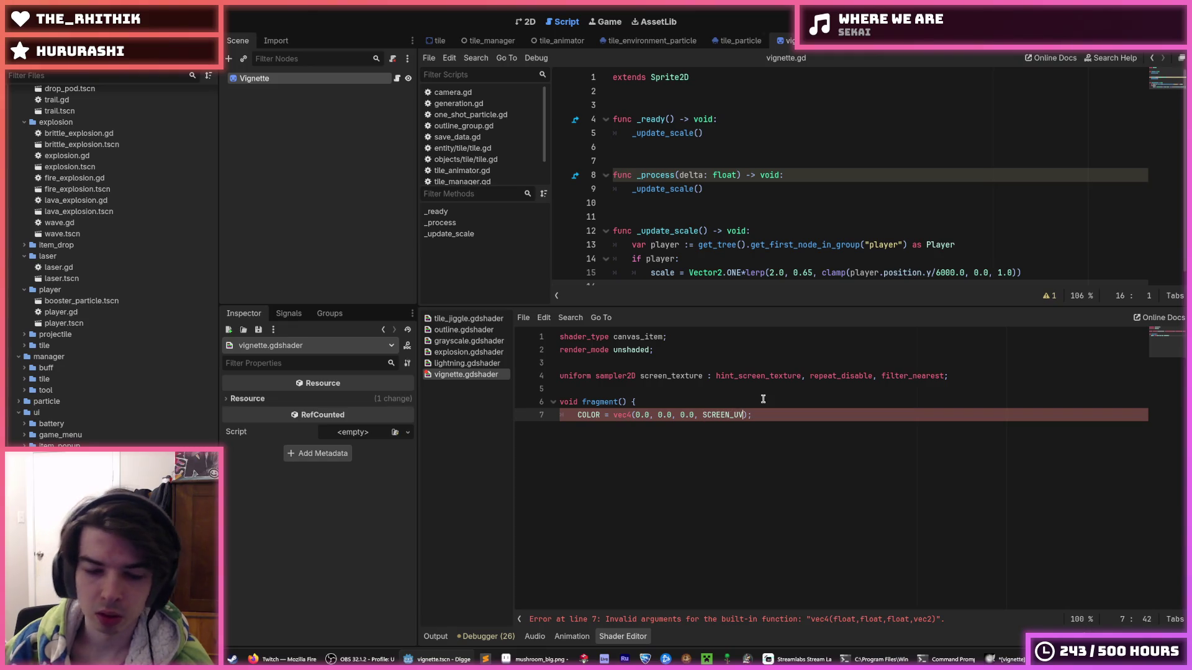
type(".x")
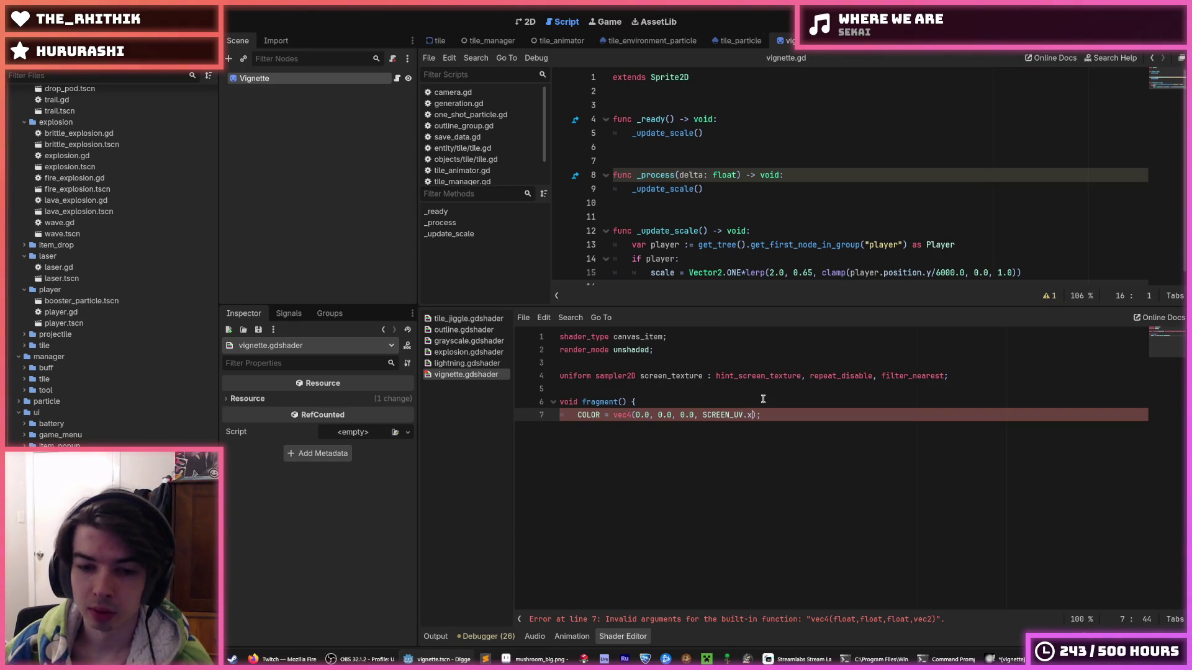
left_click(773, 413)
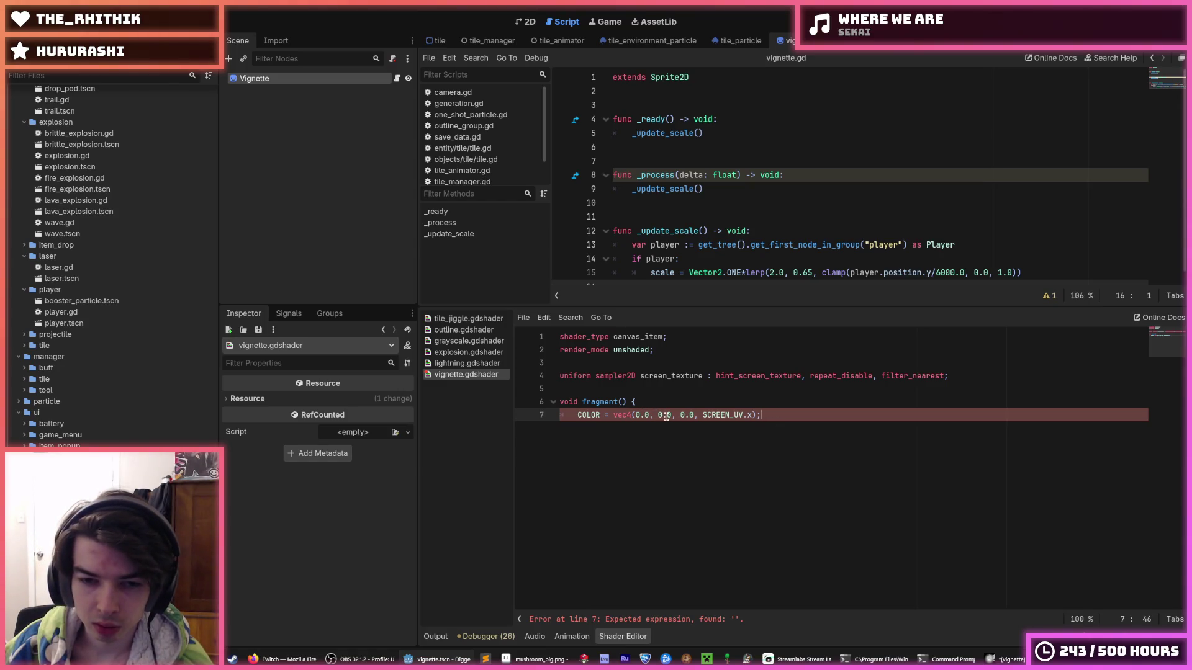
left_click(751, 416)
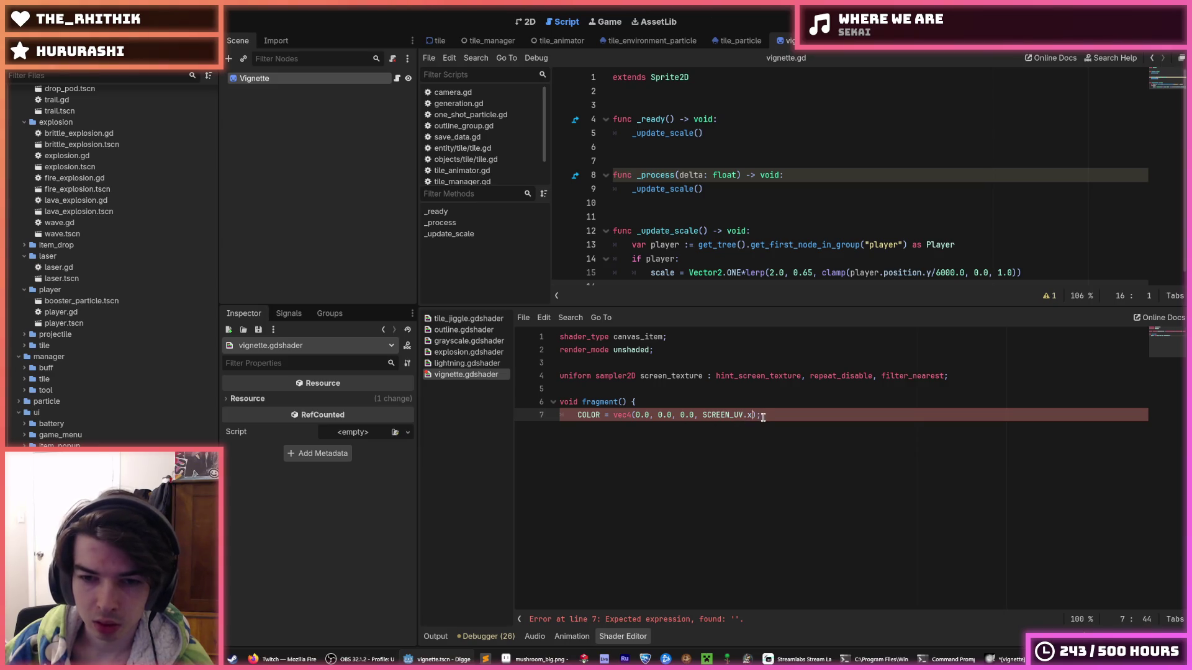
key("Return")
type("}")
key("ctrl+s")
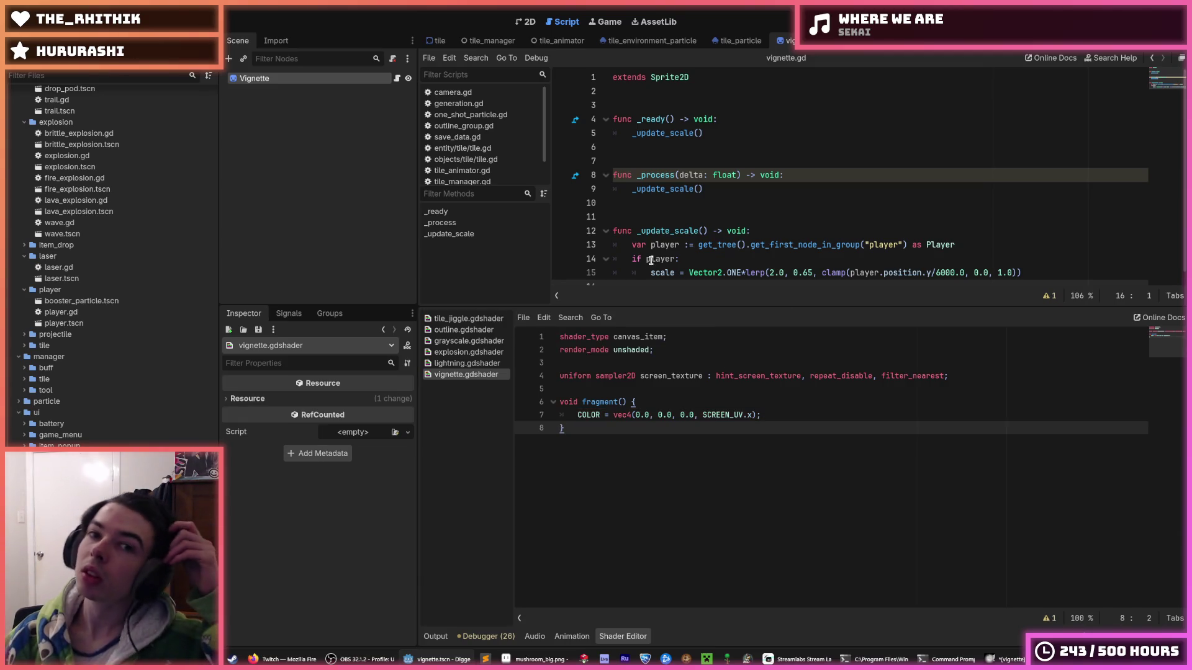
Step: Show the Vignette 2D canvas, save the tile and Vignette scenes, and heighten the shader panel
left_click(525, 22)
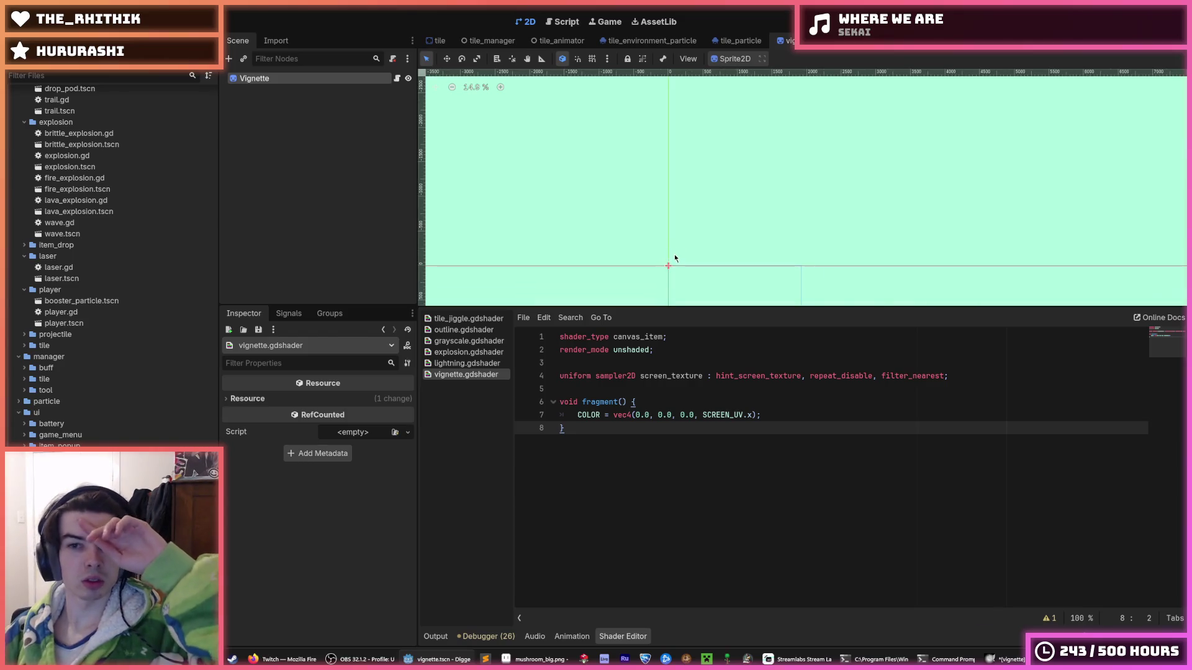
left_click_drag(674, 309, 714, 470)
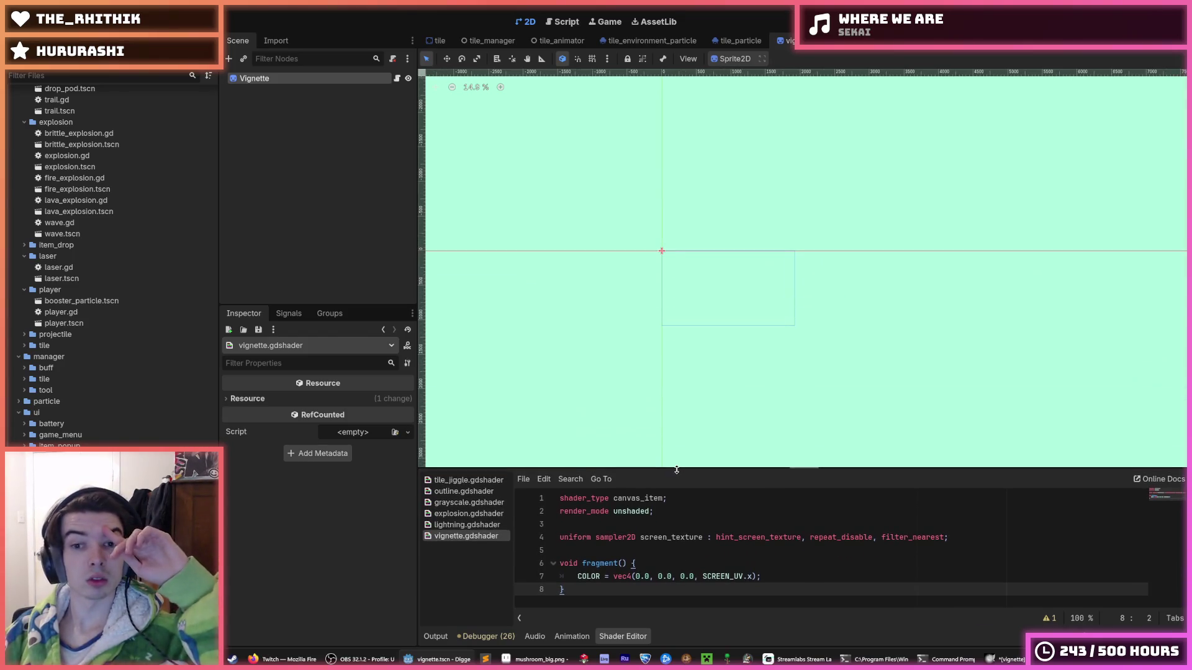
left_click(437, 40)
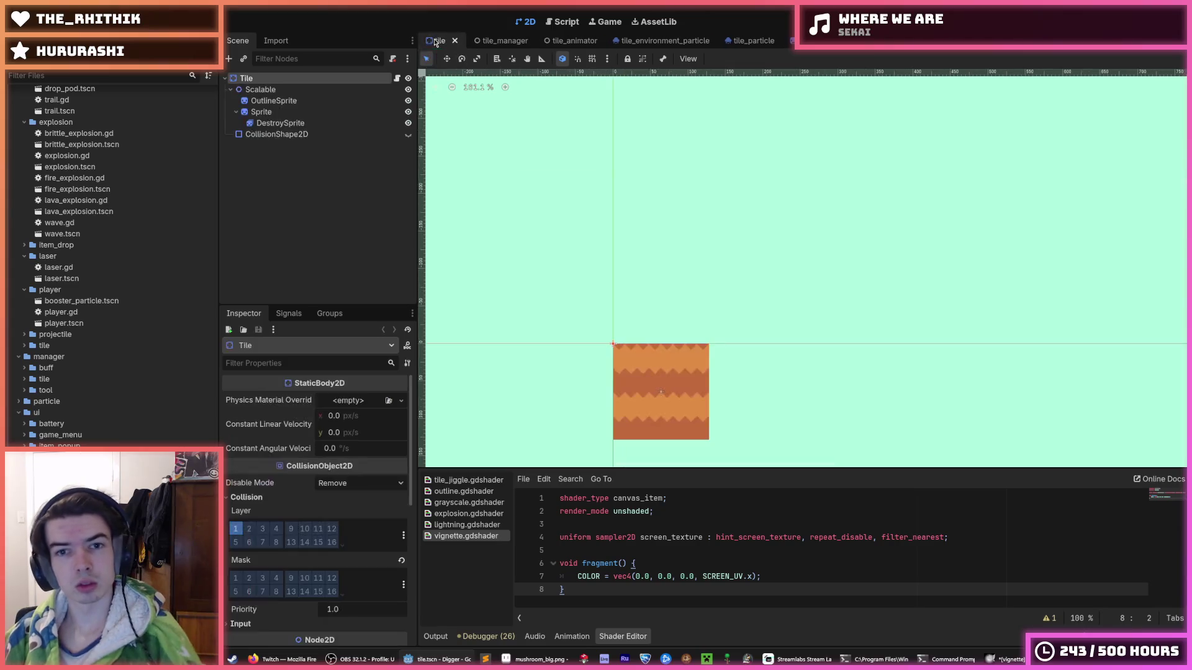
key("ctrl+s")
left_click(792, 40)
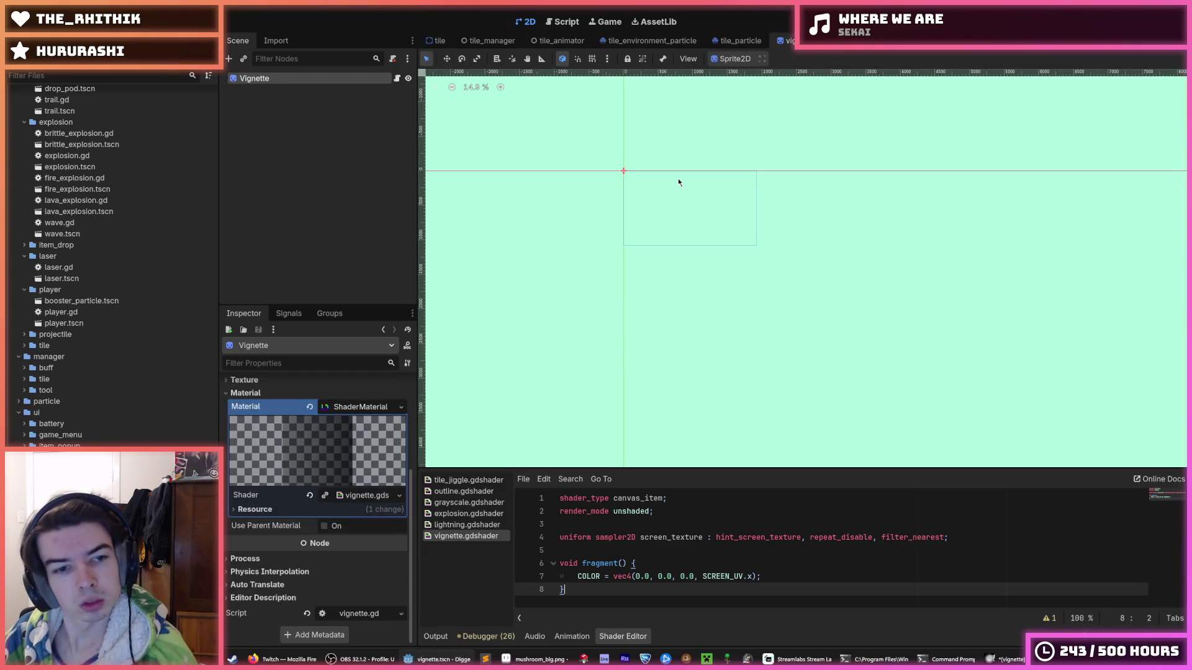
key("ctrl+s")
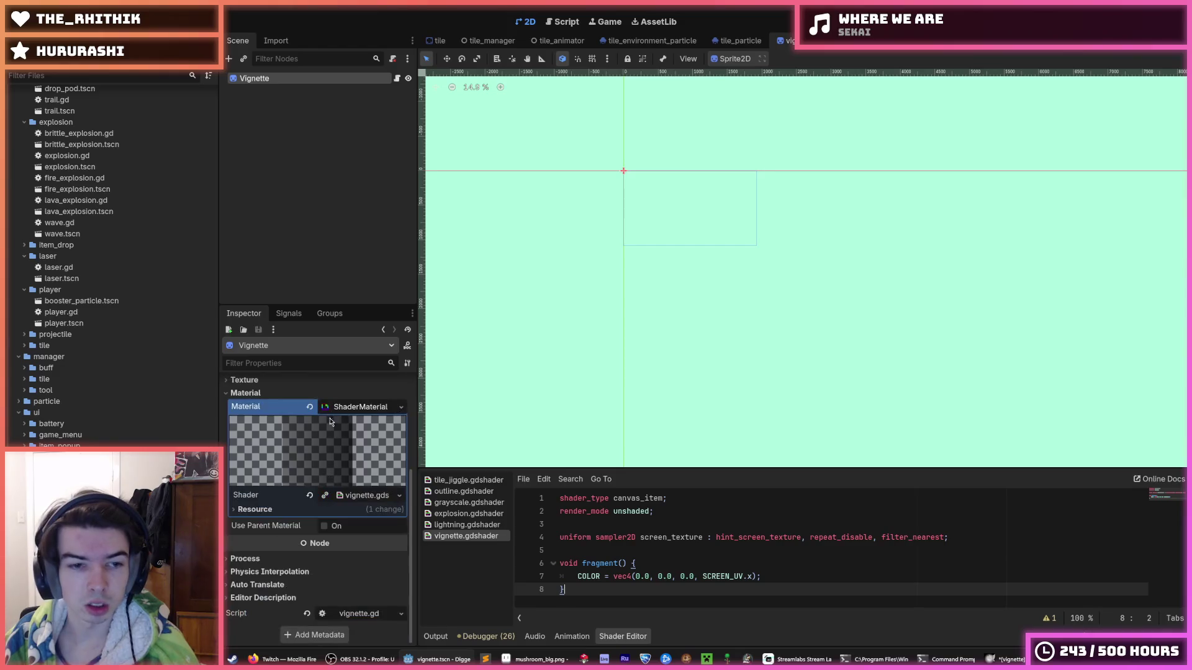
left_click_drag(677, 470, 677, 354)
left_click(688, 447)
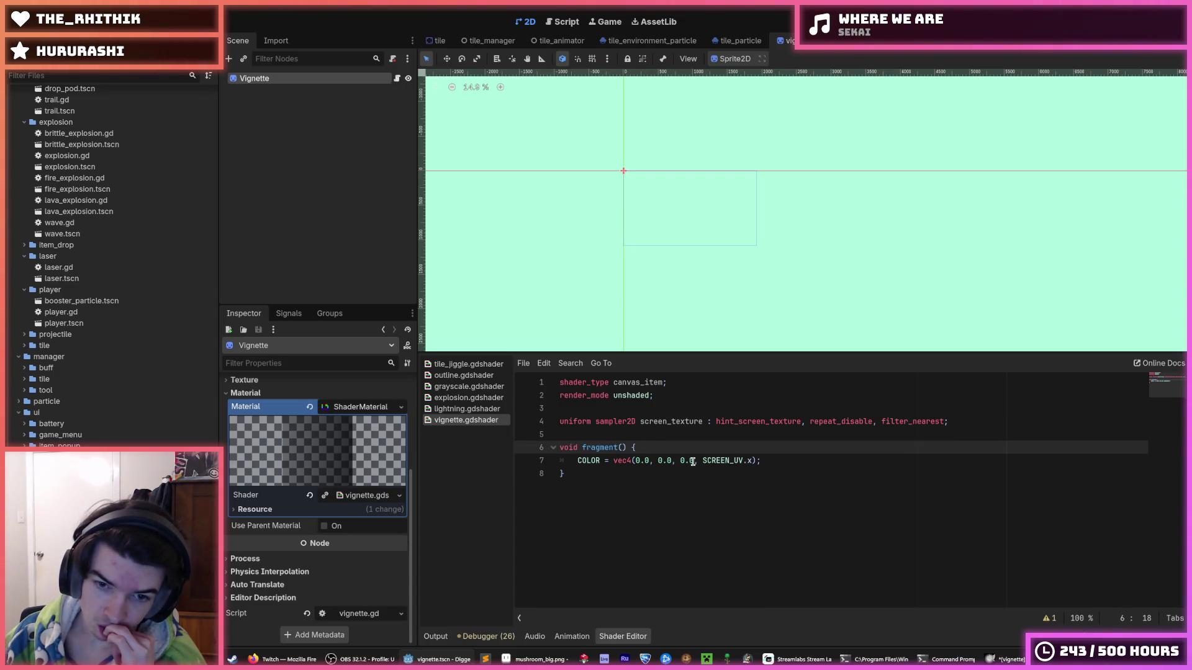
Step: Add a 'void distance_to()' declaration above the fragment function
left_click(637, 436)
key("Return")
key("Return")
key("Up")
key("Return")
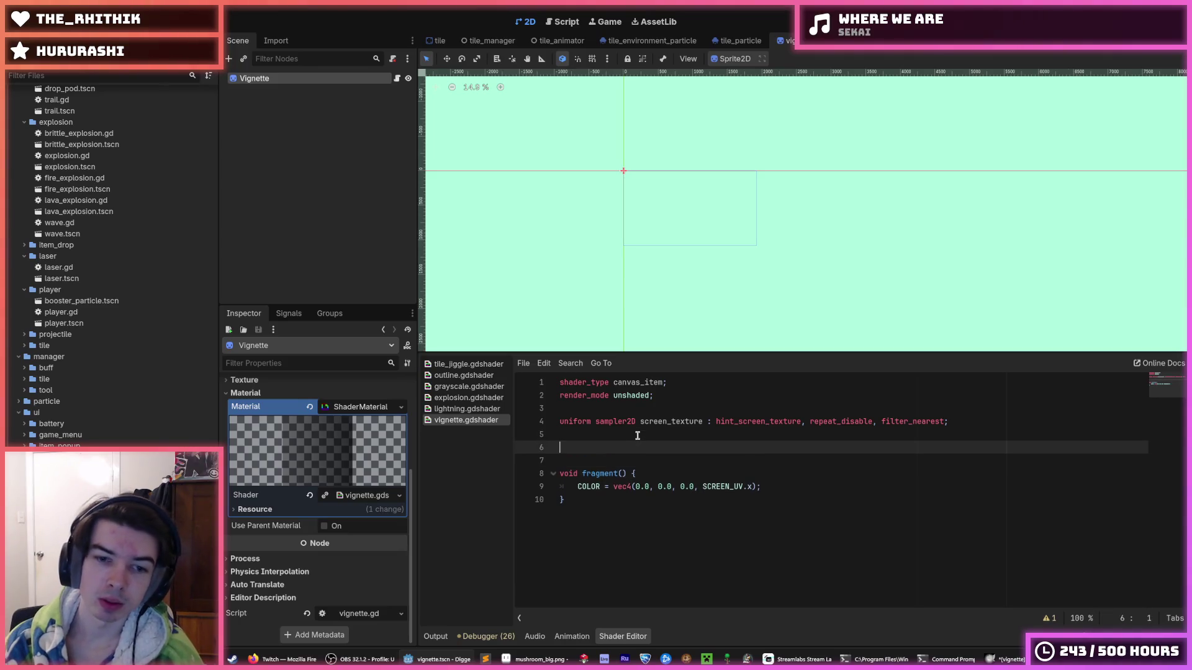
type("void distance_from_center(")
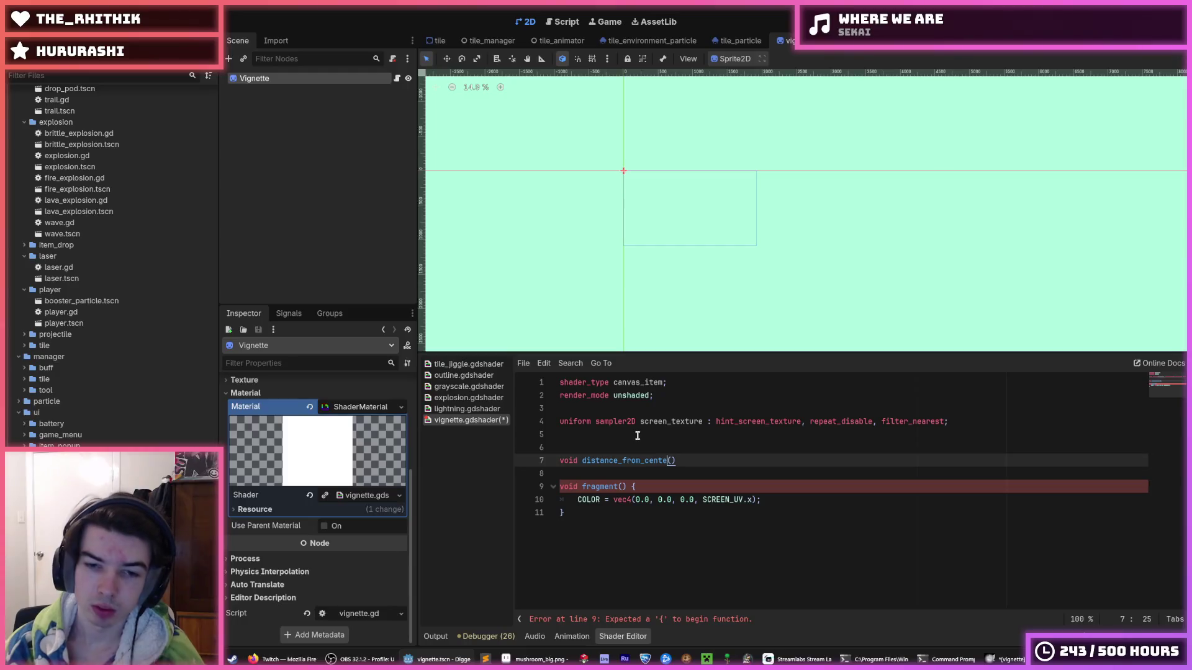
key("Left")
key("BackSpace")
key("BackSpace")
key("BackSpace")
key("BackSpace")
key("BackSpace")
key("BackSpace")
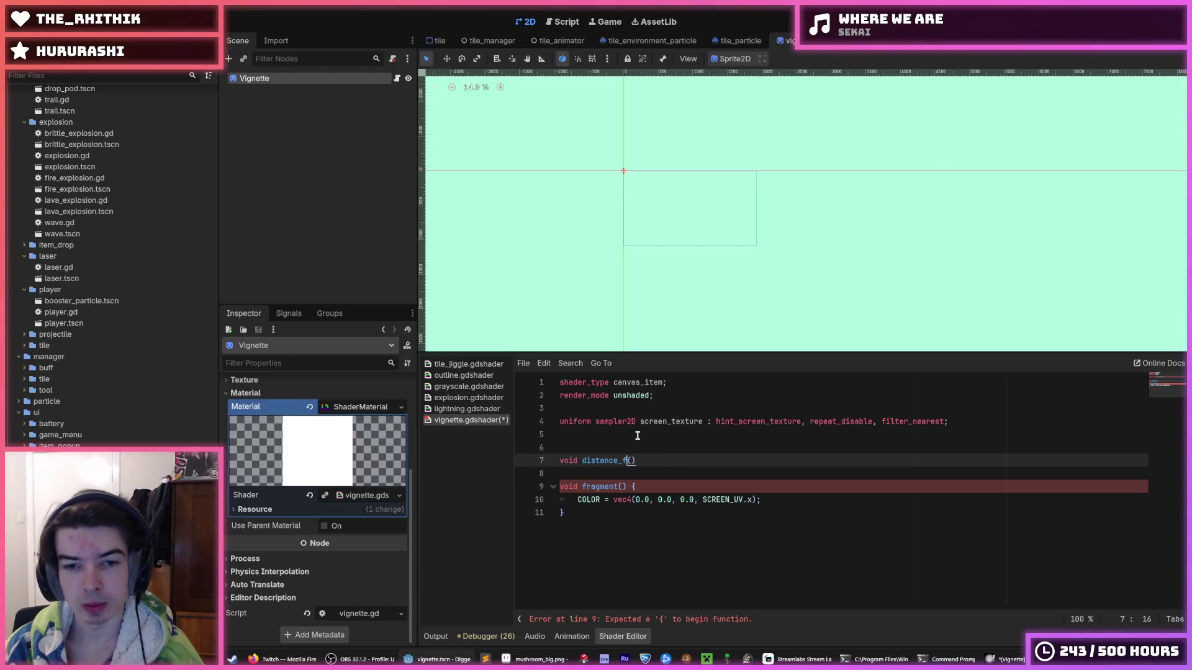
type("to")
key("Right")
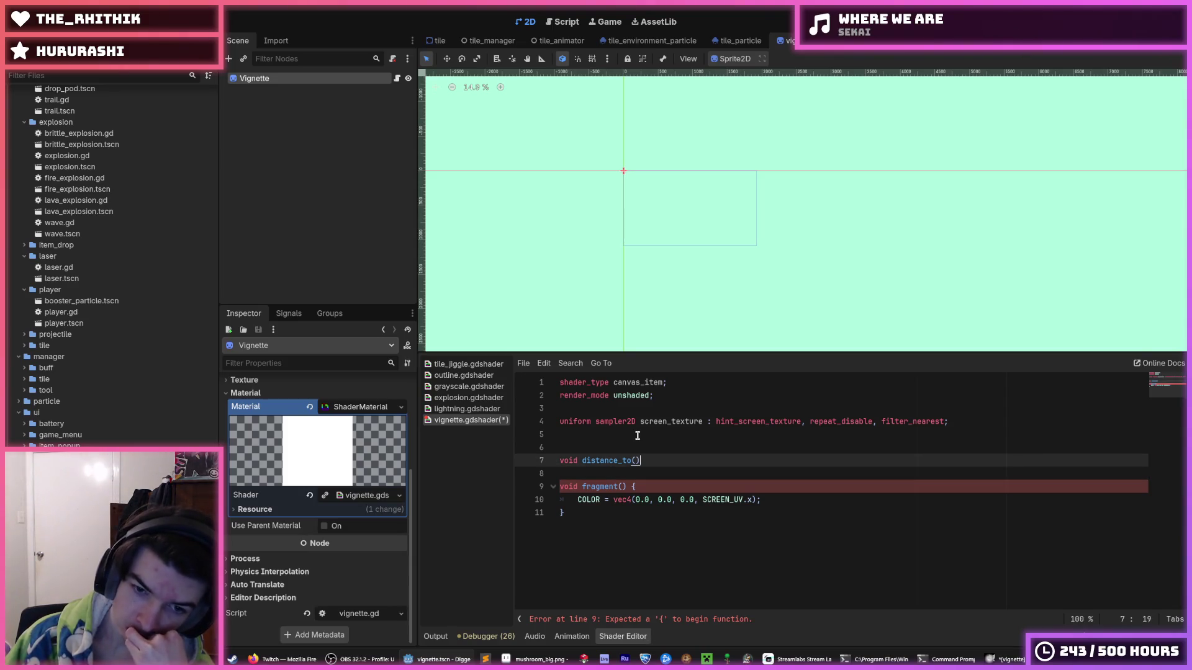
left_click_drag(641, 460, 582, 460)
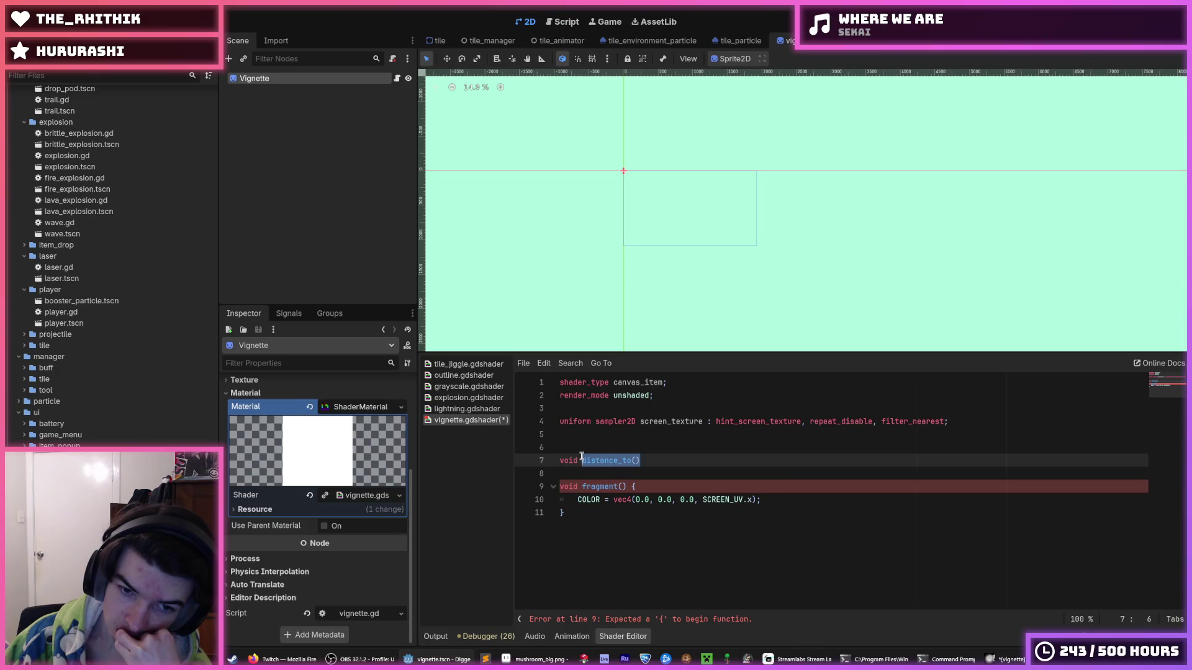
right_click(582, 460)
left_click(610, 497)
Step: Set COLOR's alpha to distance_to(vec2(0.5, 0.5), SCREEN_UV)
left_click_drag(702, 500, 751, 500)
key("Left")
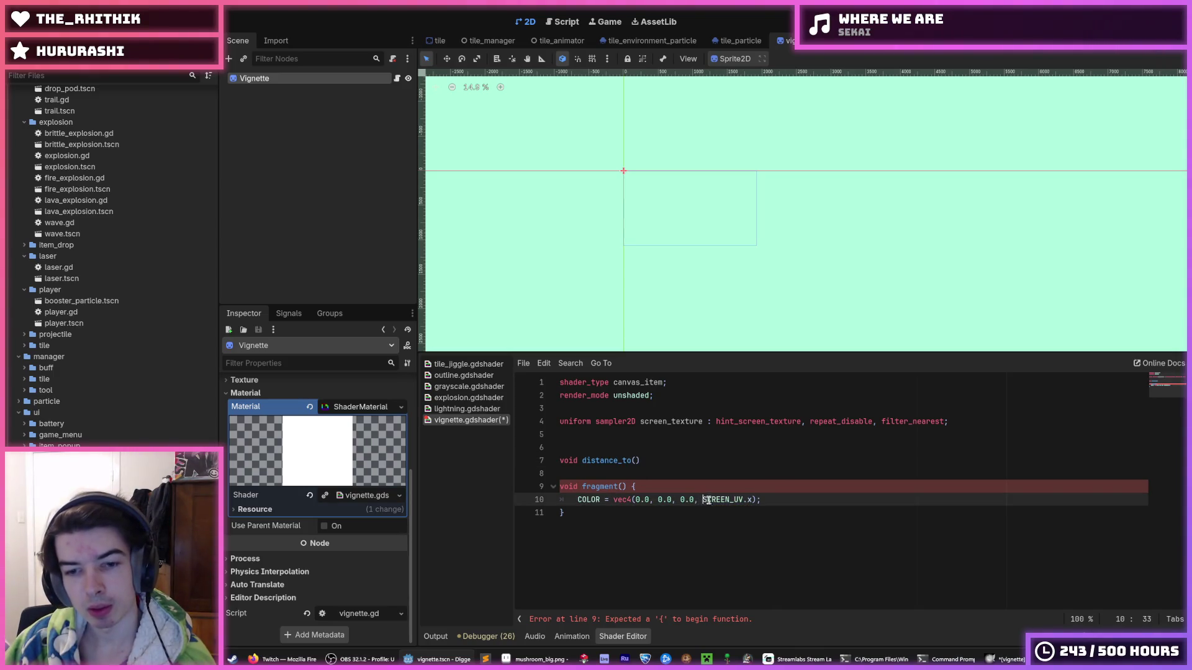
type("distance_to(")
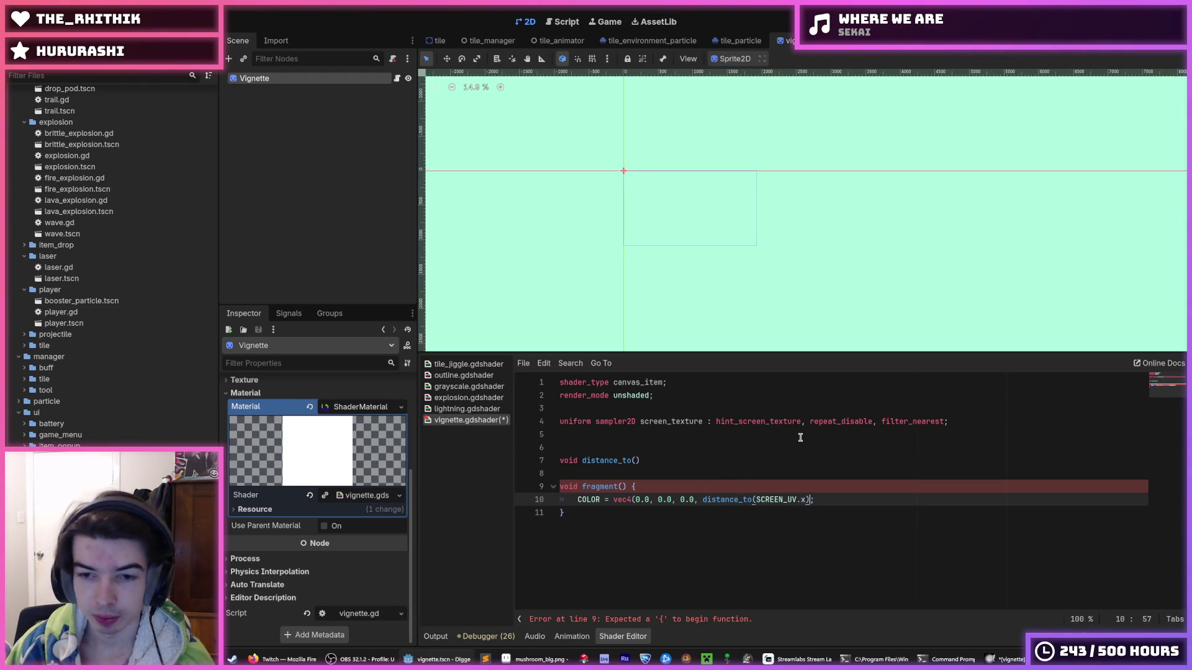
key("Left")
key("BackSpace")
key("BackSpace")
type(", ")
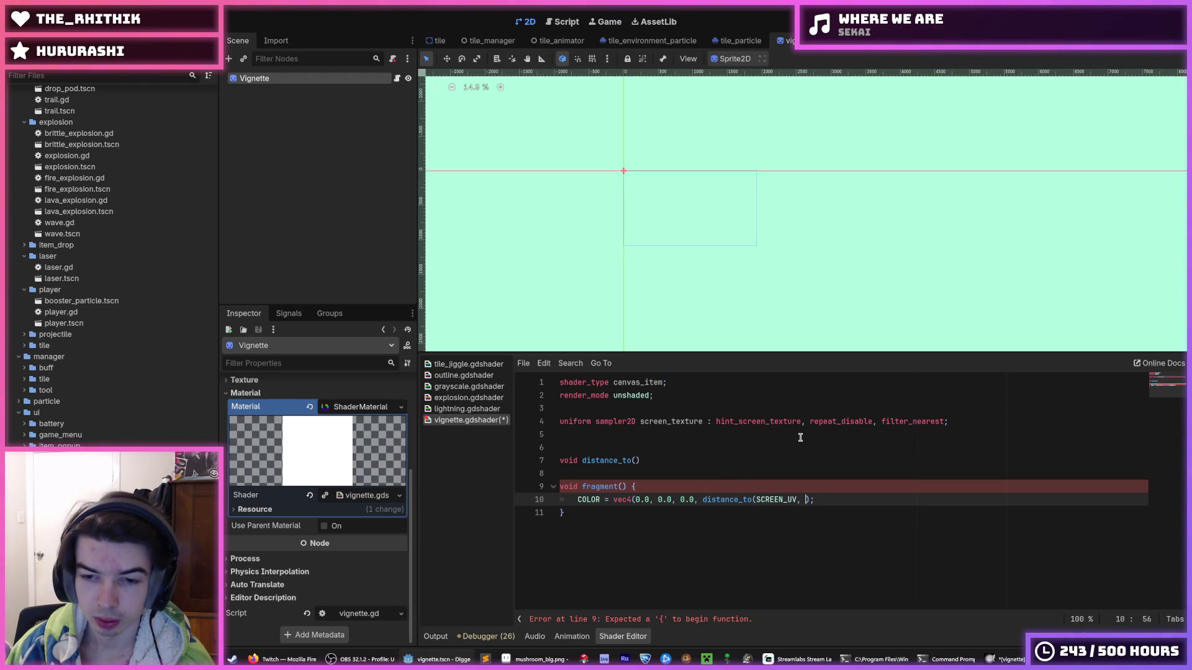
type("vec2(0.")
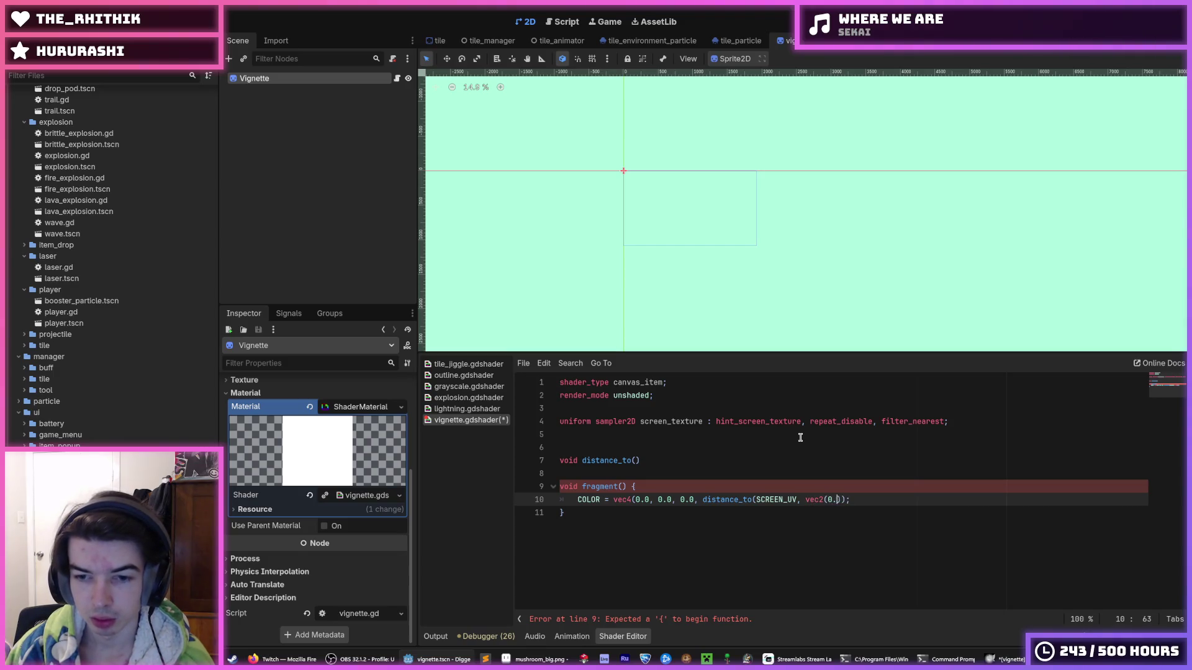
type("5")
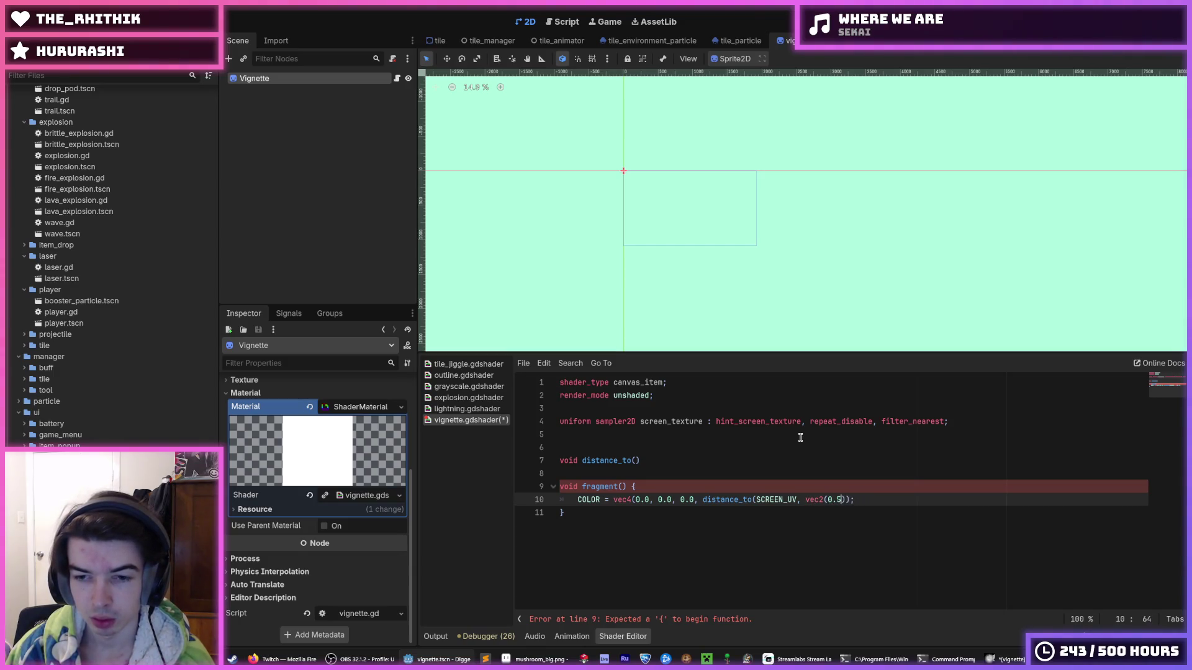
key("BackSpace")
key("BackSpace")
key("BackSpace")
key("BackSpace")
key("BackSpace")
key("BackSpace")
key("Left")
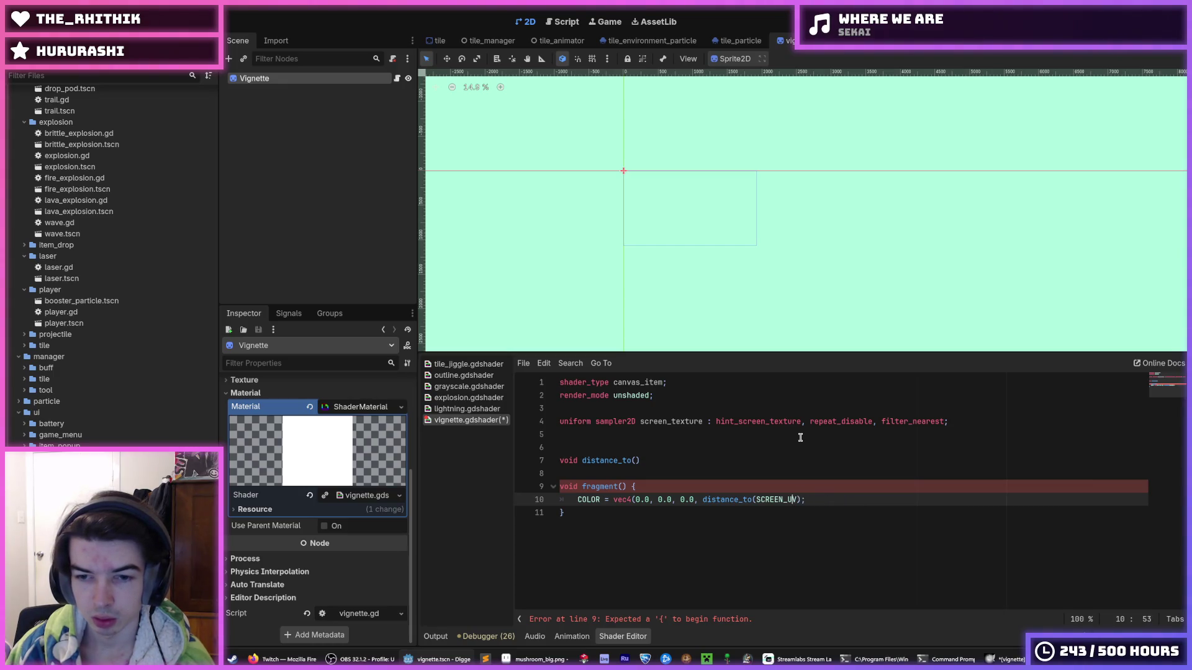
type("vec2(0.5, 0.")
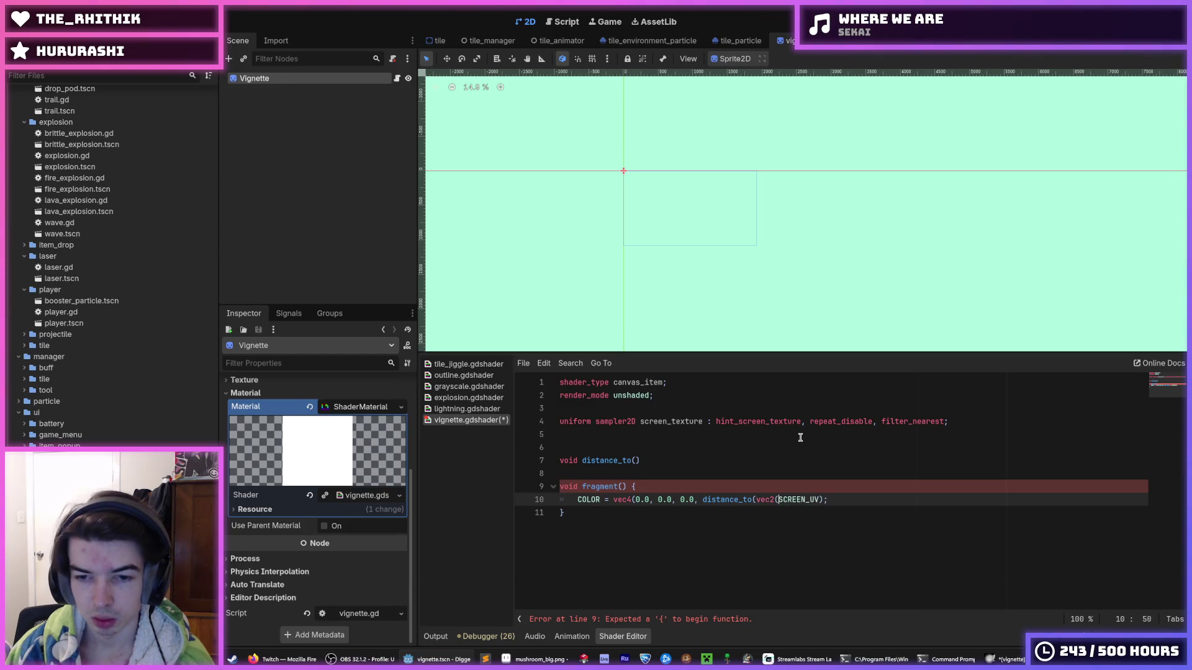
type("5),")
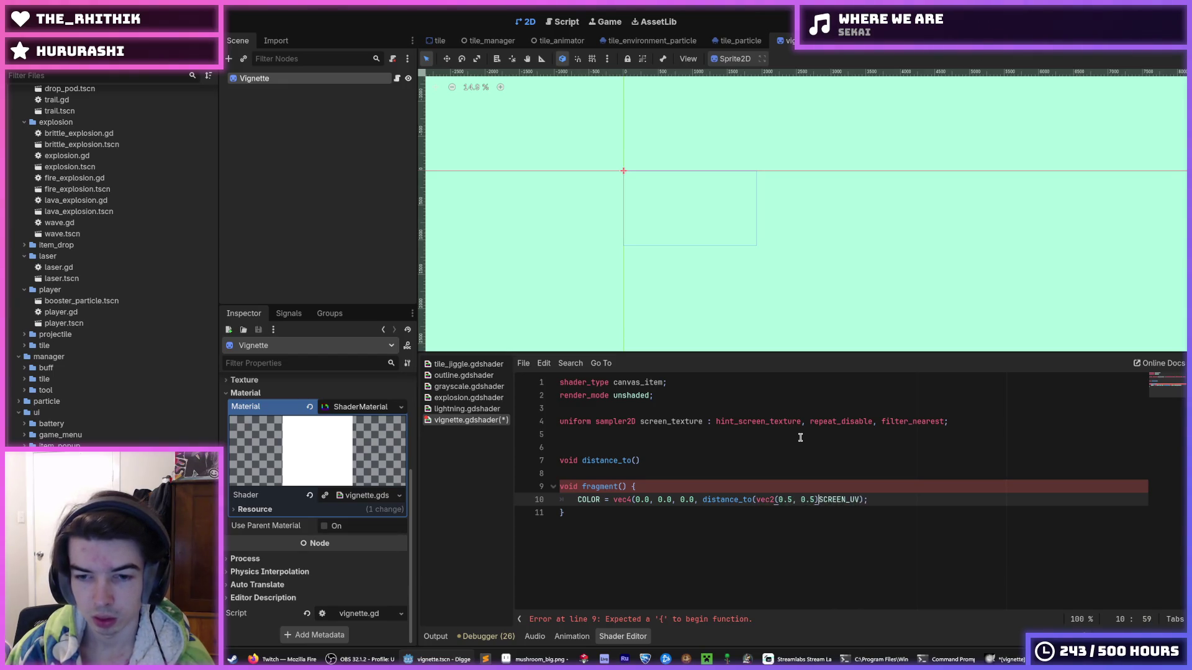
key("Up")
key("Up")
key("Up")
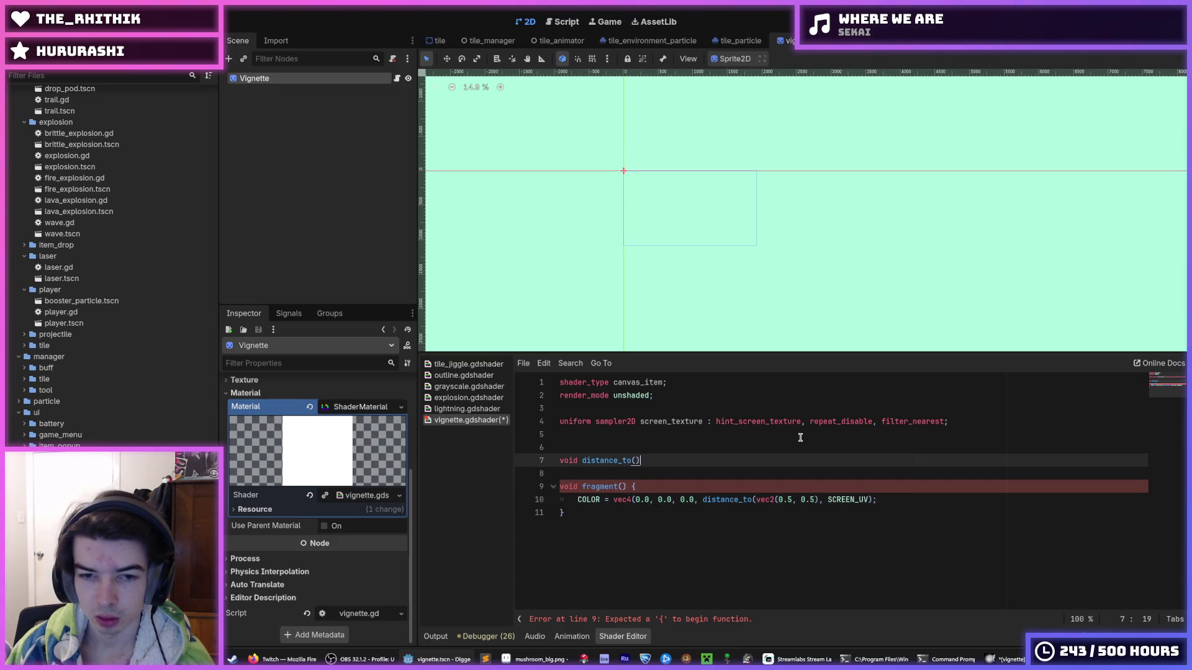
Step: Open the distance_to function body and give it two vec2 parameters
type("{")
key("Return")
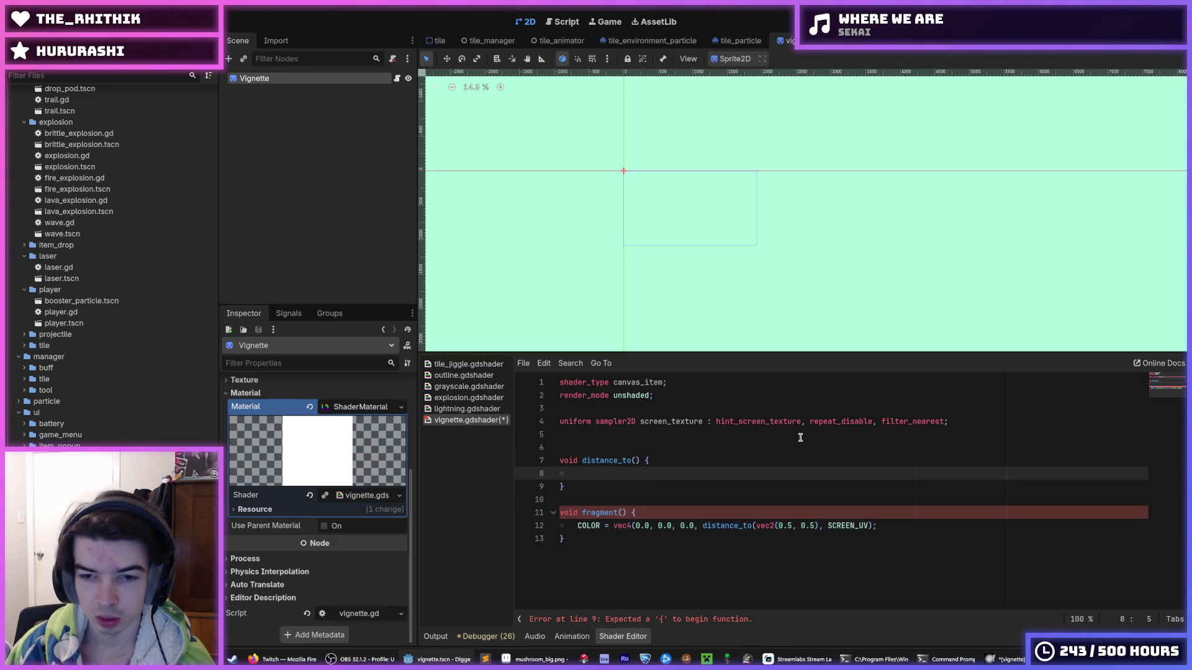
key("Up")
key("End")
key("Left")
key("Left")
key("Left")
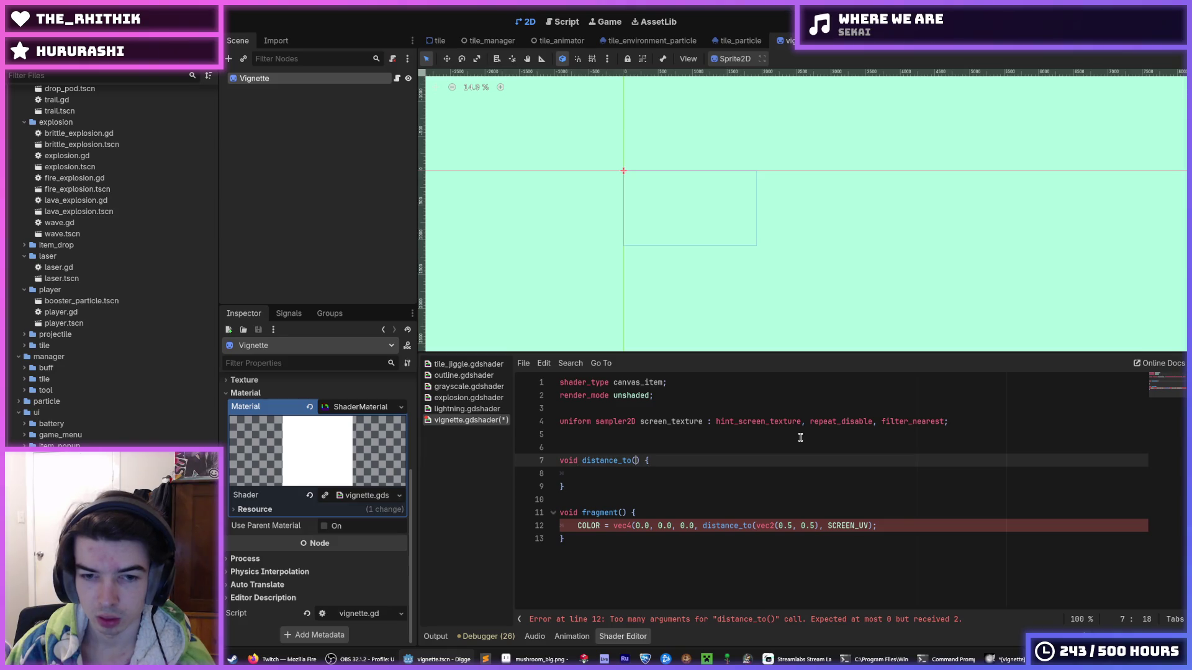
type("position")
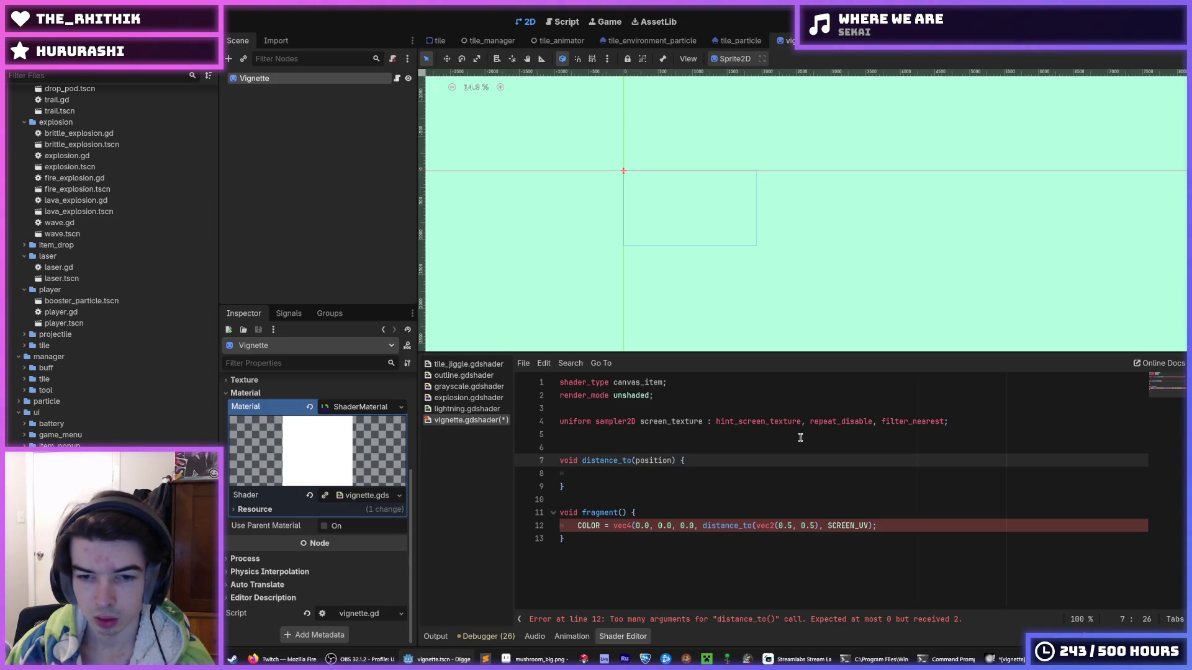
type("_1")
type(", p")
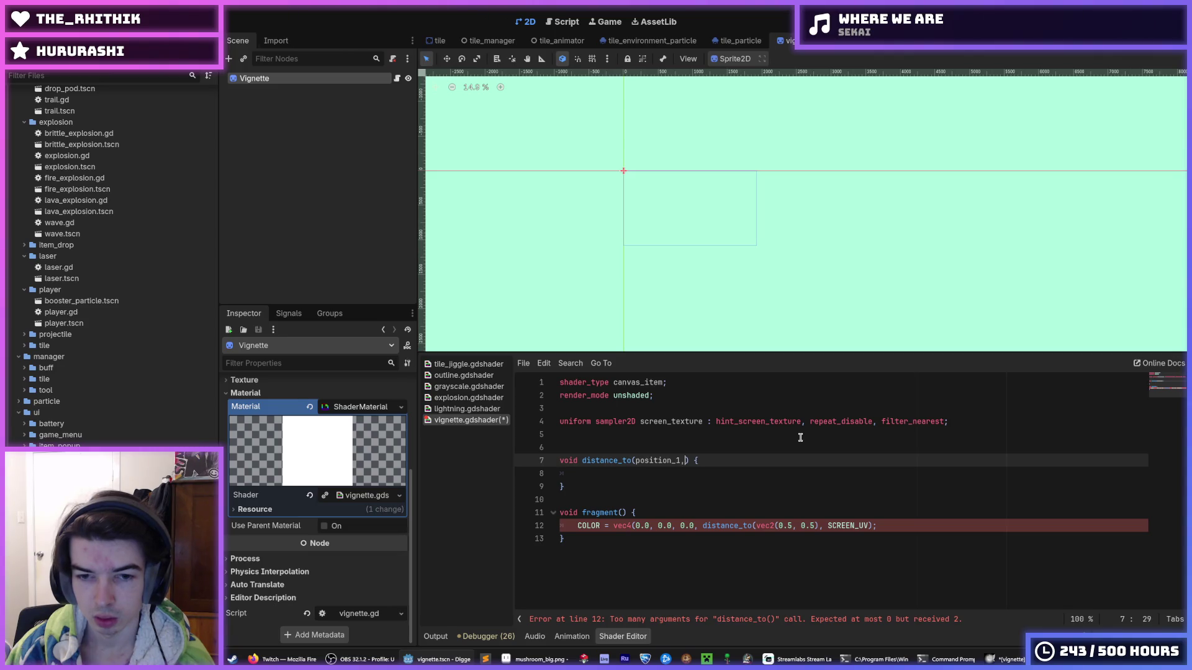
type("osition_2")
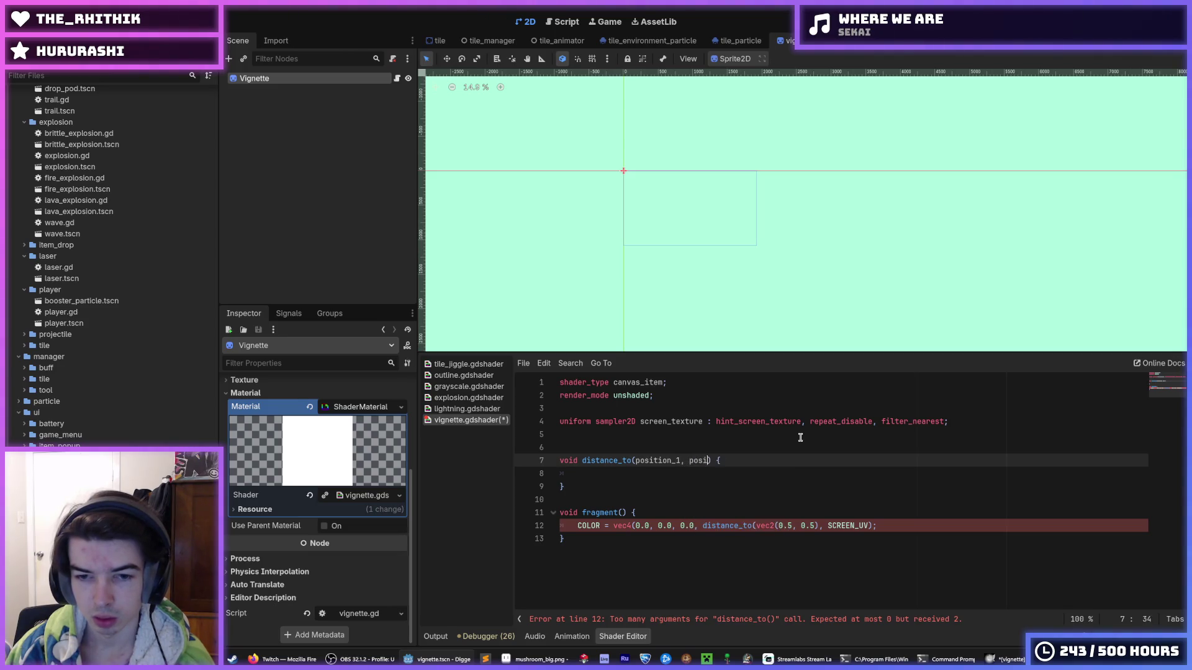
type(": flo")
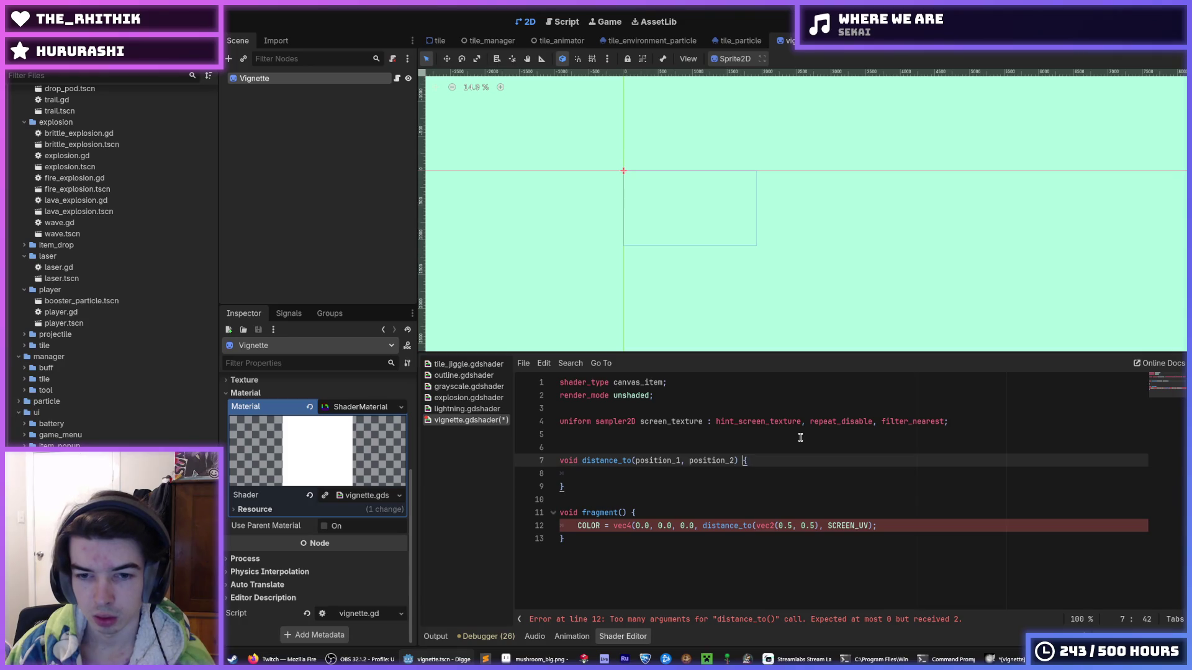
key("BackSpace")
key("BackSpace")
key("BackSpace")
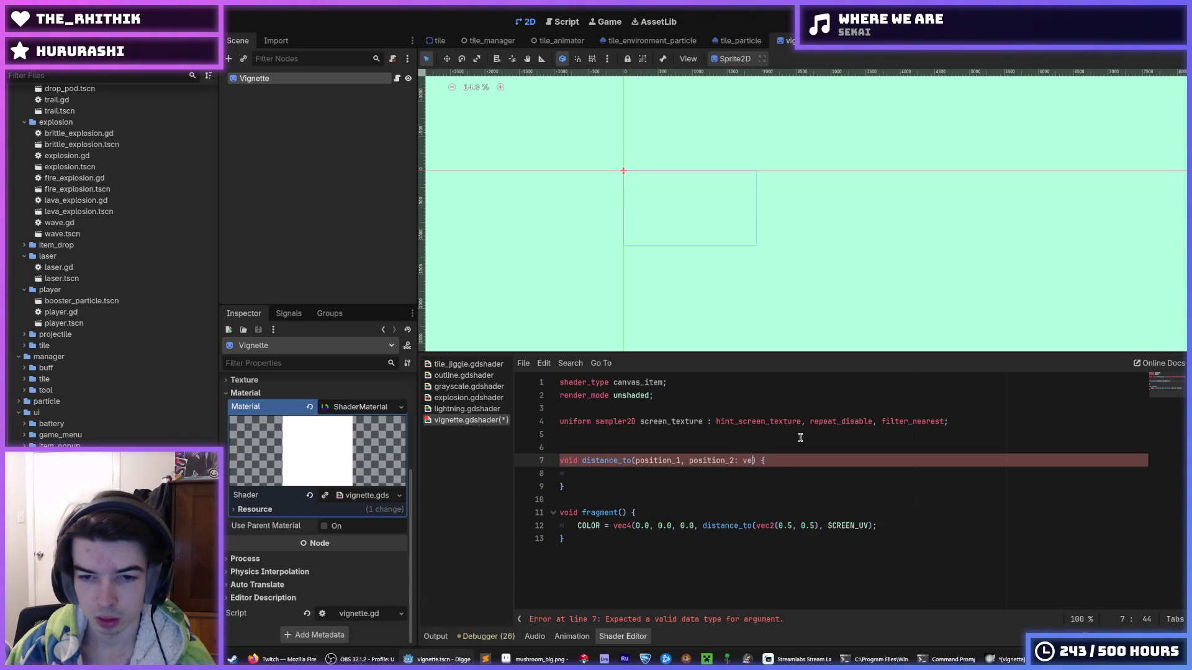
type("vec2")
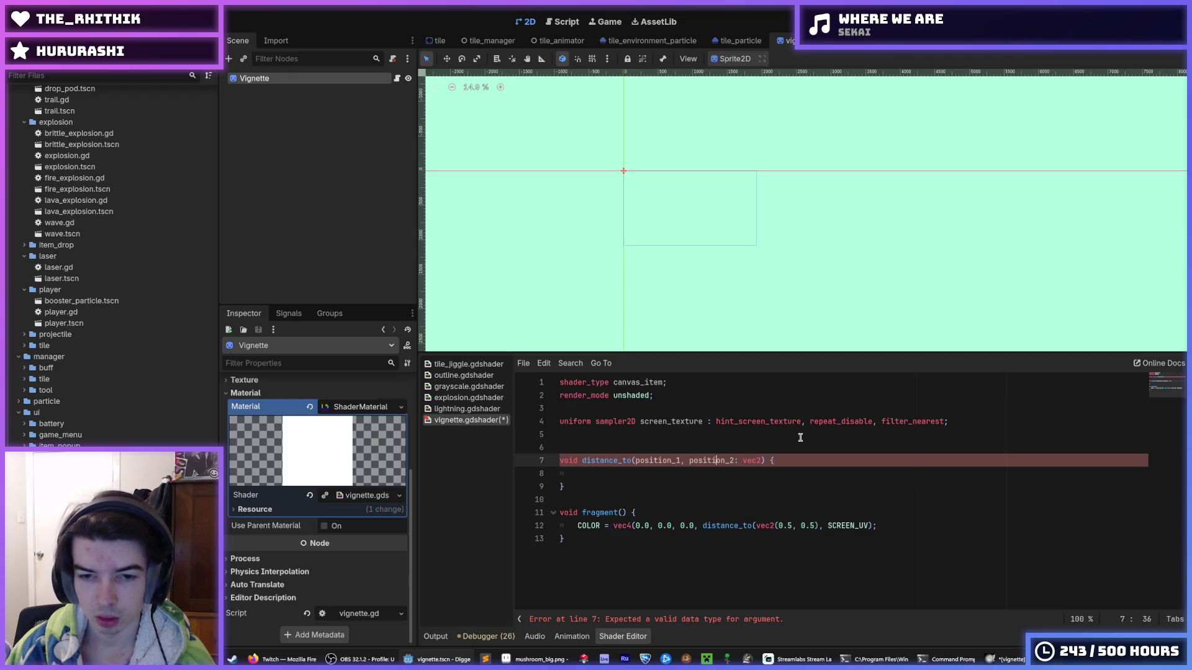
type(": vec2")
key("Down")
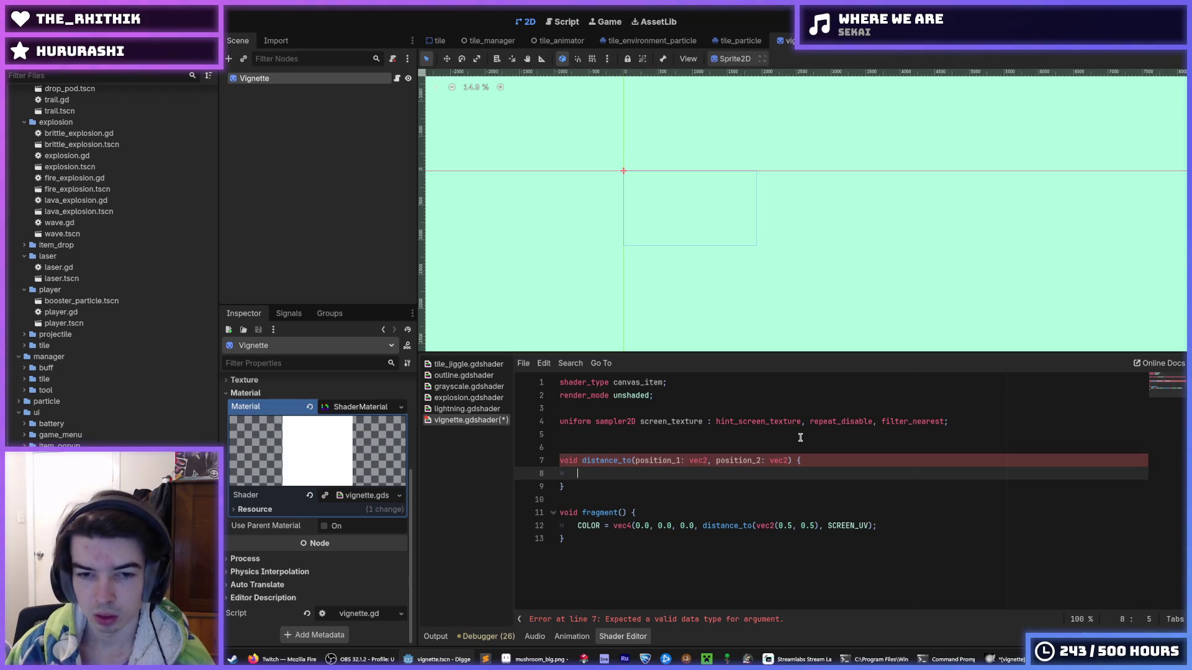
Step: Start the function body with a 'return sqrt(' statement
type("return ")
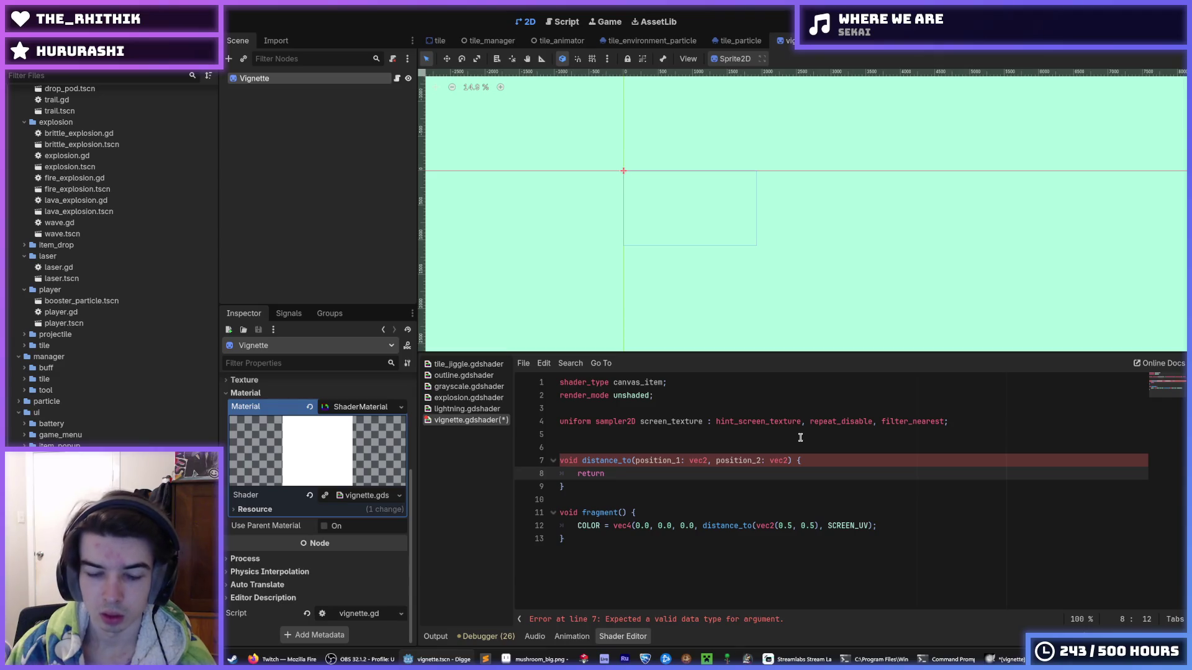
type("po")
key("BackSpace")
key("BackSpace")
type("s")
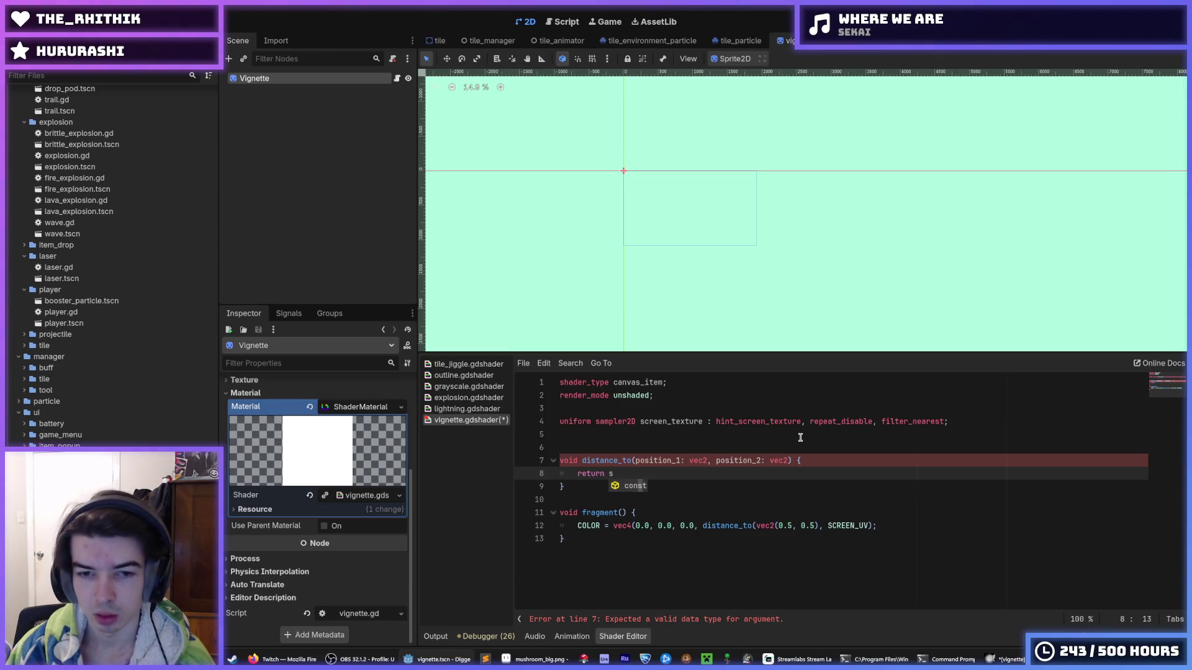
type("qrt")
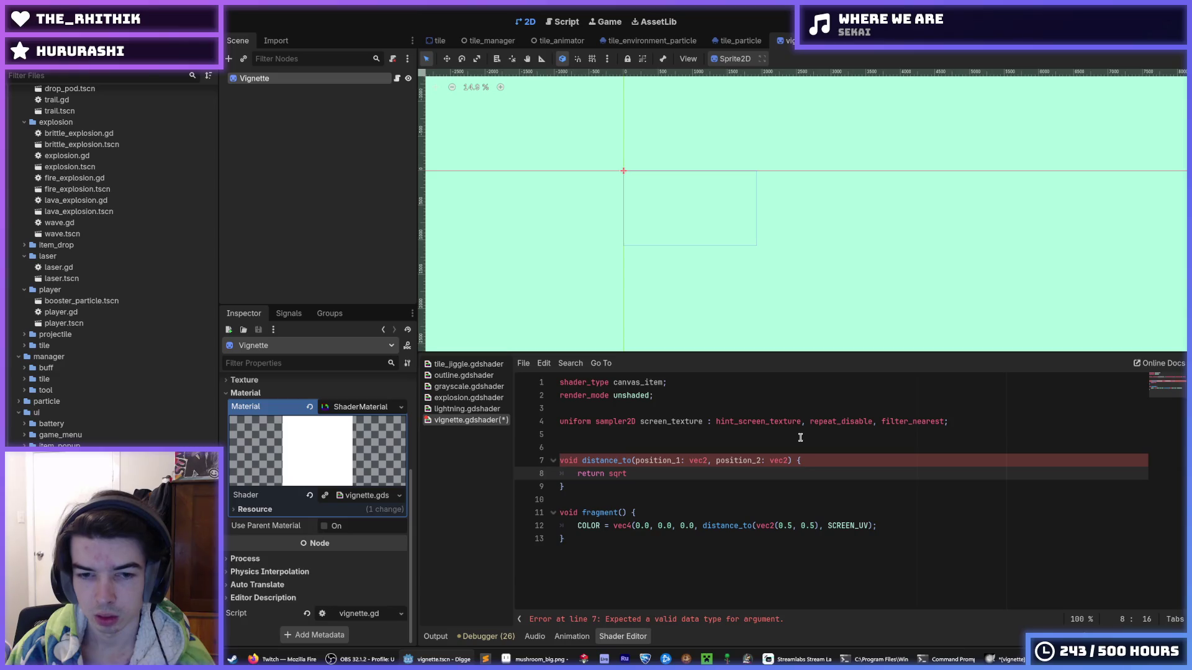
type("(")
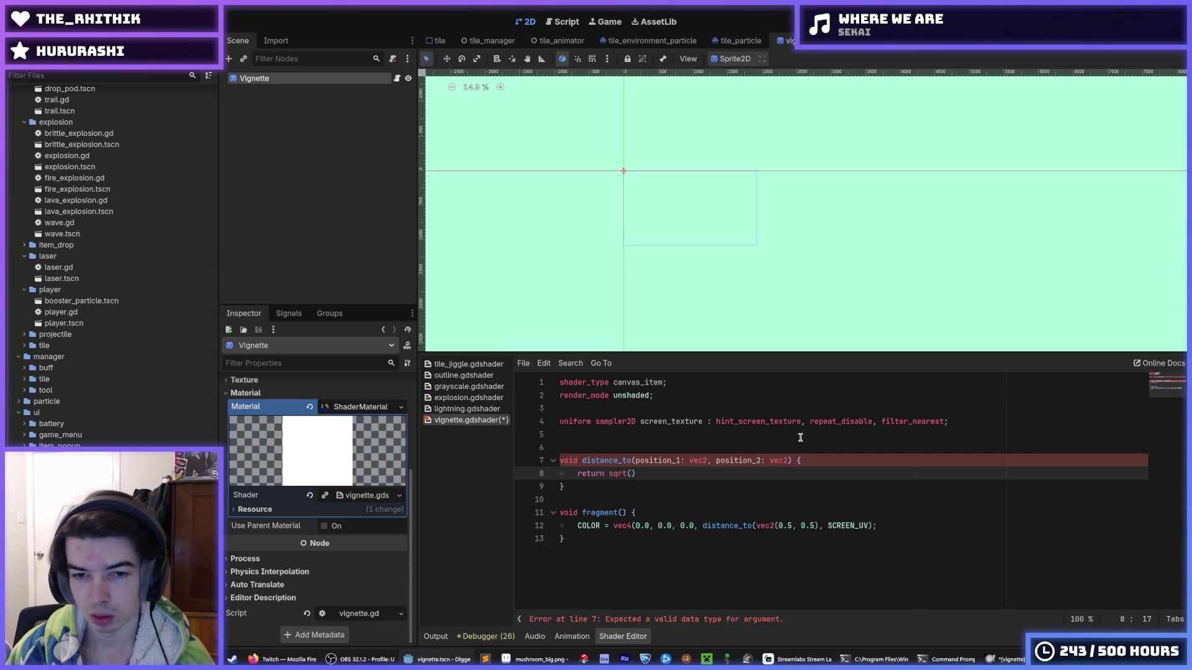
type("pos")
Step: Rename the function's two parameters to v1 and v2
key("Up")
key("Delete")
key("Delete")
key("Delete")
key("Right")
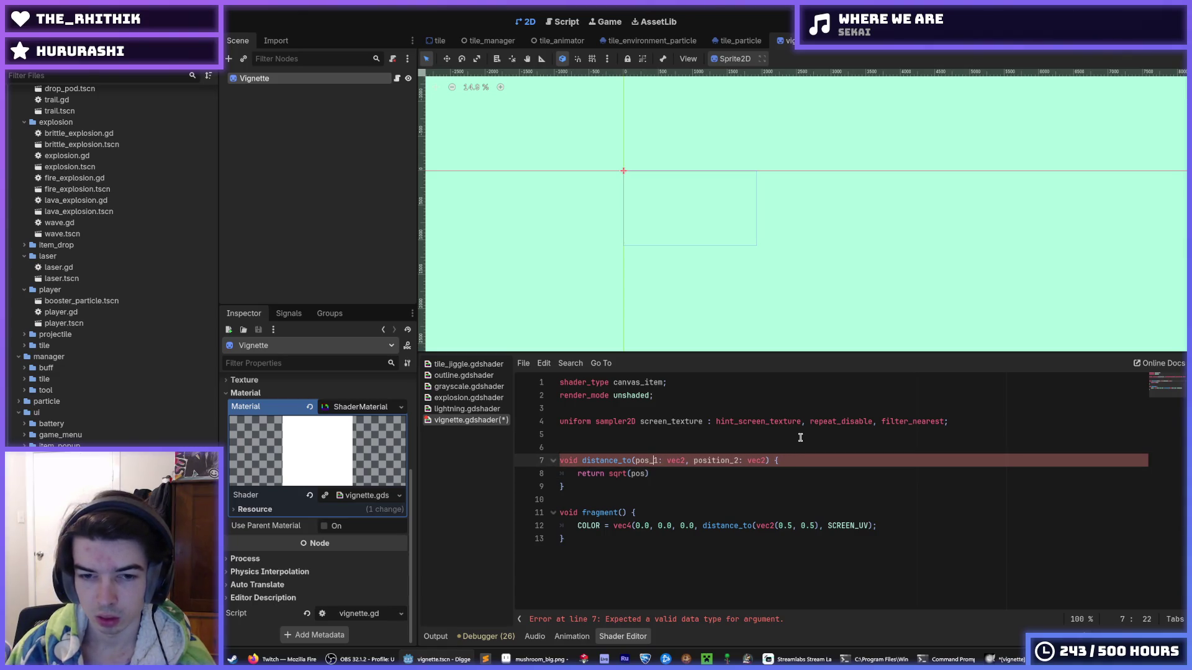
key("BackSpace")
key("BackSpace")
key("BackSpace")
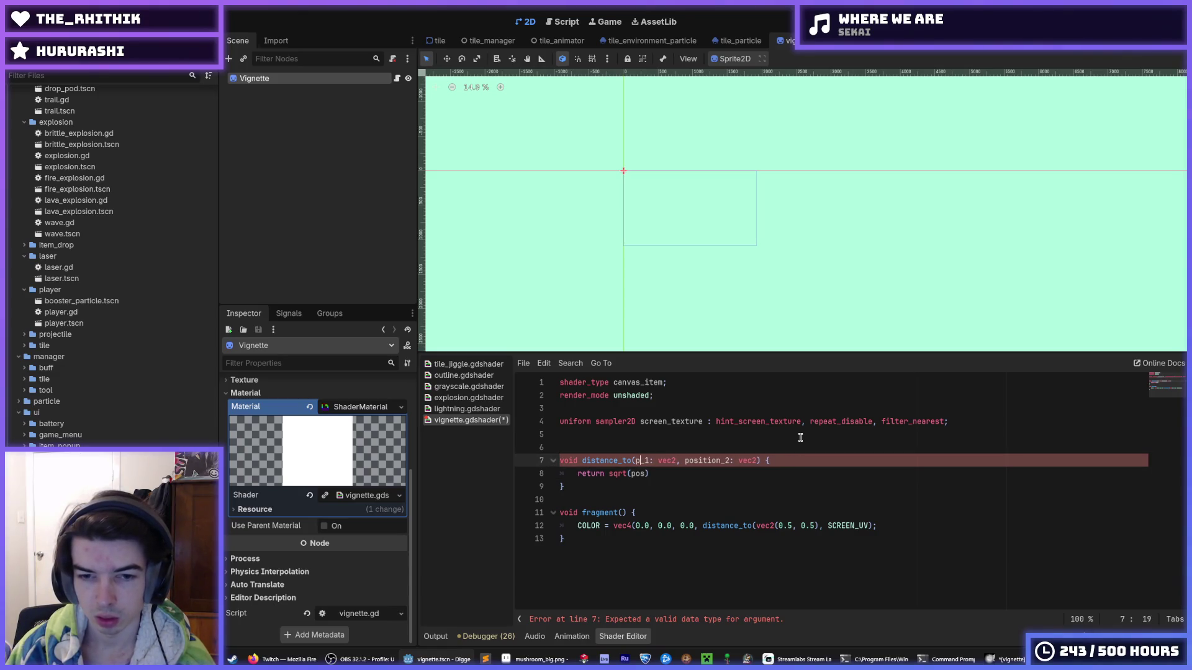
type("v")
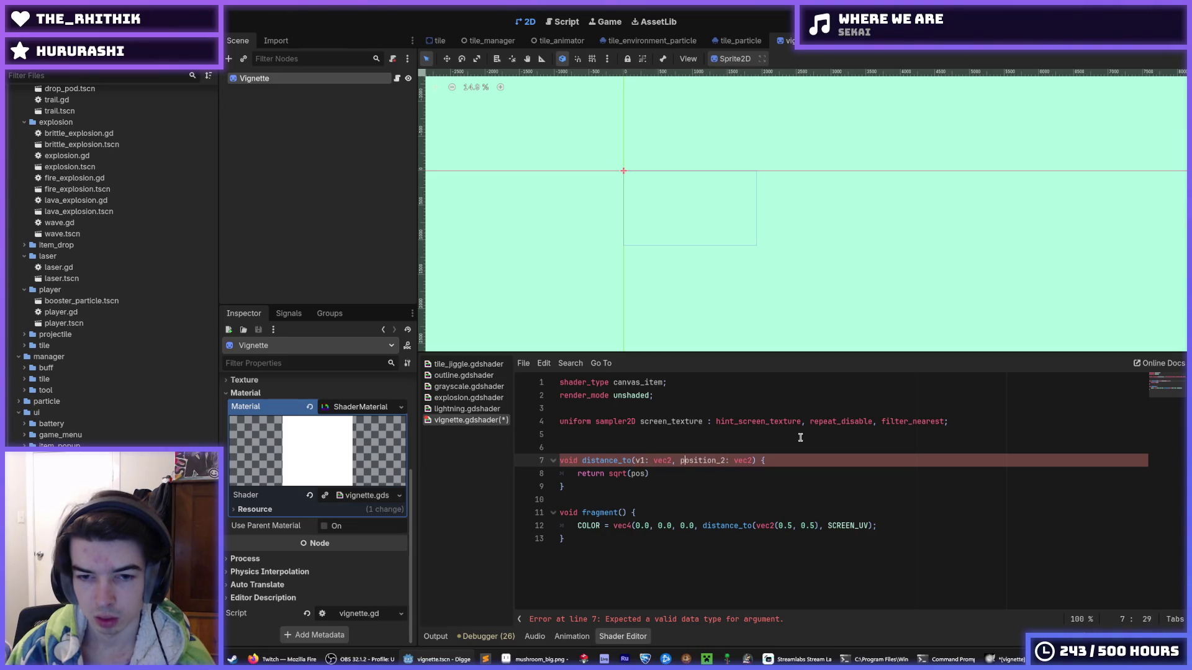
key("Delete")
key("Delete")
key("Delete")
key("BackSpace")
type("v")
key("Down")
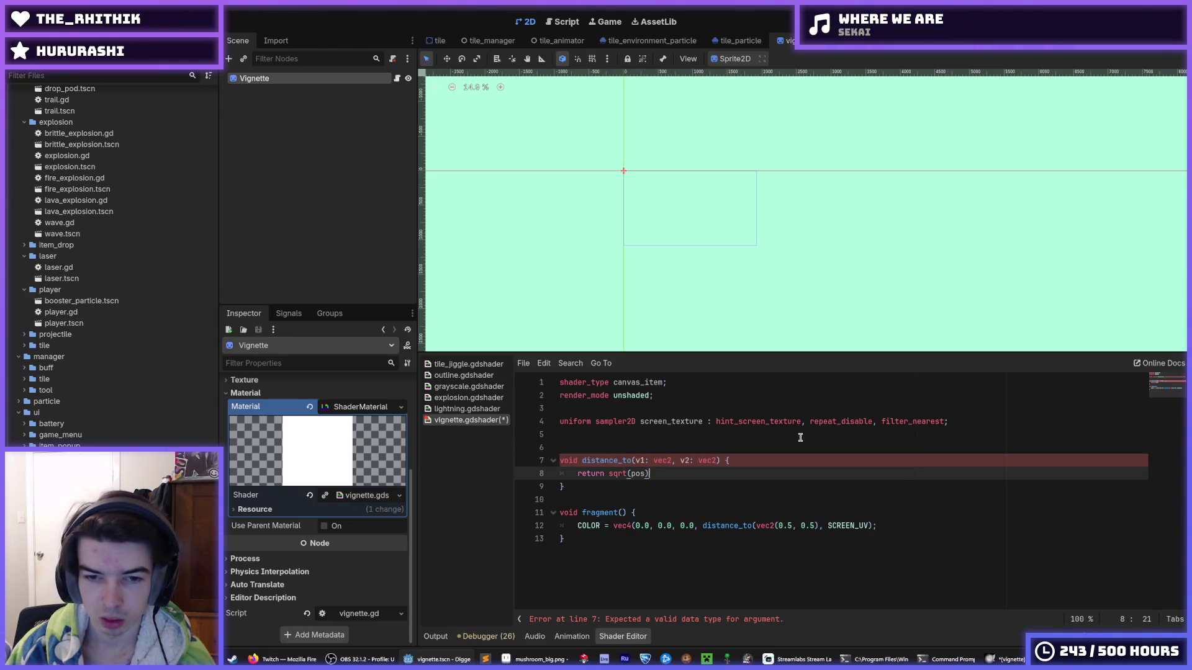
Step: Write the squared x difference (v1.x - v2.x)*(v1.x - v2.x) inside sqrt
key("BackSpace")
key("BackSpace")
key("BackSpace")
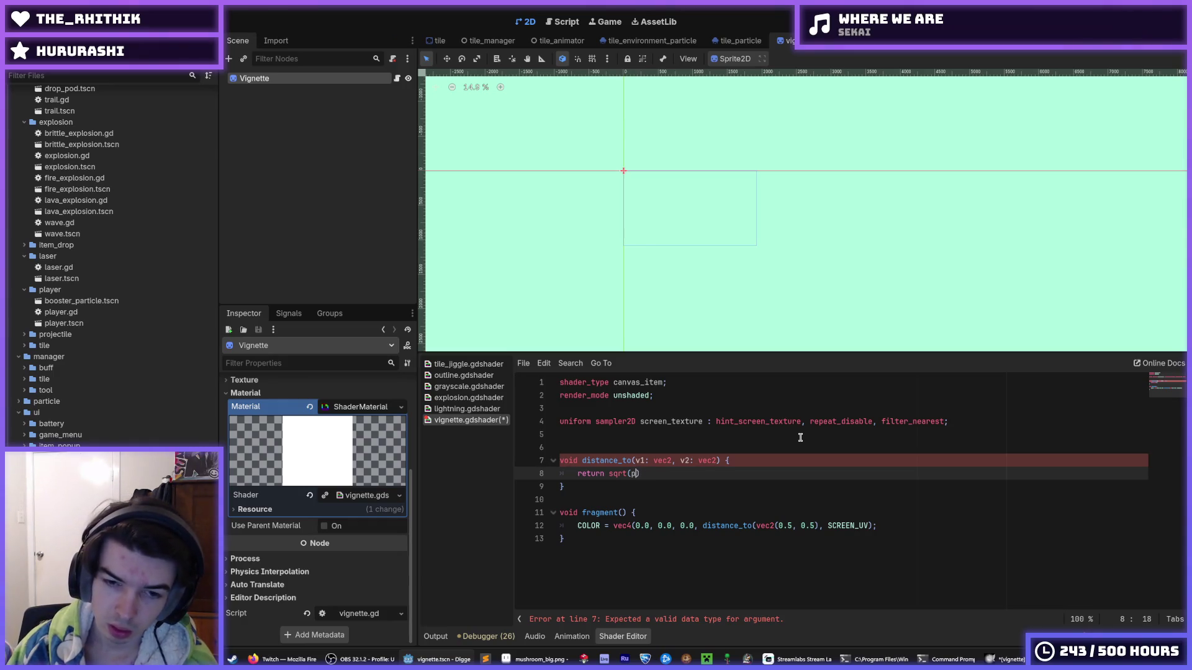
type("v1.")
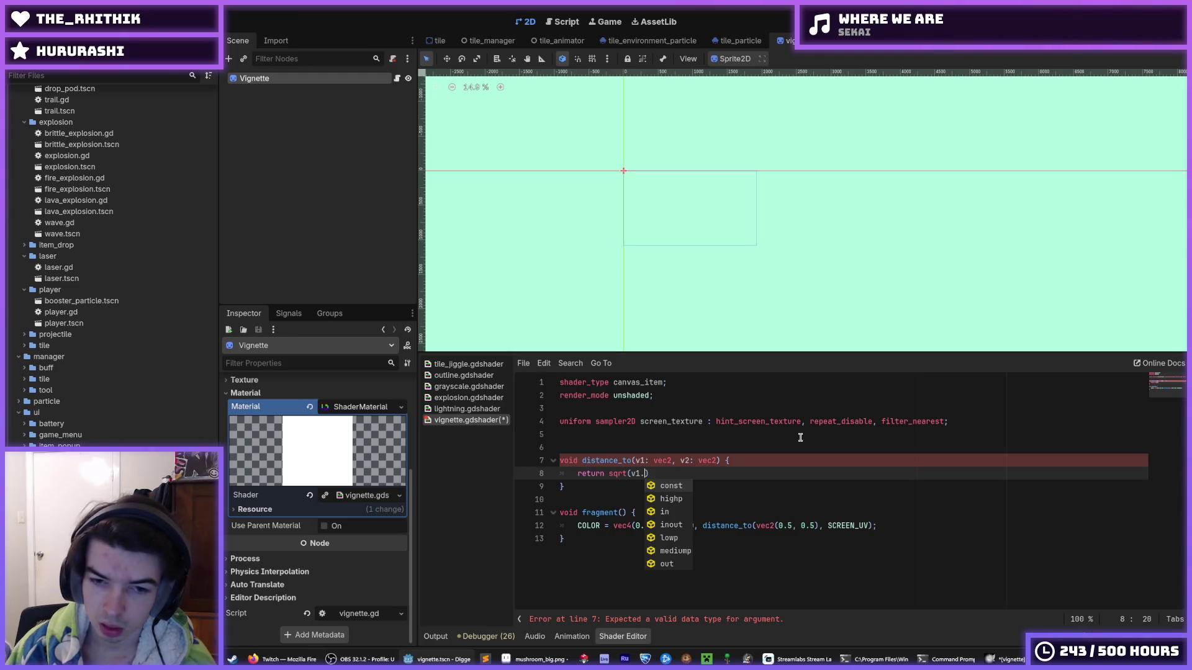
type("x")
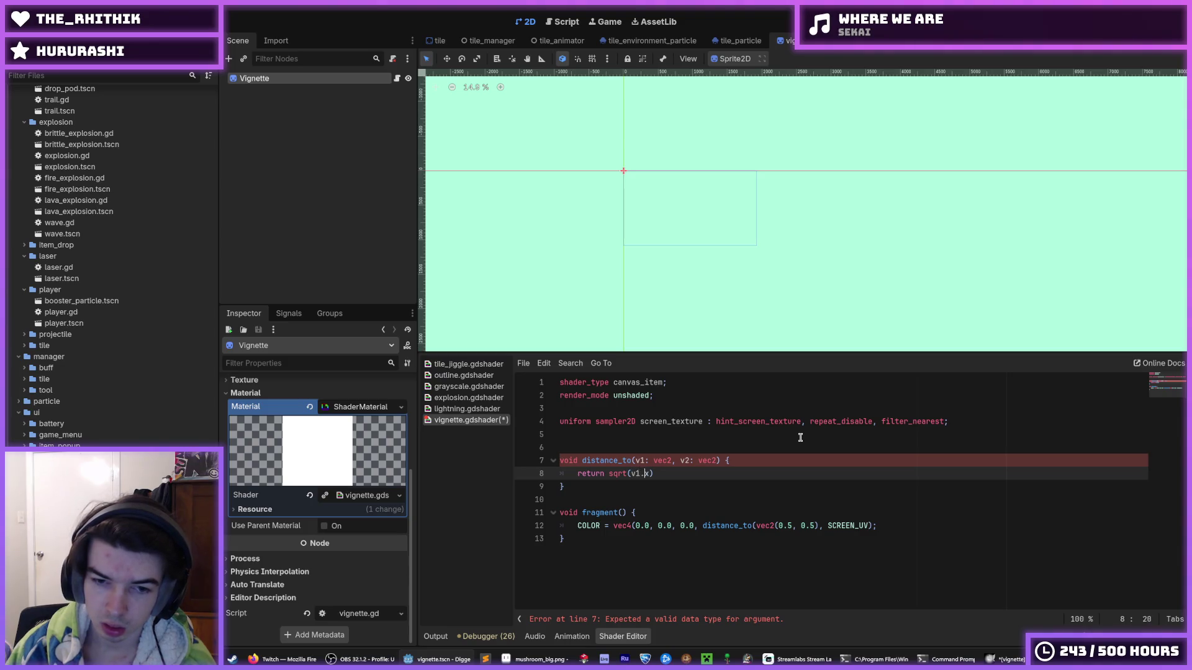
type("*v")
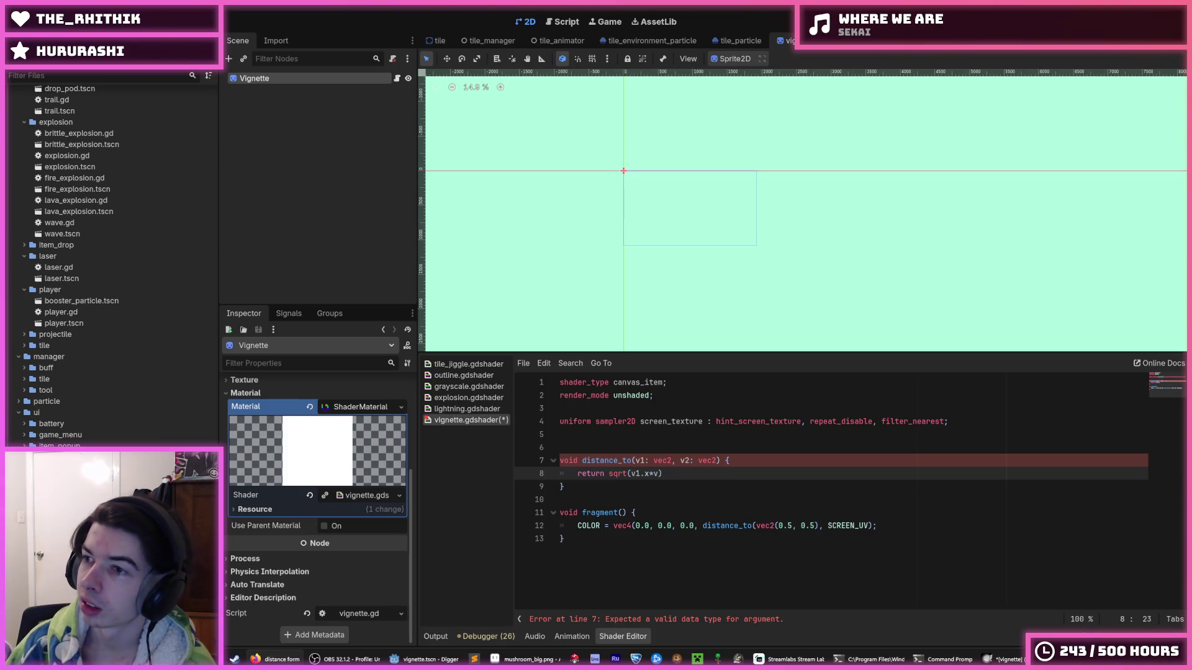
left_click(644, 475)
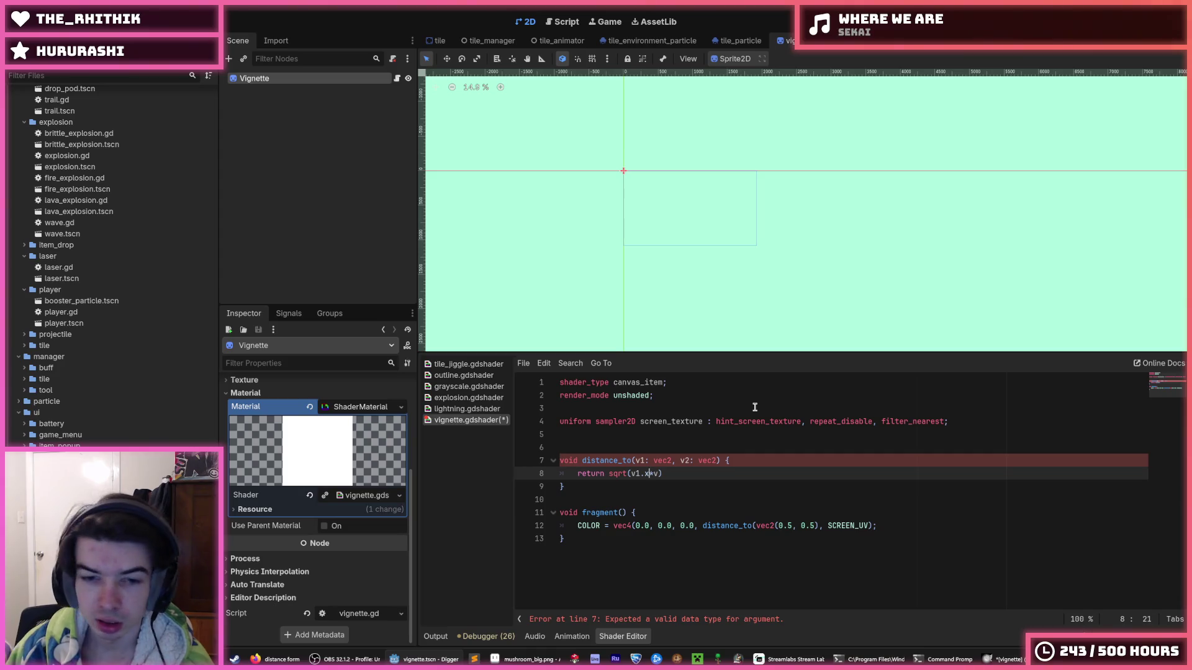
key("BackSpace")
key("BackSpace")
type("- ve")
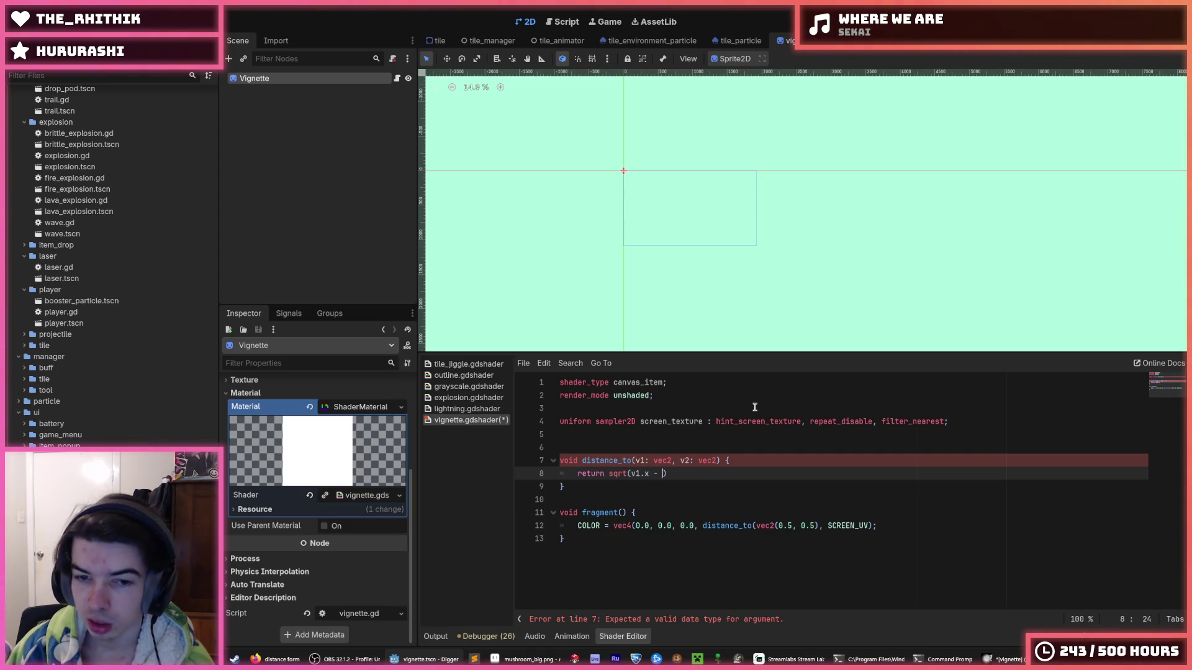
key("BackSpace")
type("2.")
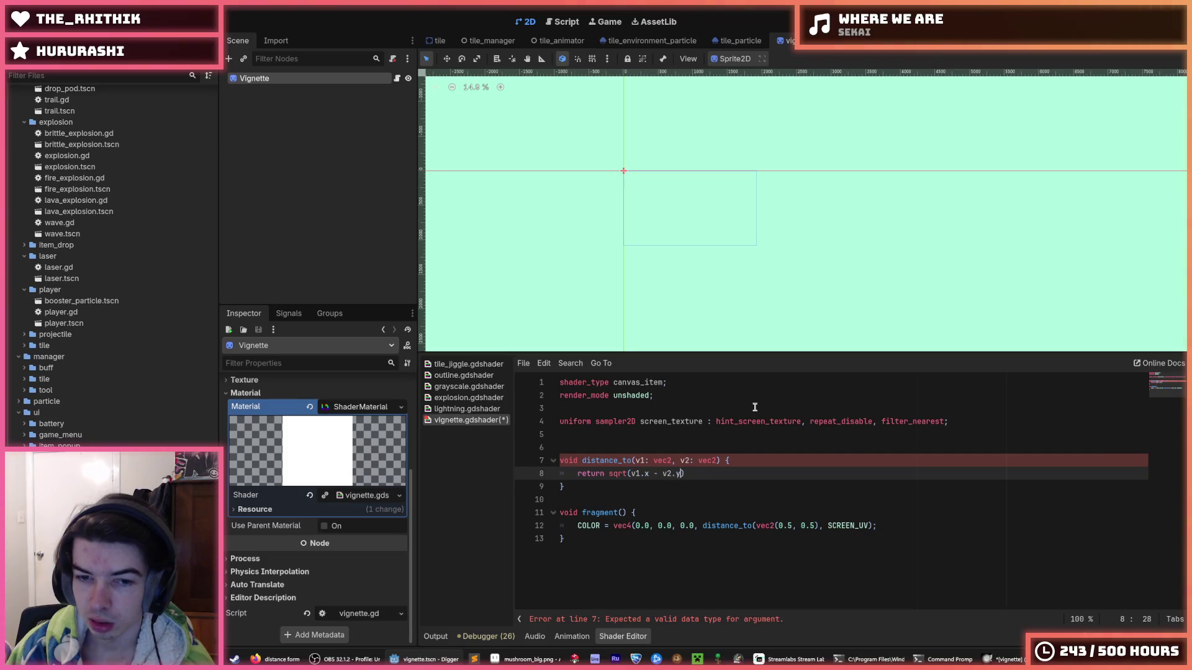
type("x")
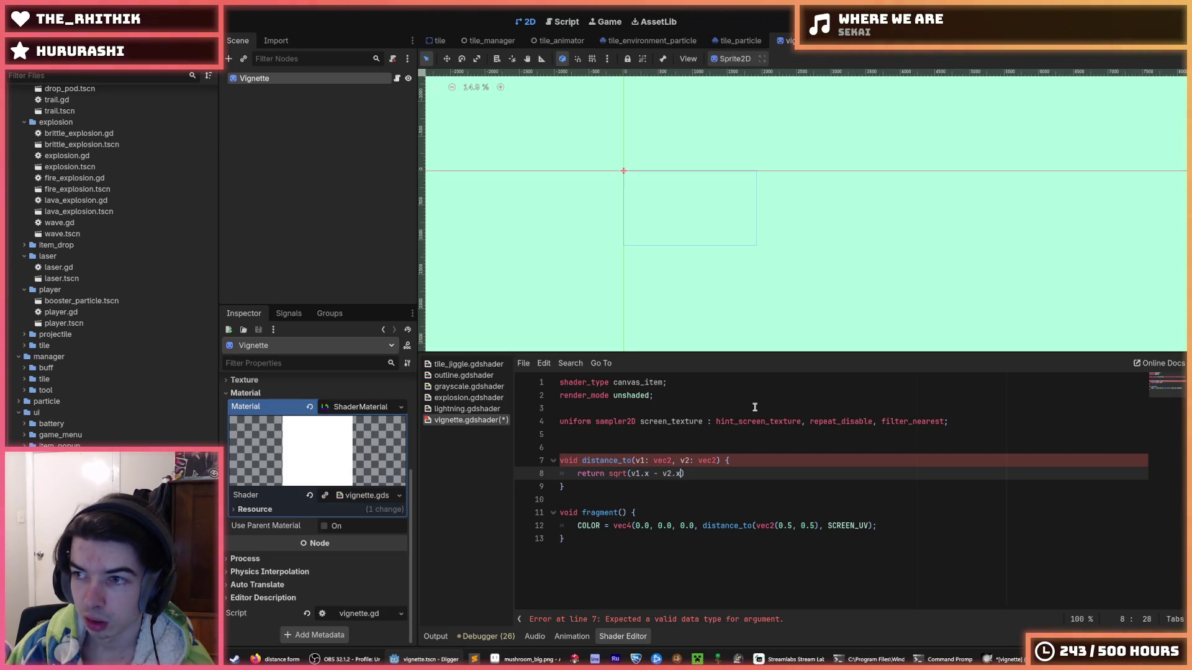
key("Left")
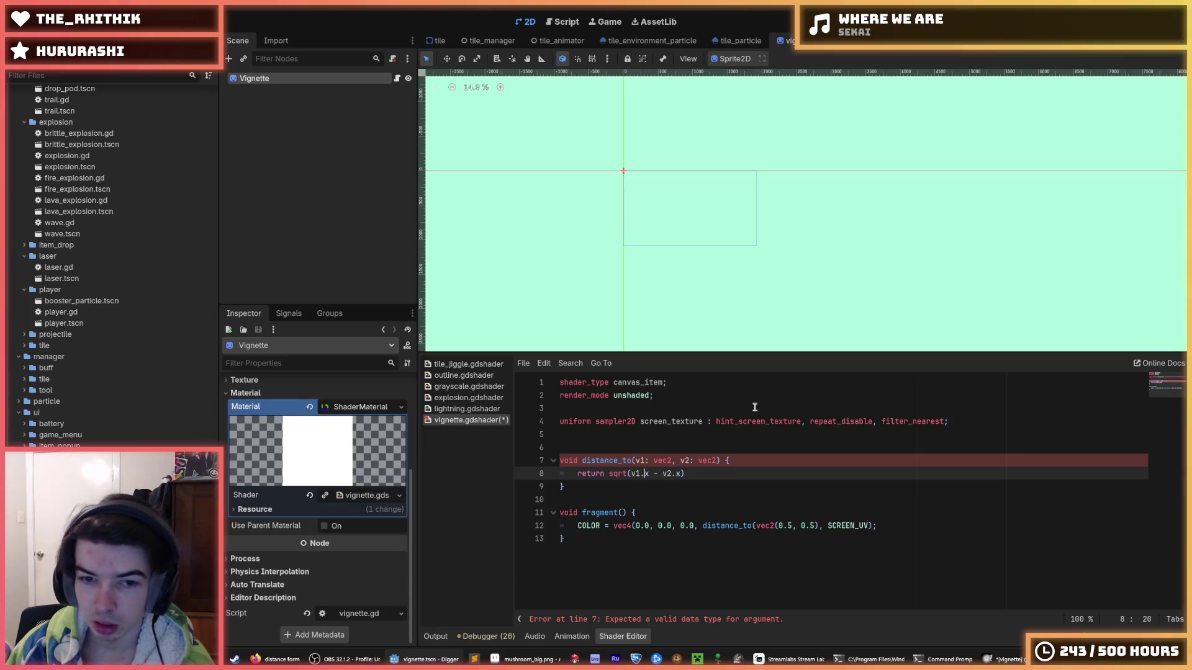
type("(")
key("End")
key("Left")
type(")*")
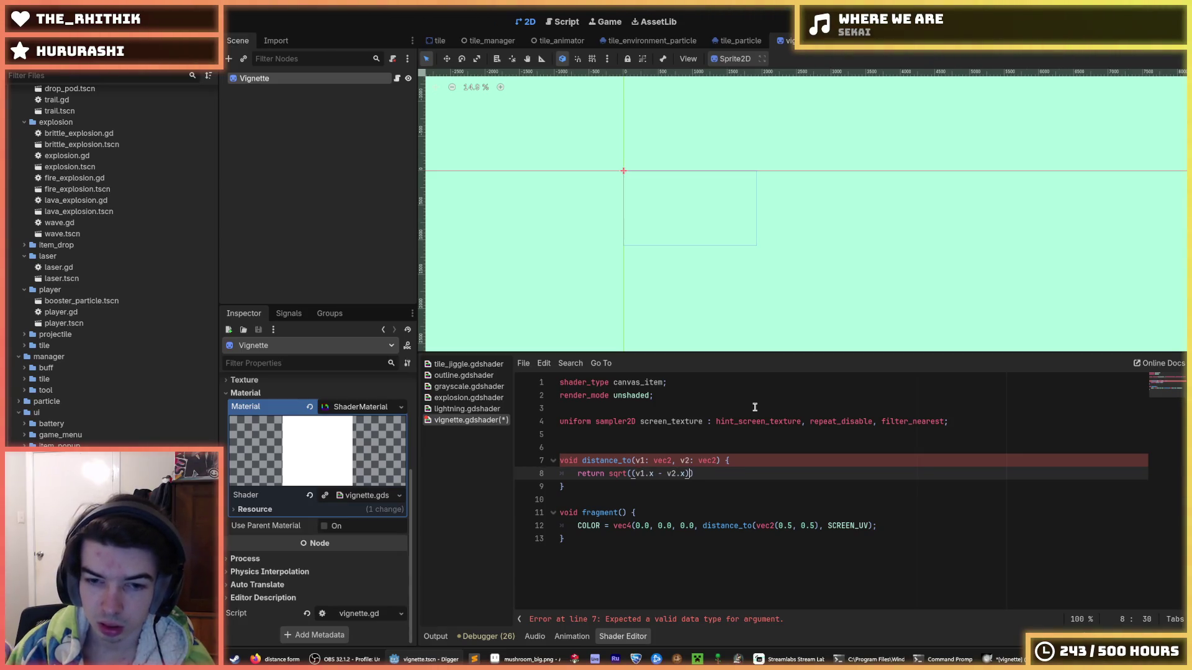
type("(v")
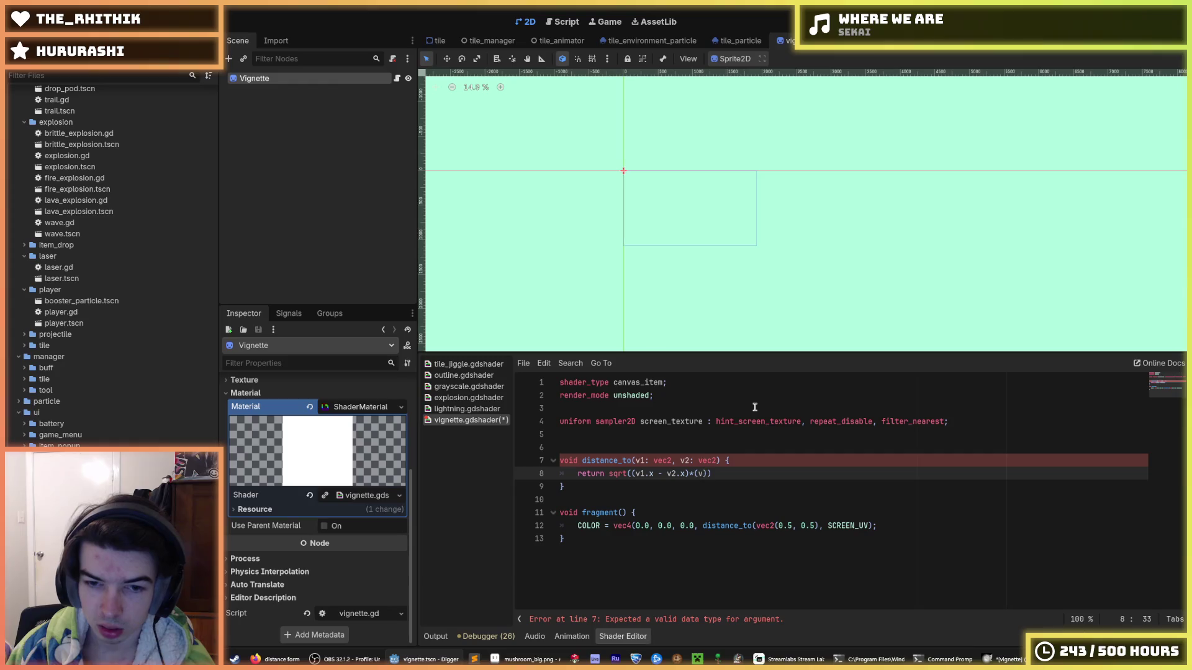
type("1.x - v2.")
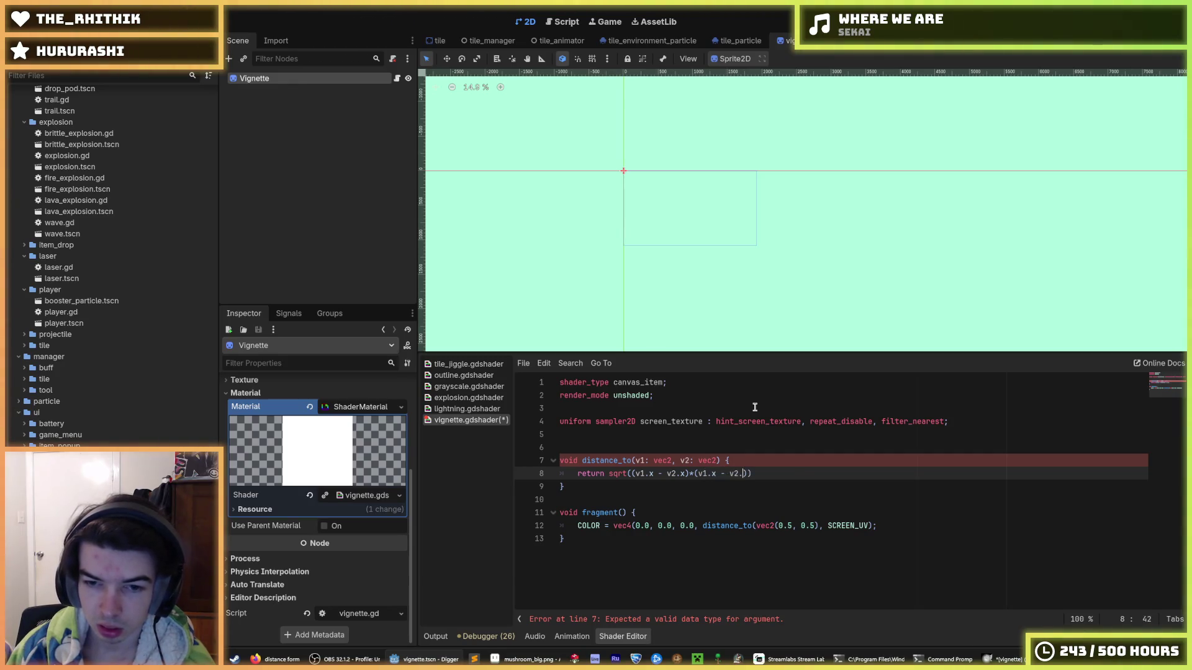
type("x)")
type(" + (")
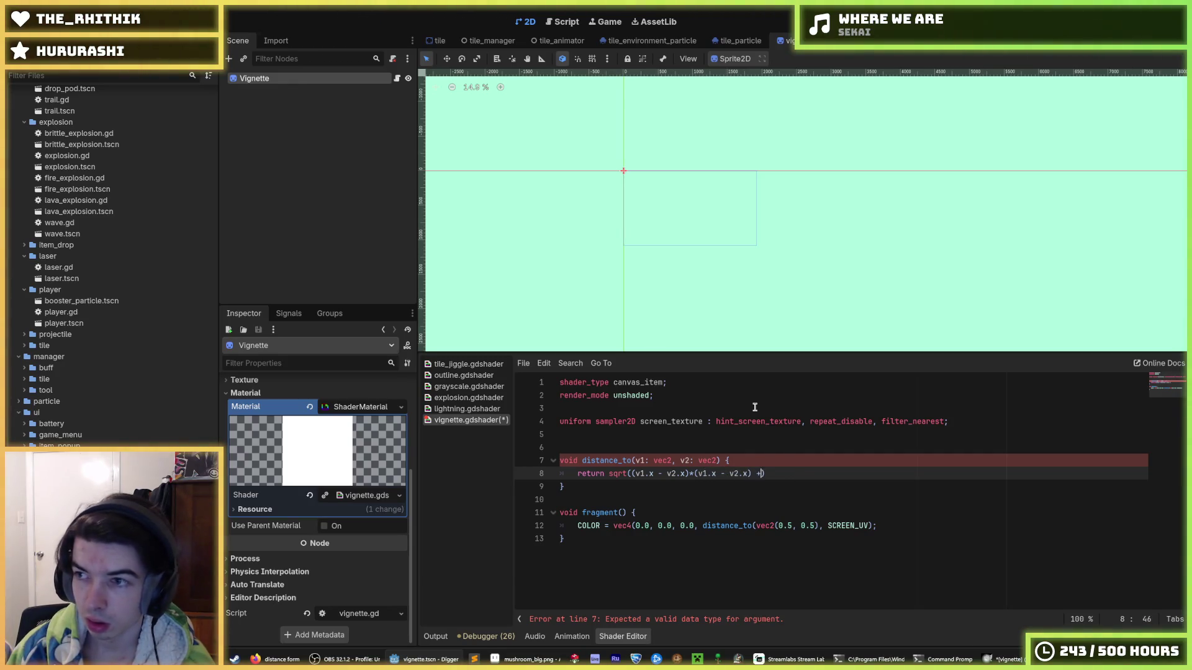
type("v")
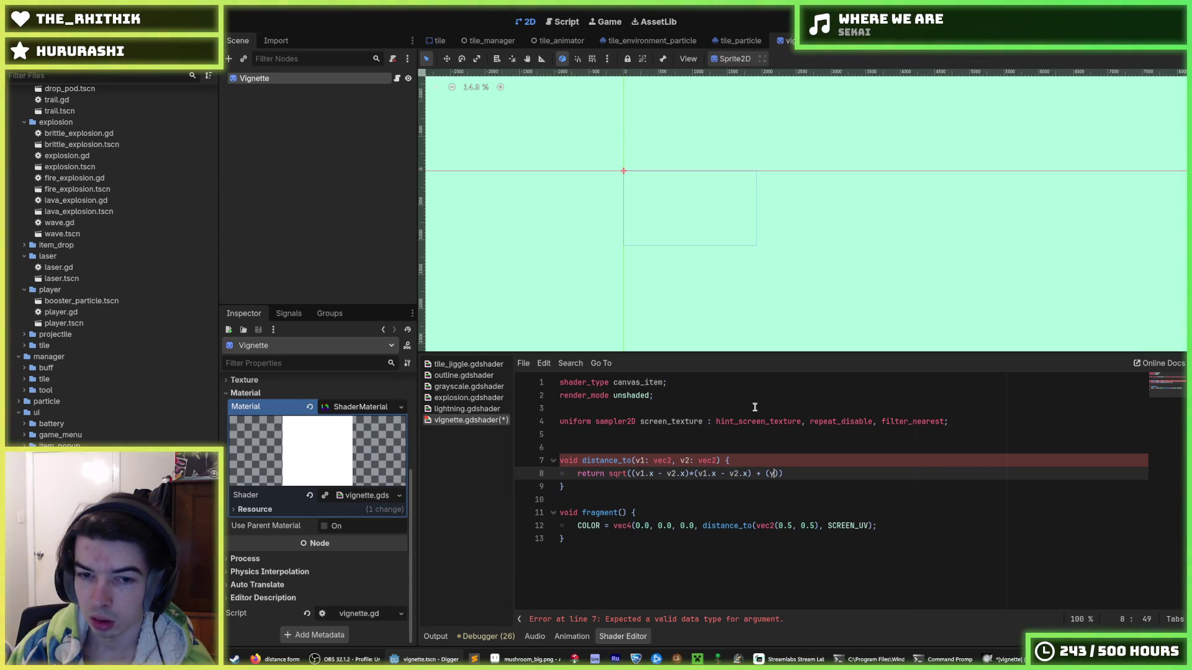
Step: Reverse both x factors so they read (v2.x - v1.x)
key("Left")
key("Left")
key("Left")
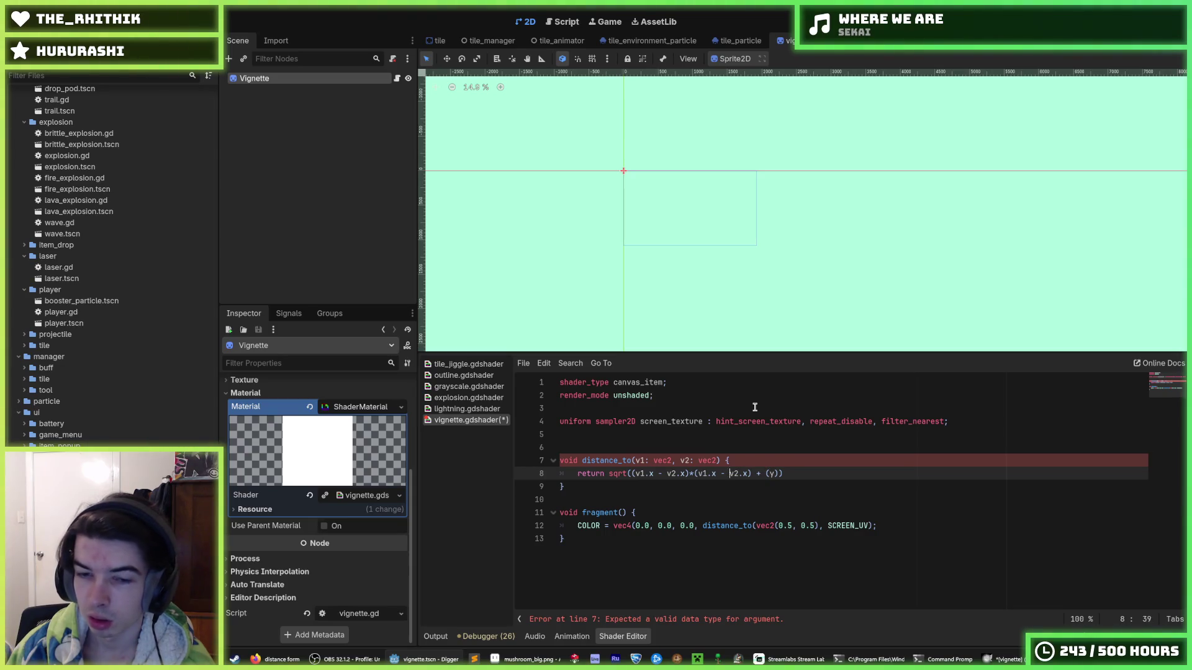
key("BackSpace")
key("BackSpace")
key("BackSpace")
type("2.x -")
key("Right")
key("Right")
key("Right")
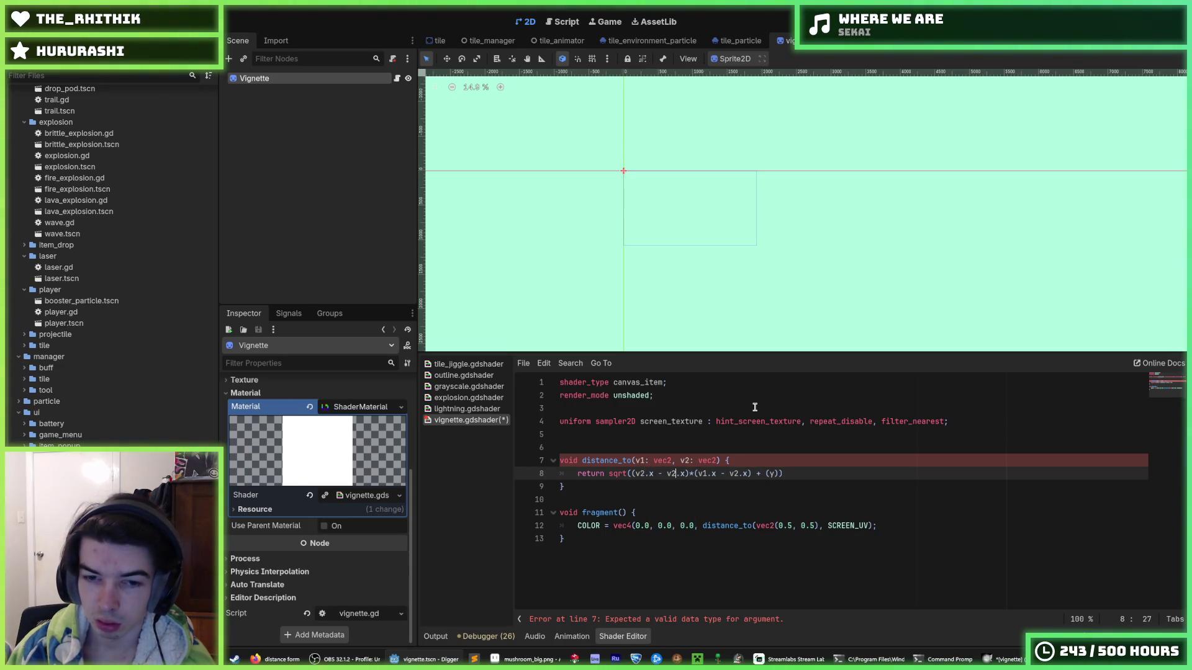
key("BackSpace")
type("1")
key("Right")
key("Right")
key("Right")
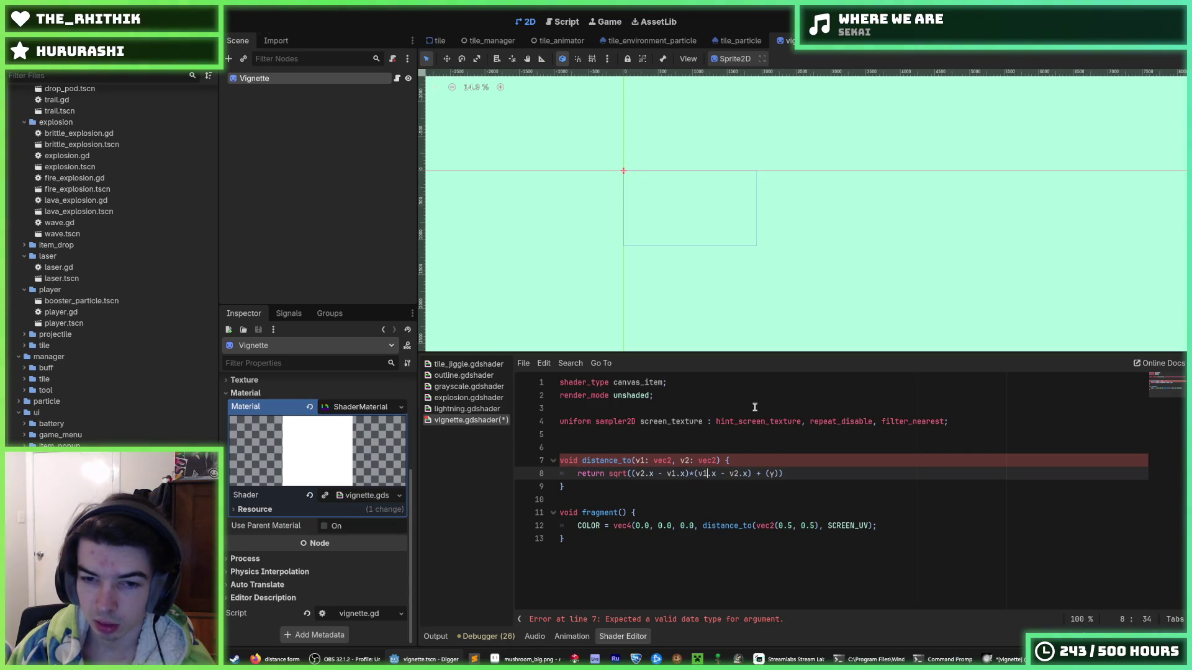
key("Right")
key("Right")
key("Right")
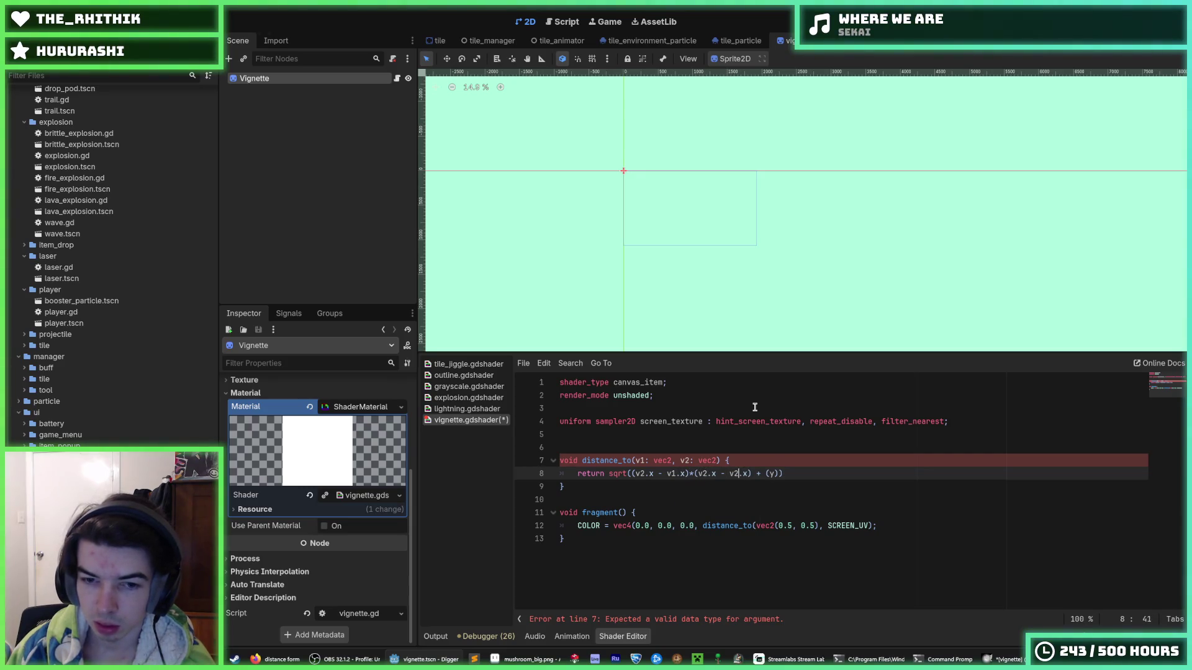
key("BackSpace")
type("1")
key("Left")
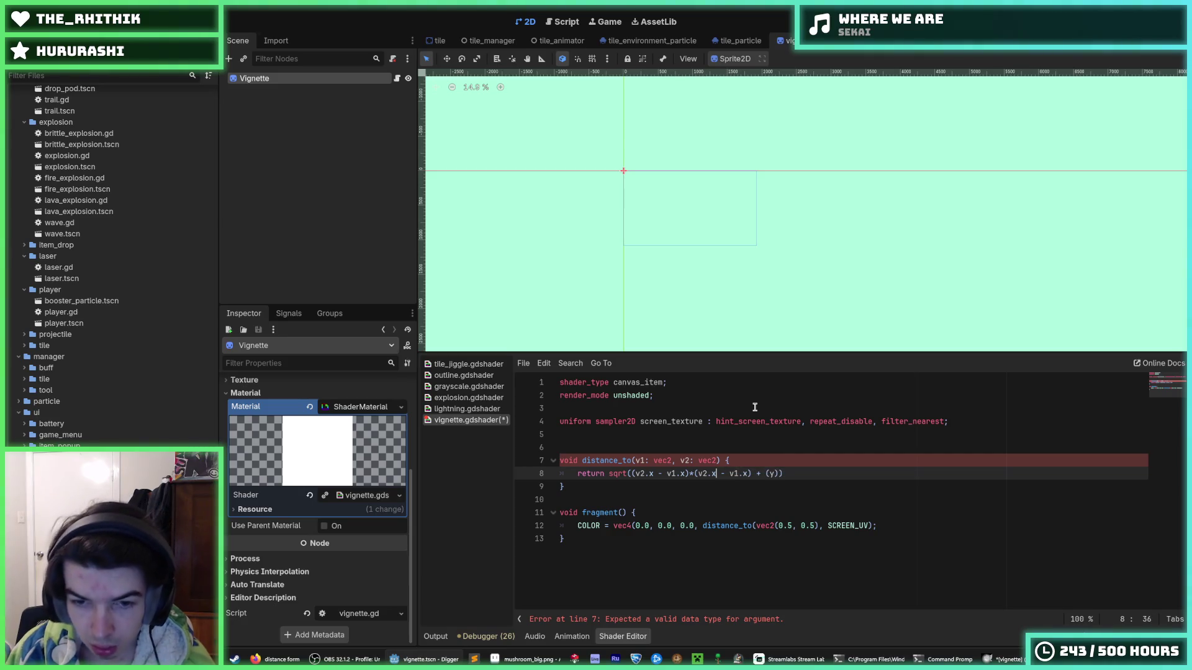
key("BackSpace")
type("y")
key("Right")
key("Right")
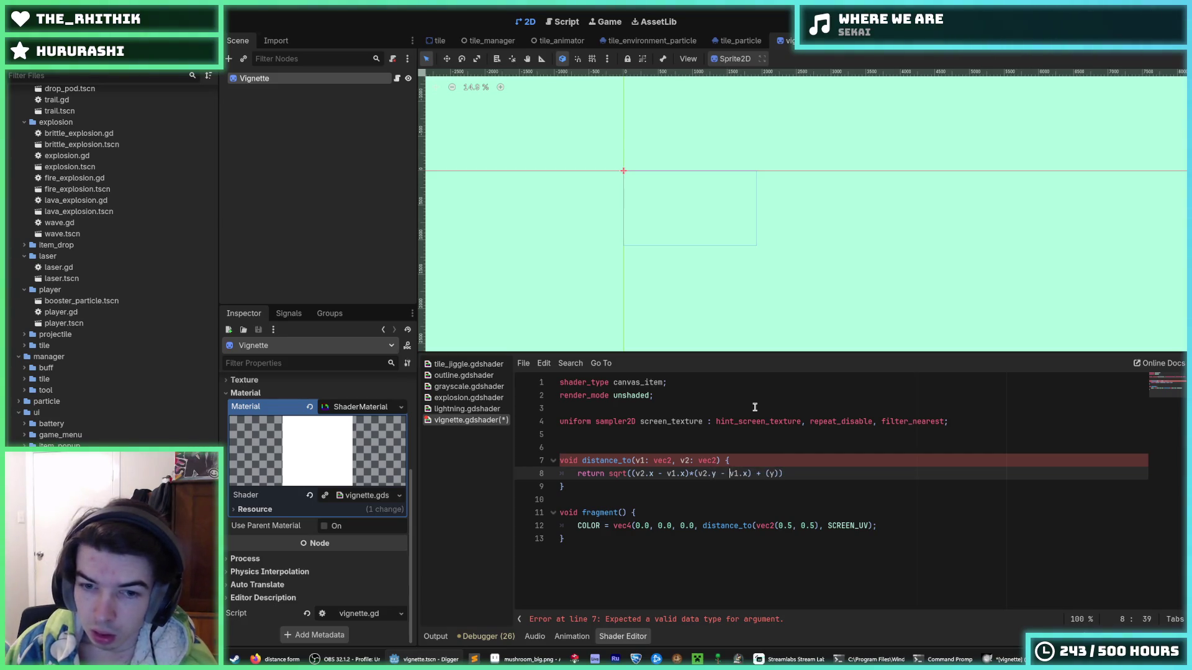
key("Left")
key("Left")
key("Left")
key("BackSpace")
type("x")
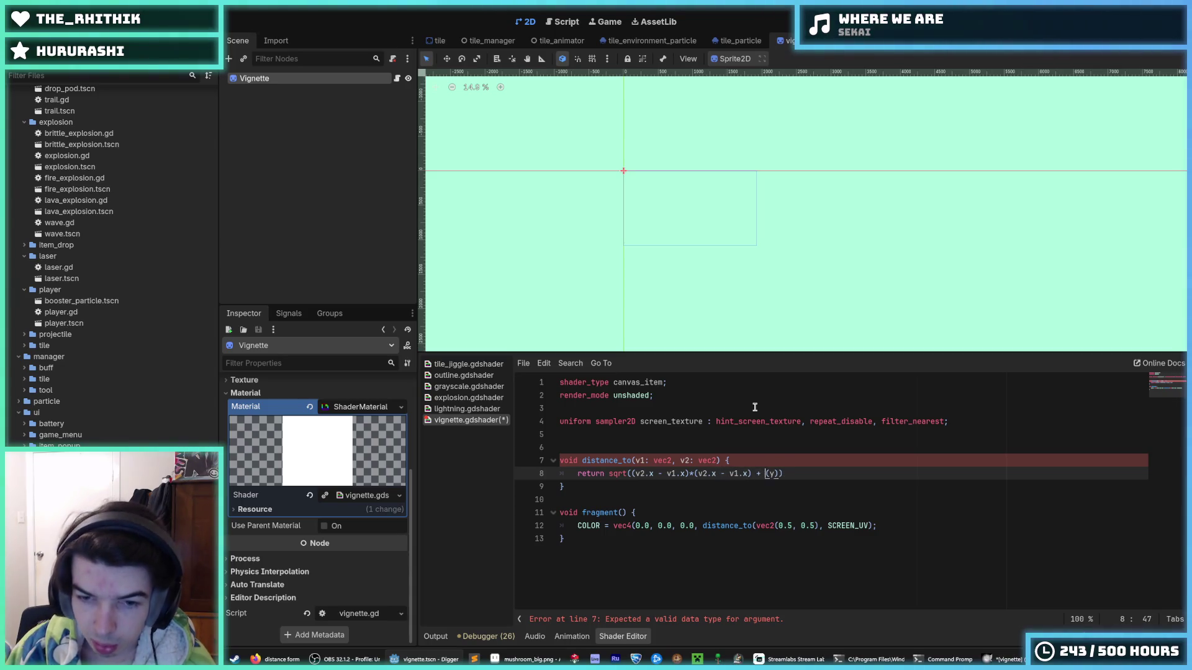
Step: Add the squared y term (v2.y - v1.y)*(v2.y - v1.y) to the sum
key("Right")
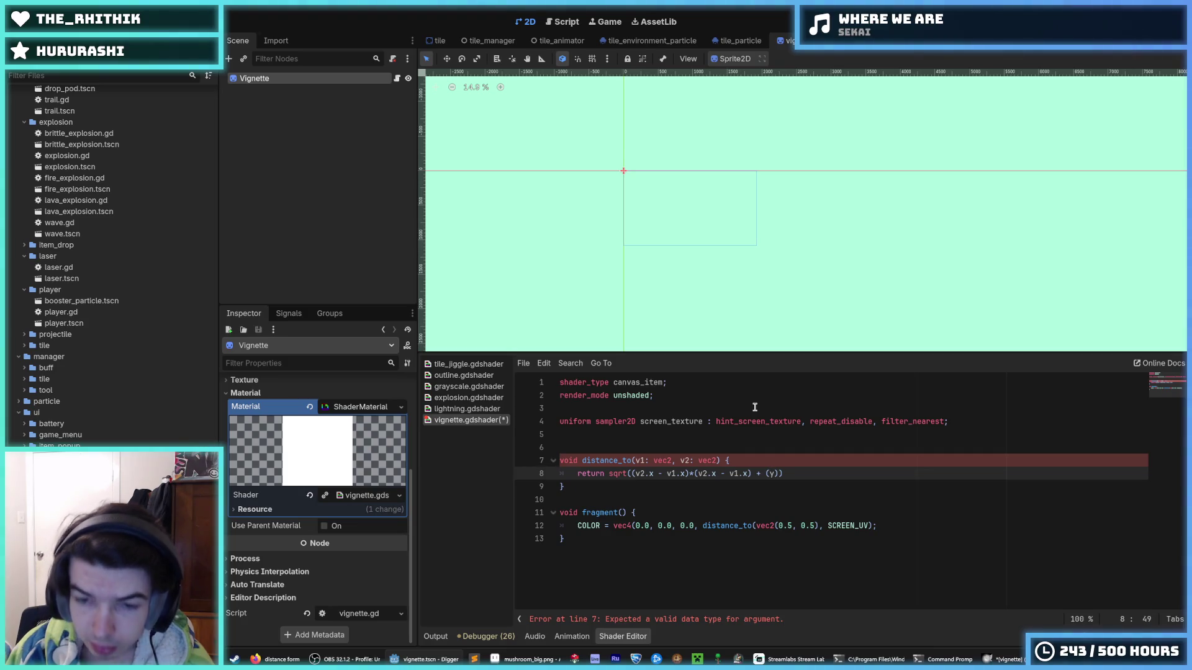
type("2")
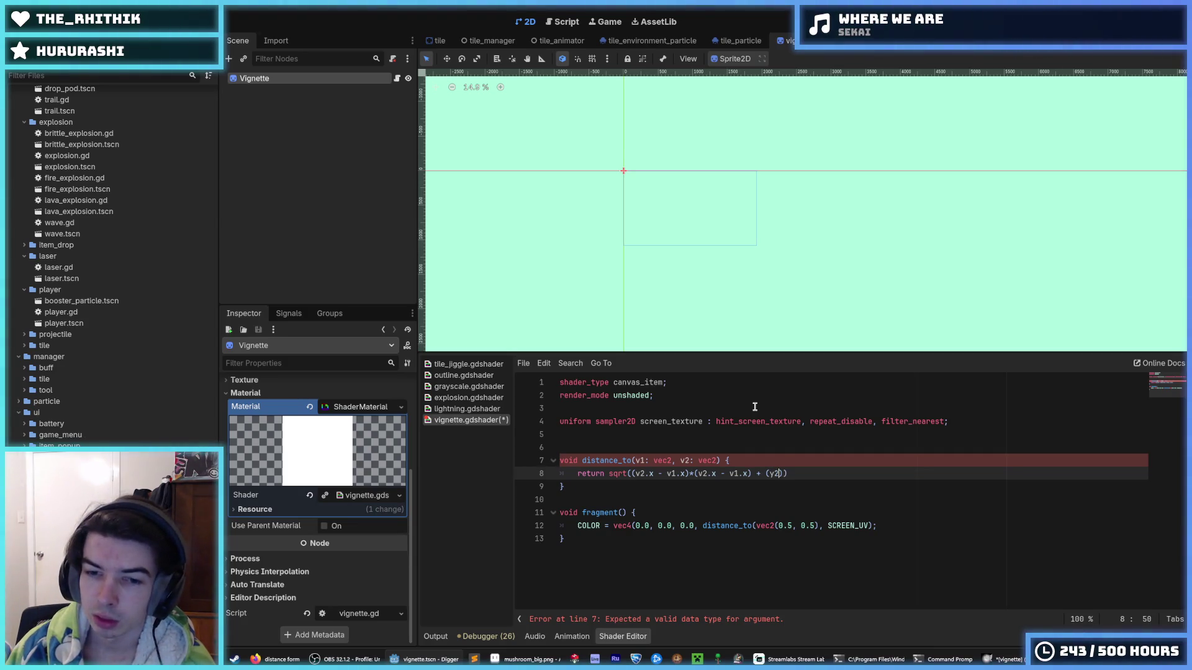
type(" - ")
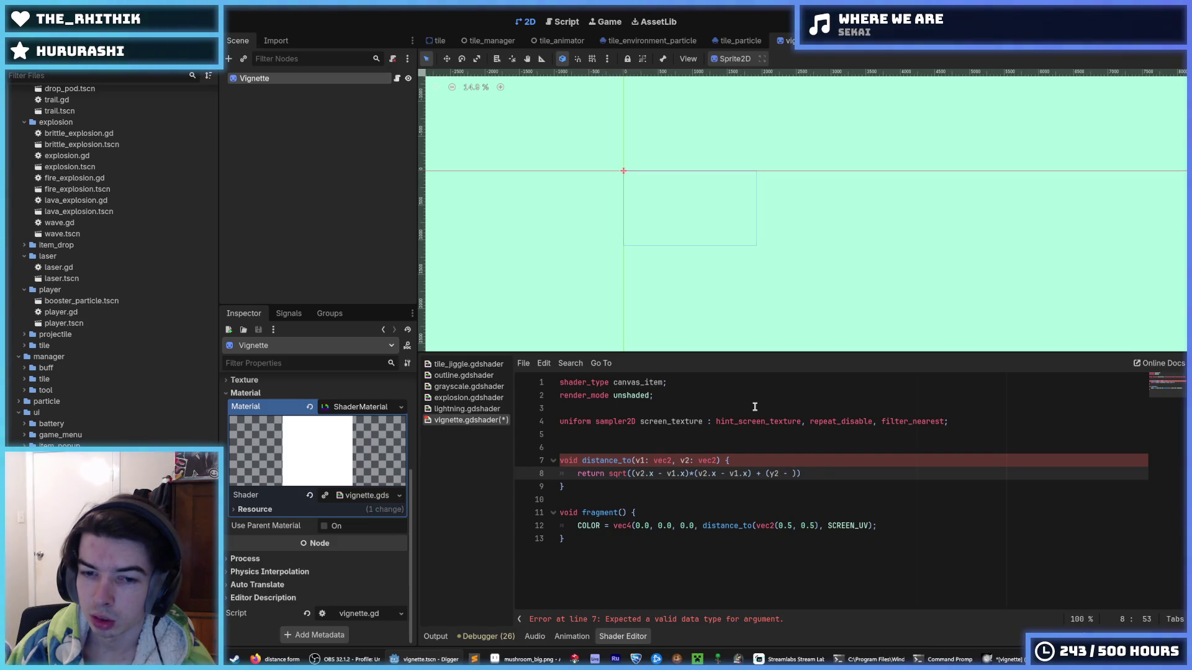
type("y1")
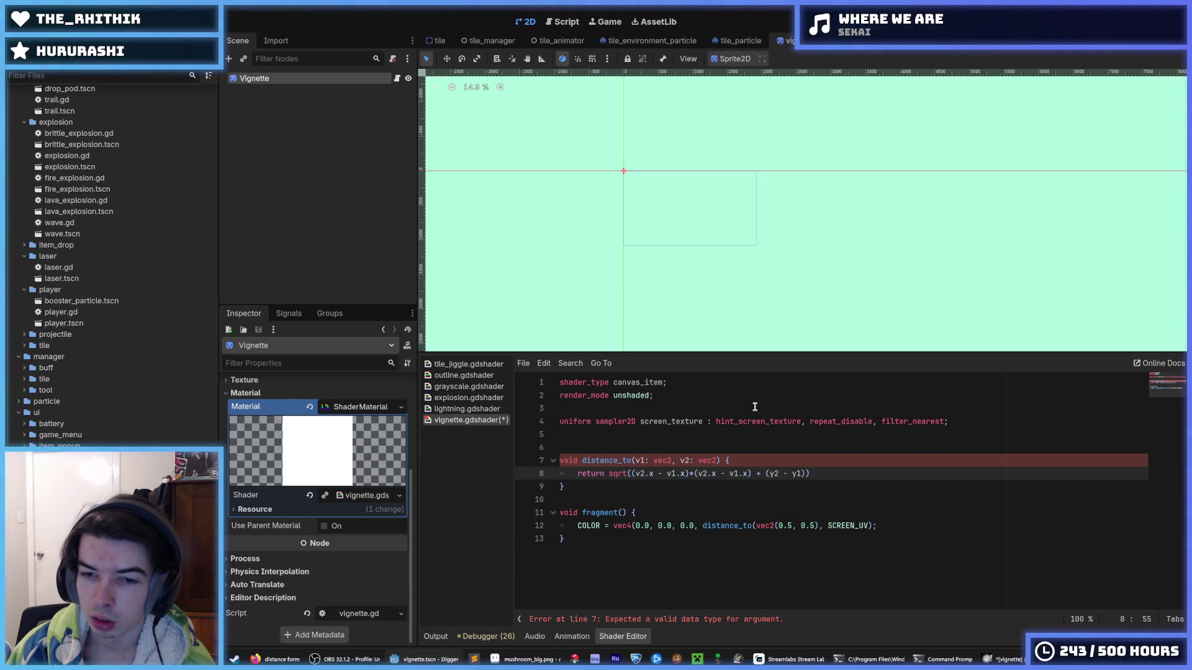
key("BackSpace")
key("BackSpace")
key("BackSpace")
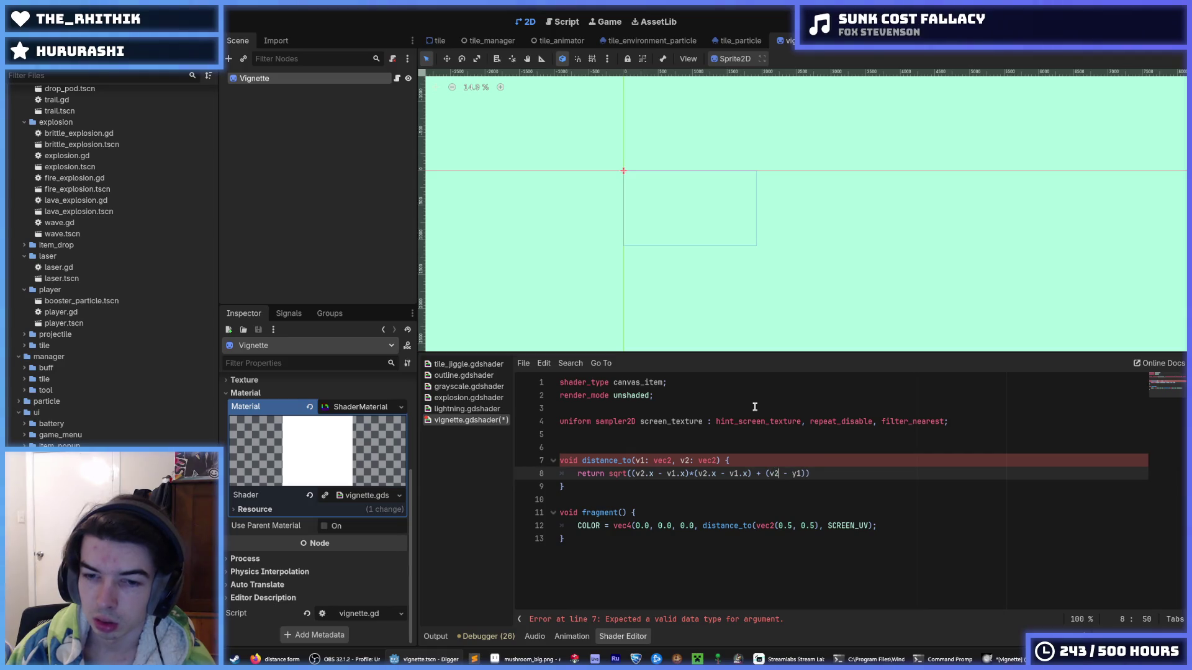
type("v2.y - v1")
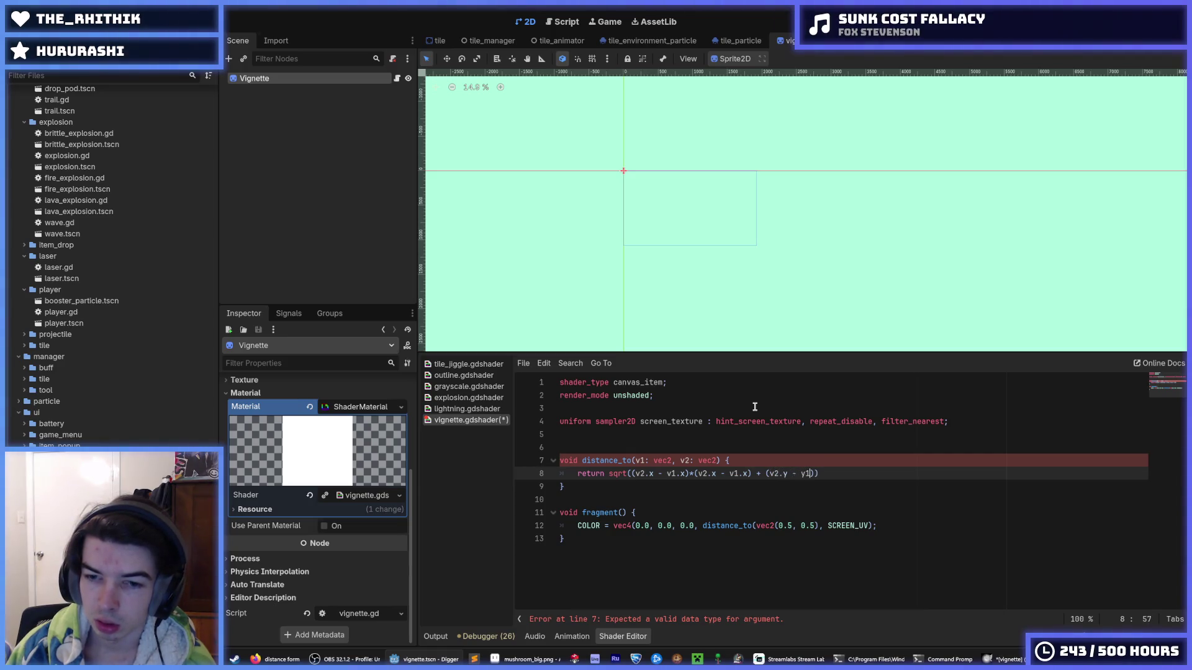
type(".")
key("Left")
key("Left")
type("y")
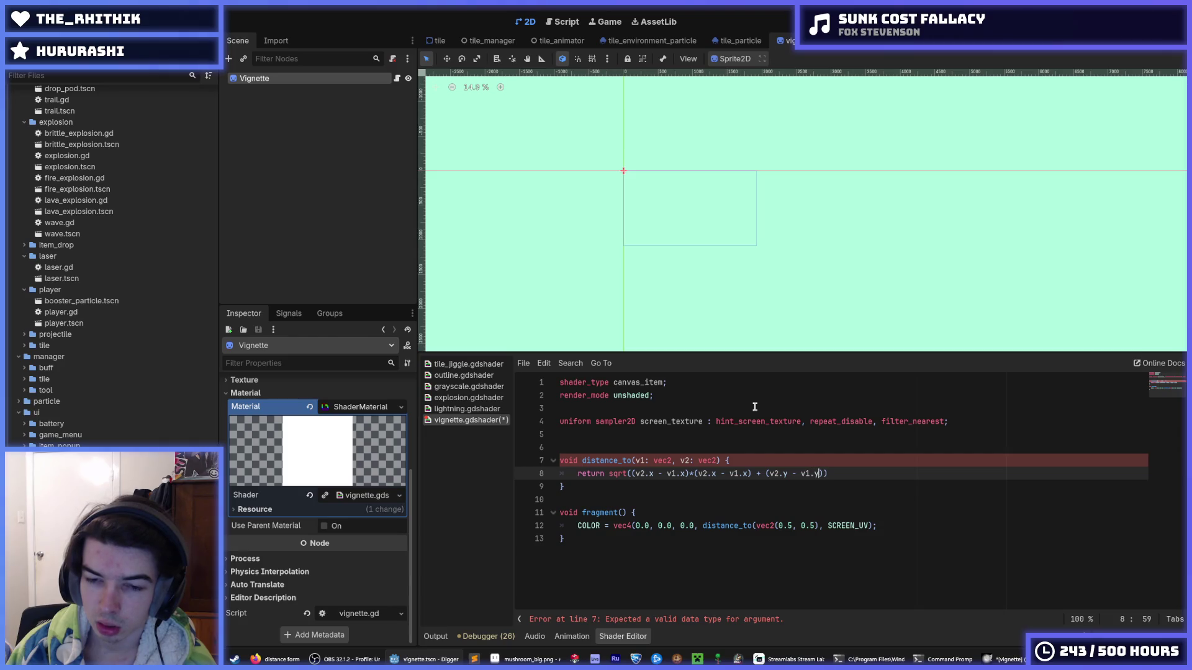
key("shift+Left")
key("shift+Left")
key("shift+Left")
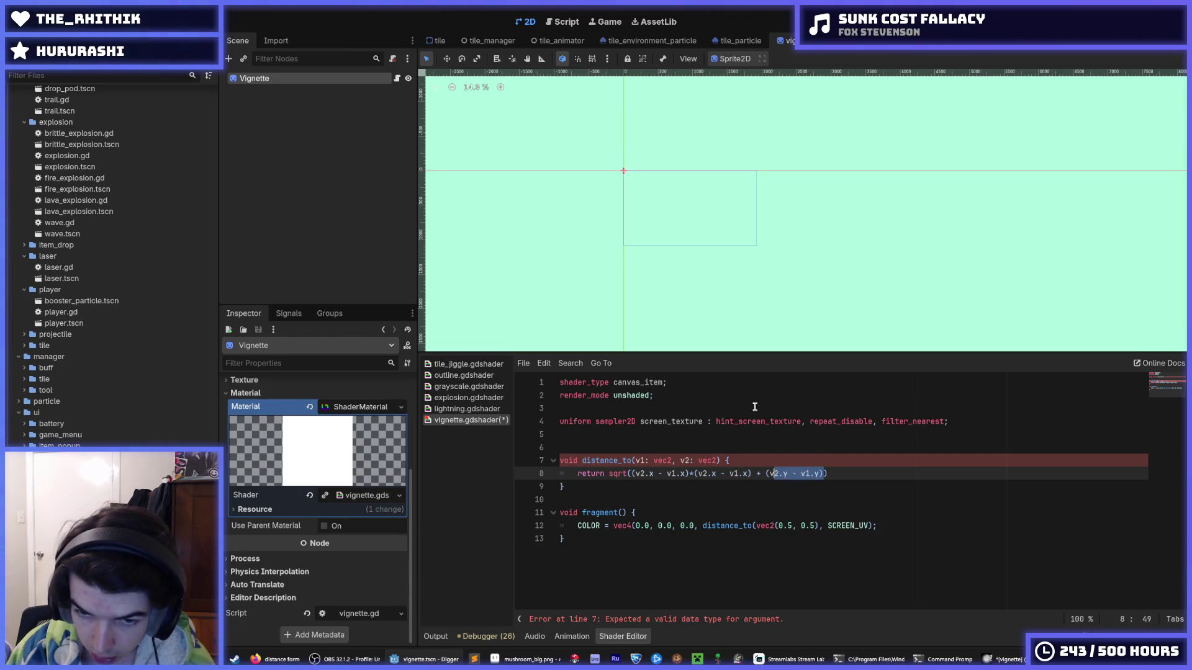
key("End")
type("(v2.y - v1.y)")
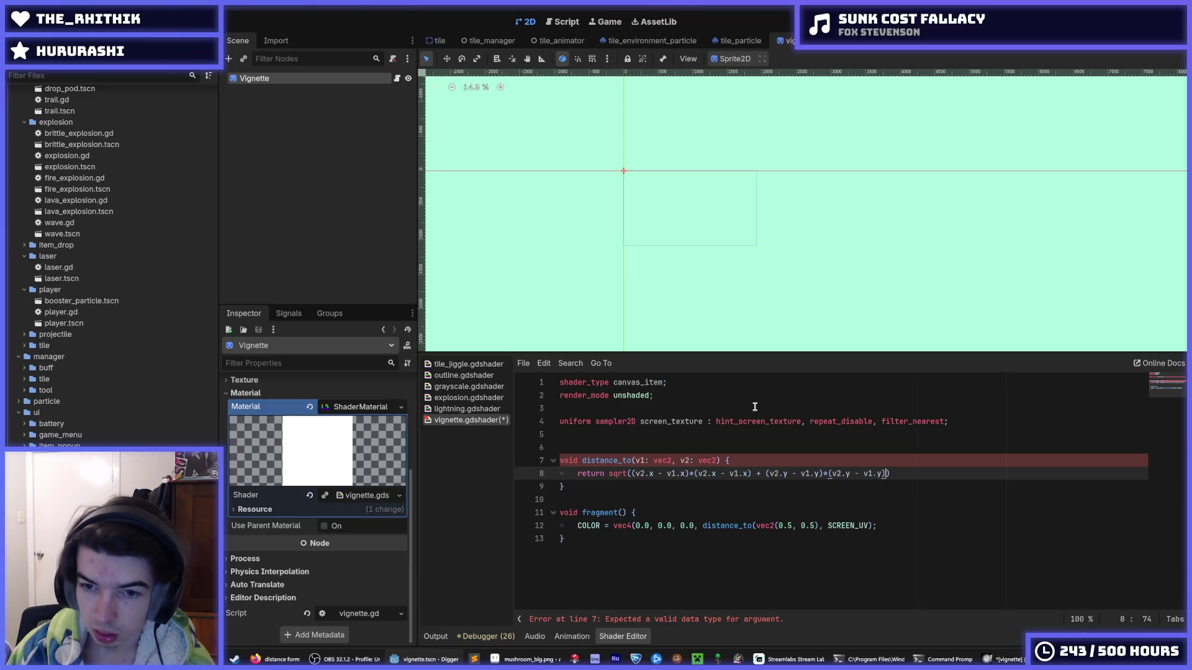
type(")")
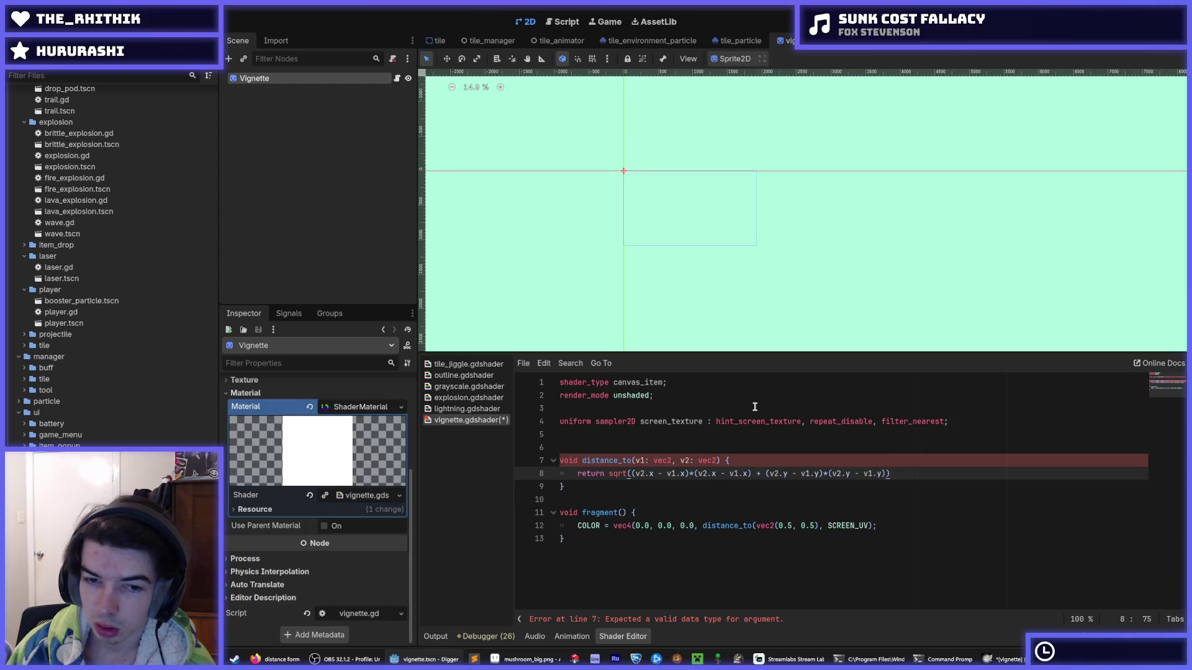
key("Home")
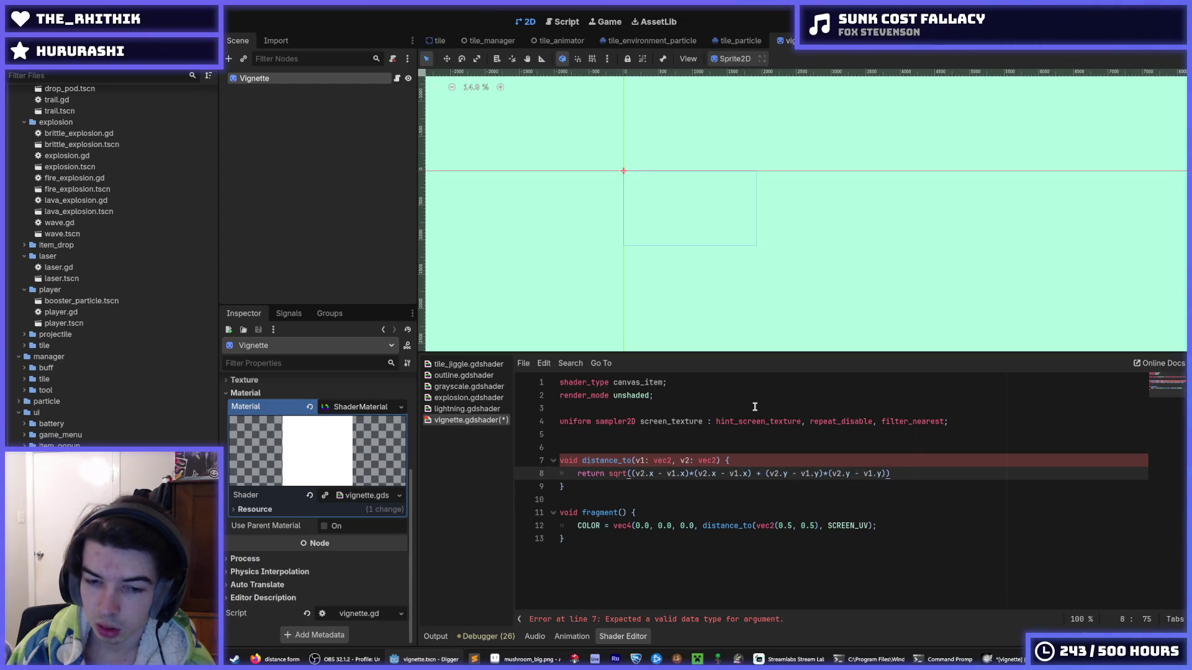
key("Up")
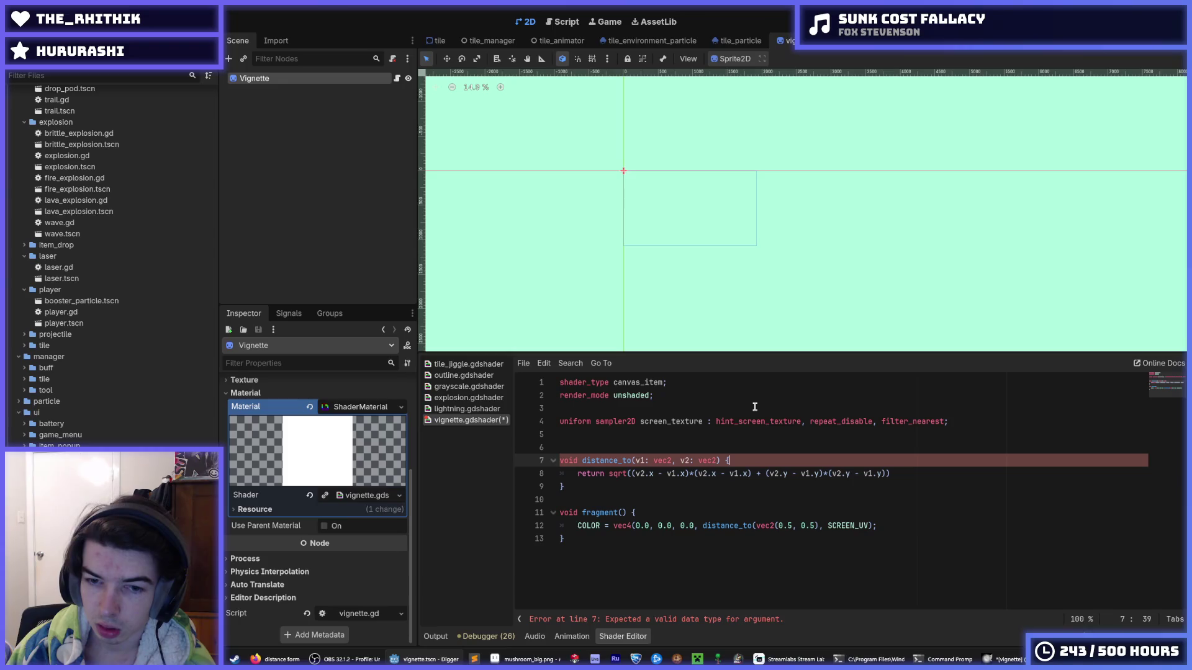
Step: Change distance_to's return type from void to float and save the shader
key("Left")
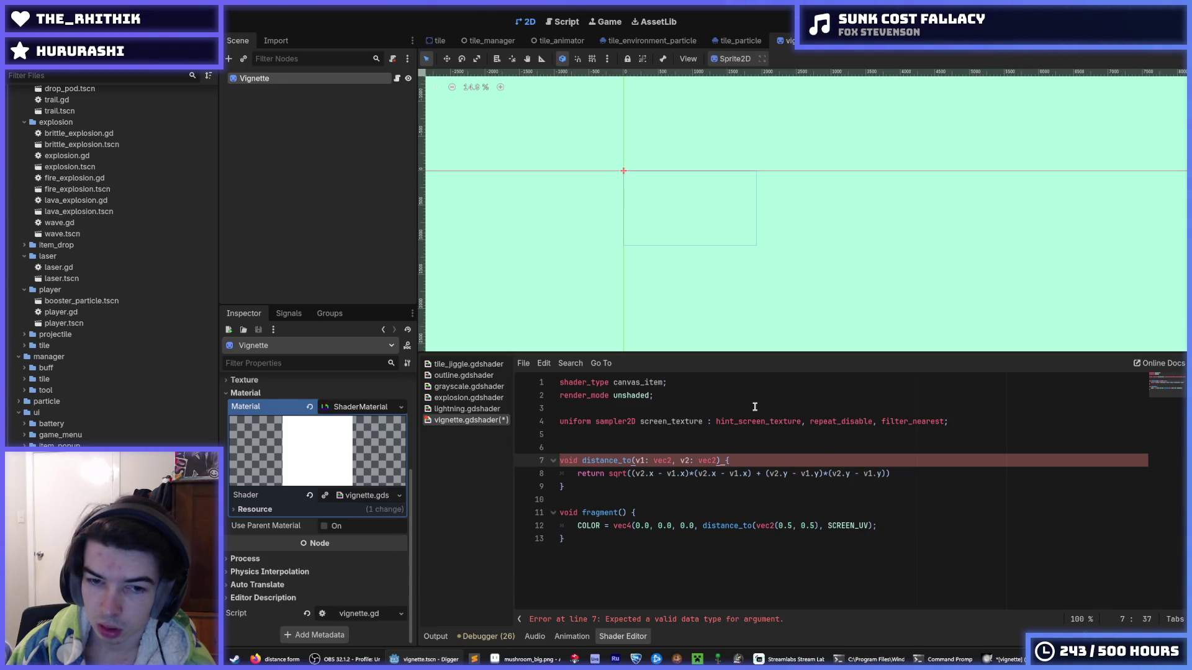
key("Home")
key("shift+ctrl+Right")
key("Delete")
type("float")
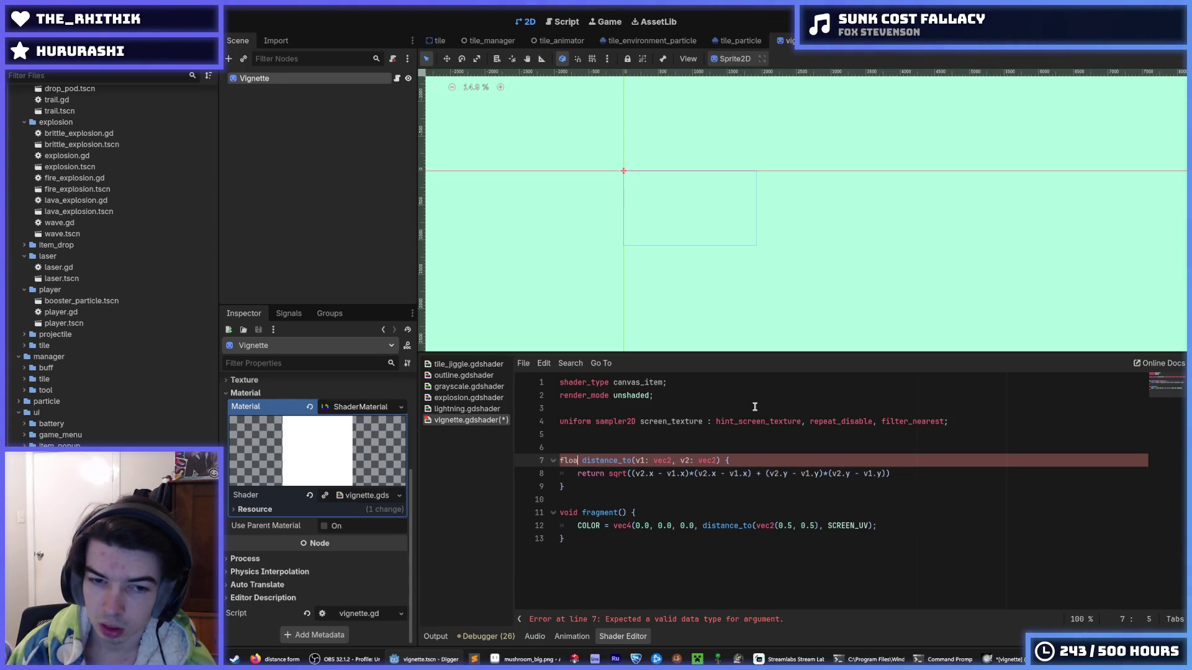
key("Down")
key("End")
key("ctrl+s")
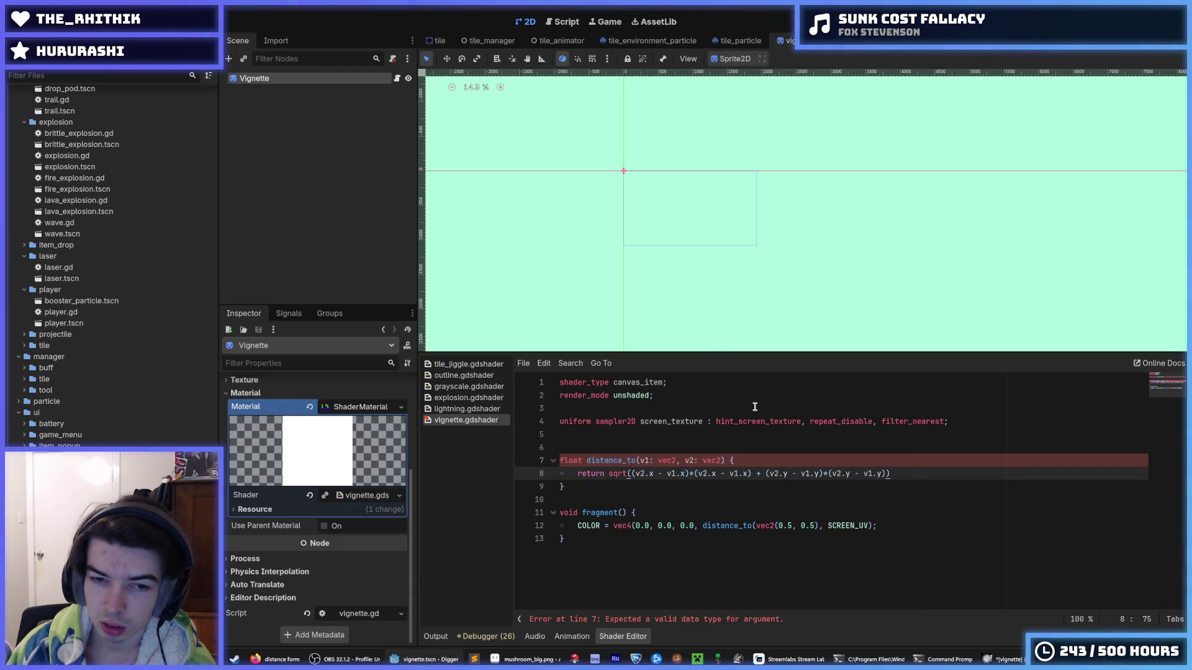
Step: Remove the sqrt call and its closing parenthesis from the return line
key("Up")
key("Home")
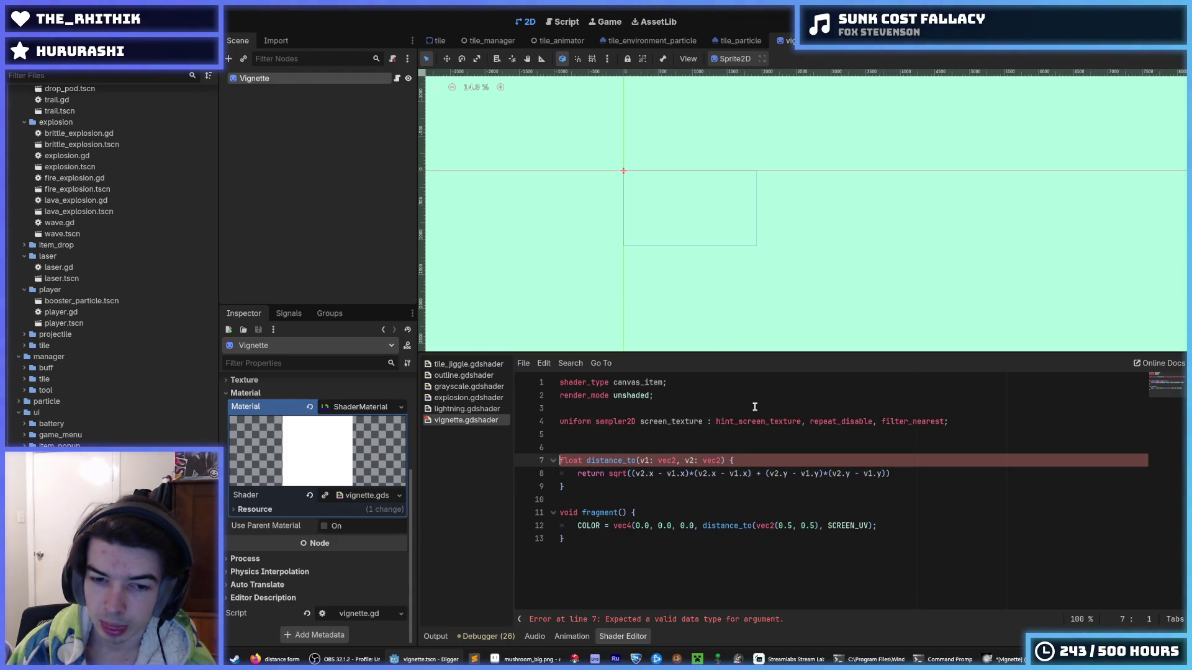
key("Down")
key("Home")
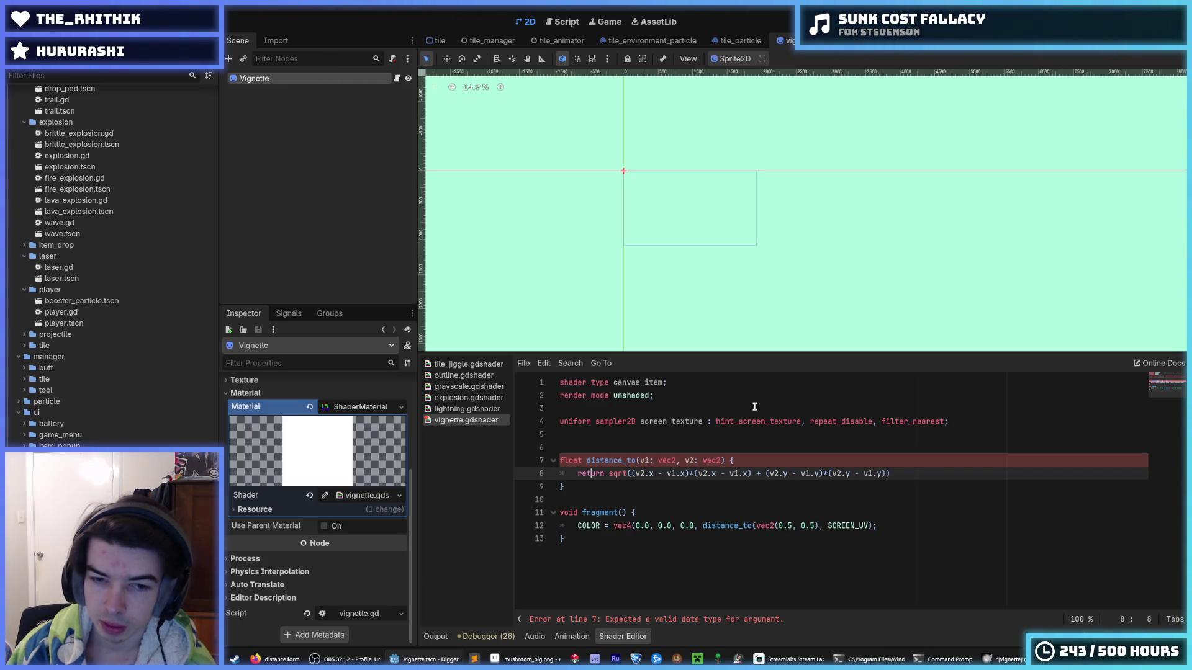
key("Right")
key("Right")
key("Right")
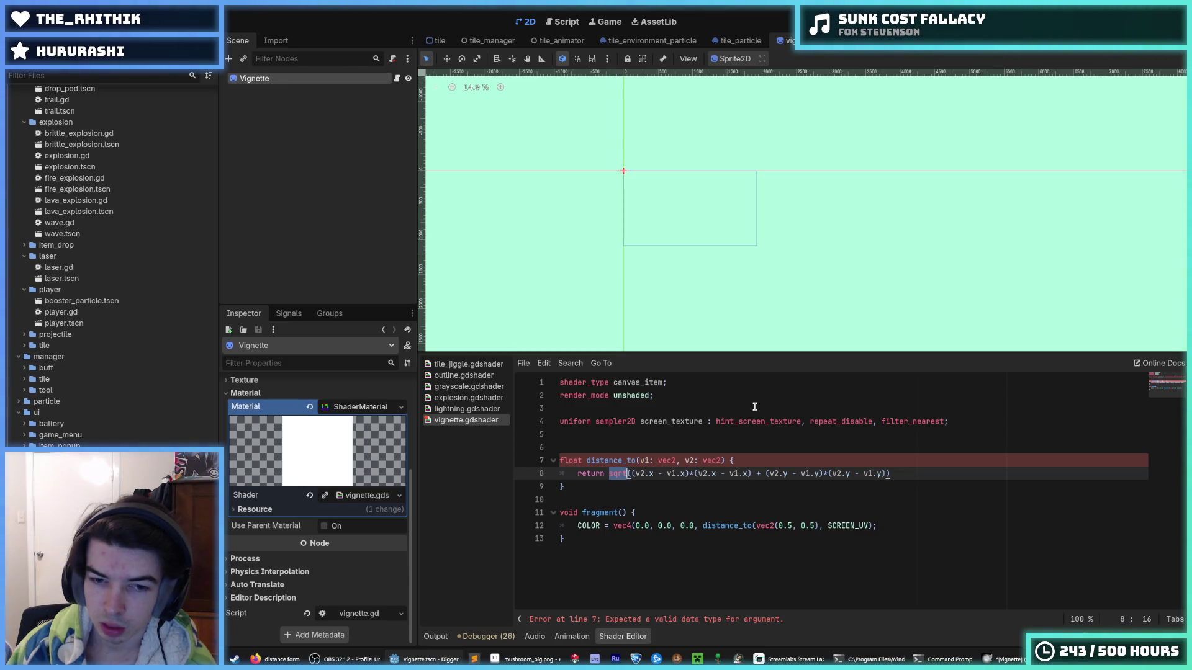
key("BackSpace")
key("Delete")
key("End")
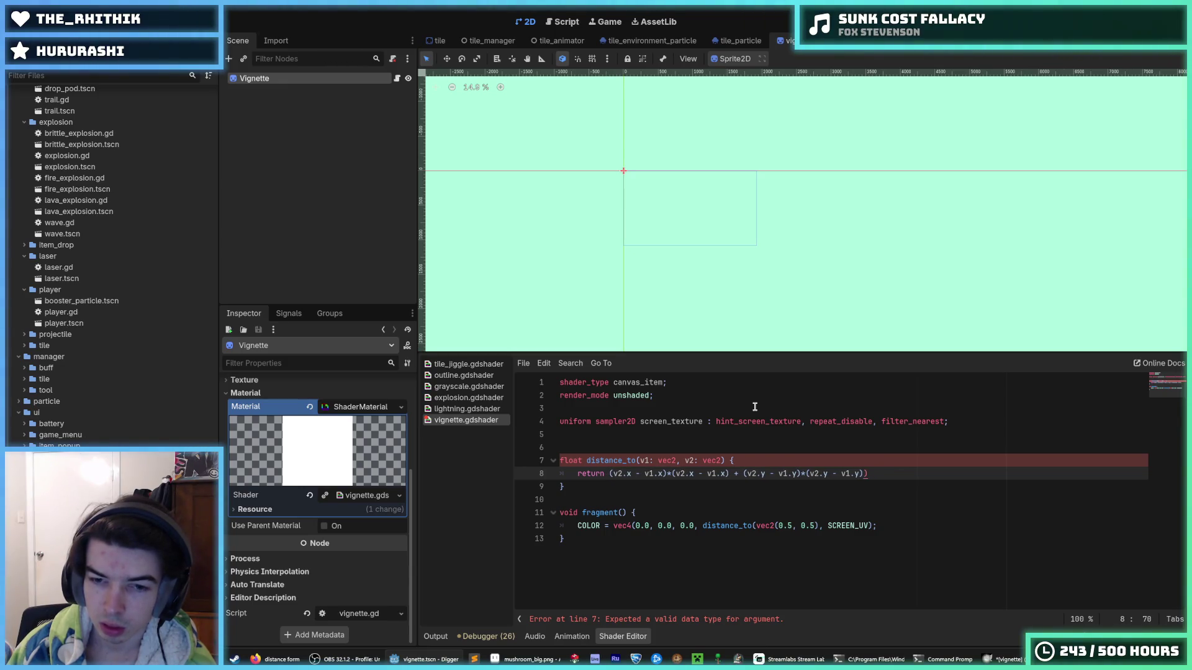
key("BackSpace")
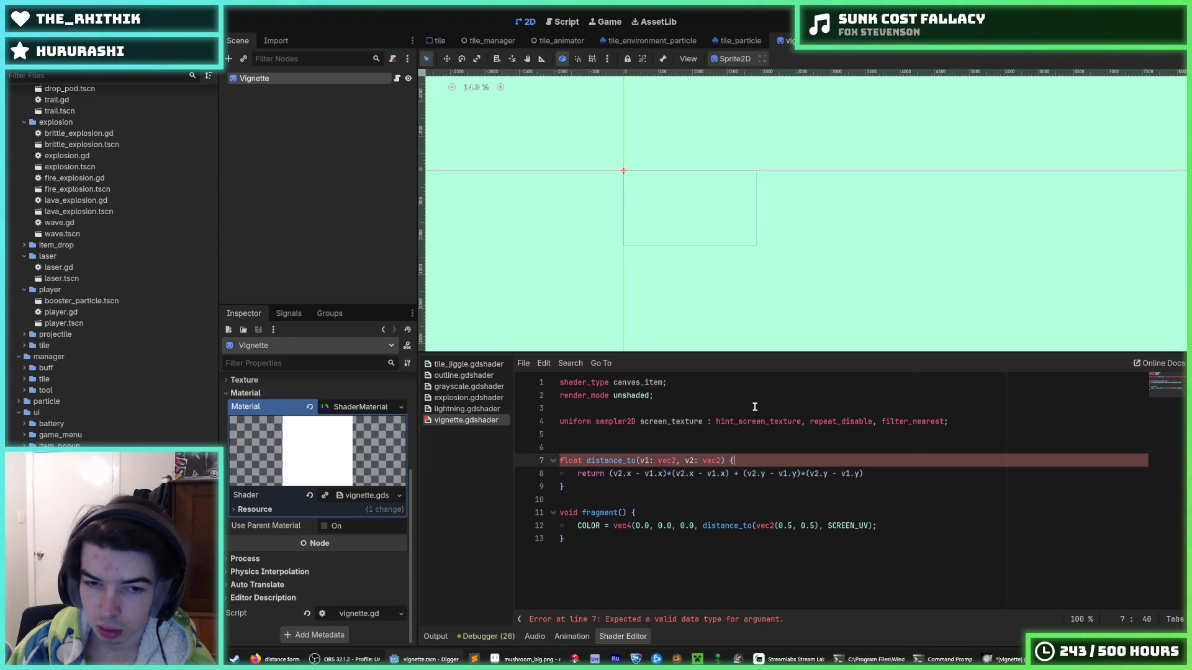
Step: Fix the function header so the parameters are named v1 and v2
key("Up")
key("Home")
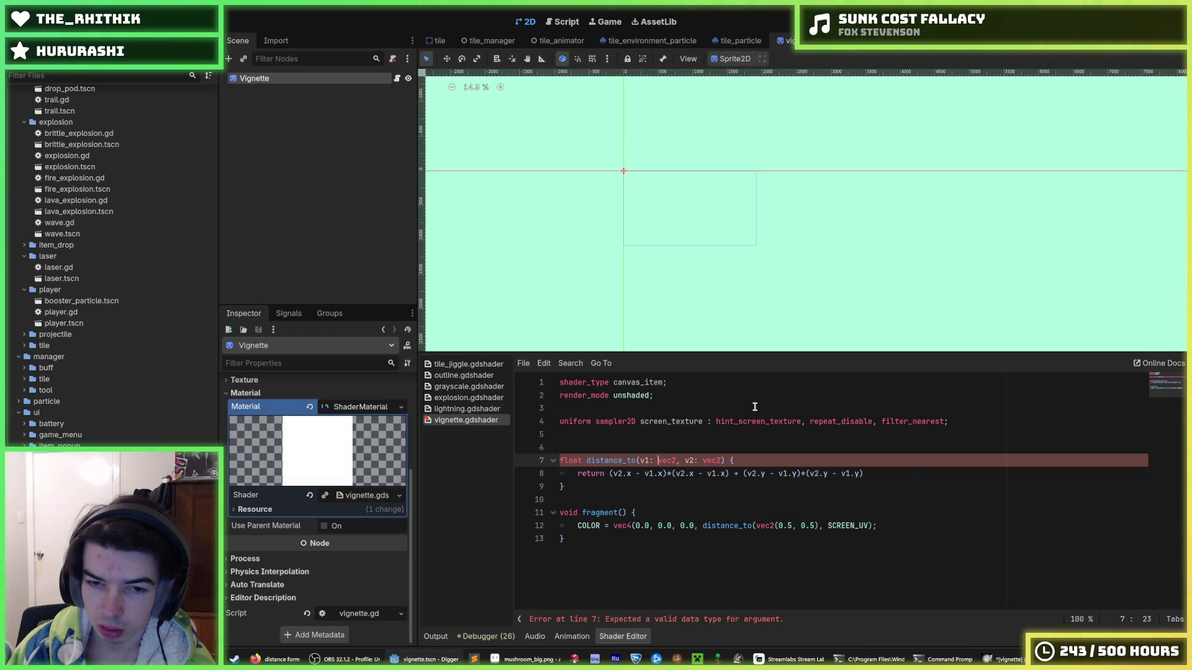
key("BackSpace")
key("BackSpace")
key("BackSpace")
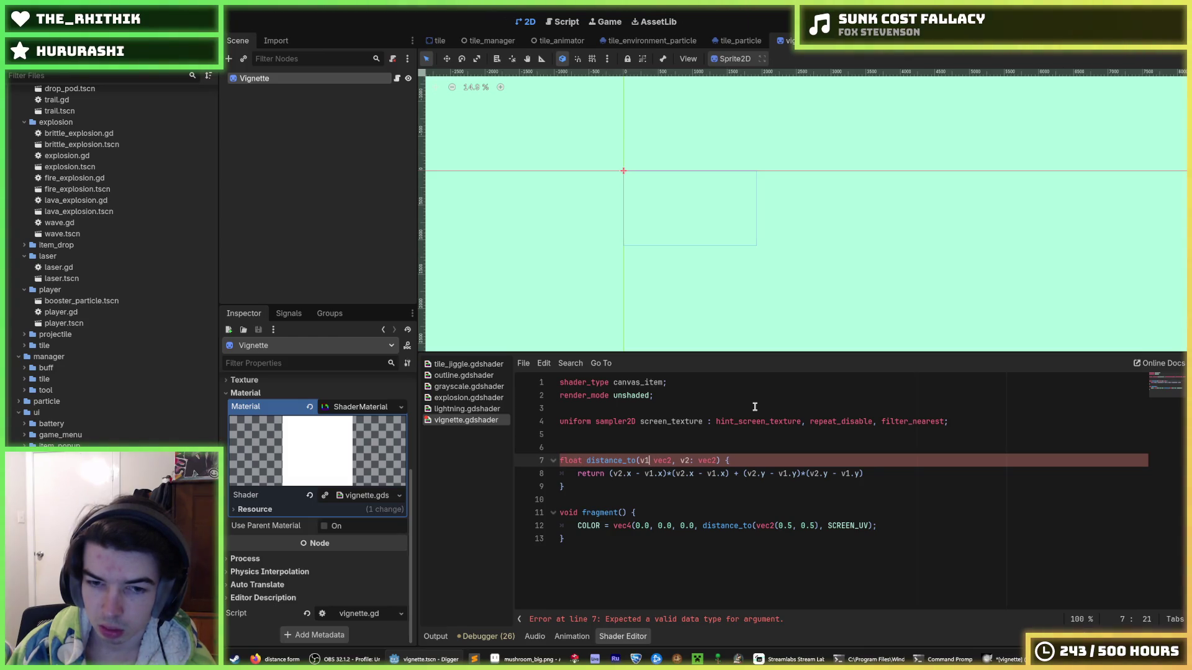
key("Delete")
key("Right")
key("Right")
type("v1")
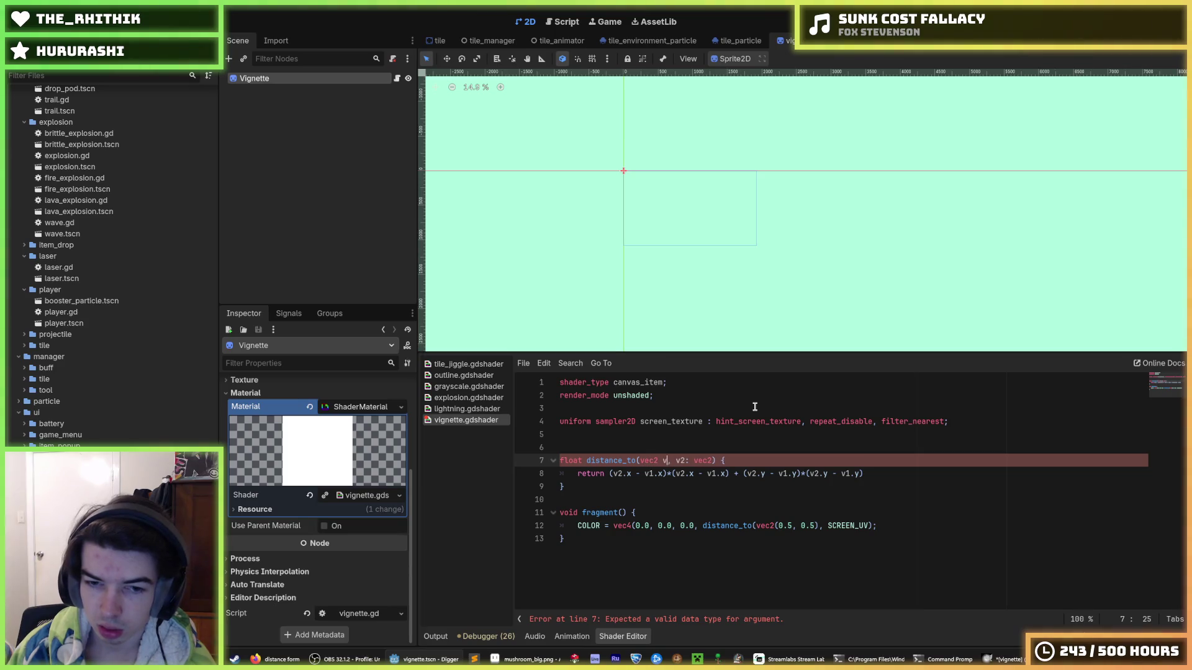
key("Right")
key("Right")
key("Delete")
key("Delete")
key("Delete")
key("Delete")
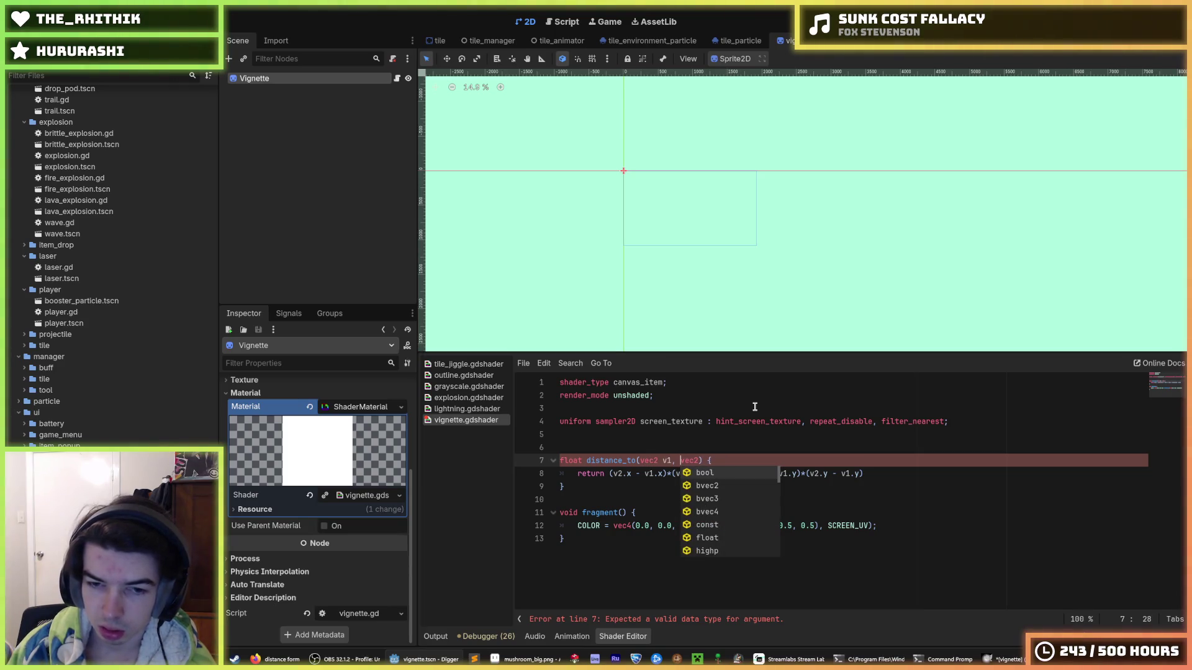
key("Right")
key("Right")
key("Right")
type("v2")
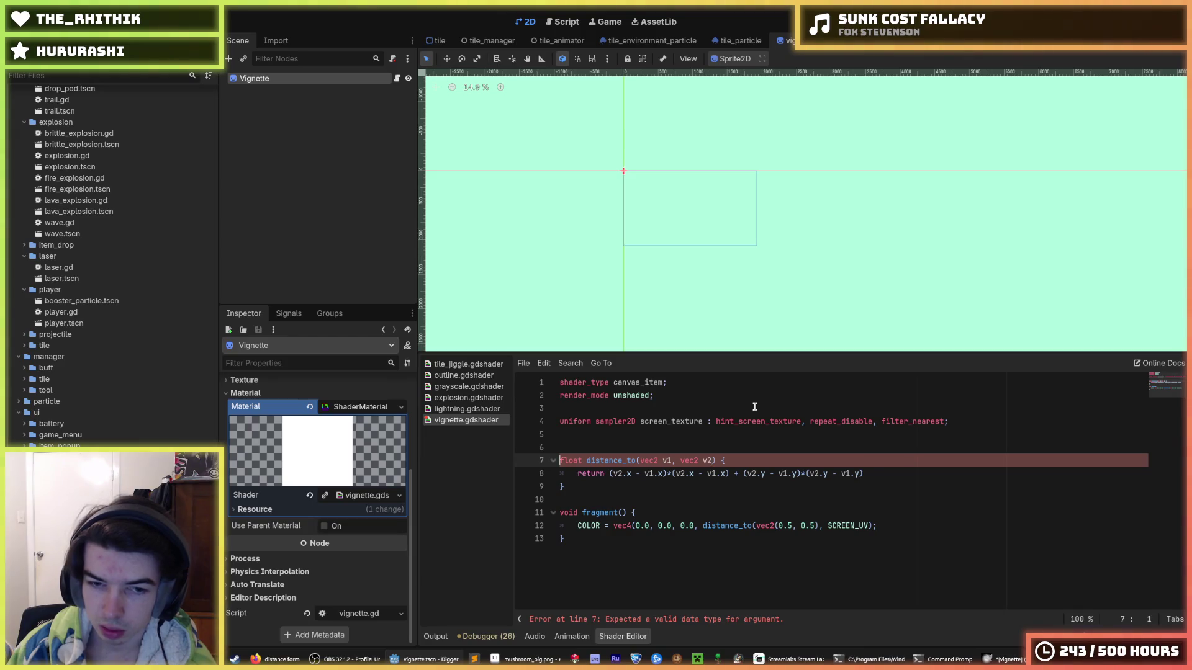
Step: End the return line with a semicolon and rewrap the expression in sqrt()
key("Down")
key("End")
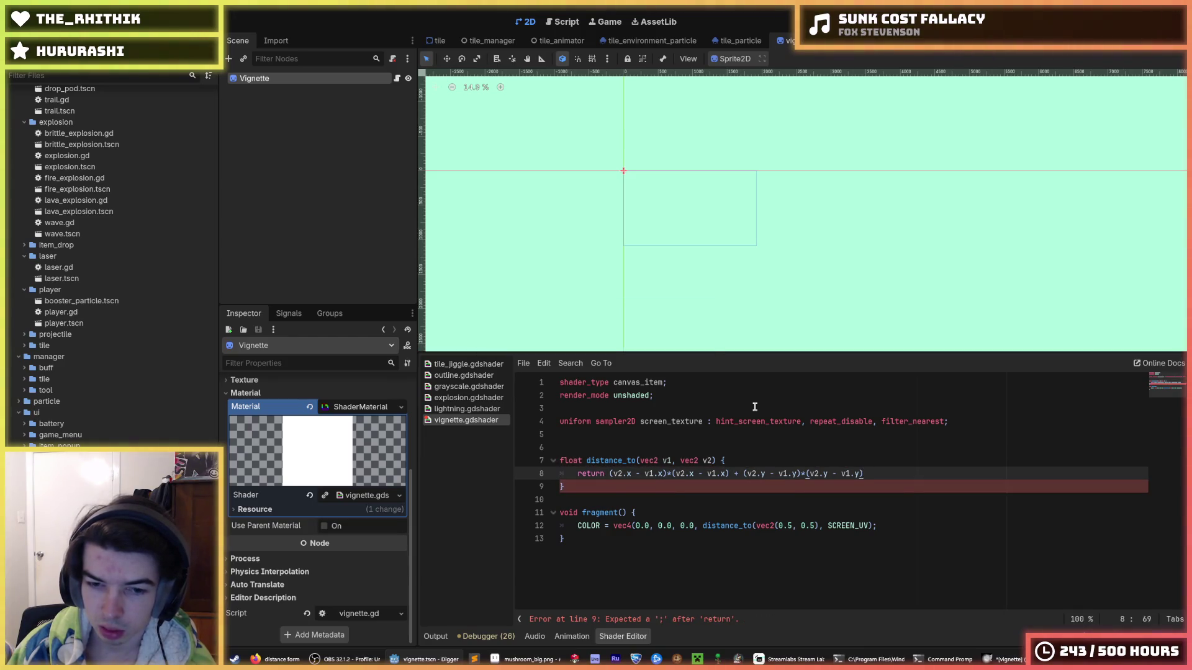
key("Down")
key("Up")
type(";")
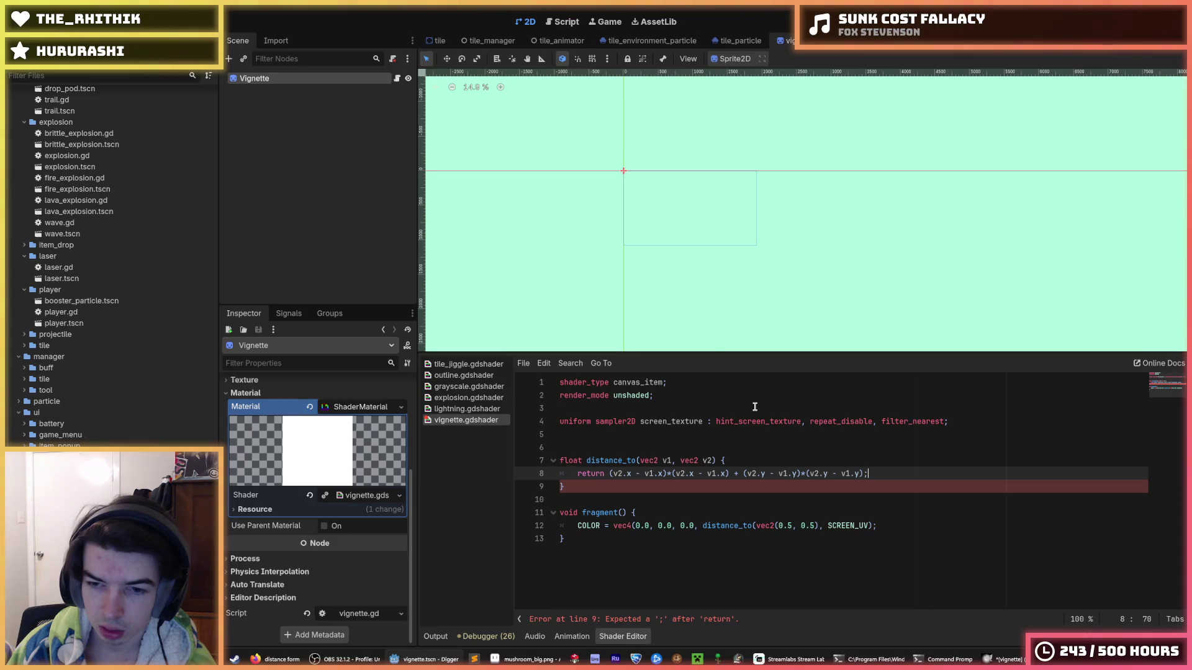
key("Right")
key("Right")
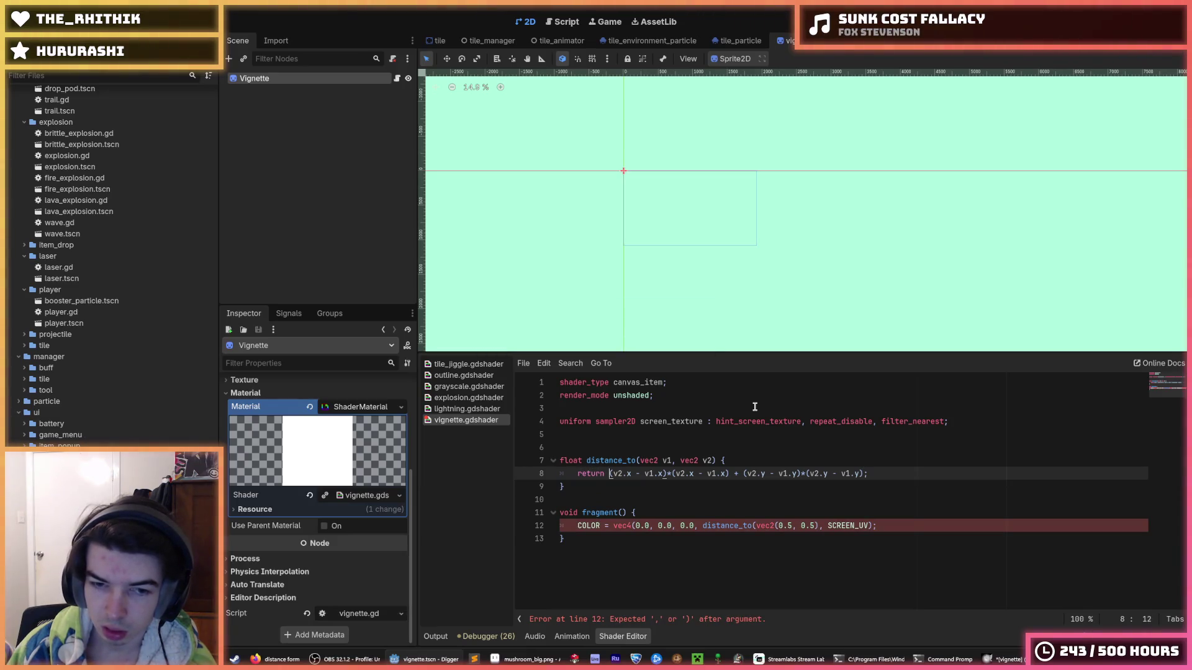
type("sqrt")
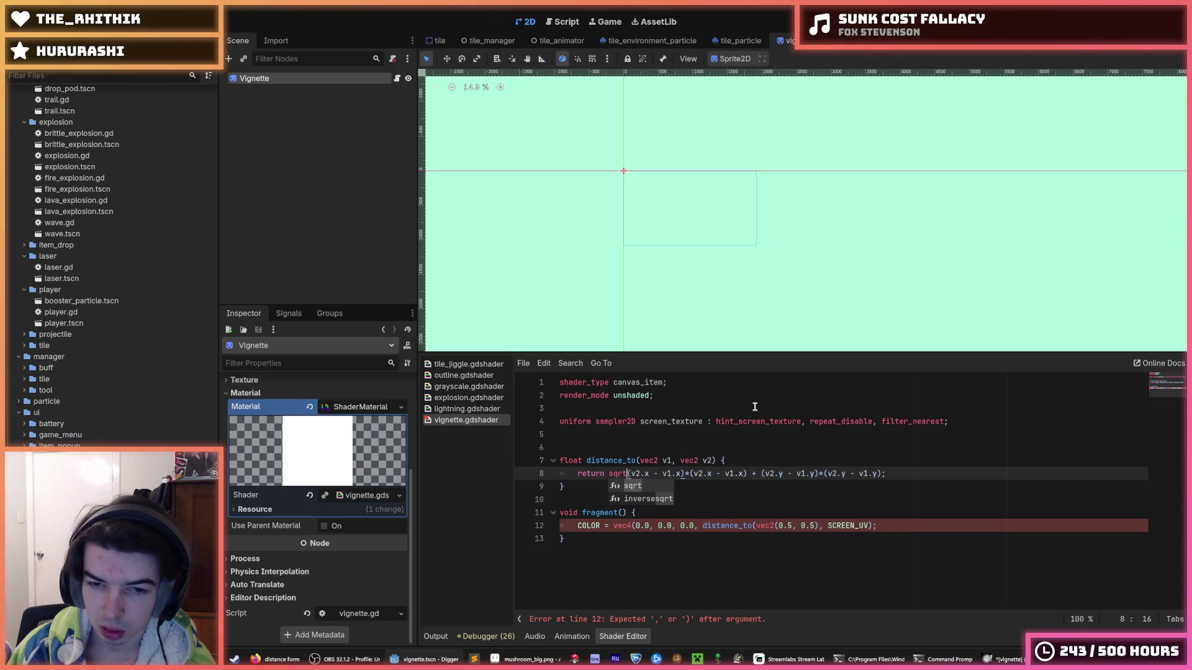
key("Return")
key("End")
type(")")
key("Home")
key("Right")
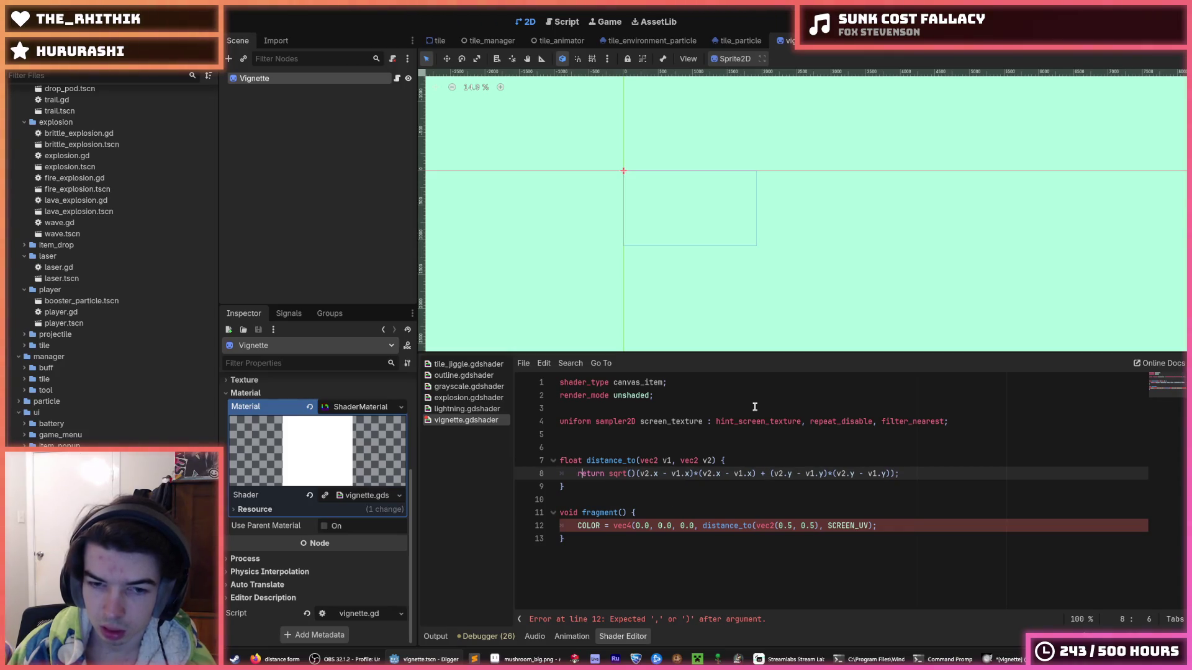
key("Right")
key("Right")
key("Right")
key("Delete")
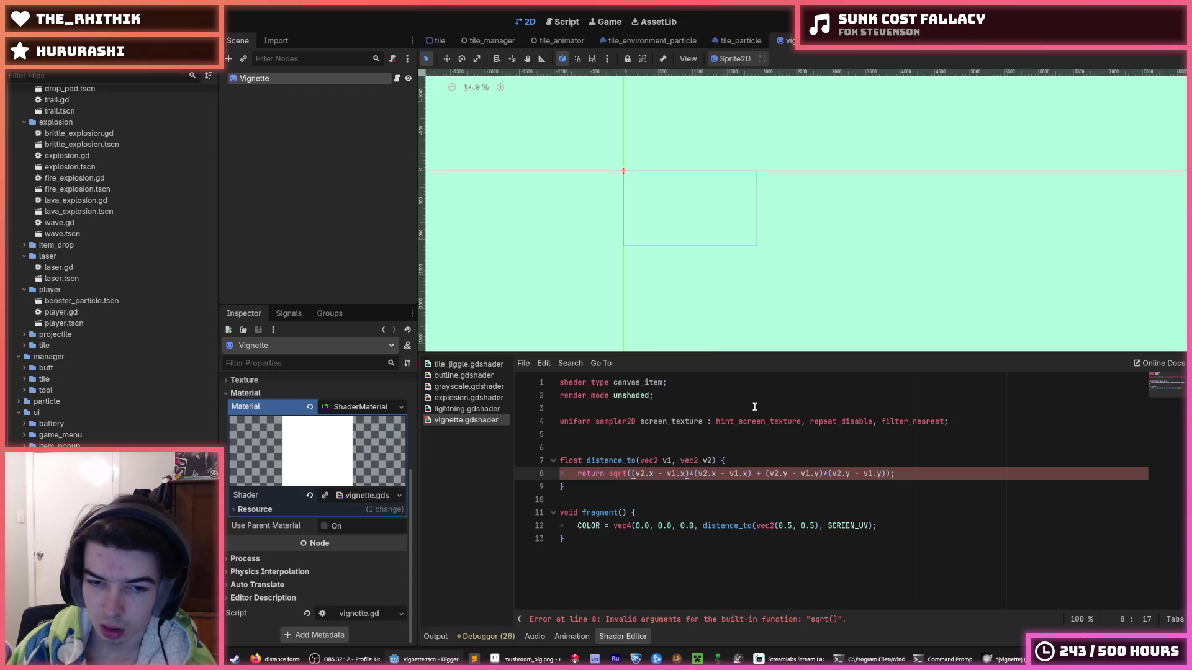
Step: Add the missing ')' on the COLOR line, save, and move to the 2.0 multiplier
key("Down")
key("Down")
key("Down")
key("End")
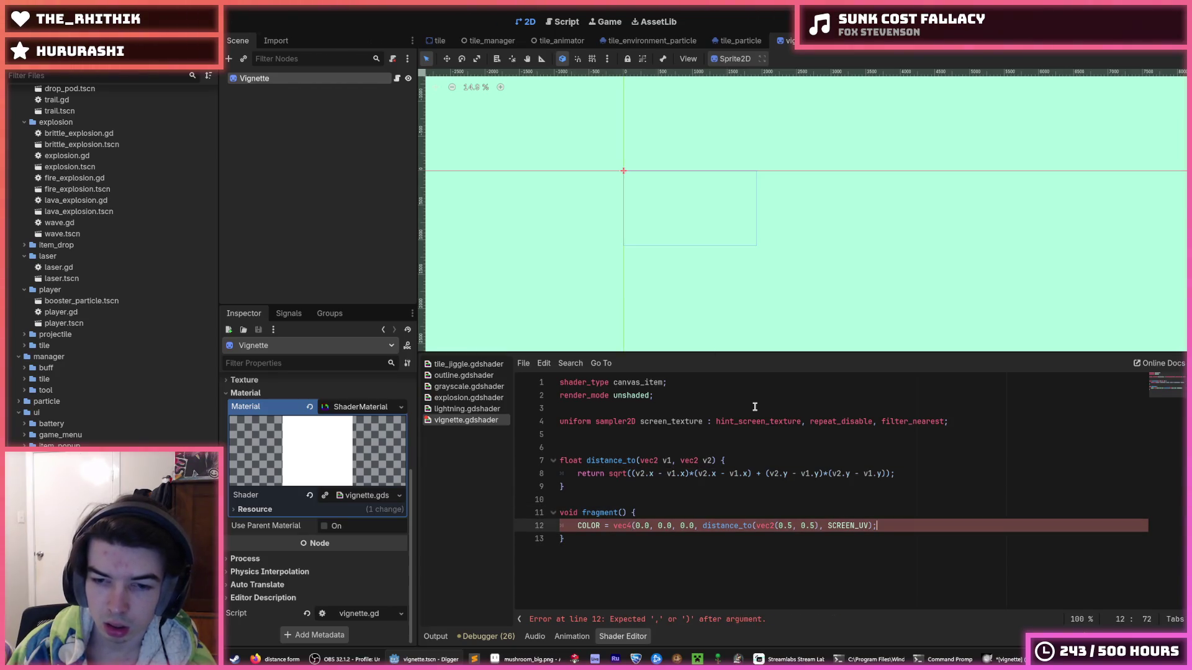
type(")")
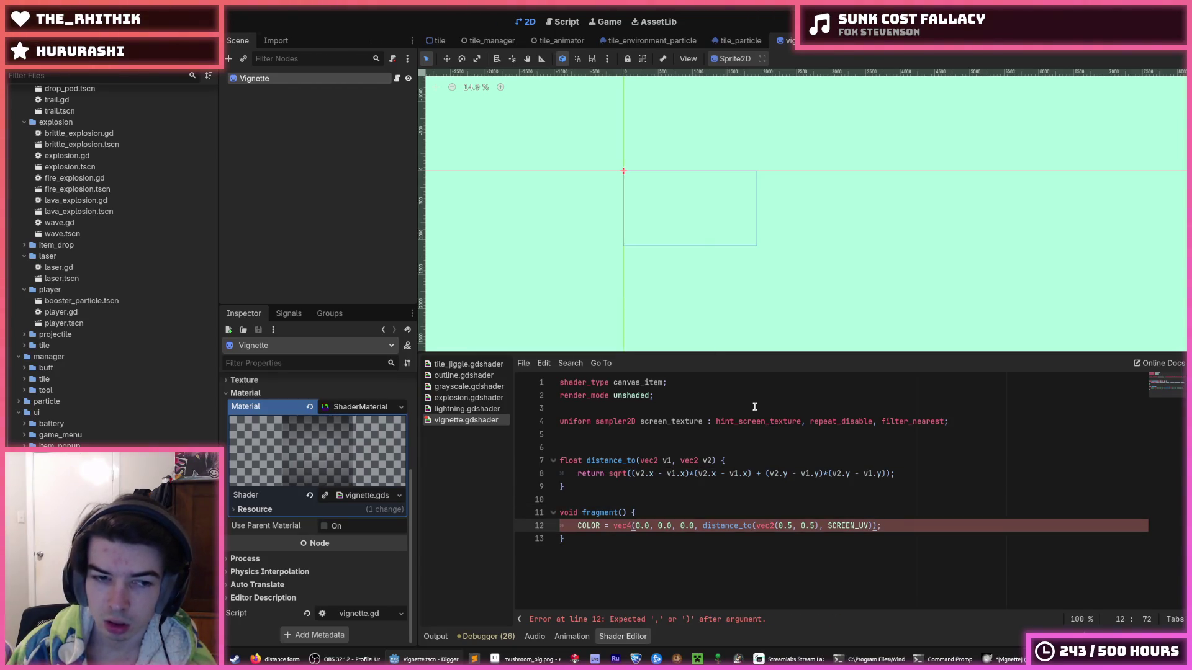
key("ctrl+s")
type("*2.0")
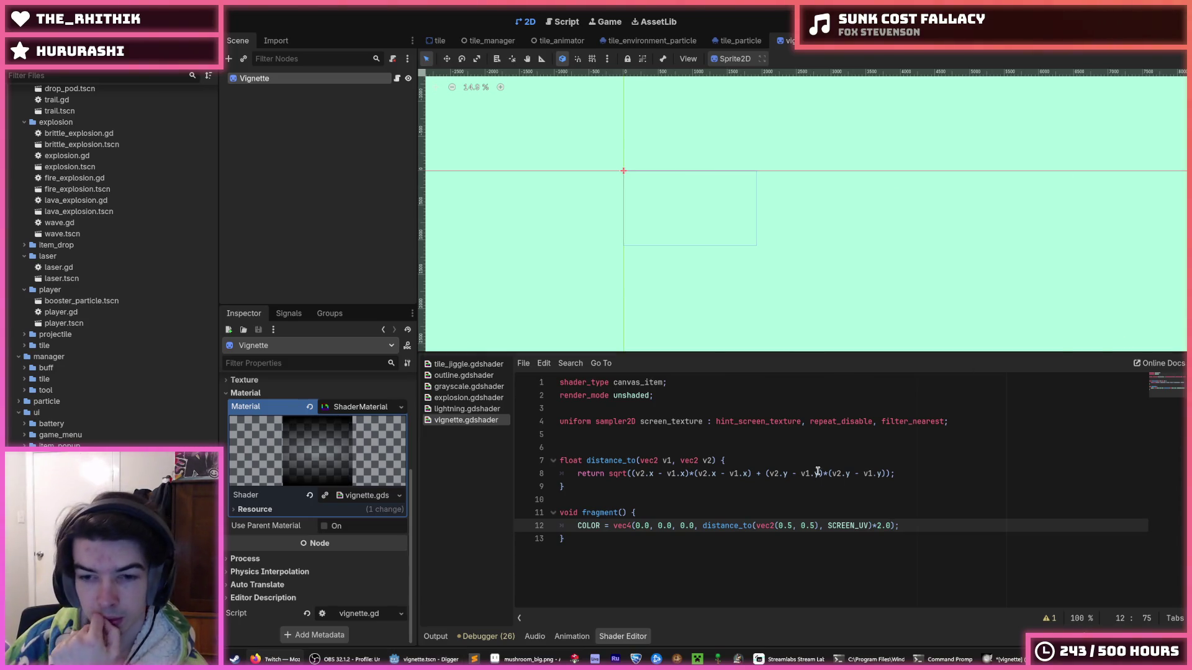
left_click(887, 525)
key("Right")
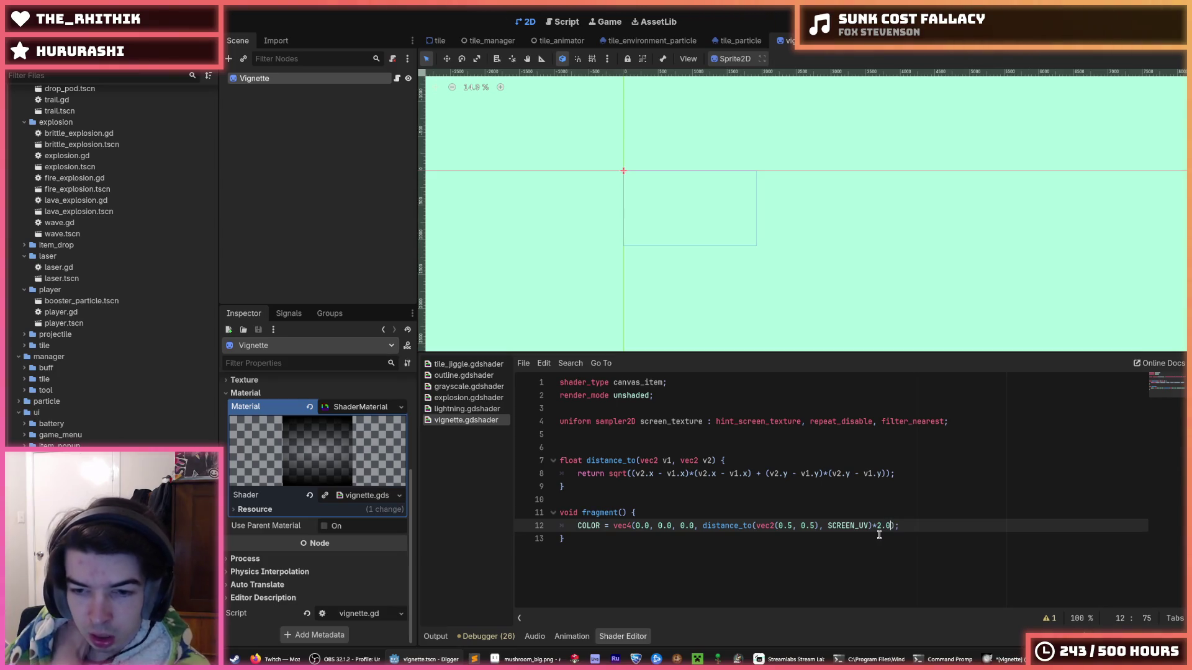
left_click(720, 527)
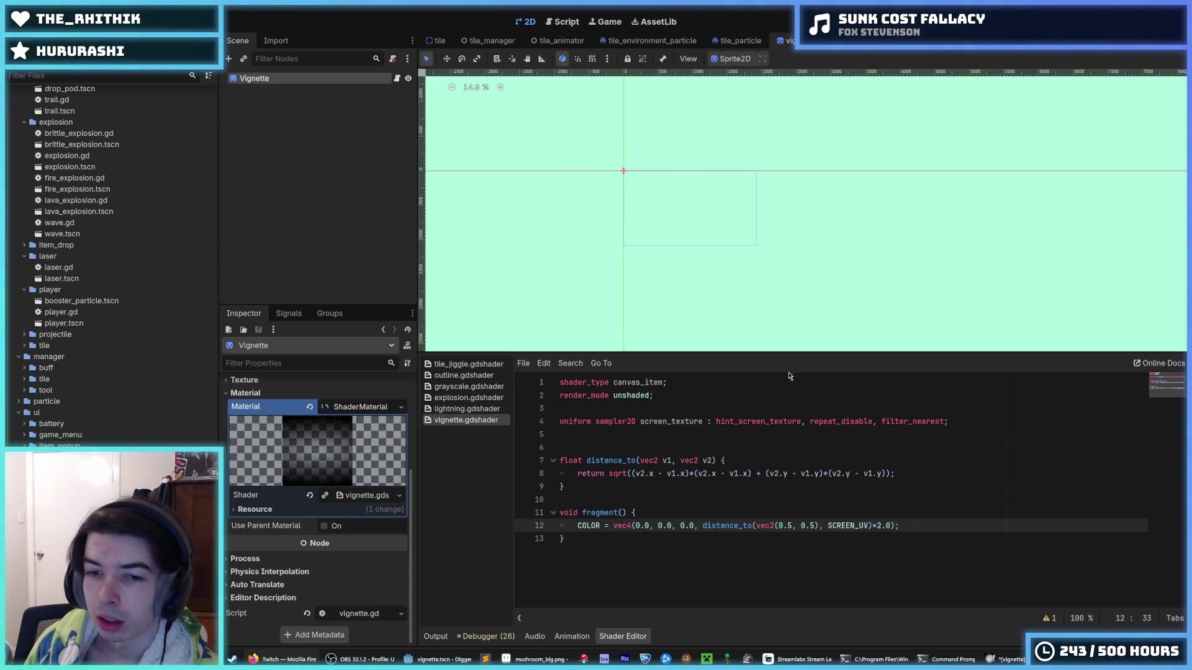
Step: Delete the empty line 5 from the vignette shader and save
left_click(687, 407)
left_click(676, 399)
left_click(683, 436)
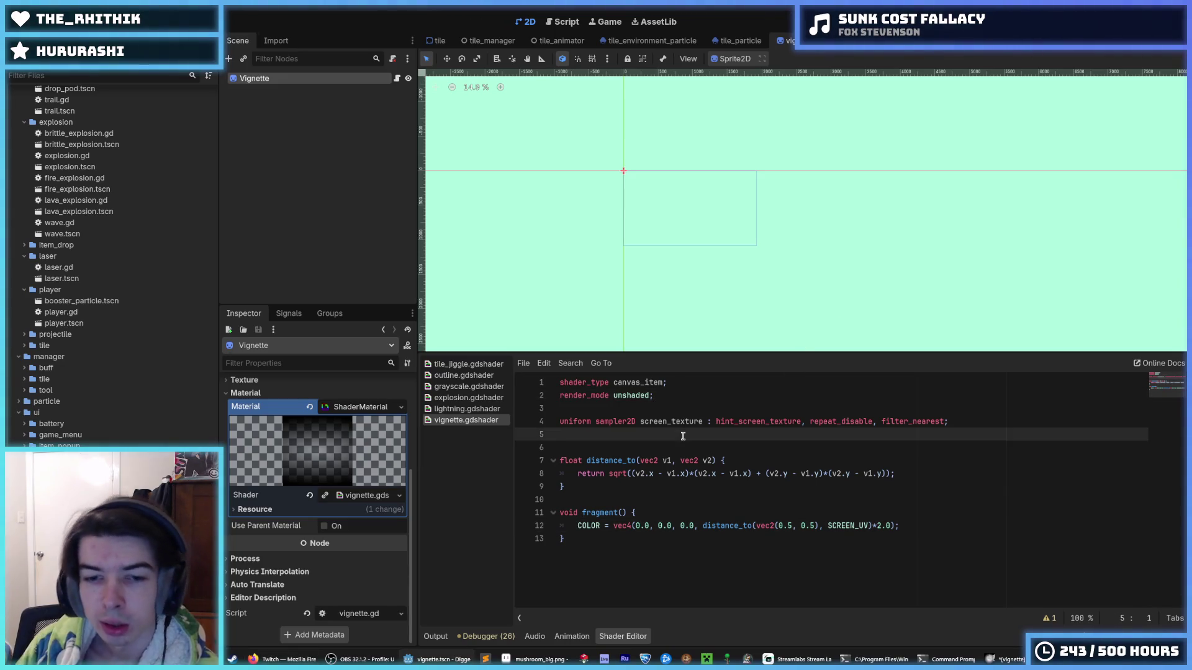
key("BackSpace")
key("ctrl+s")
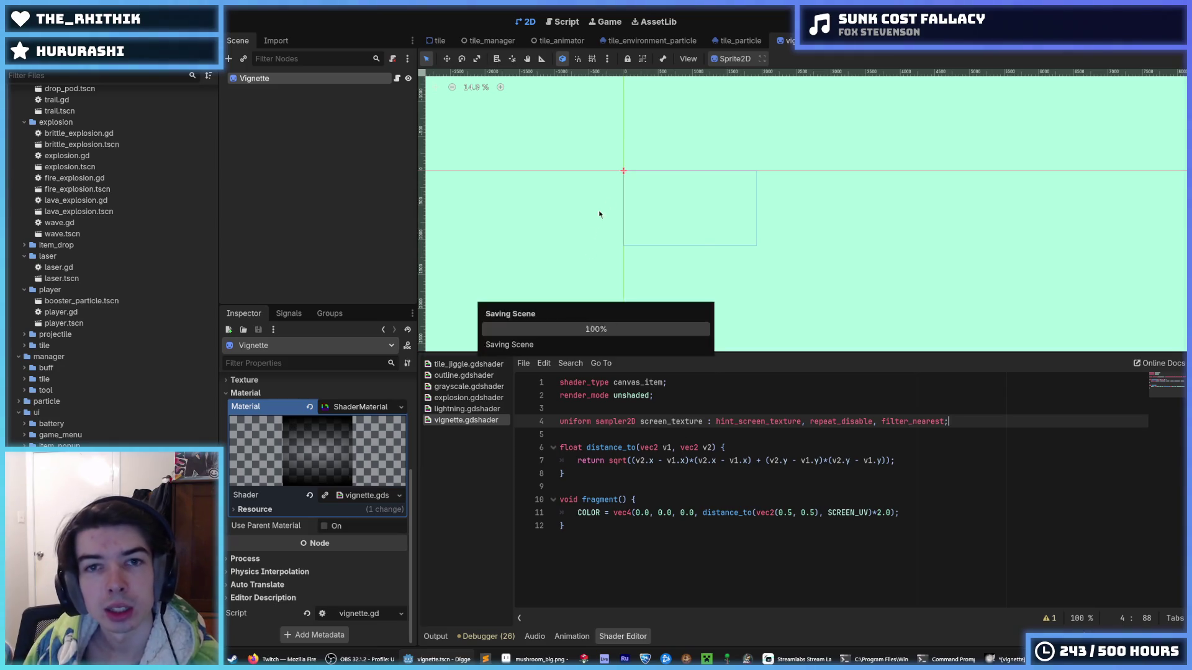
Step: In world.tscn, revert the Vignette node's Transform Position to 0, 0 and save
left_click(437, 41)
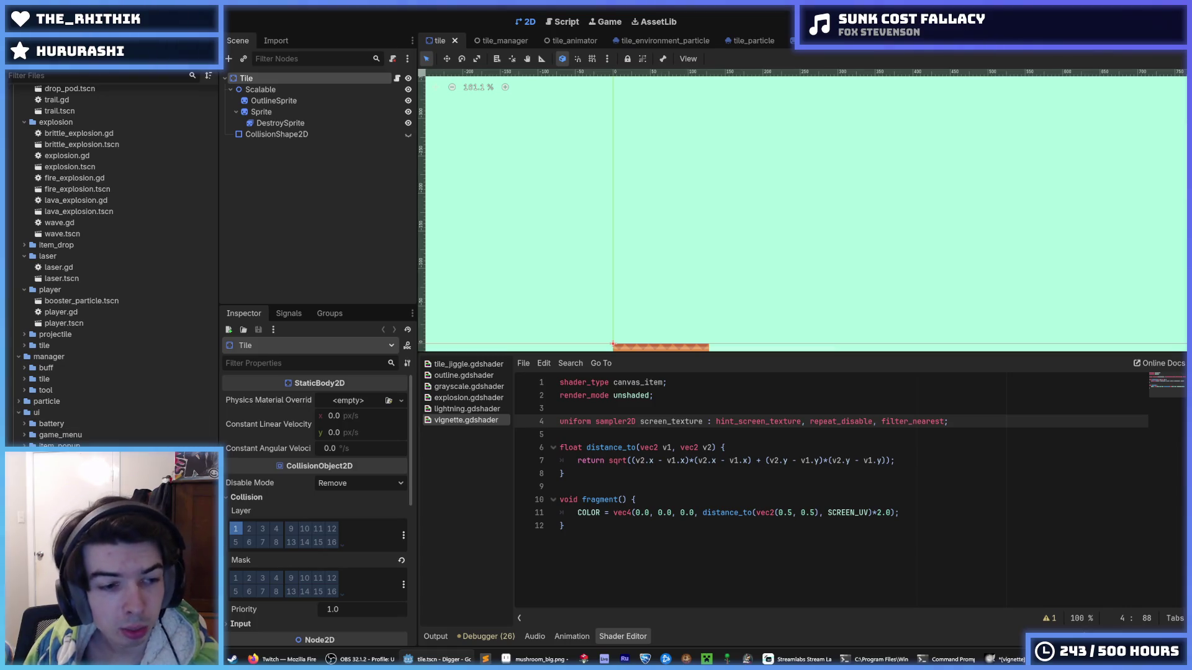
key("ctrl+shift+Tab")
scroll(649, 231, "down", 3)
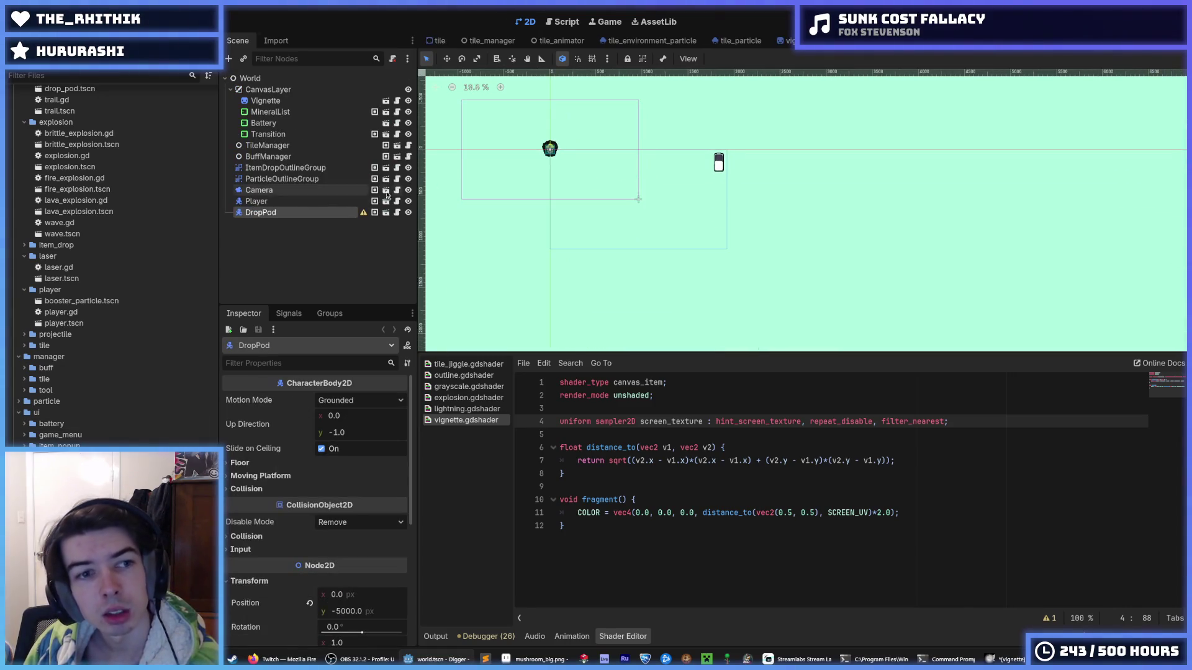
left_click(272, 102)
key("ctrl+s")
left_click(249, 472)
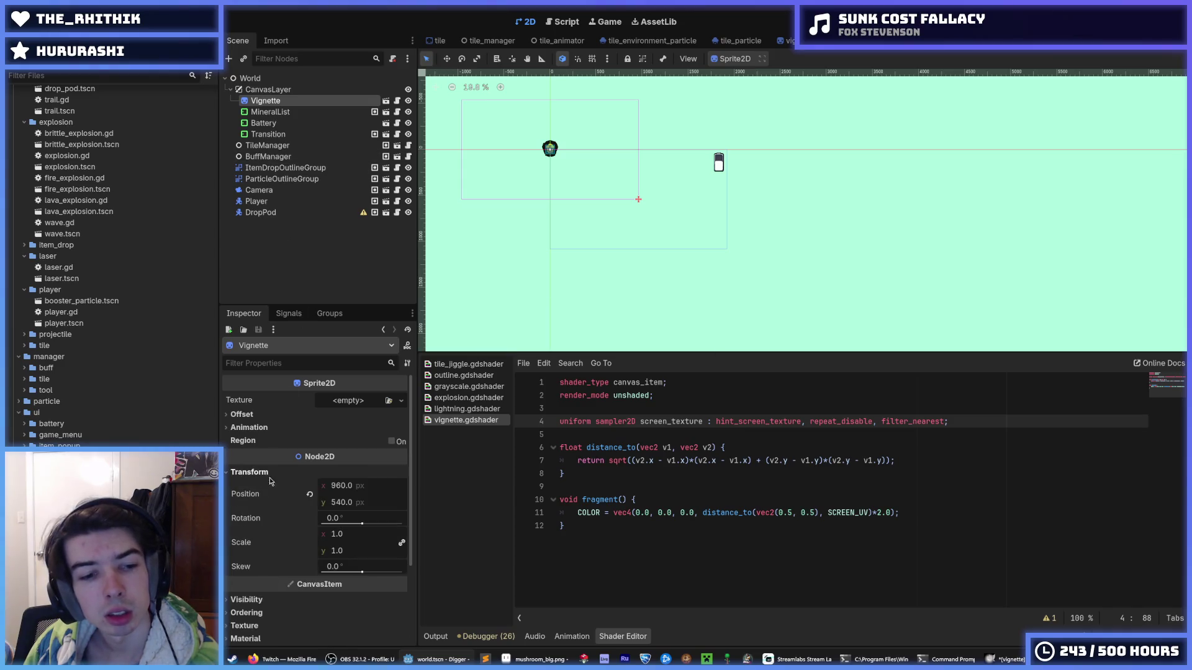
key("ctrl+s")
left_click(311, 495)
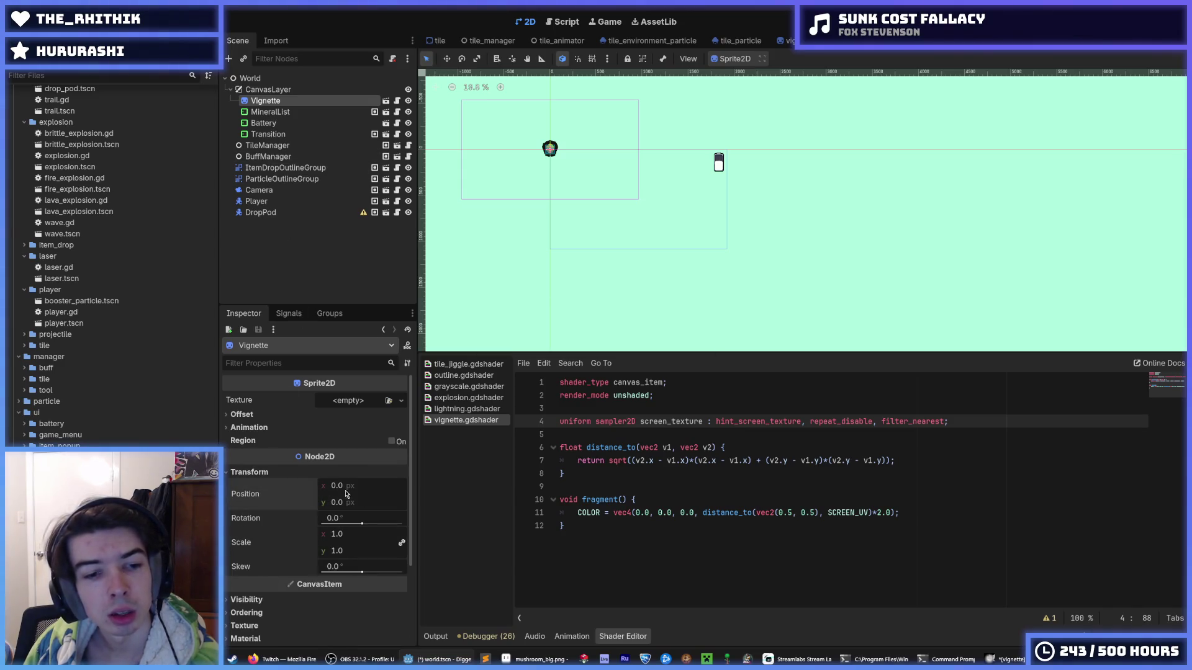
key("ctrl+s")
Step: Bring up the new-texture choices on the Vignette's Texture property
left_click(334, 430)
left_click(334, 430)
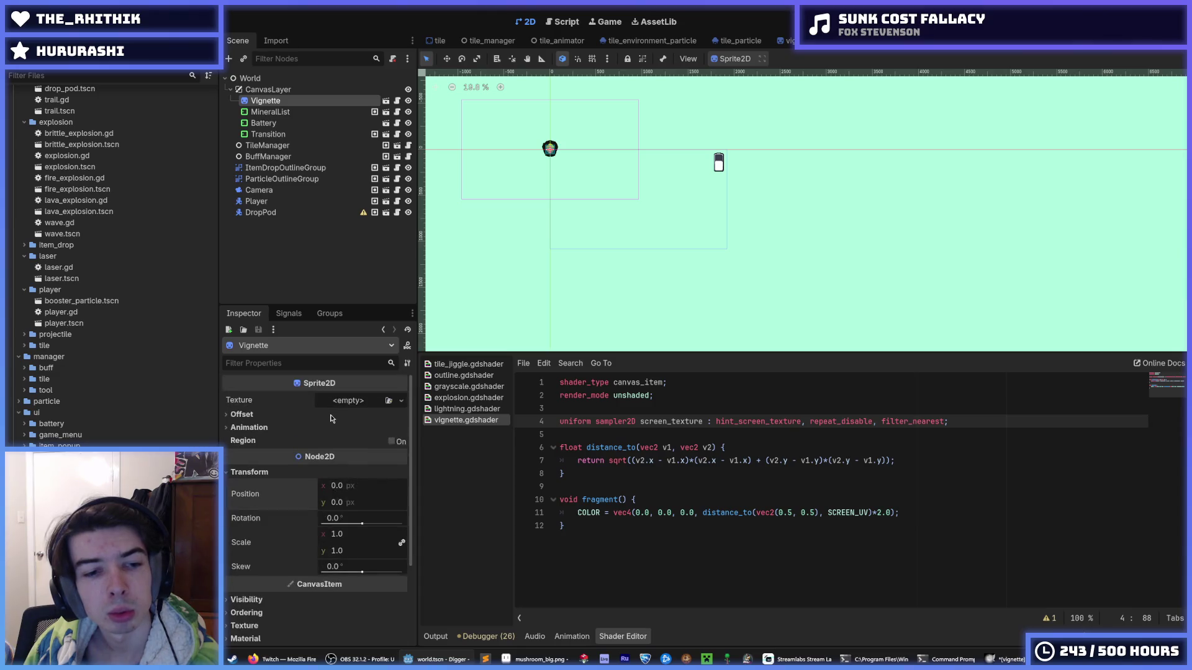
left_click(345, 403)
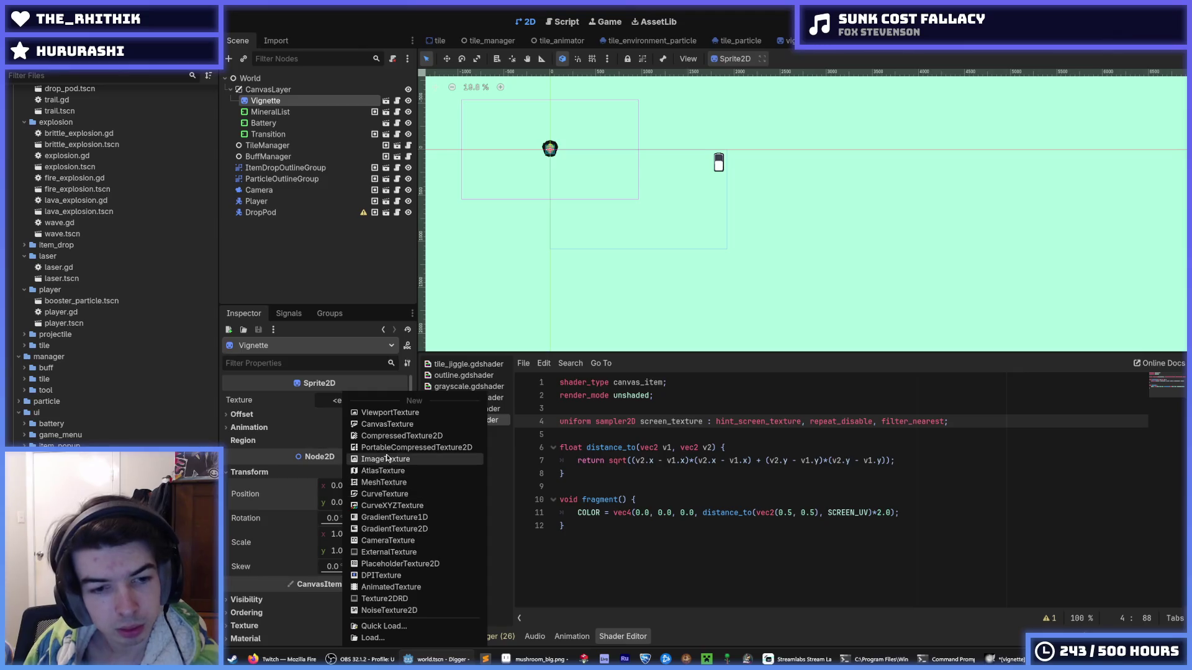
Step: Assign a new GradientTexture2D to the Vignette sprite's texture
left_click(408, 516)
left_click(341, 400)
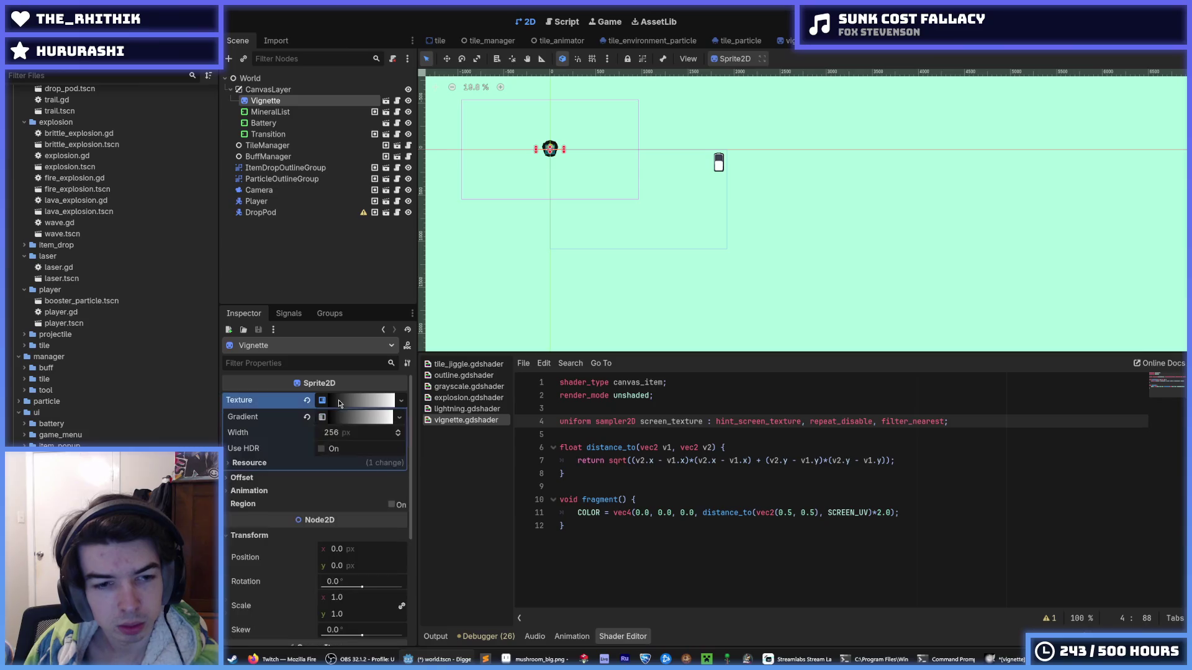
right_click(351, 404)
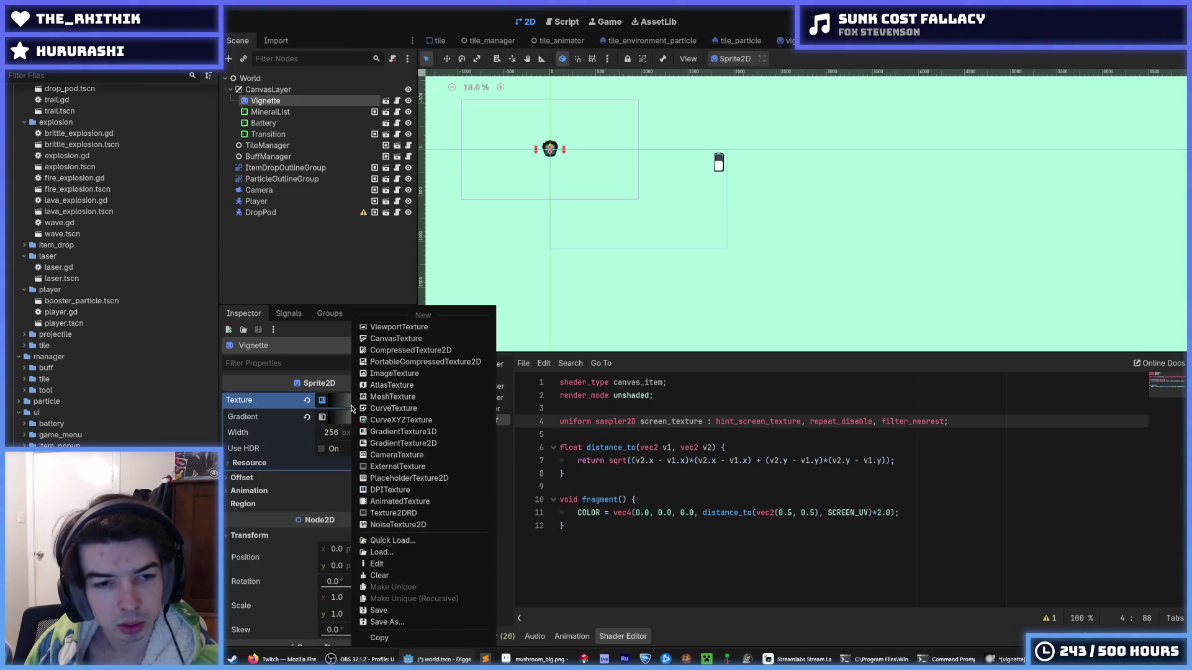
left_click(407, 444)
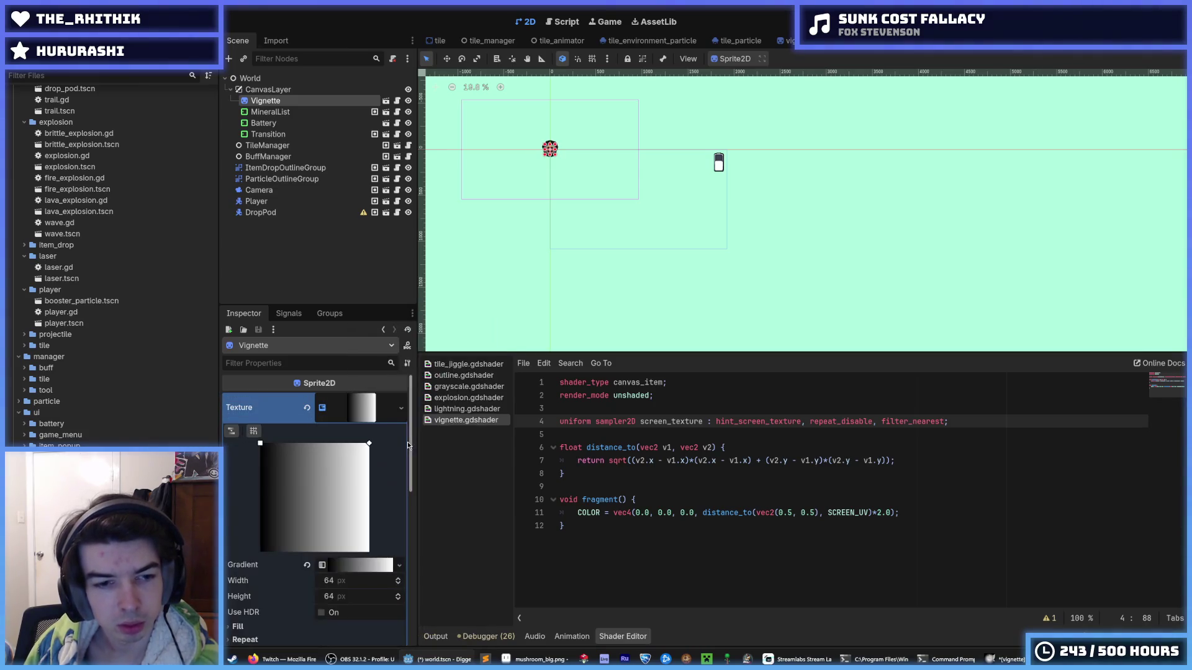
Step: Size the gradient texture 1920 wide by 1080 high and save the scene
left_click(335, 580)
type("1920")
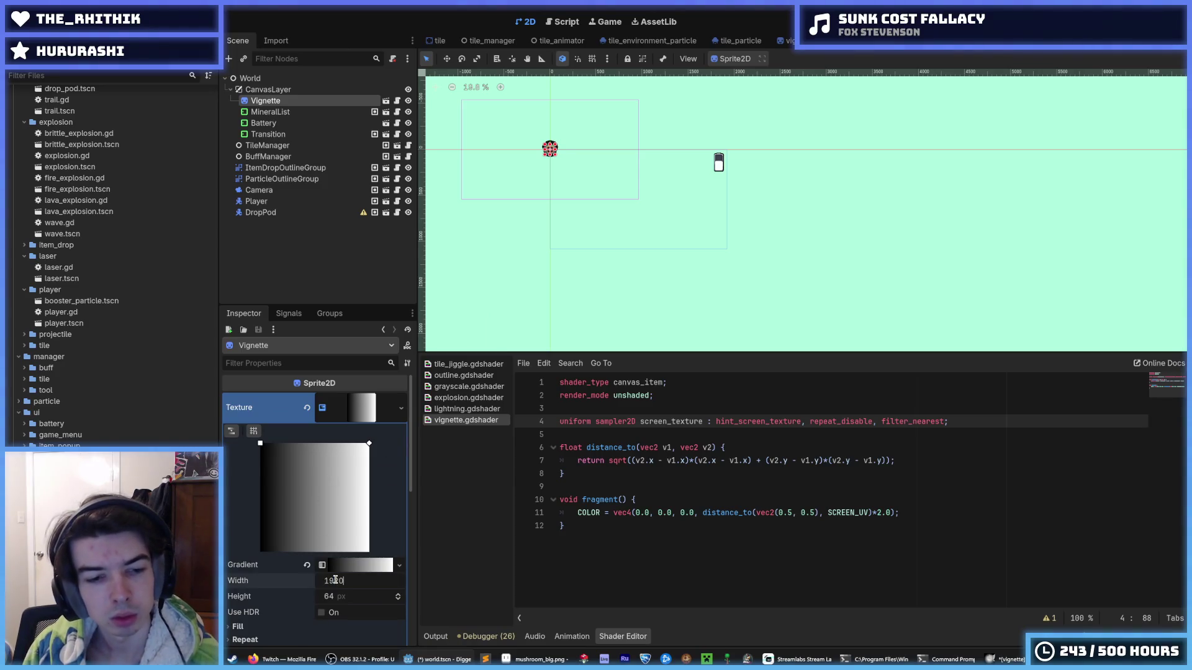
key("Tab")
type("1080")
key("Return")
key("ctrl+s")
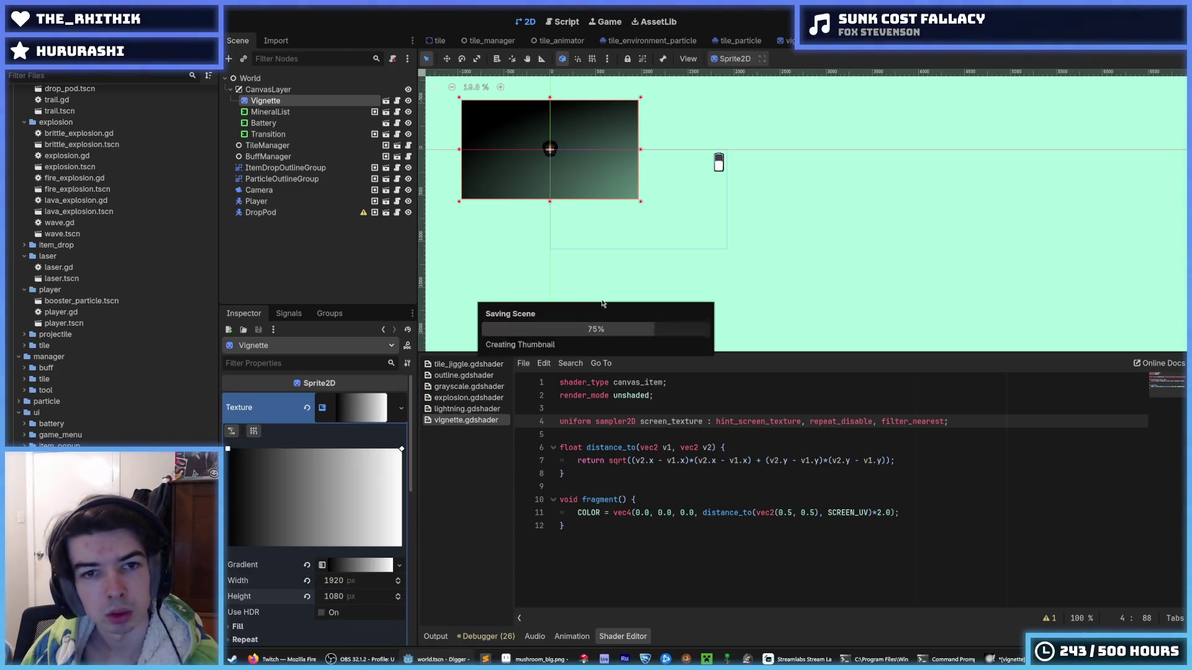
scroll(608, 245, "up", 2)
scroll(608, 246, "up", 3)
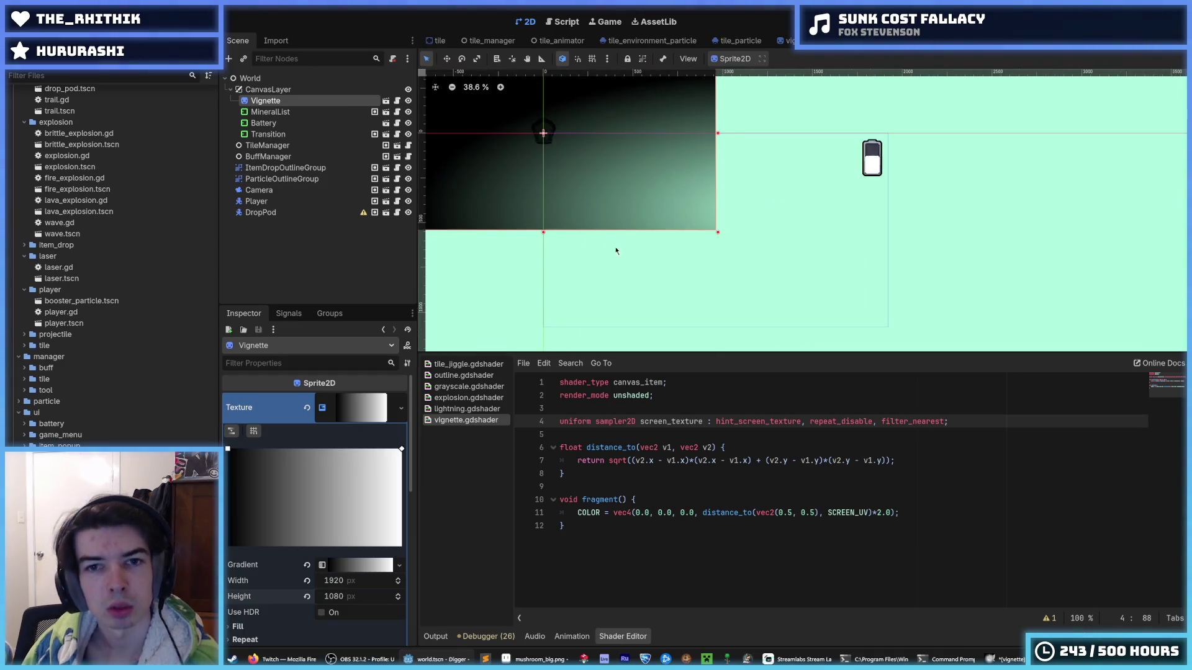
scroll(289, 582, "down", 4)
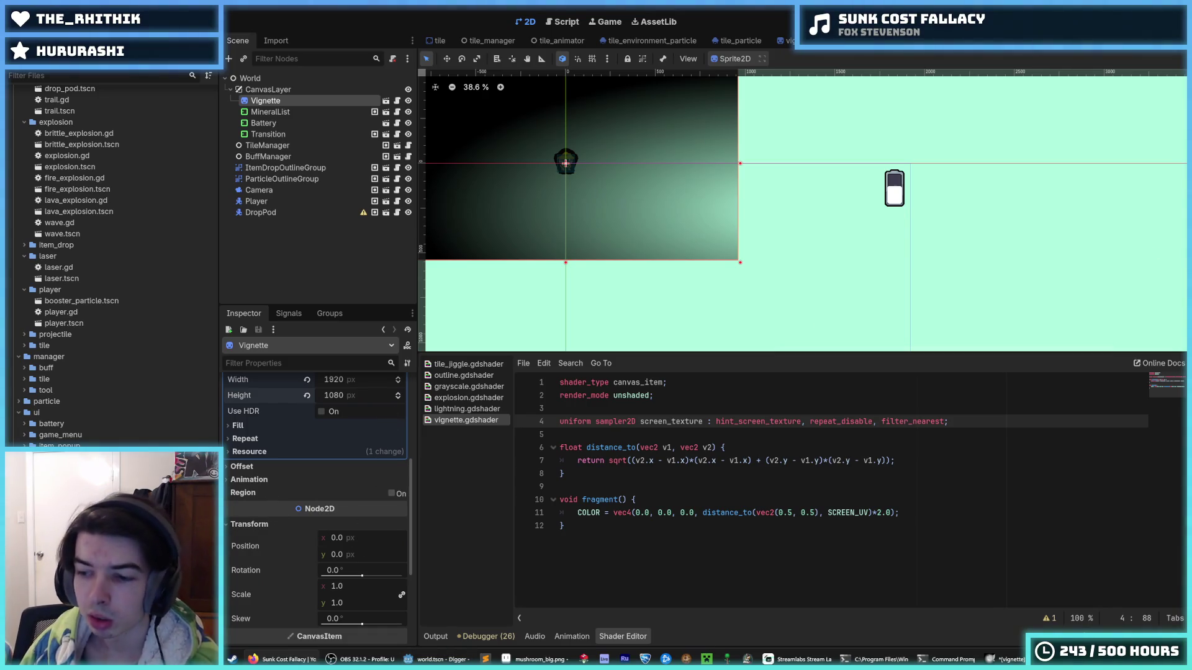
Step: Set the Vignette's position to x 960 and y 1080/2 (540)
left_click(353, 538)
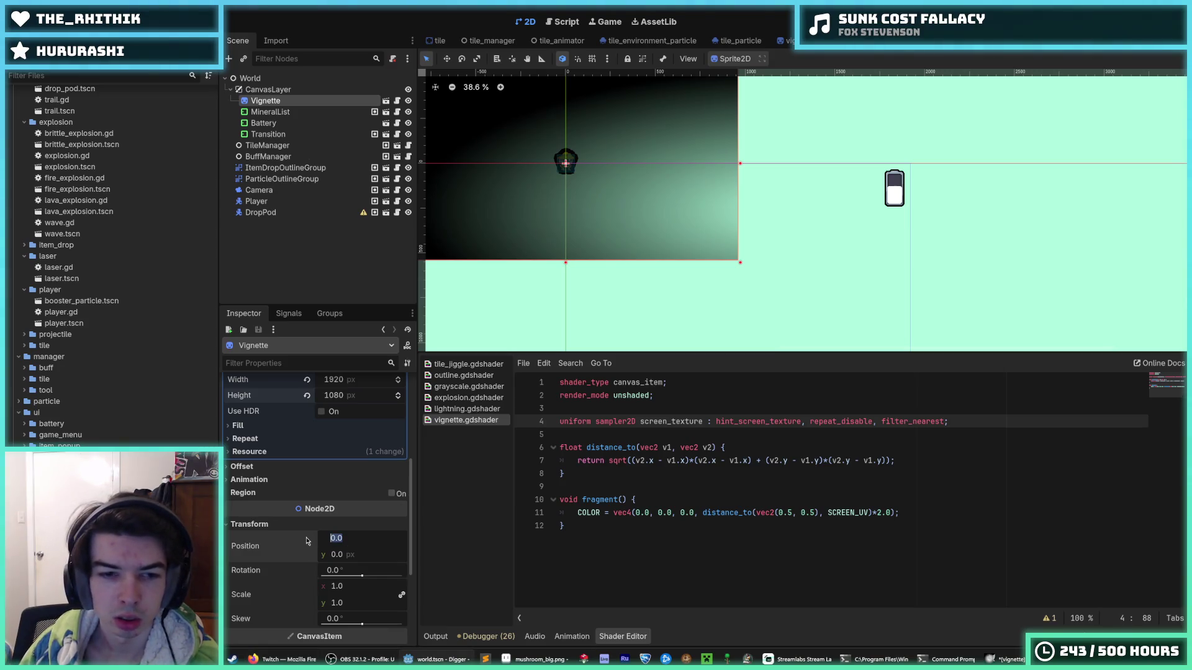
type("960")
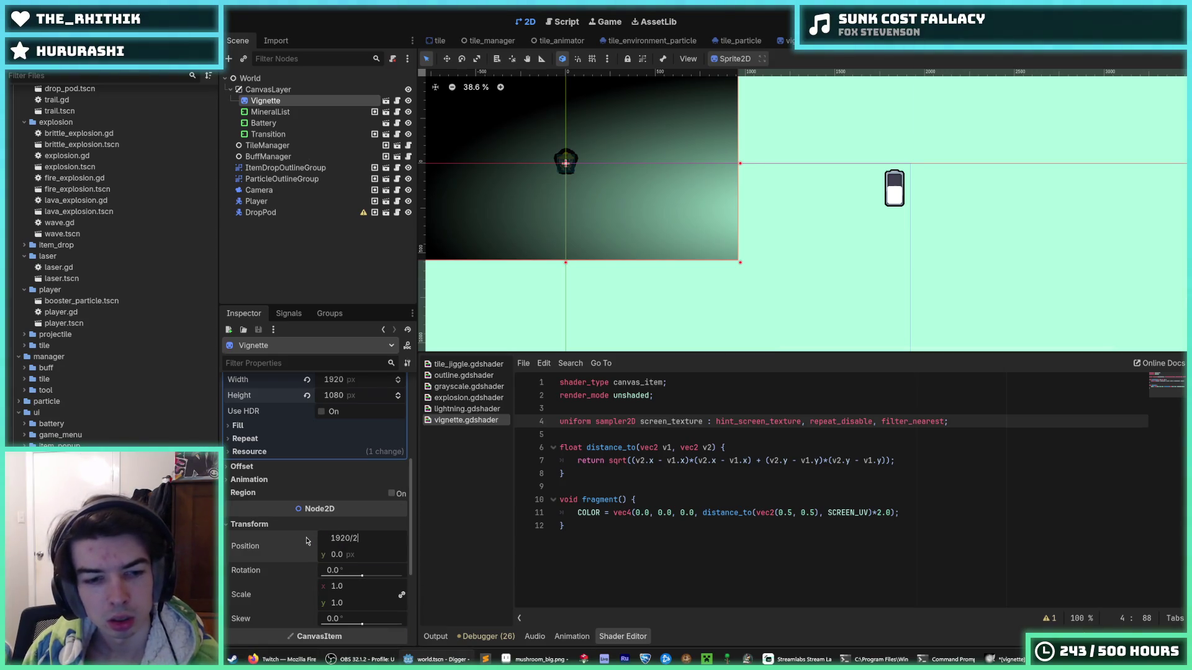
key("Tab")
type("1080/2")
key("Return")
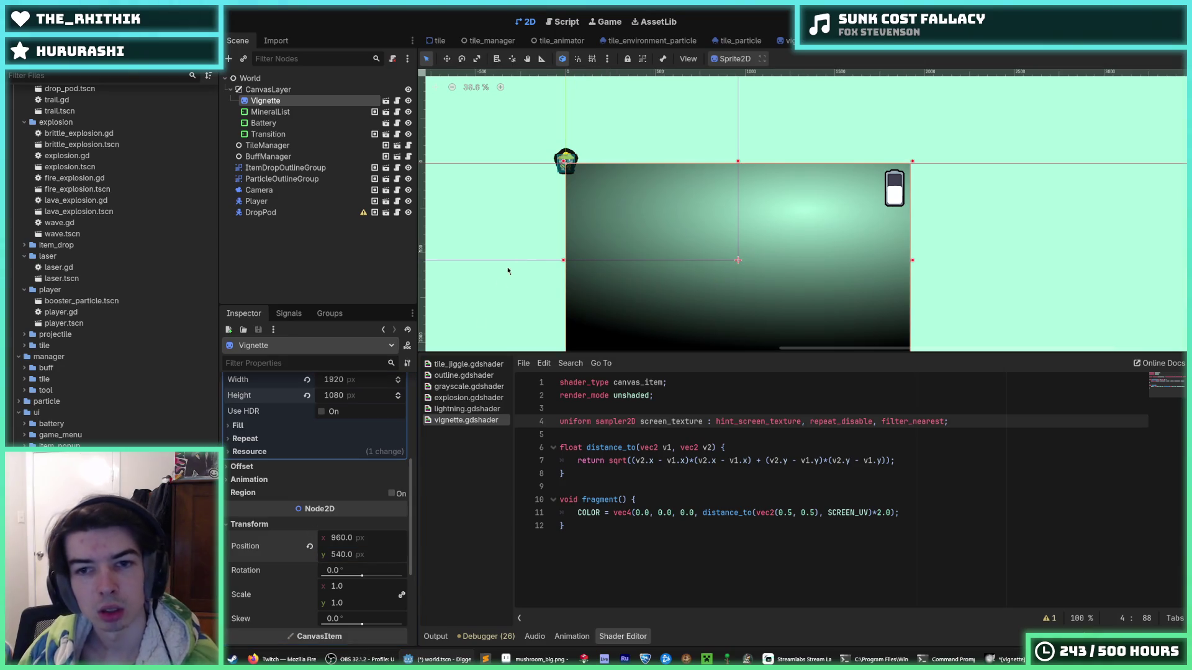
Step: Undo an accidental drag on the y value so the position stays 960, 540
scroll(599, 206, "down", 2)
scroll(599, 201, "down", 2)
scroll(601, 207, "up", 4)
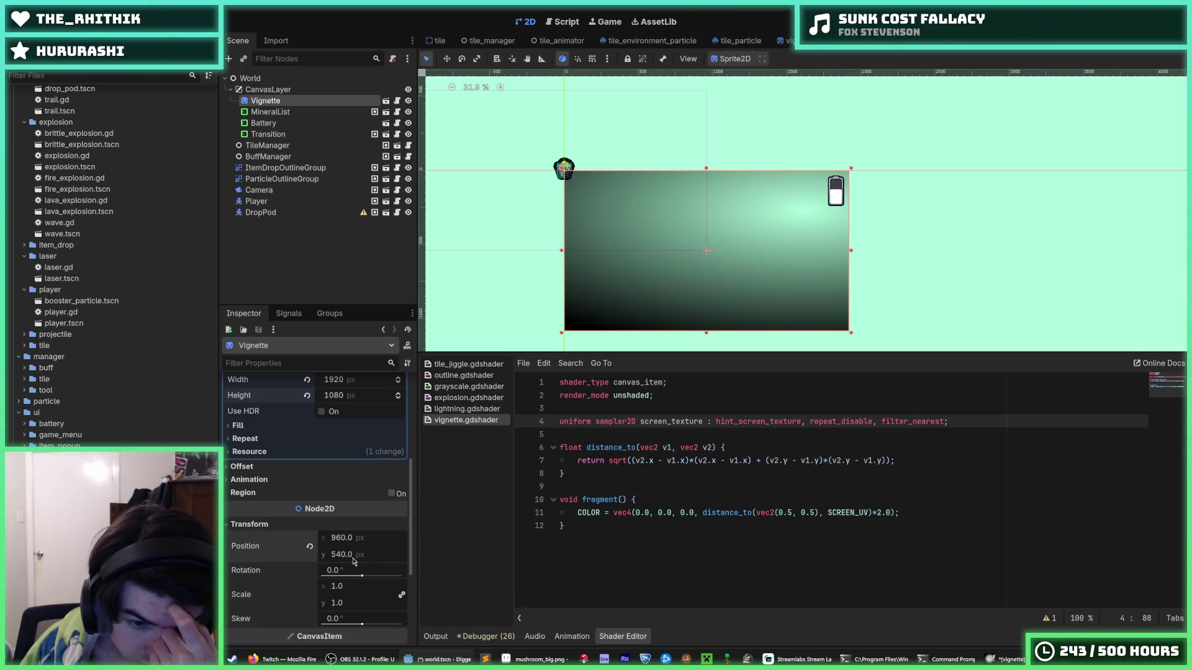
left_click_drag(351, 555, 328, 550)
key("ctrl+z")
scroll(762, 271, "down", 6)
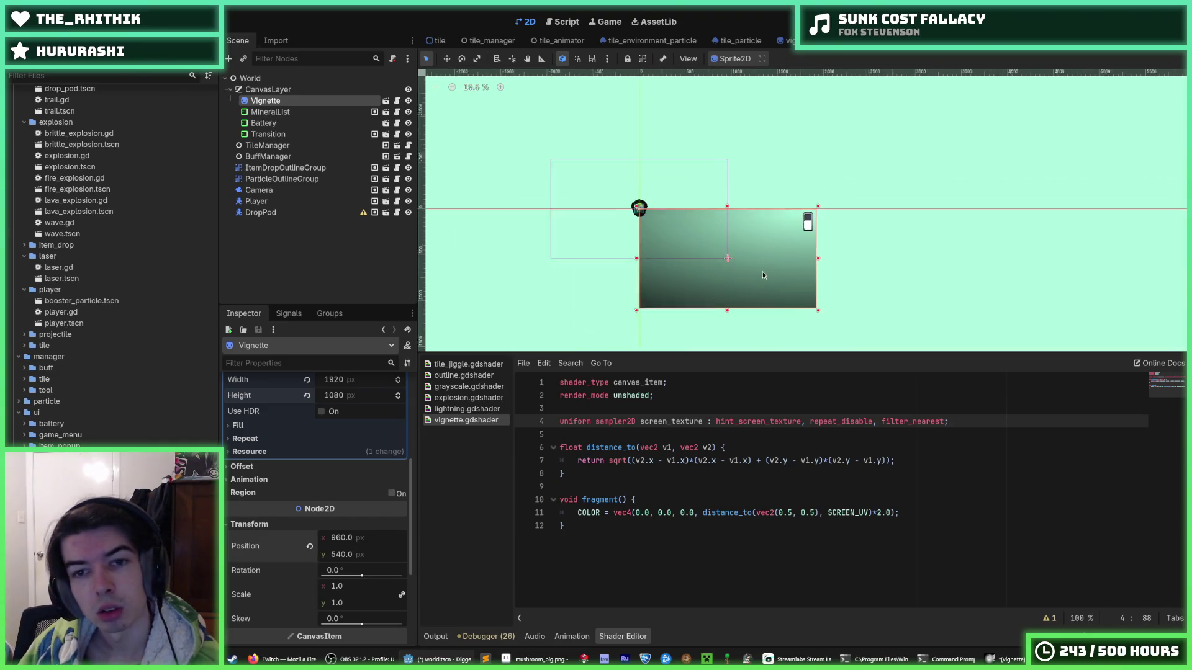
scroll(785, 294, "up", 10)
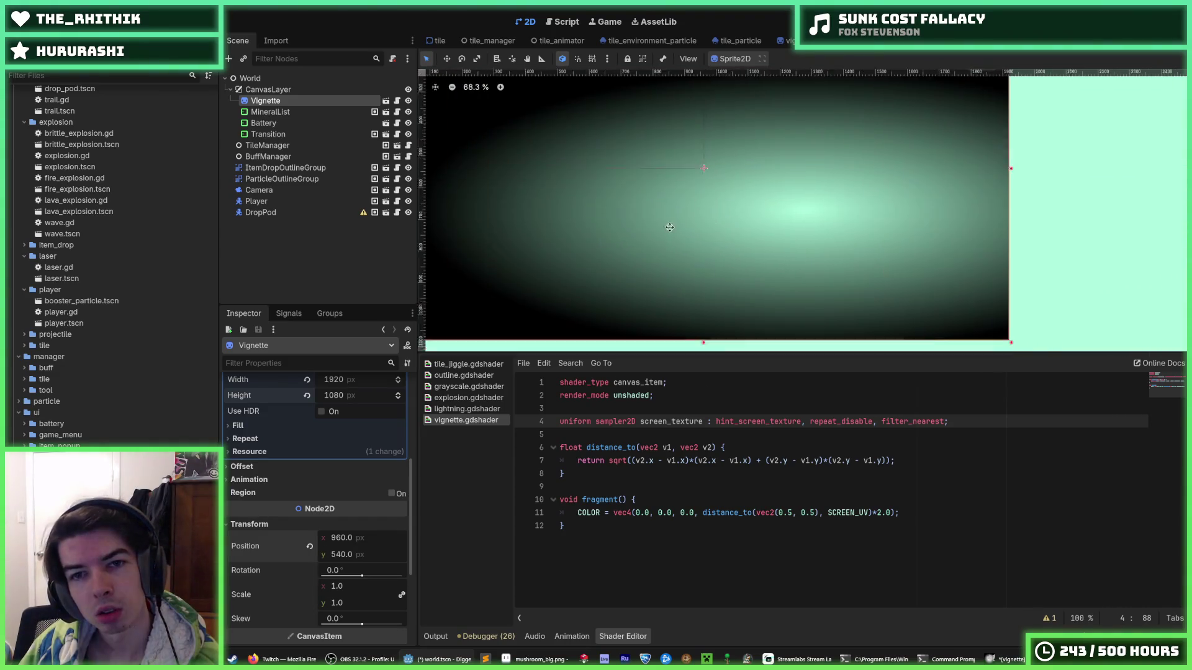
scroll(694, 268, "down", 3)
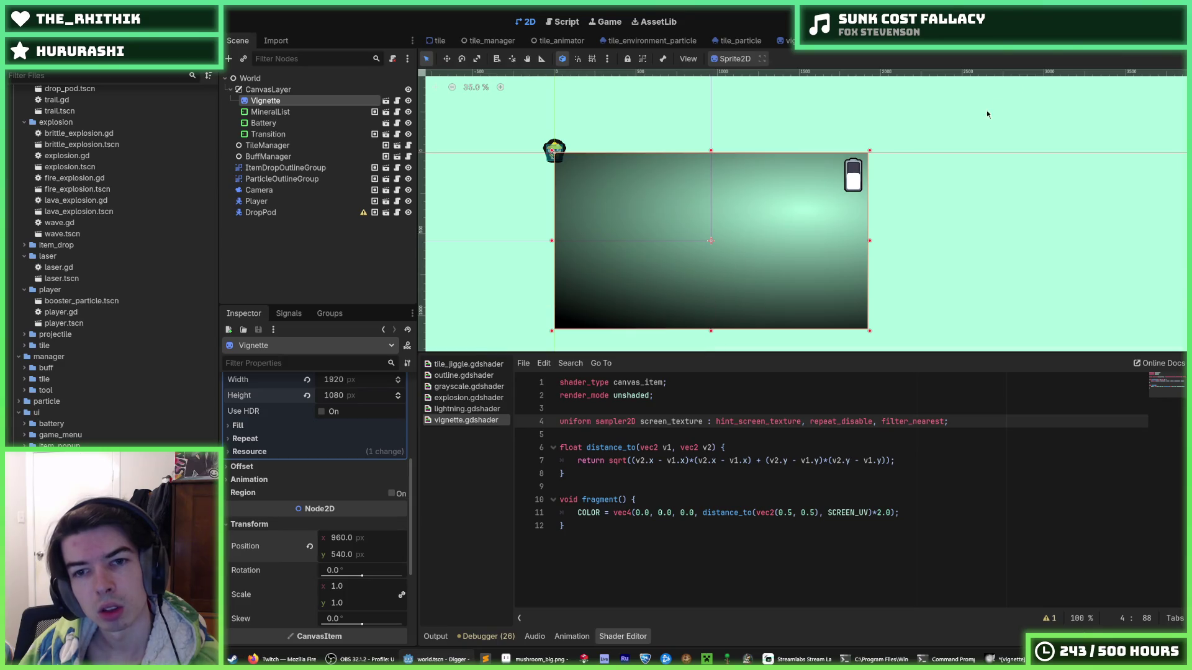
Step: Run the game and fly the miner left and right, then dig down through the dirt
key("F5")
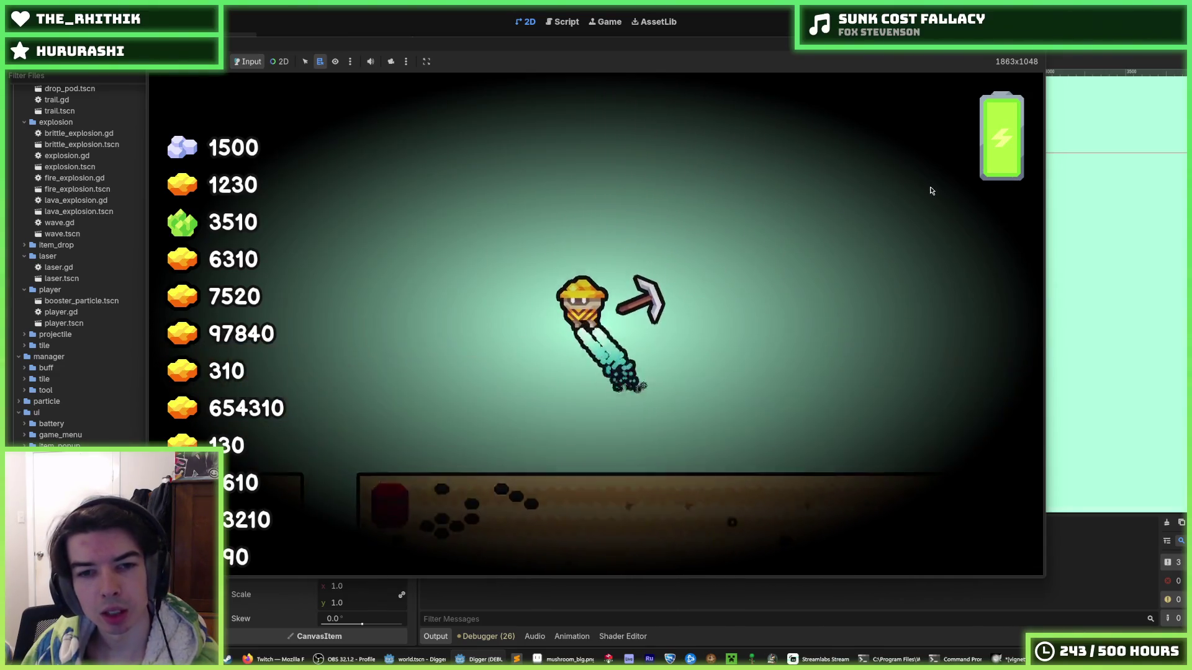
key("Down")
key("Left")
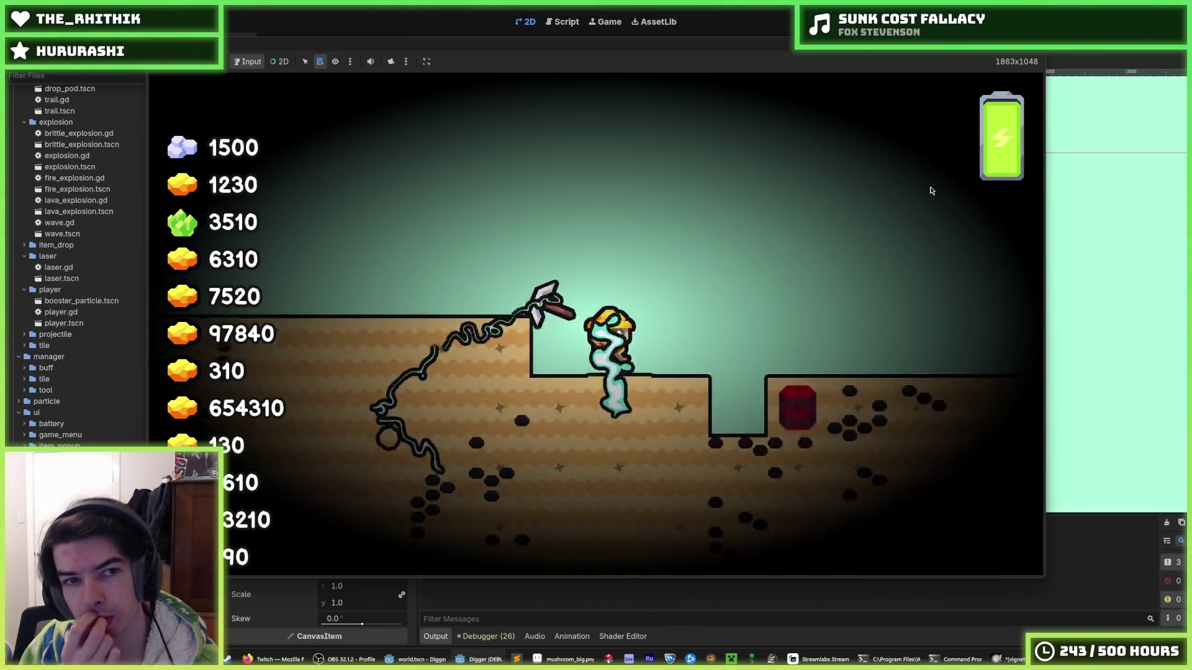
key("Right")
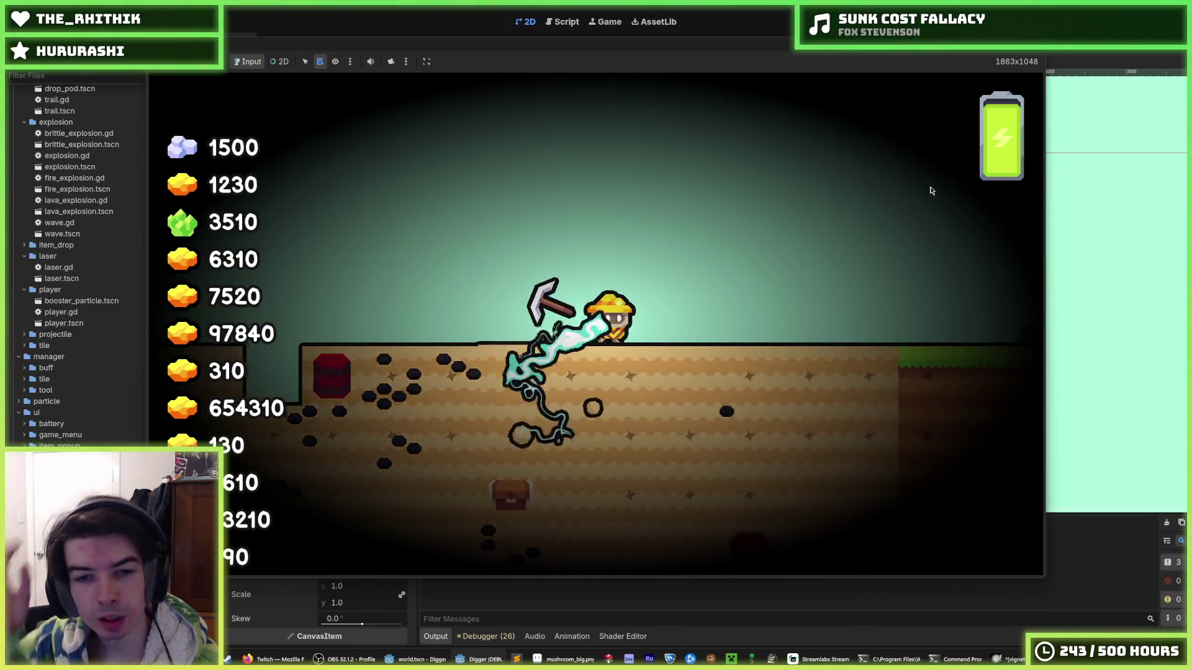
key("Right")
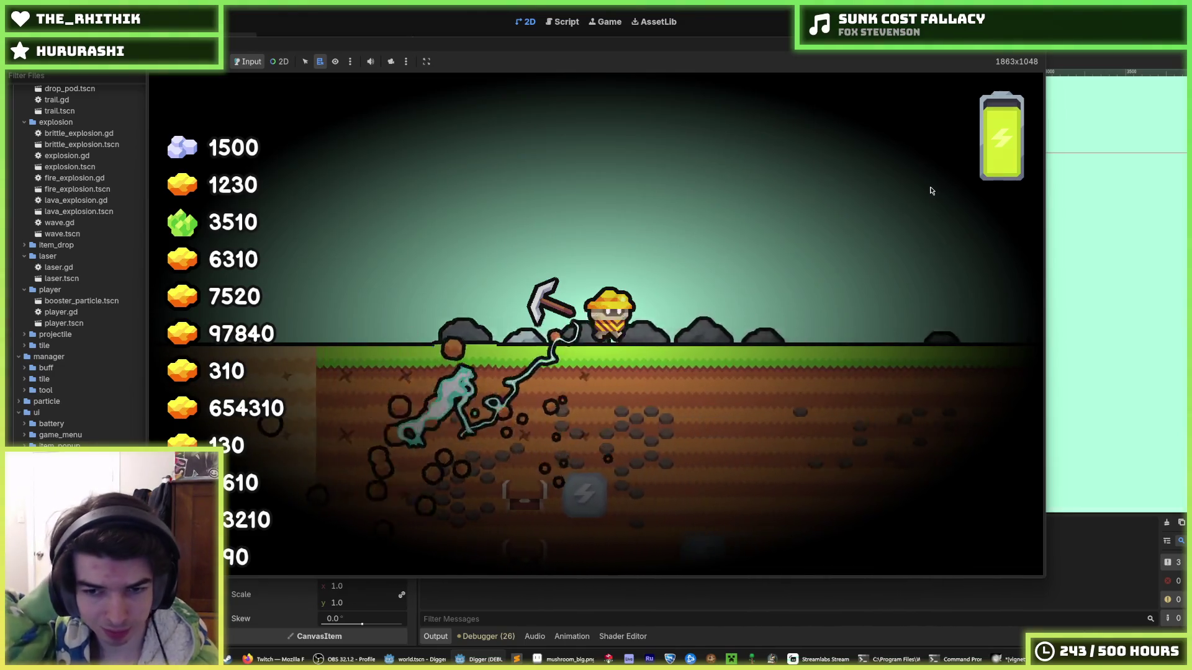
key("Right")
key("Right")
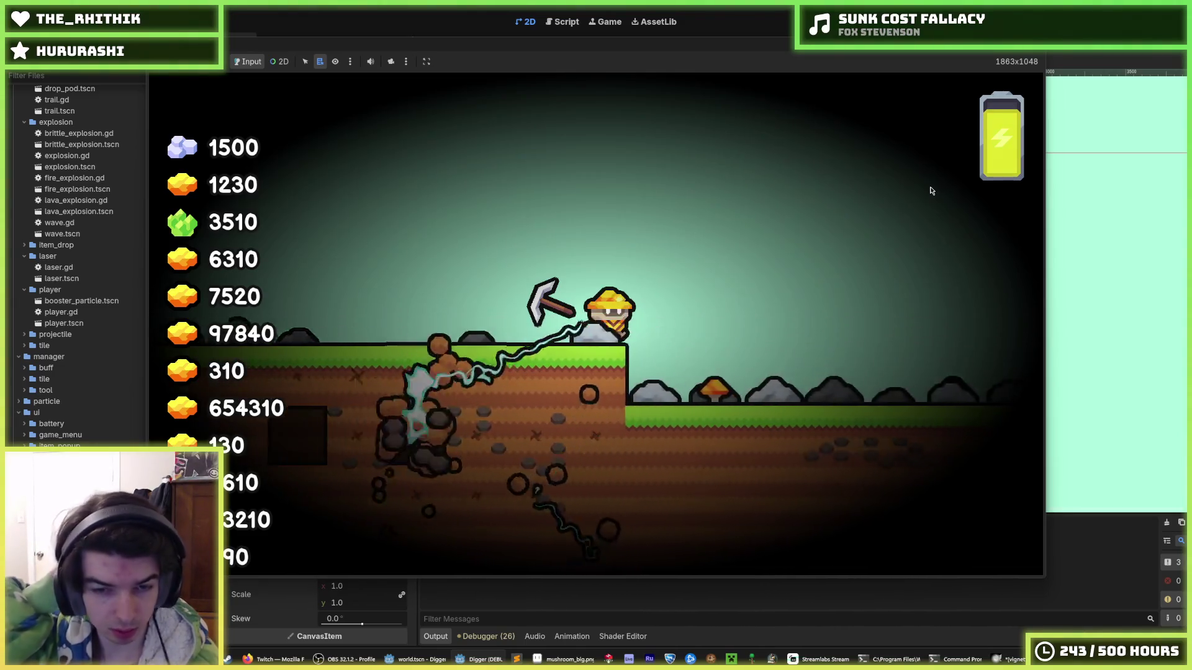
key("Down")
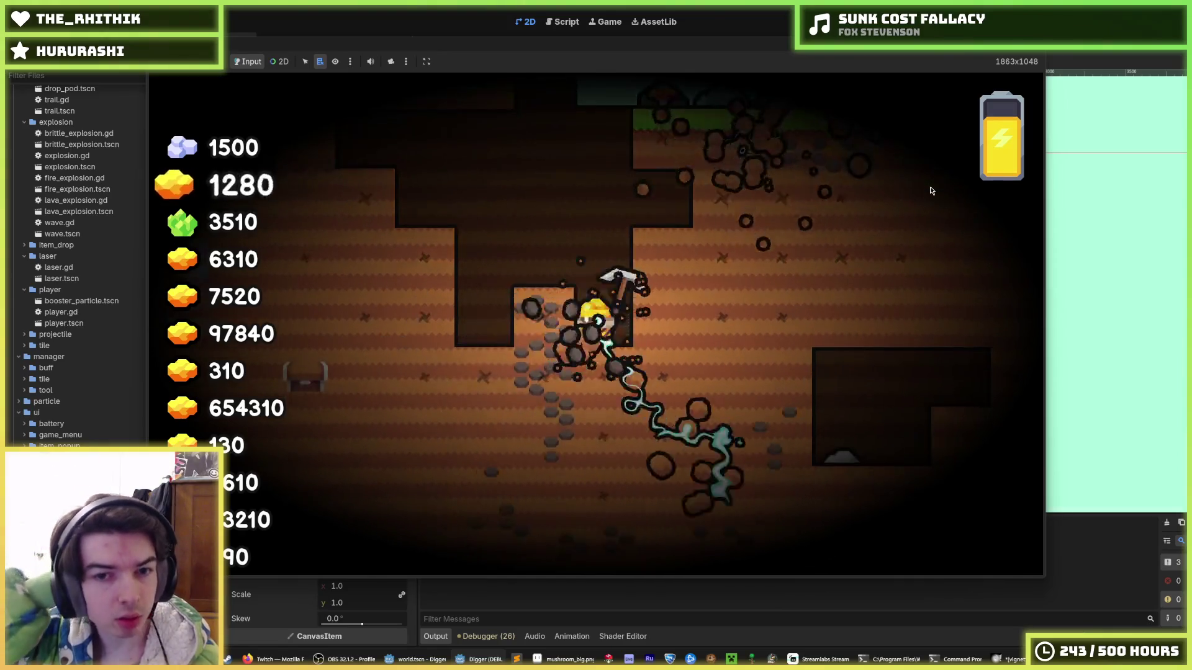
key("Left")
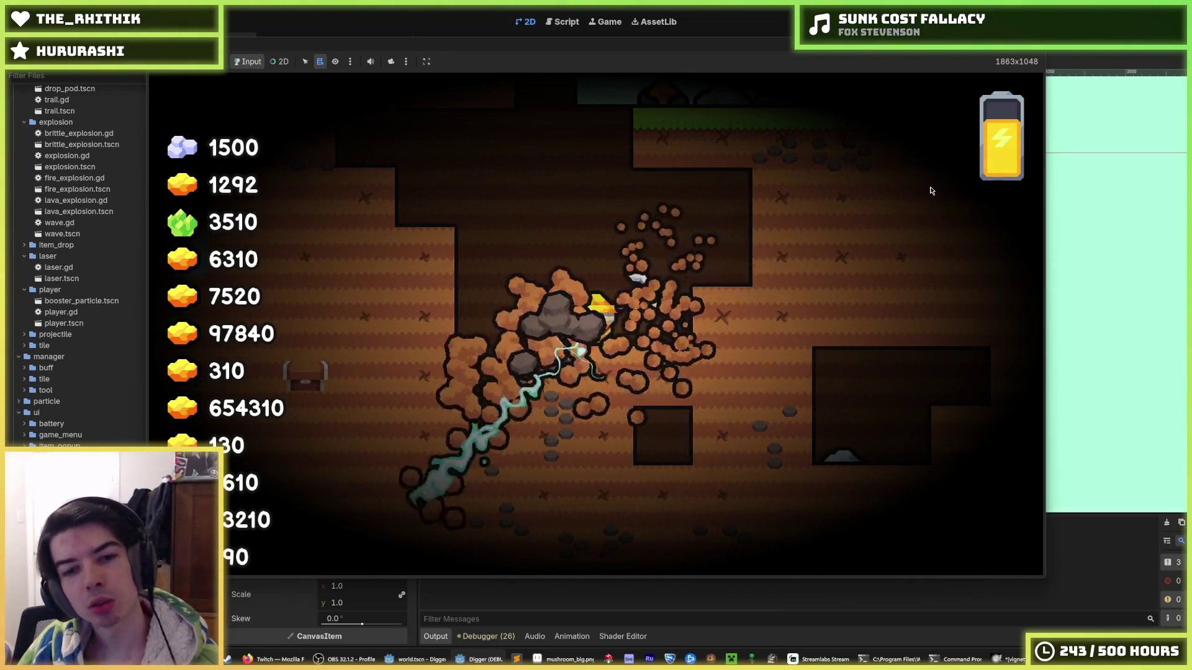
key("Down")
key("Down")
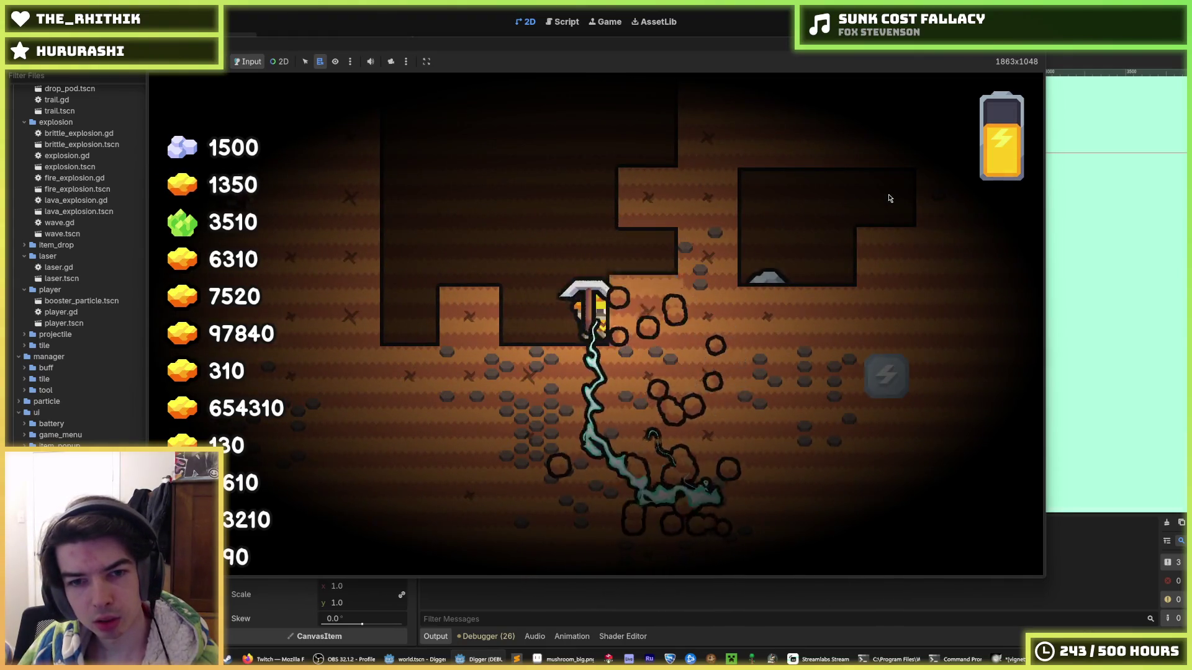
Step: Steer the miner through more tunnels, then stop the game and save the scene
key("Right")
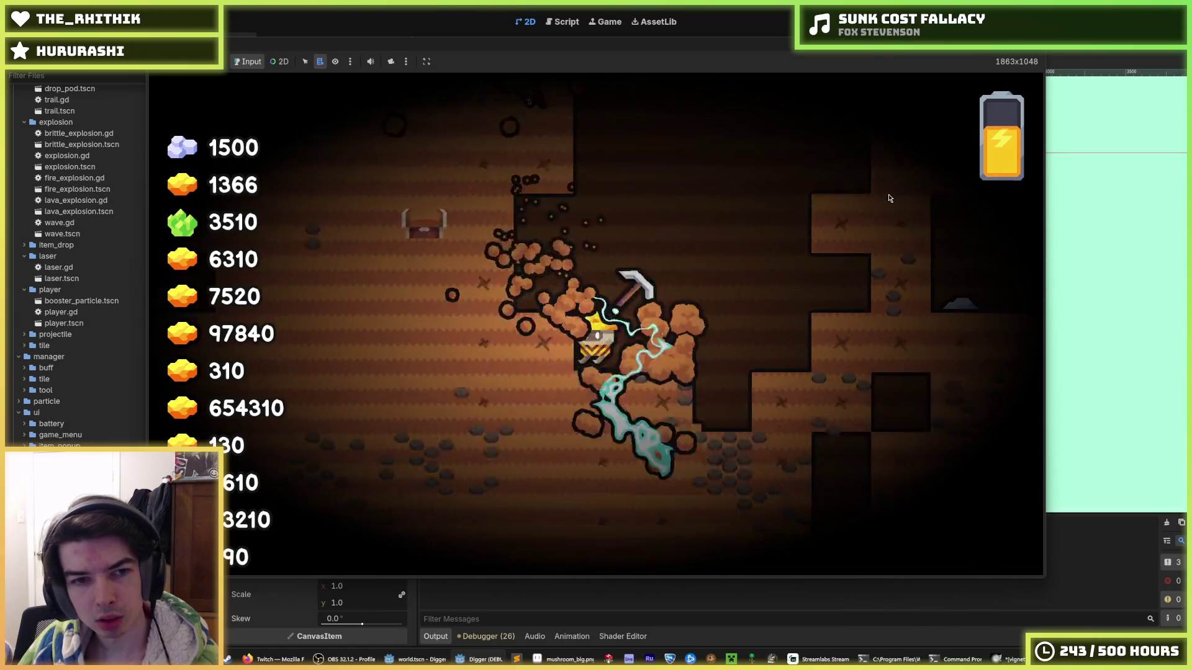
key("Left")
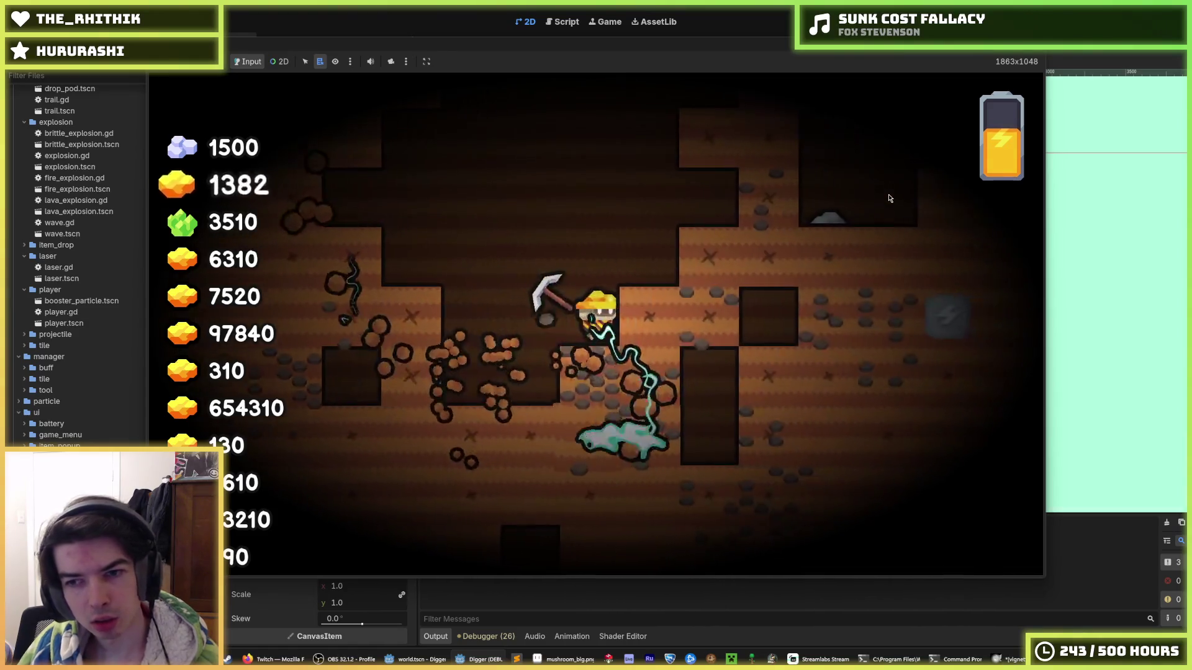
key("Right")
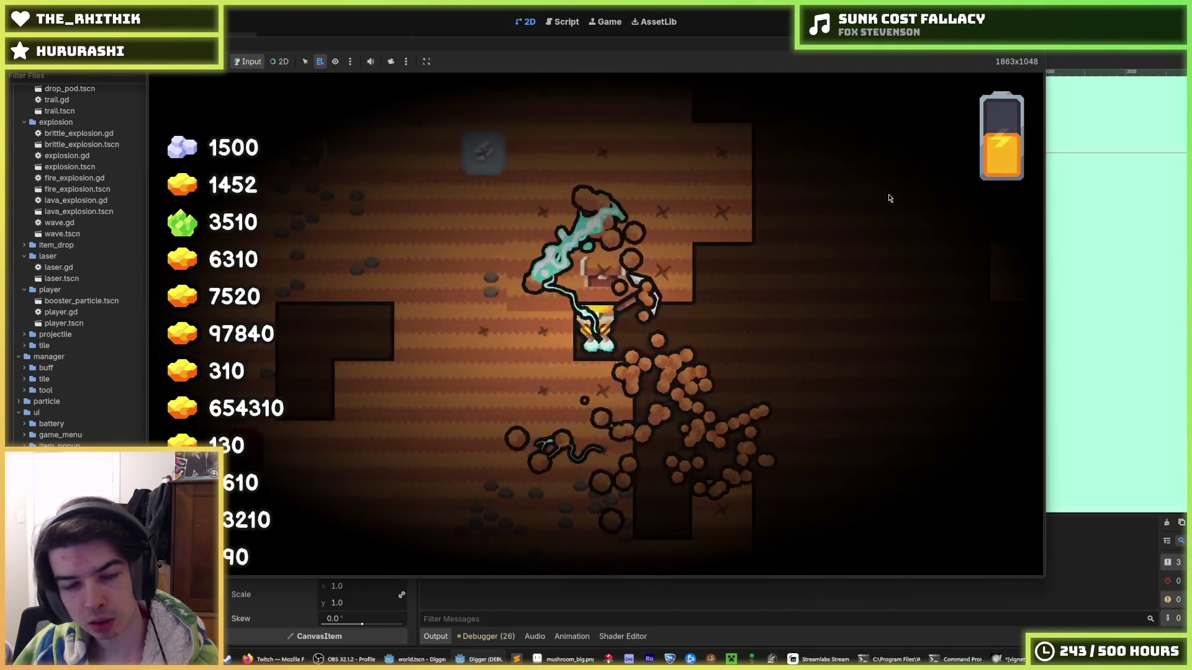
key("Left")
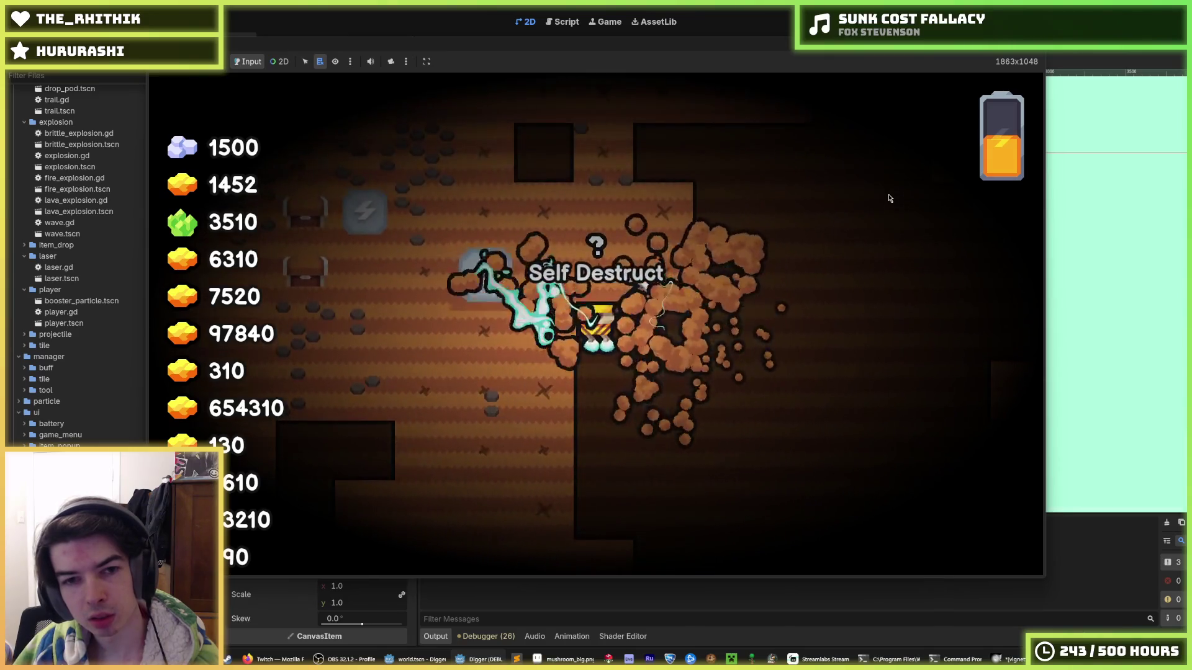
key("Left")
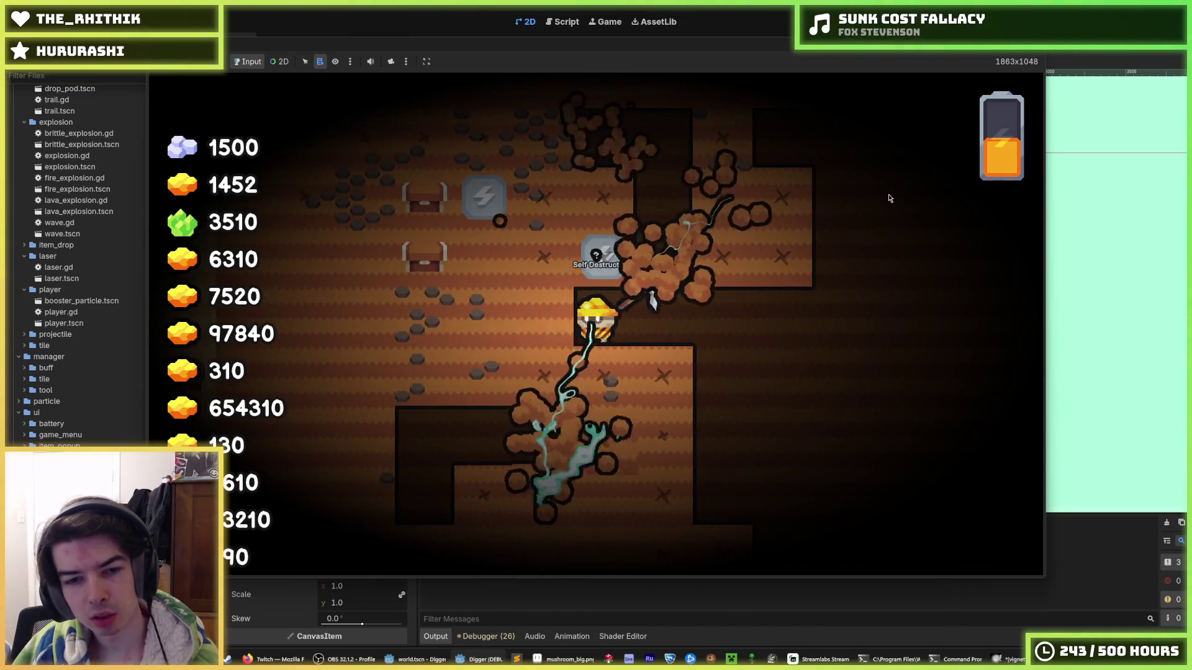
key("Left")
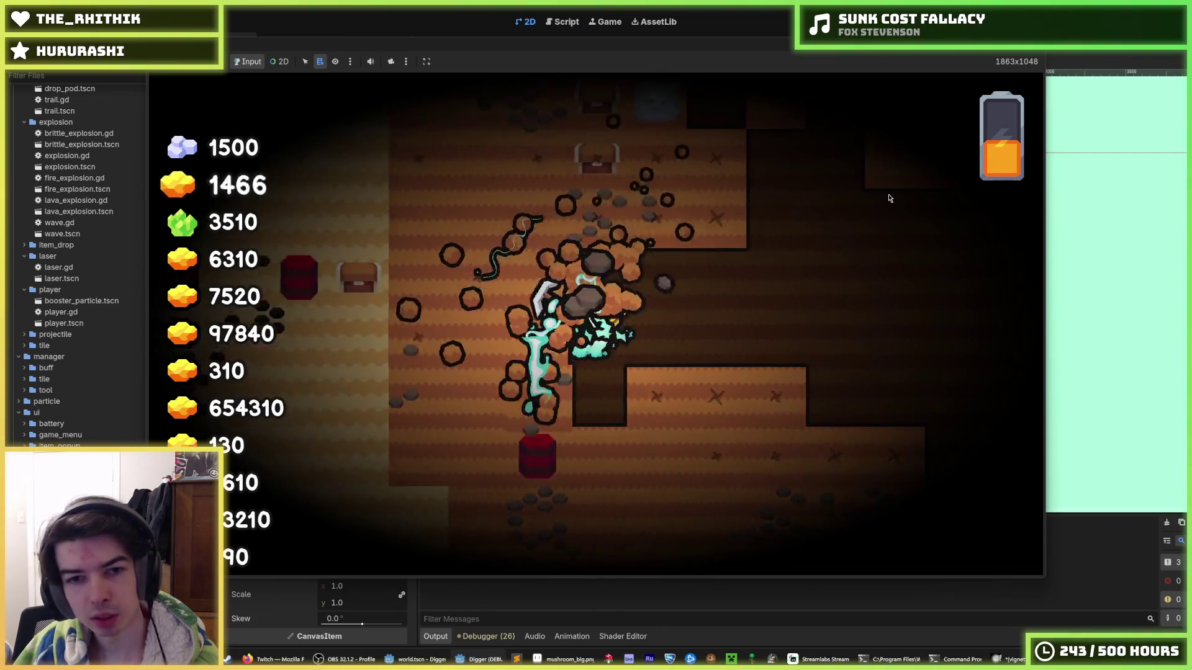
key("Left")
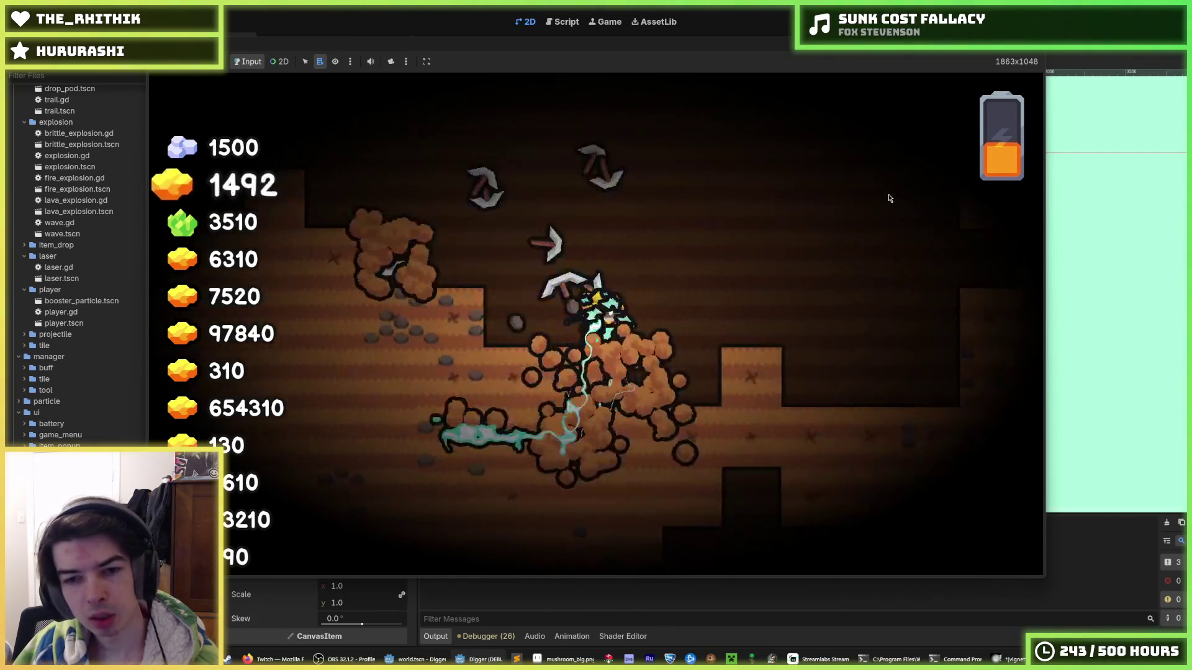
key("Left")
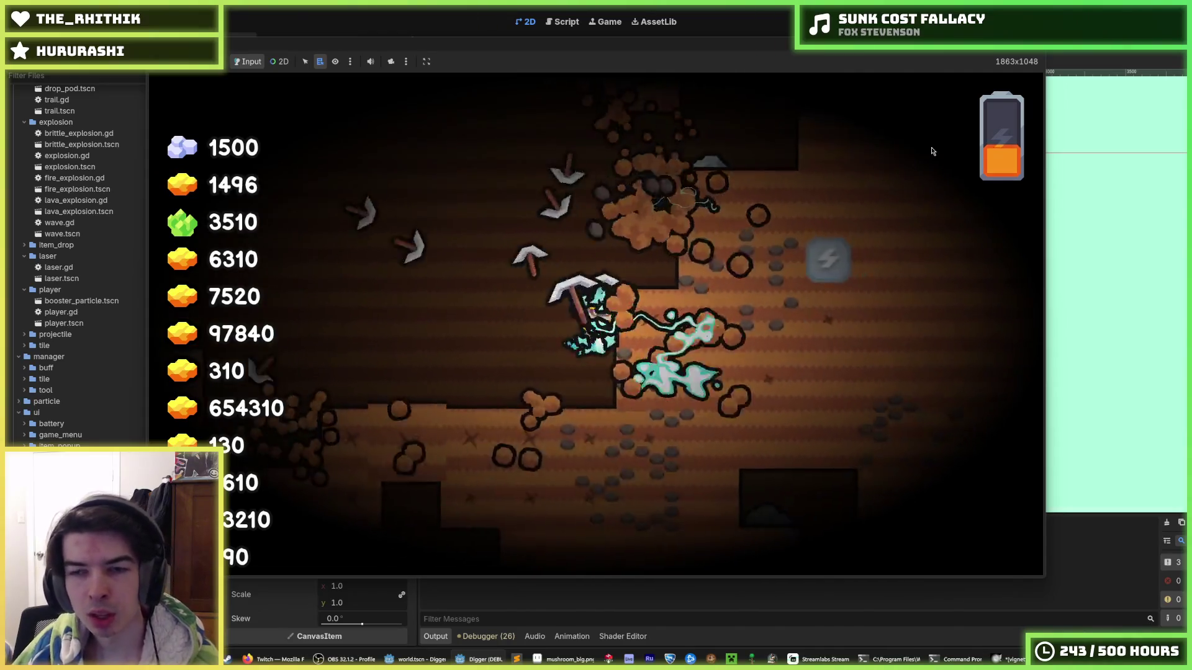
key("F8")
key("ctrl+s")
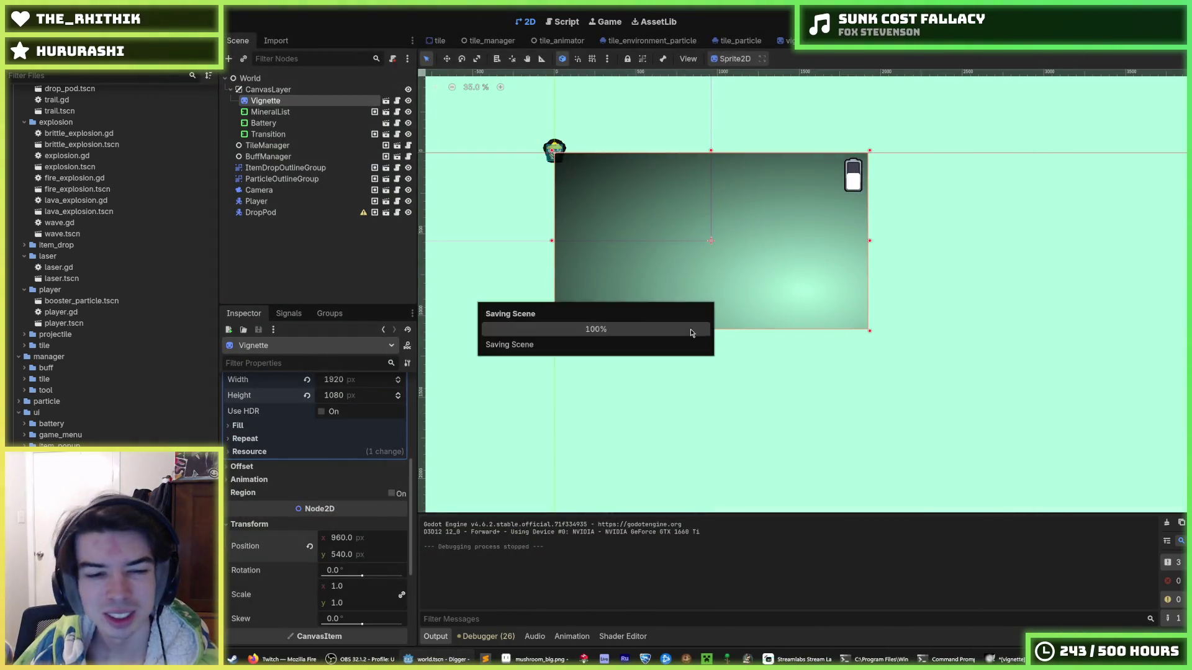
scroll(295, 471, "up", 5)
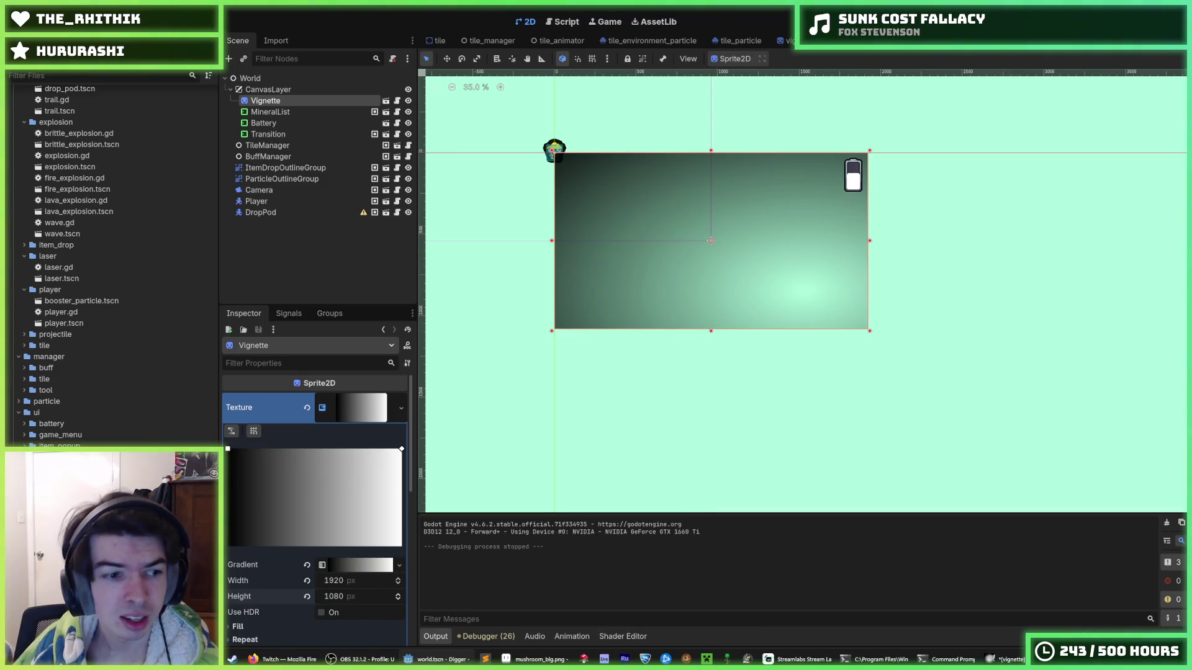
mouse_move(534, 659)
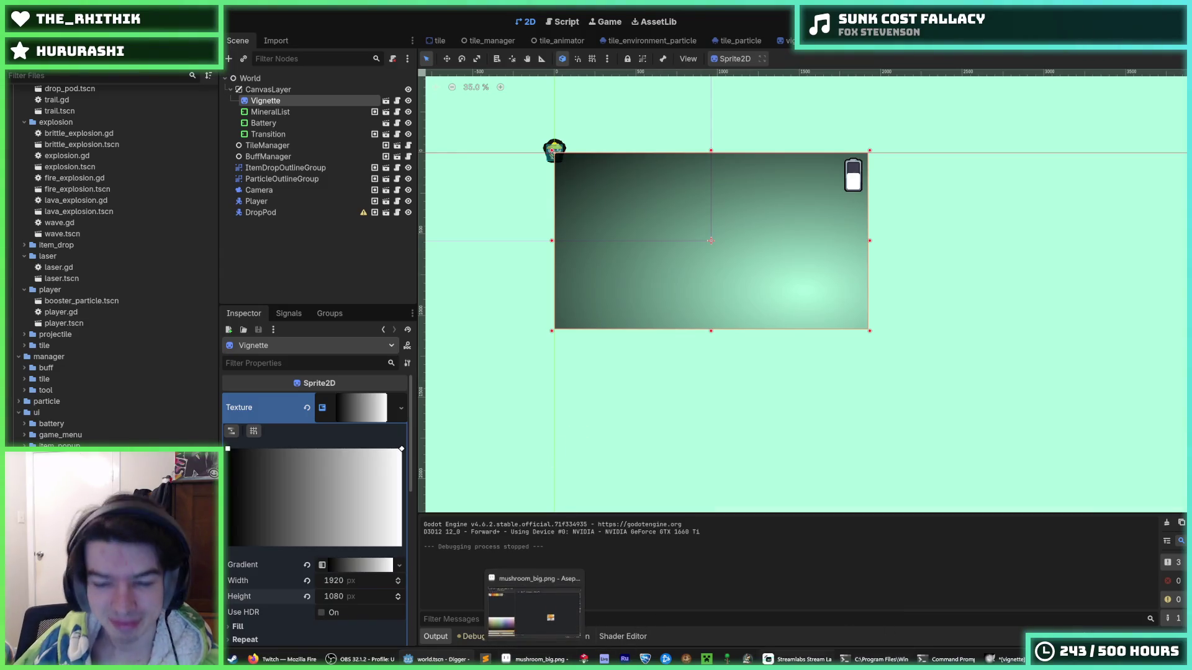
Step: In GIMP, centre the vignette image and create a new black 1920x1080 image
left_click(993, 659)
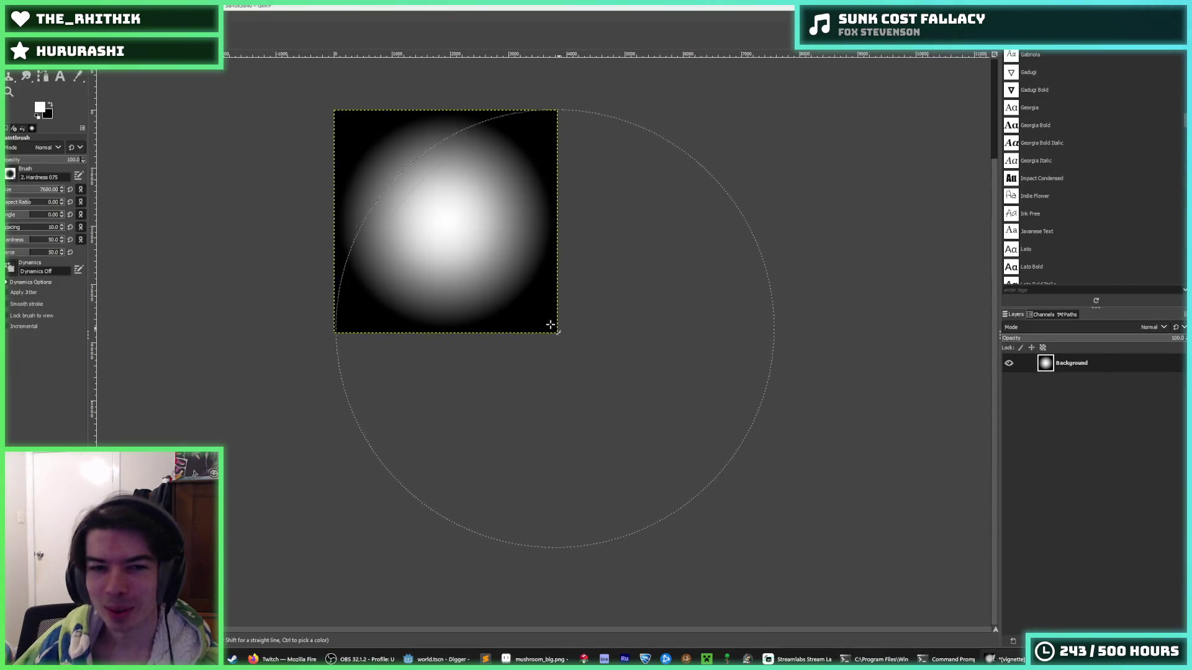
key("shift+j")
left_click(15, 17)
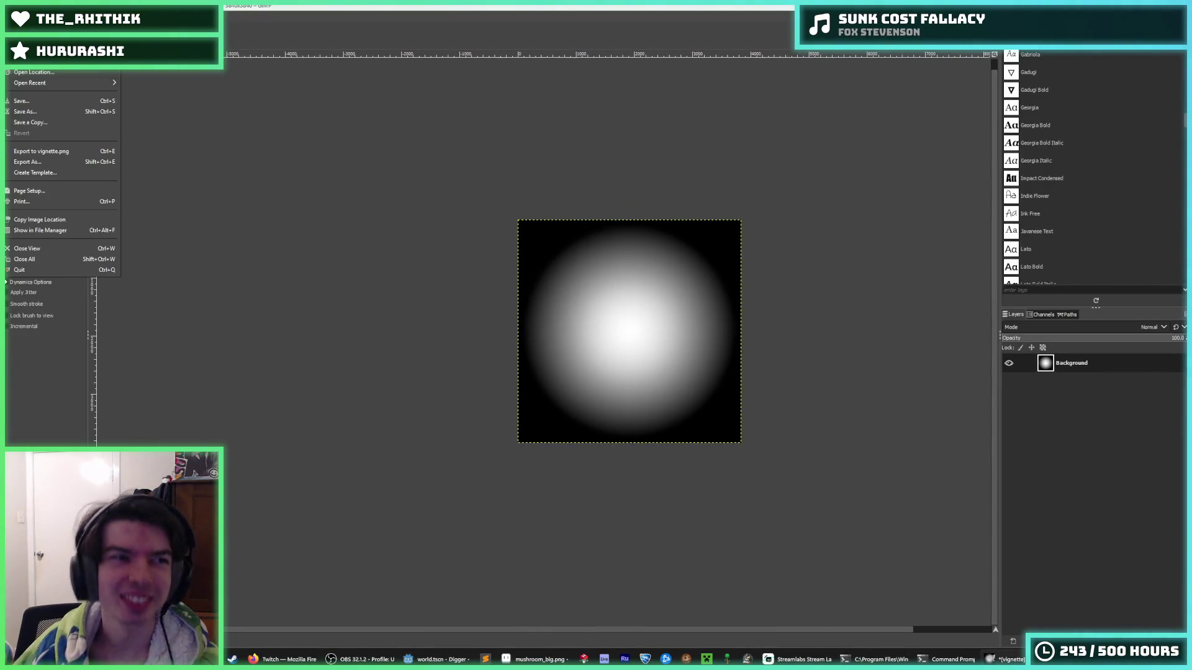
left_click(28, 29)
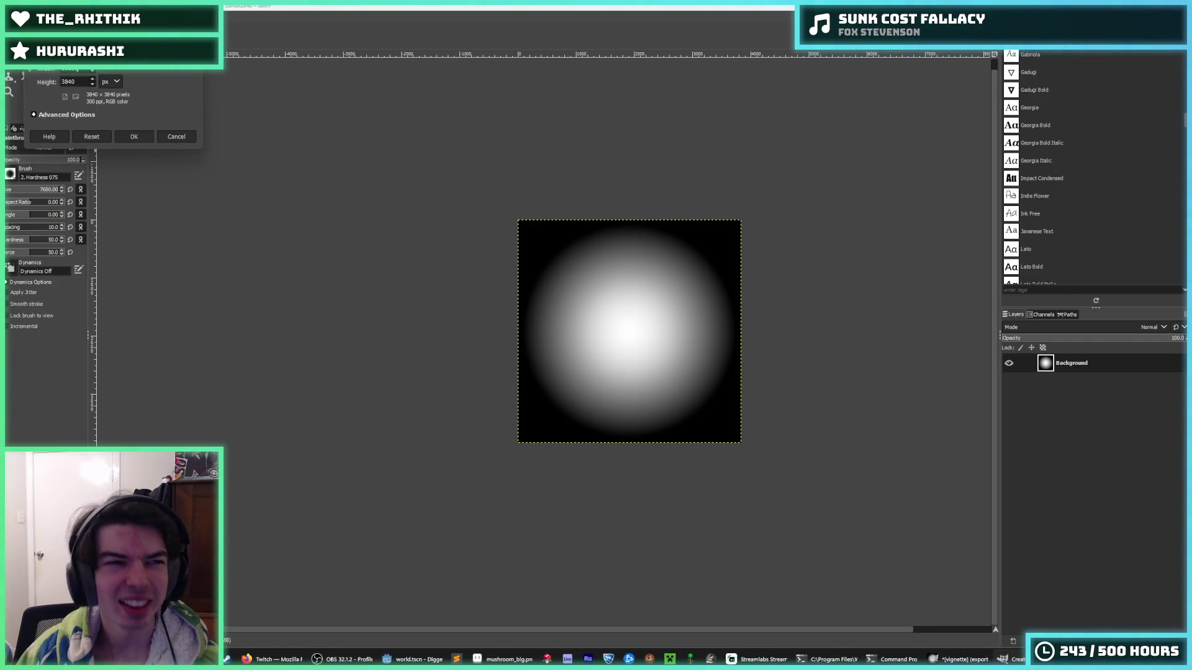
key("Return")
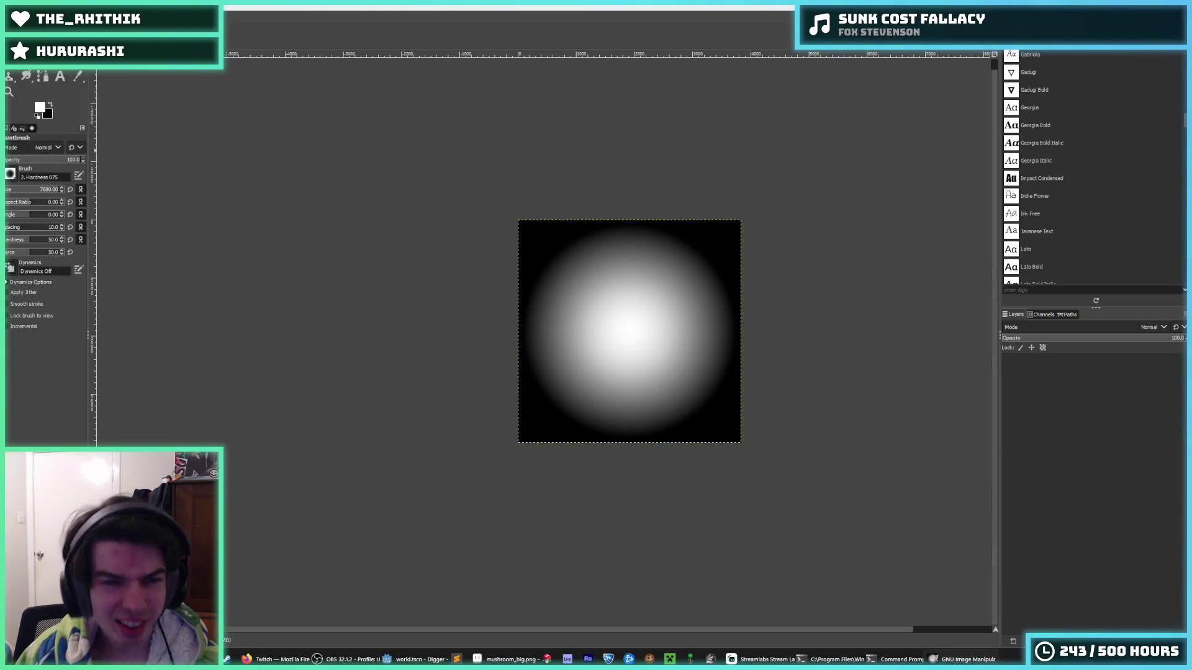
scroll(483, 322, "down", 2, "ctrl")
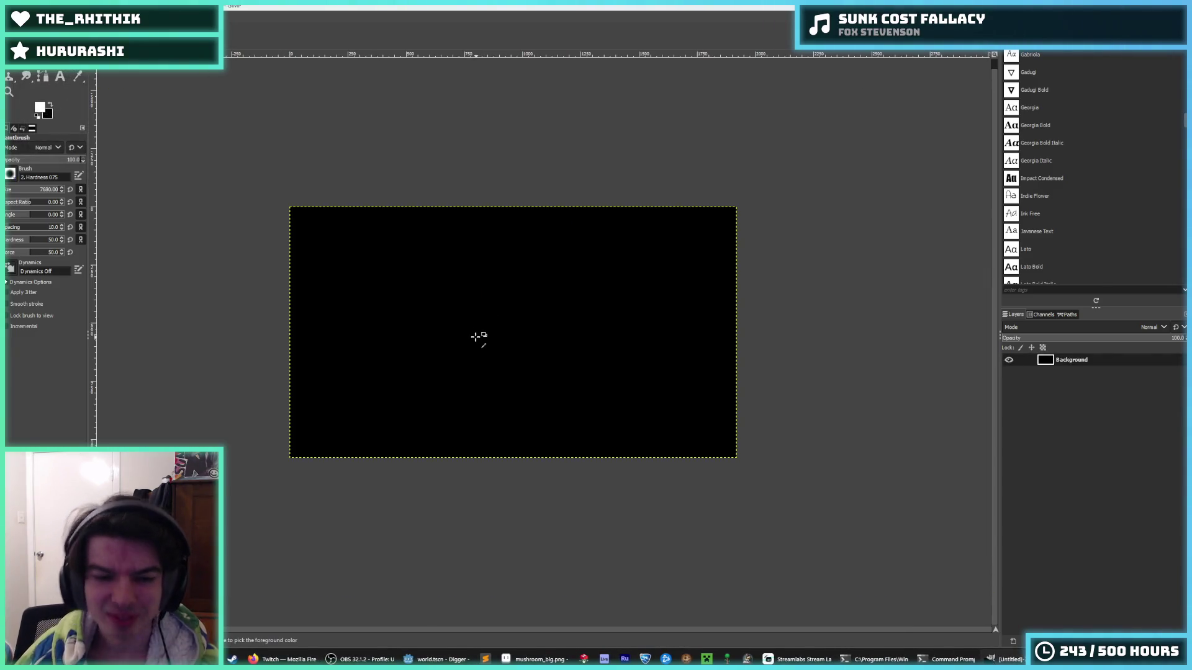
Step: Back in Godot, add a ColorRect child node under the Vignette node
left_click(431, 659)
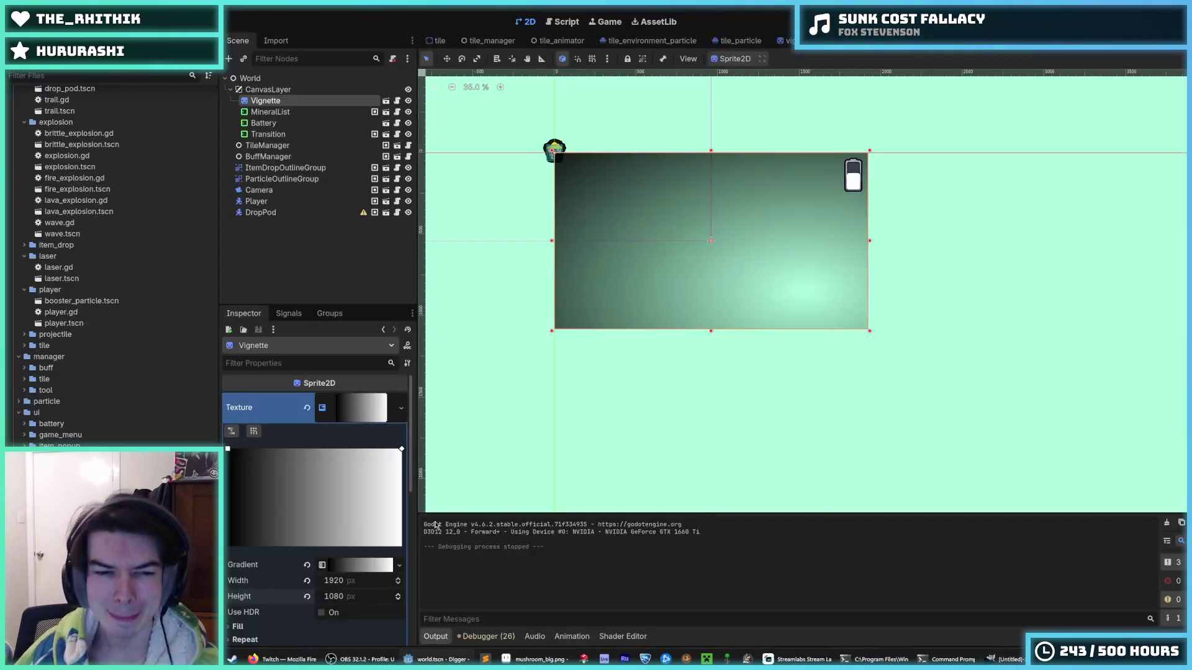
right_click(273, 101)
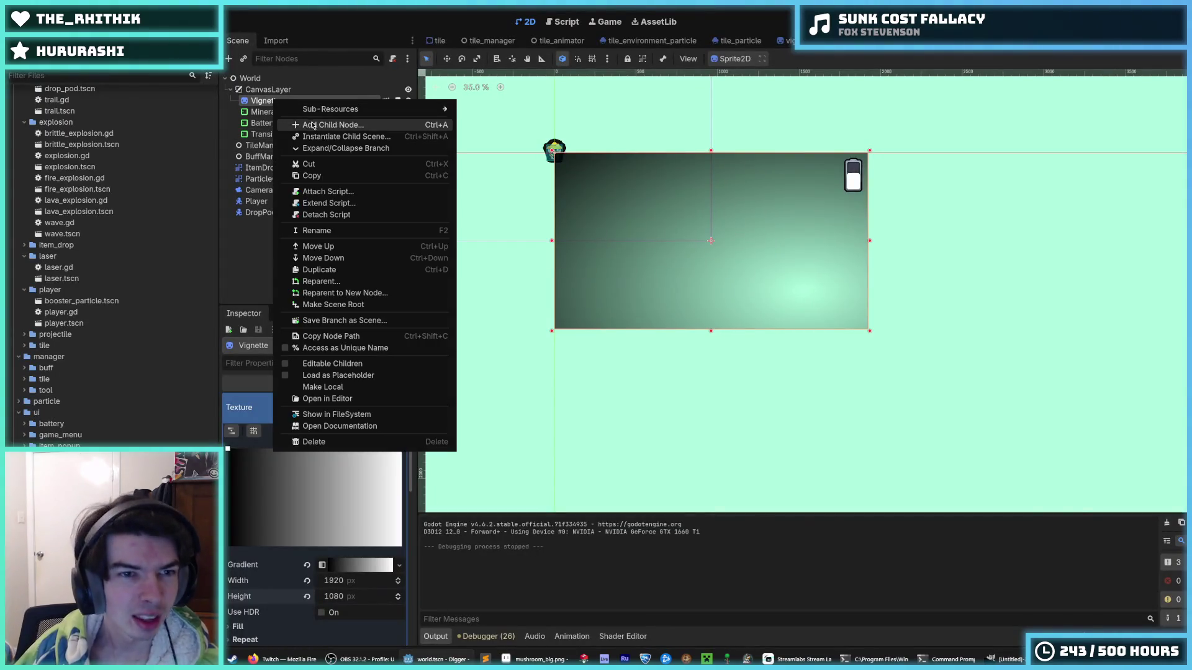
left_click(317, 126)
type("colorrect")
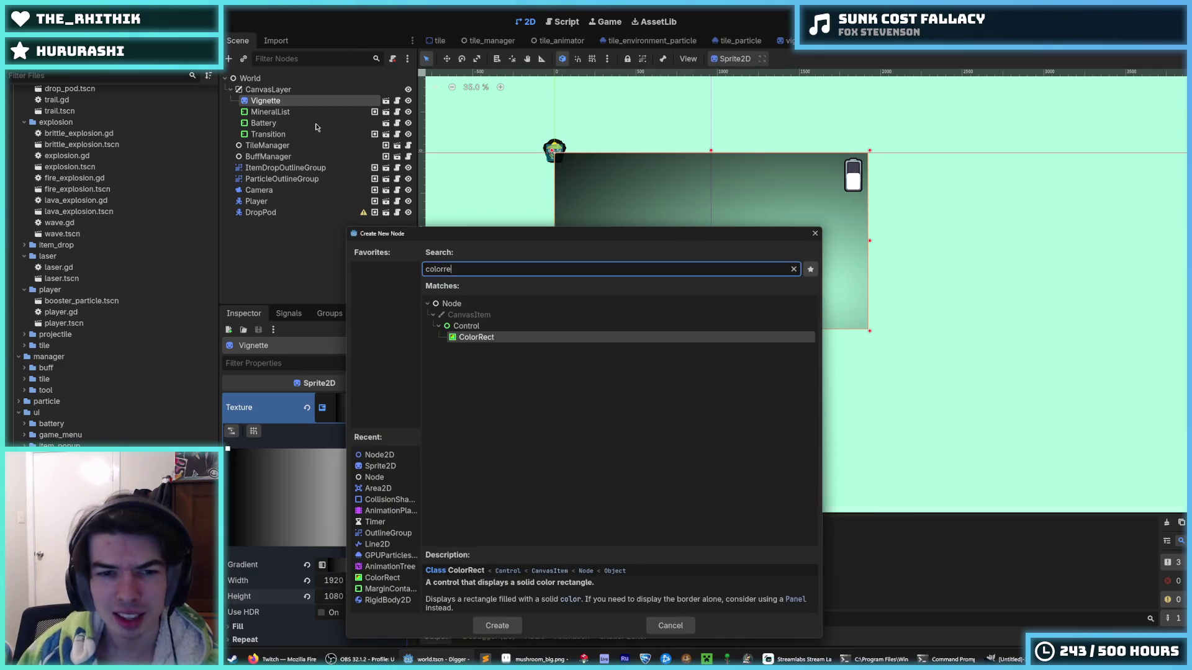
key("Return")
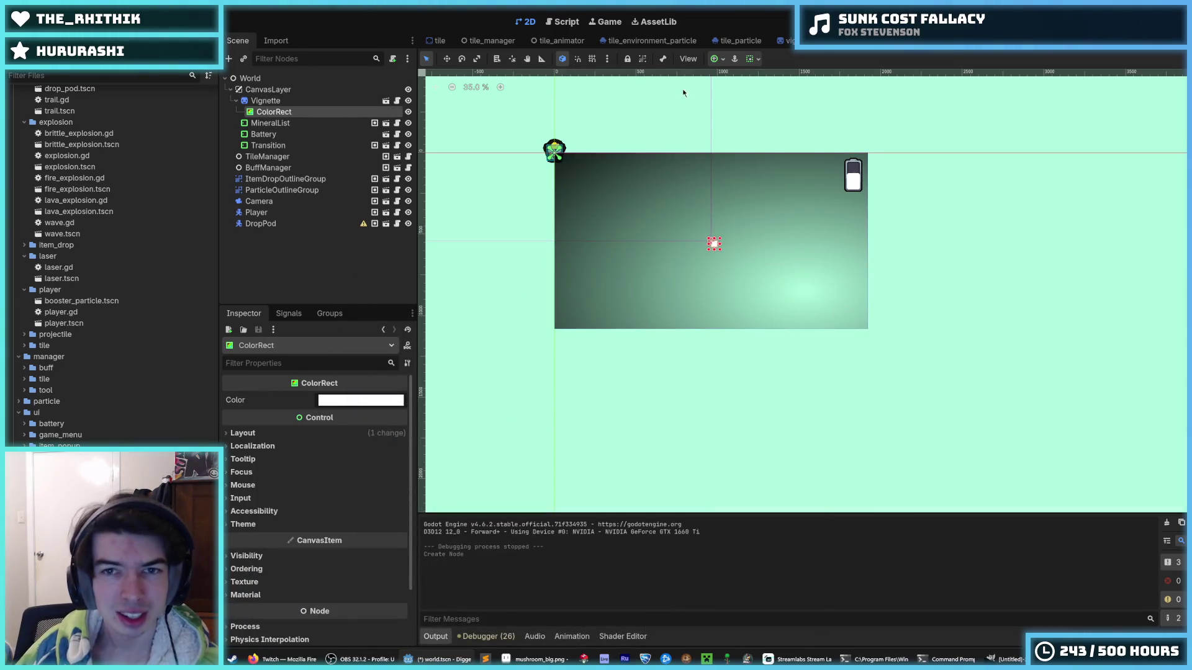
Step: Toggle the ColorRect's horizontal and vertical fill and expand sizing flags
left_click(753, 58)
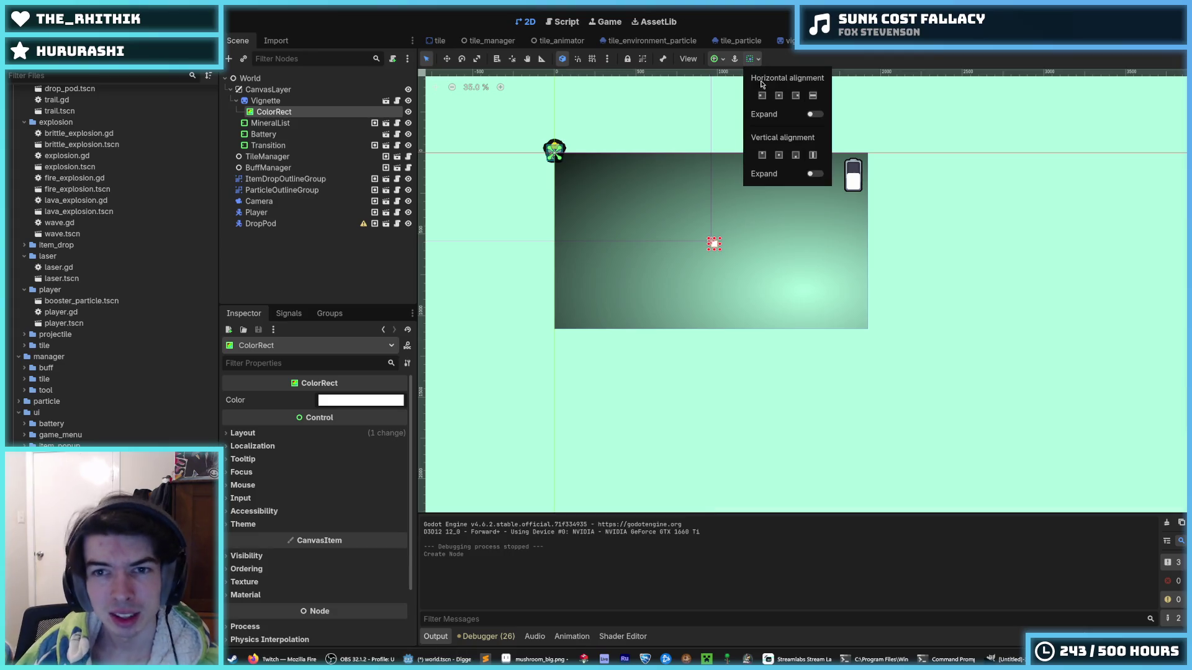
left_click(716, 62)
left_click(753, 60)
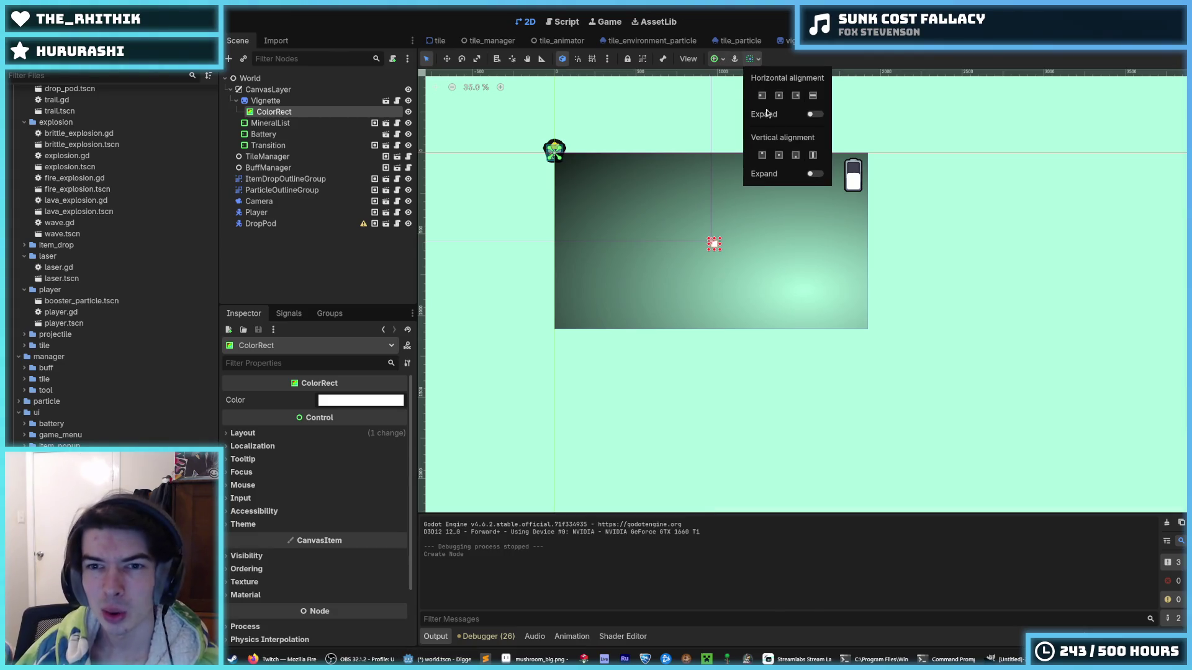
left_click(812, 95)
left_click(814, 156)
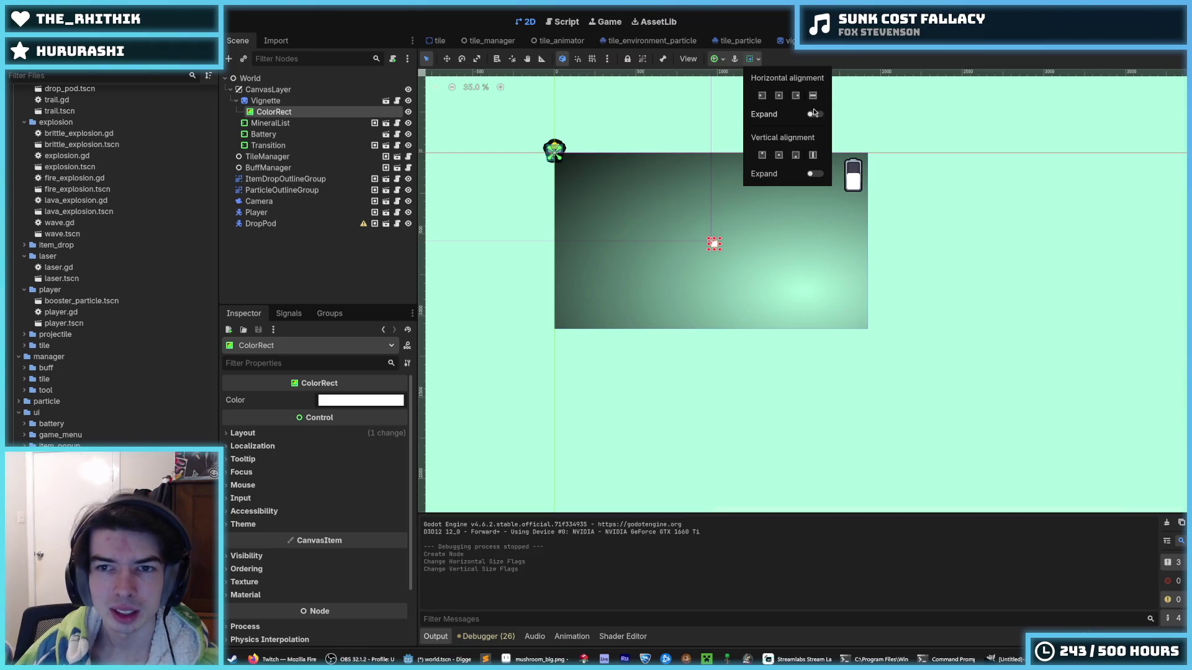
left_click(815, 114)
left_click(813, 155)
left_click(813, 156)
left_click(815, 174)
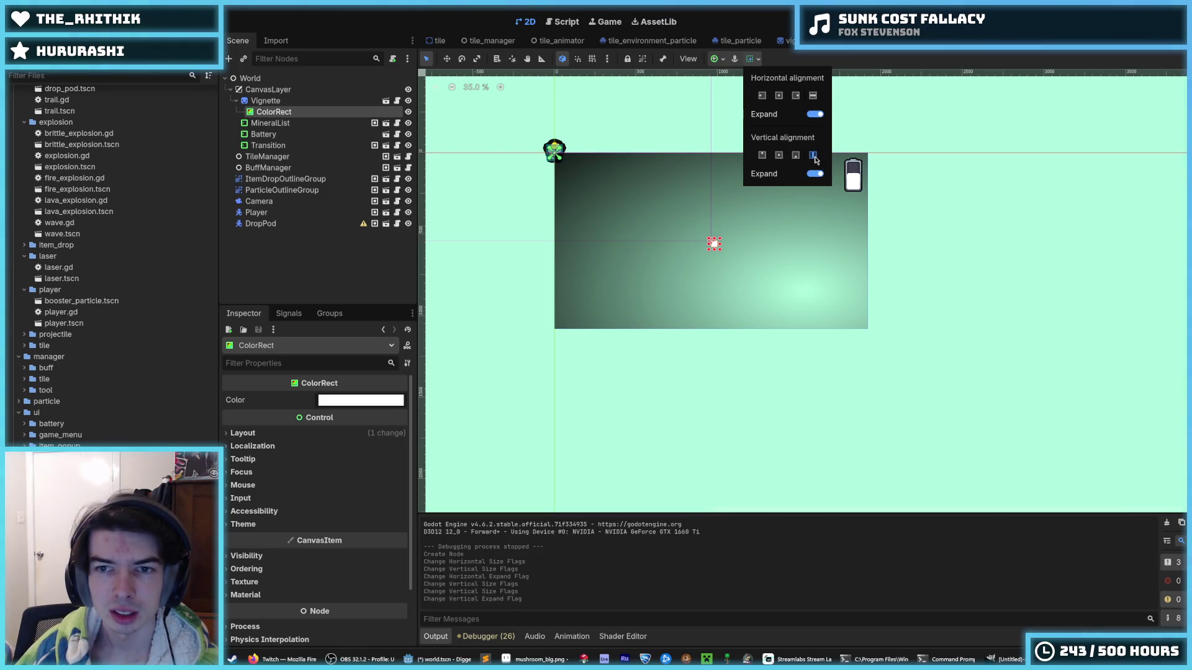
left_click(814, 155)
left_click(813, 95)
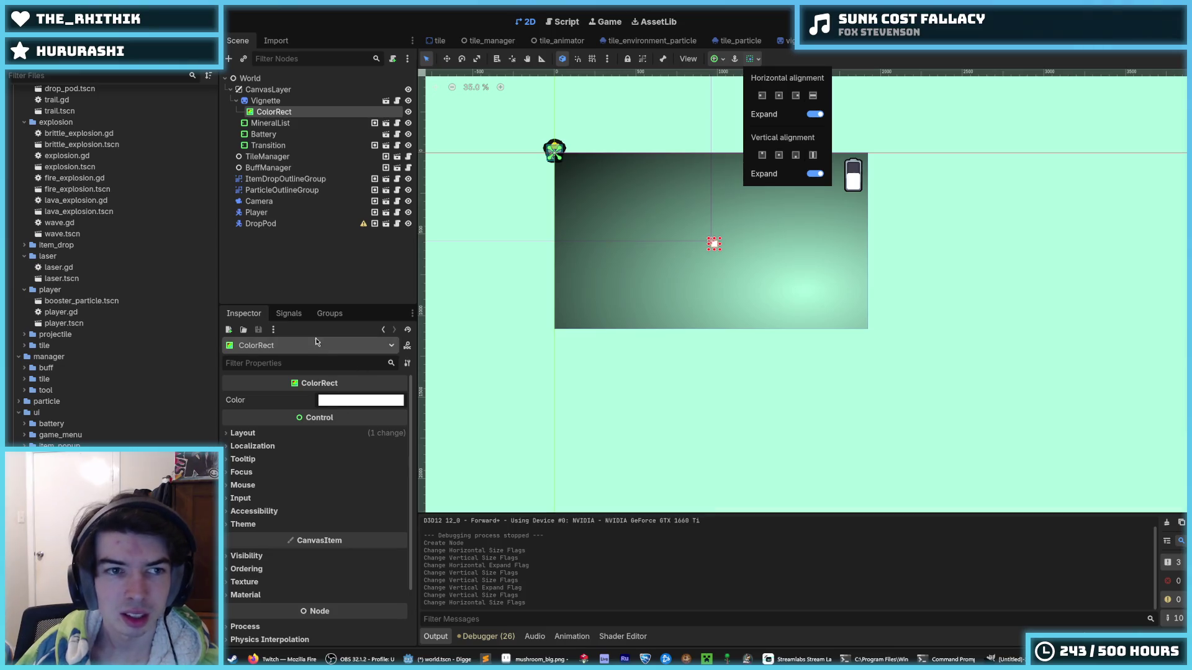
Step: Move the ColorRect under CanvasLayer and set its anchor preset to Full Rect
left_click_drag(274, 111, 267, 100)
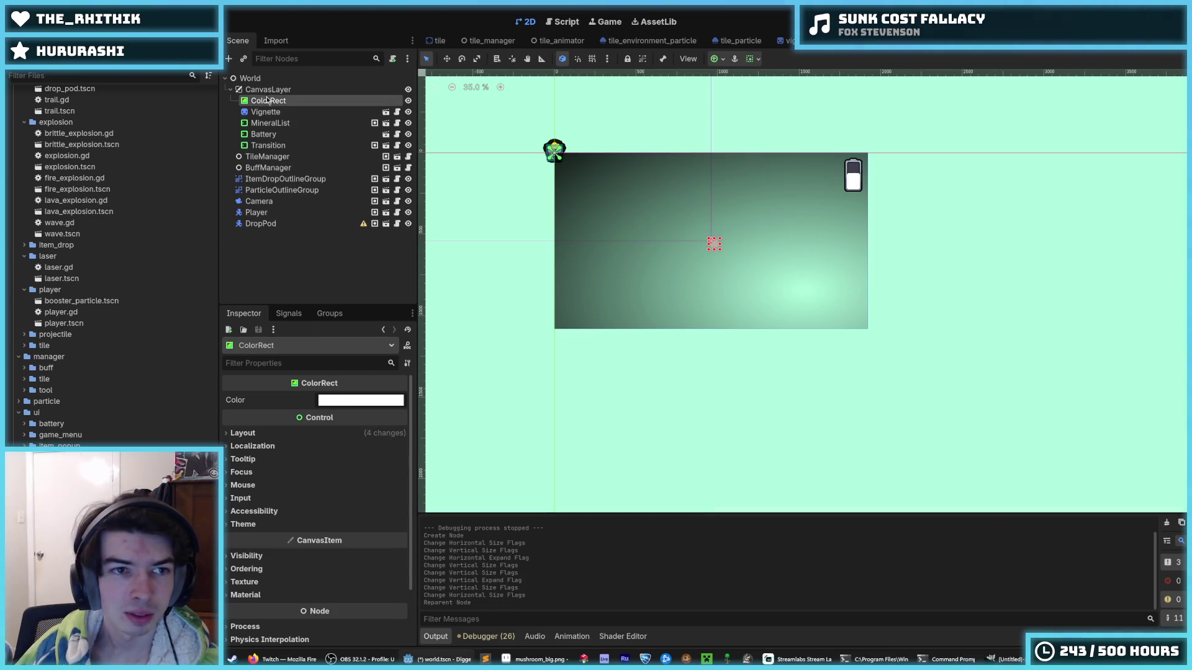
left_click(755, 65)
left_click(814, 98)
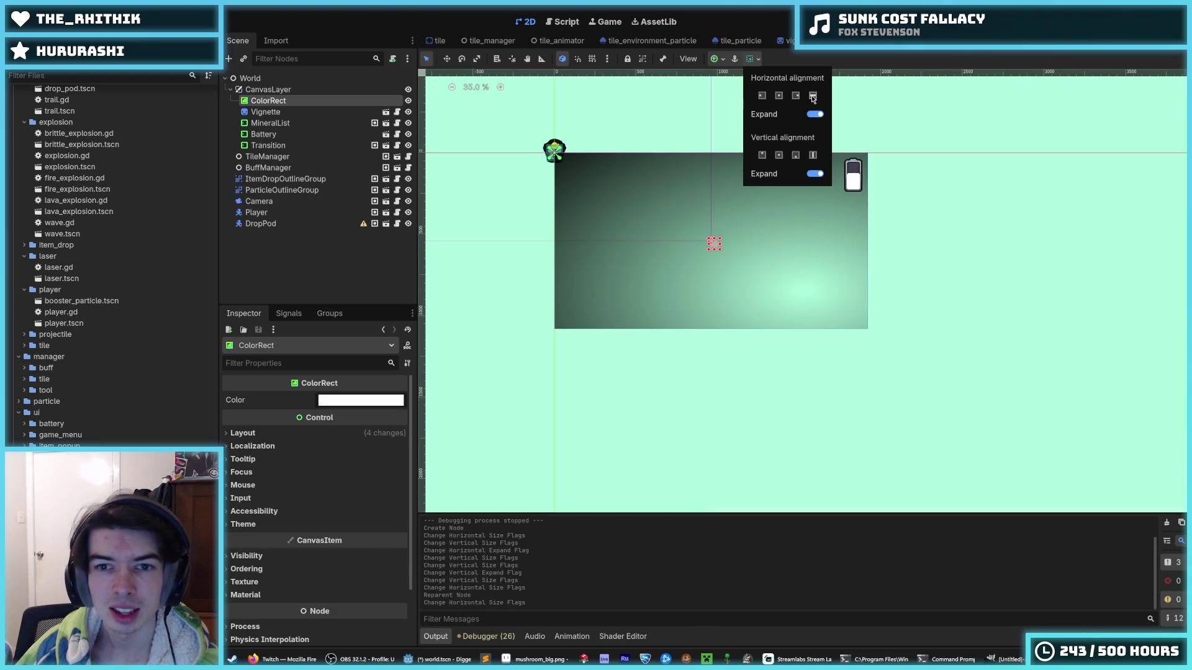
left_click(813, 98)
left_click(265, 434)
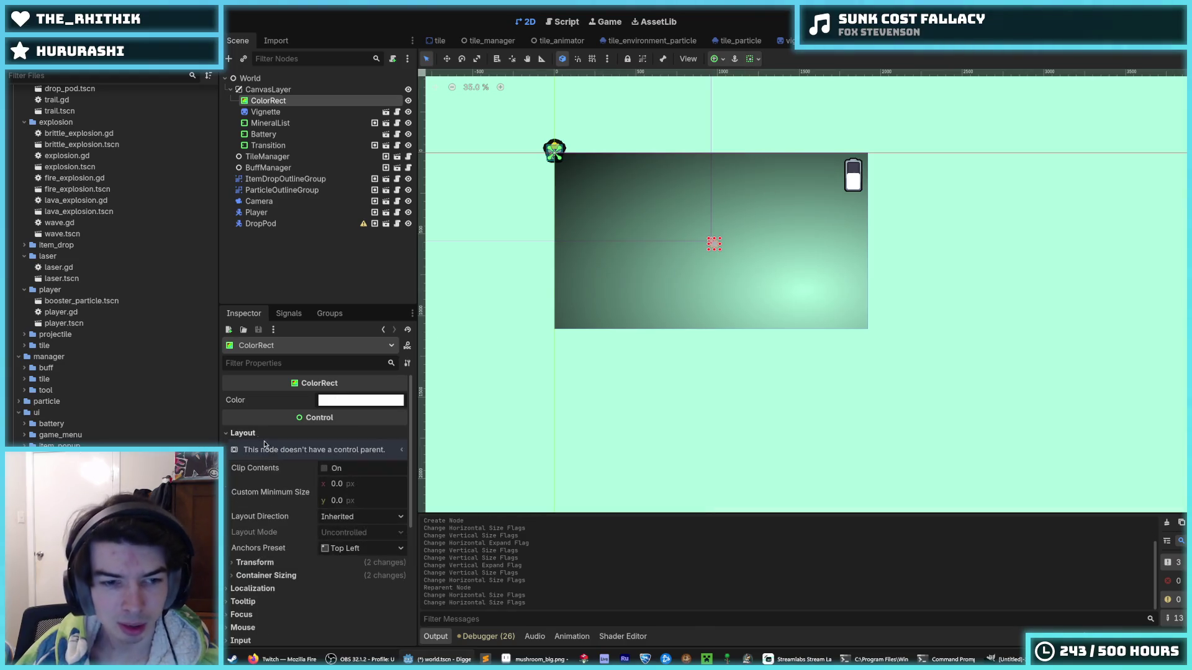
left_click(352, 549)
left_click(360, 454)
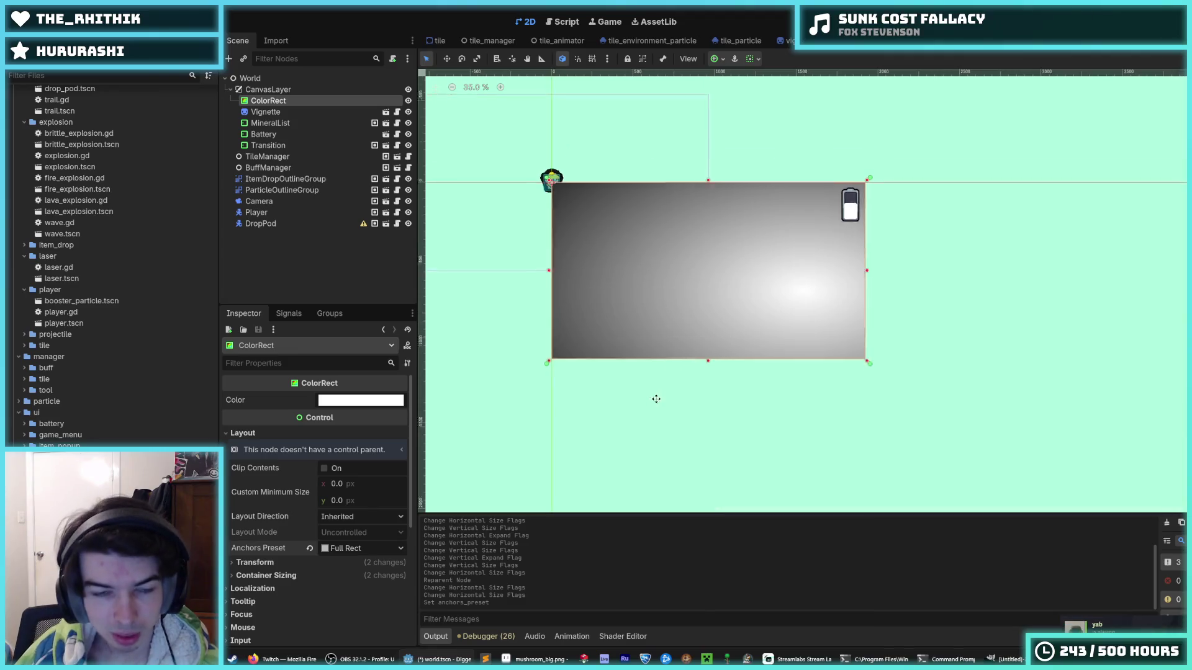
Step: Start deleting the Vignette node, cancel, and bring up its node options
left_click(304, 112)
key("Delete")
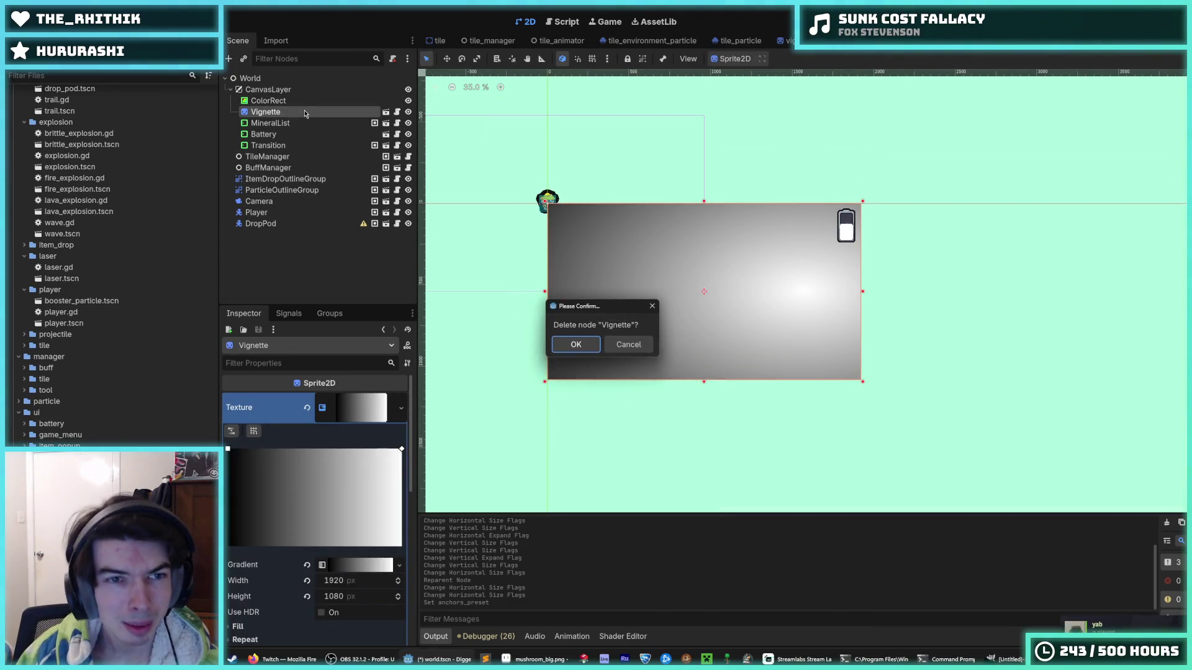
left_click(628, 344)
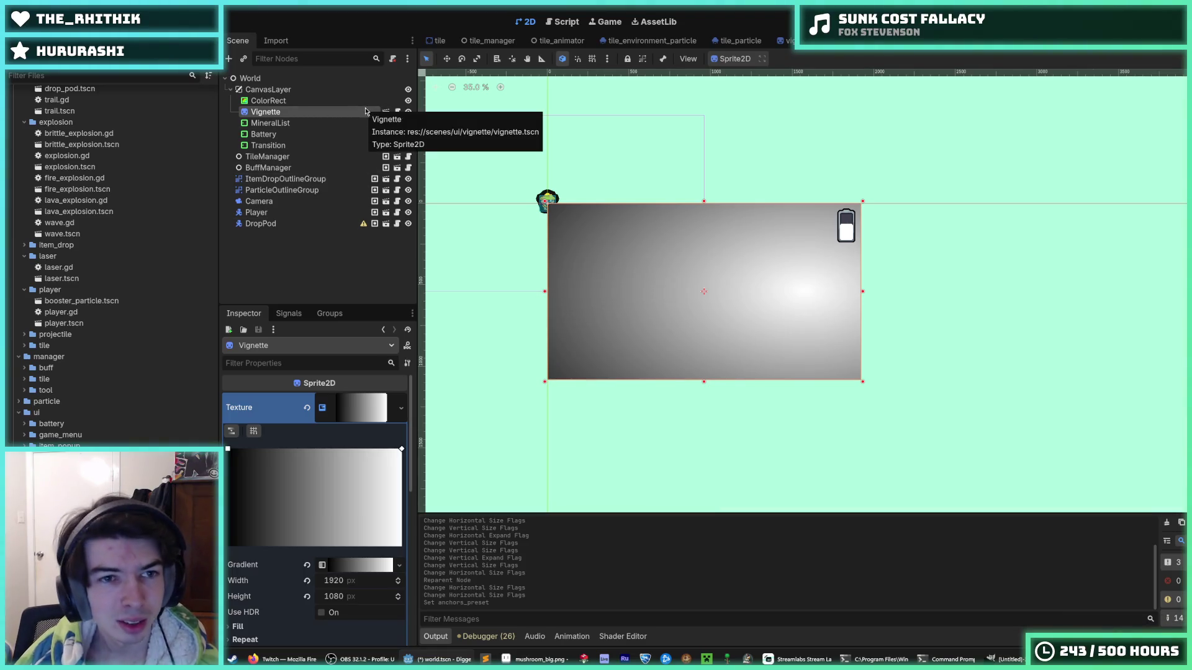
right_click(358, 113)
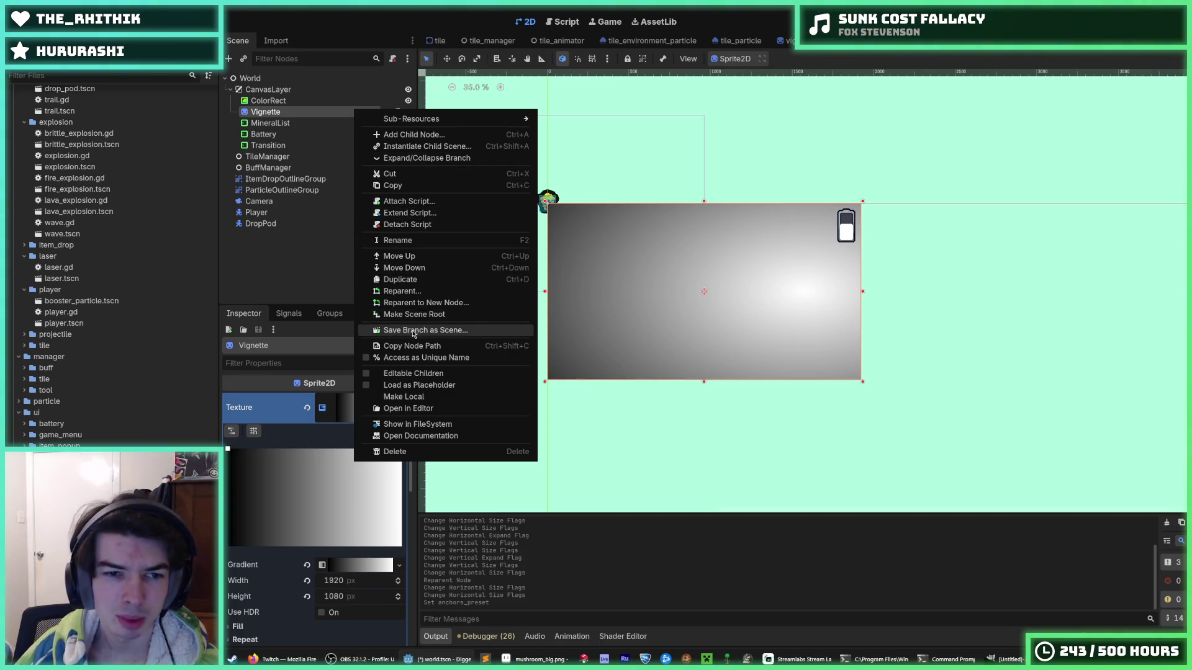
Step: Undo the ColorRect work, clear the Vignette texture, save, and reset its position to 0,0
key("Escape")
key("ctrl+z")
key("ctrl+z")
key("ctrl+z")
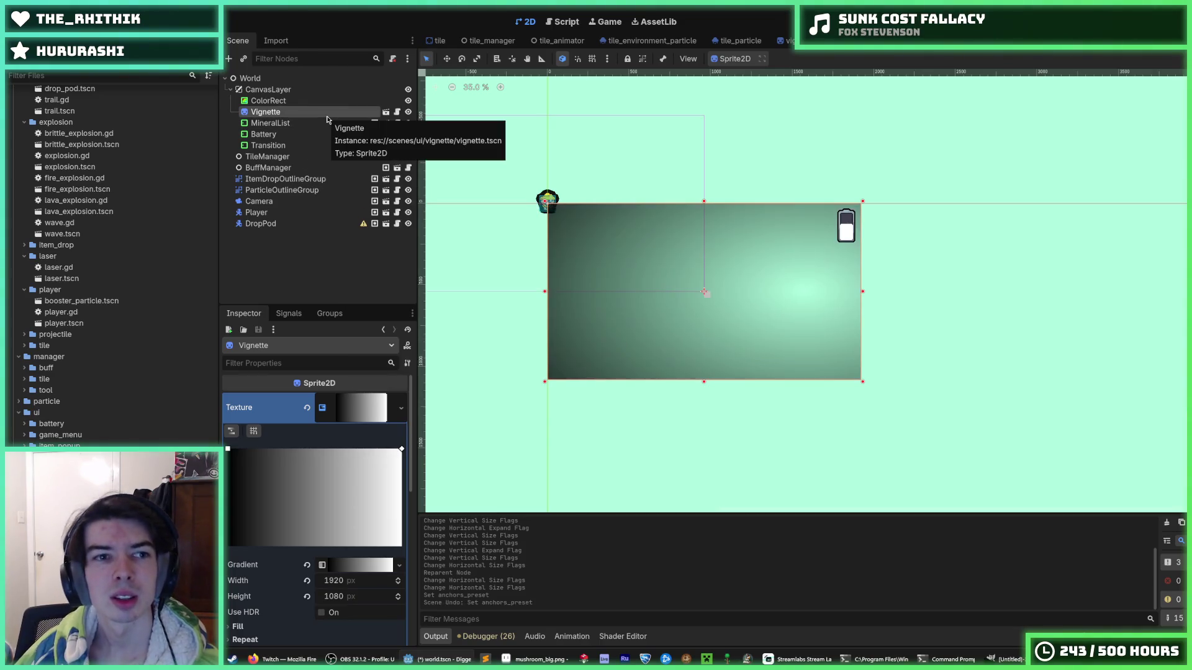
key("ctrl+z")
key("ctrl+z")
key("ctrl+z")
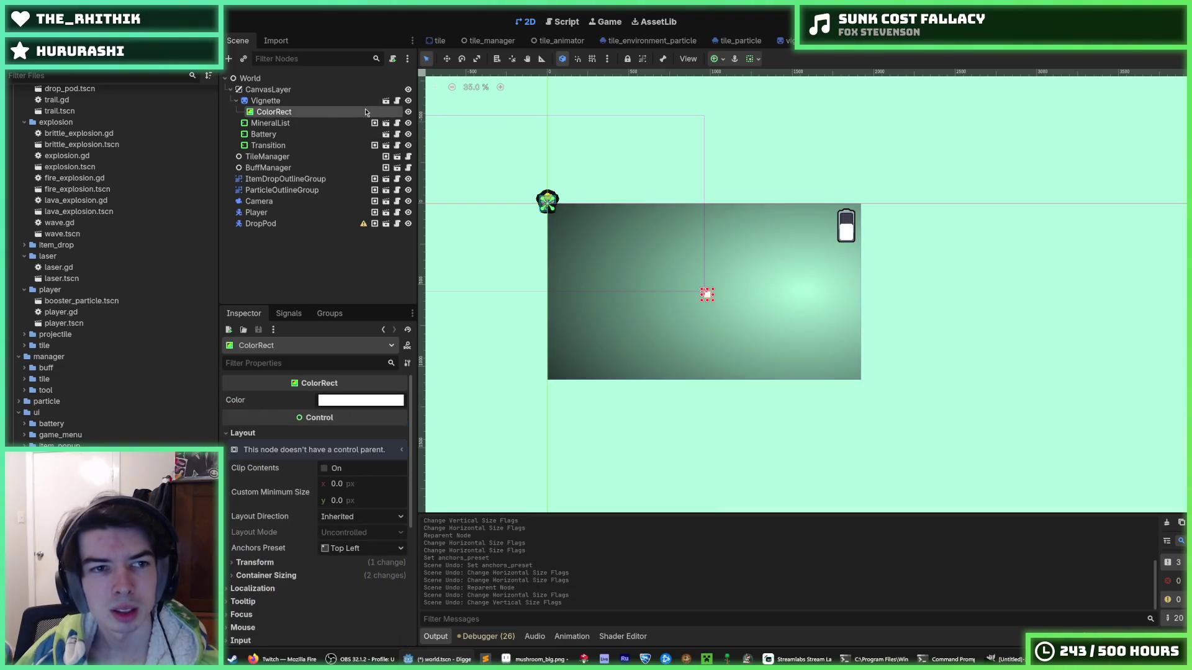
key("ctrl+z")
key("ctrl+z")
key("ctrl+z")
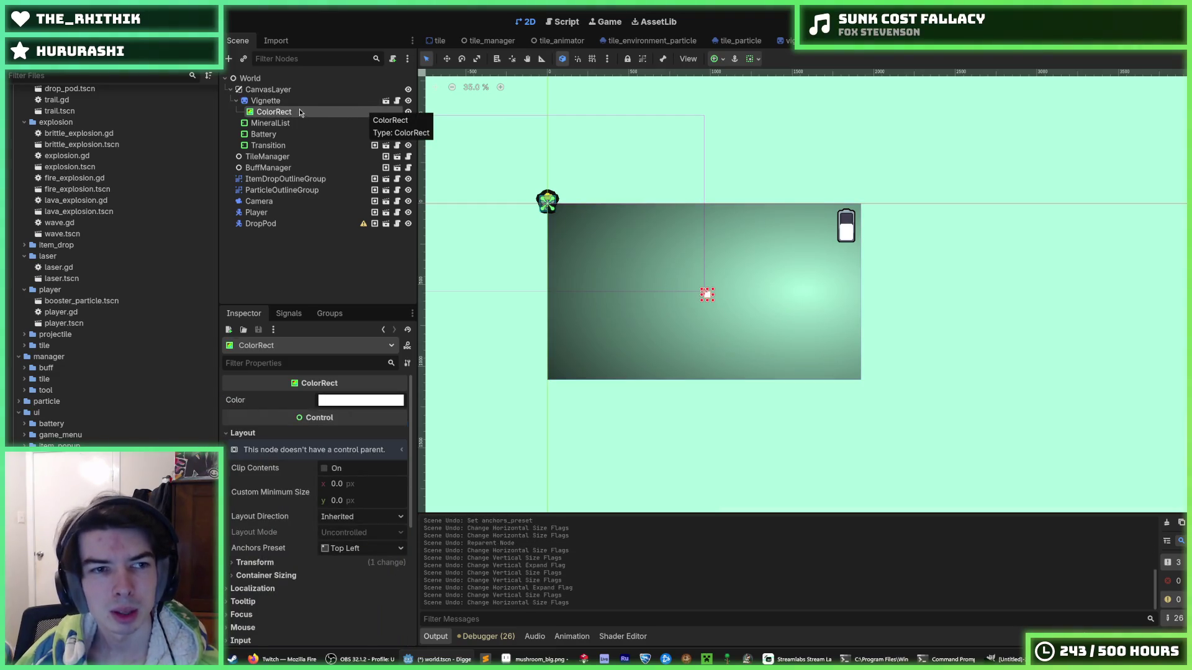
scroll(312, 506, "down", 4)
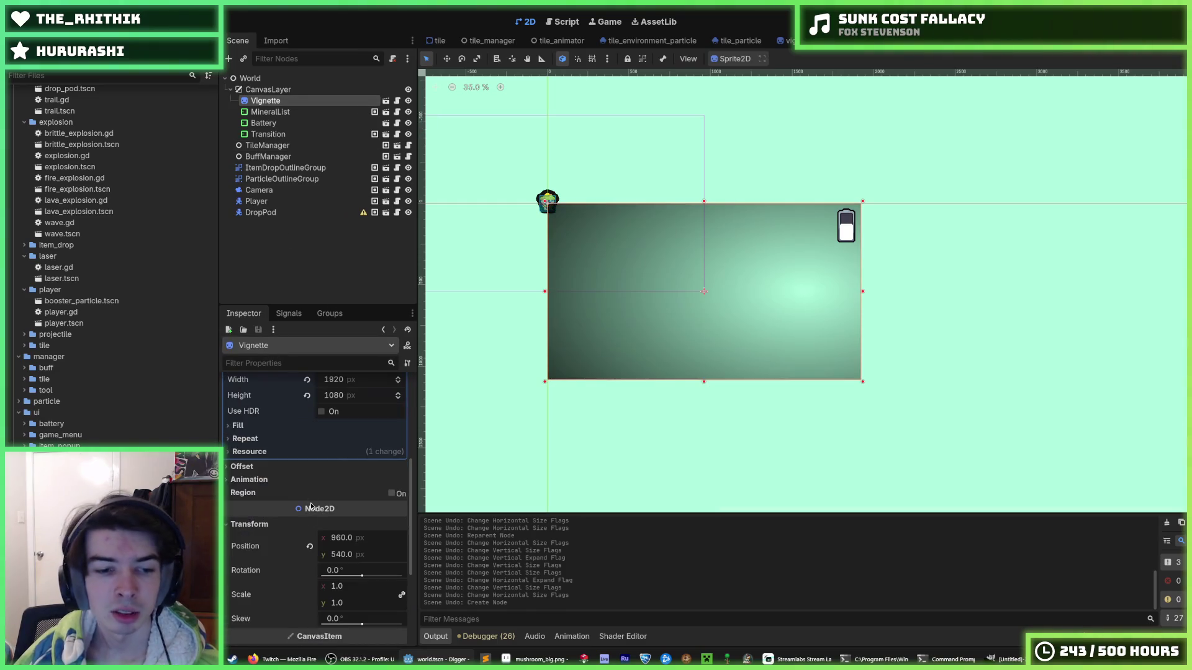
scroll(316, 500, "up", 4)
key("ctrl+z")
key("ctrl+z")
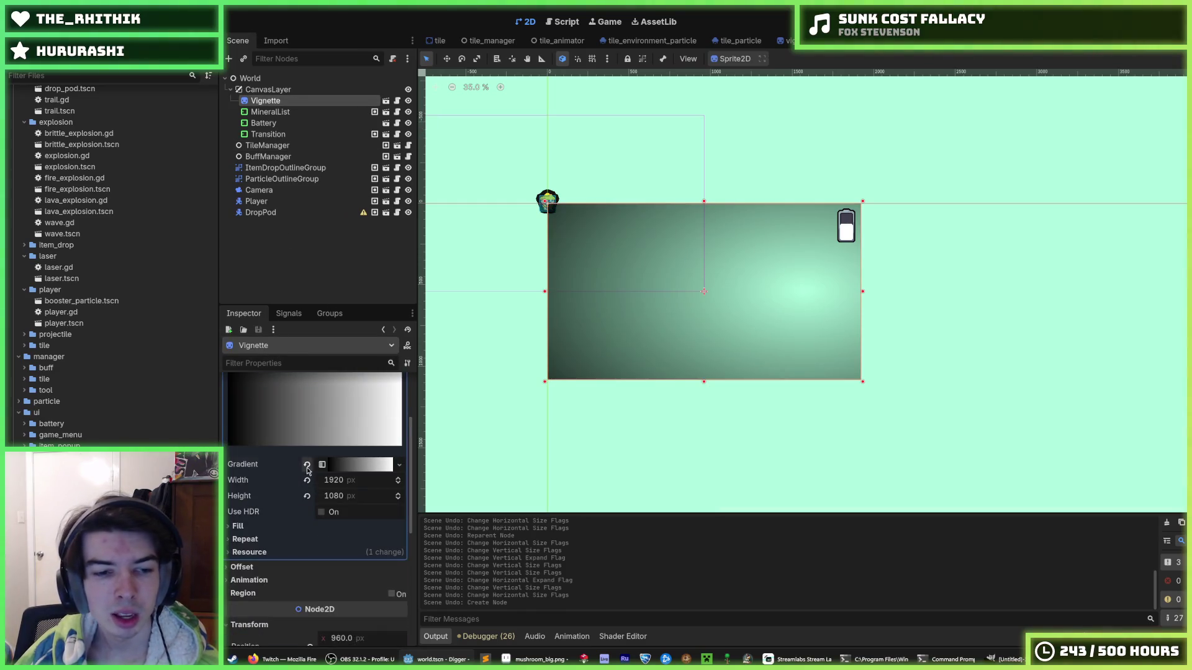
key("ctrl+s")
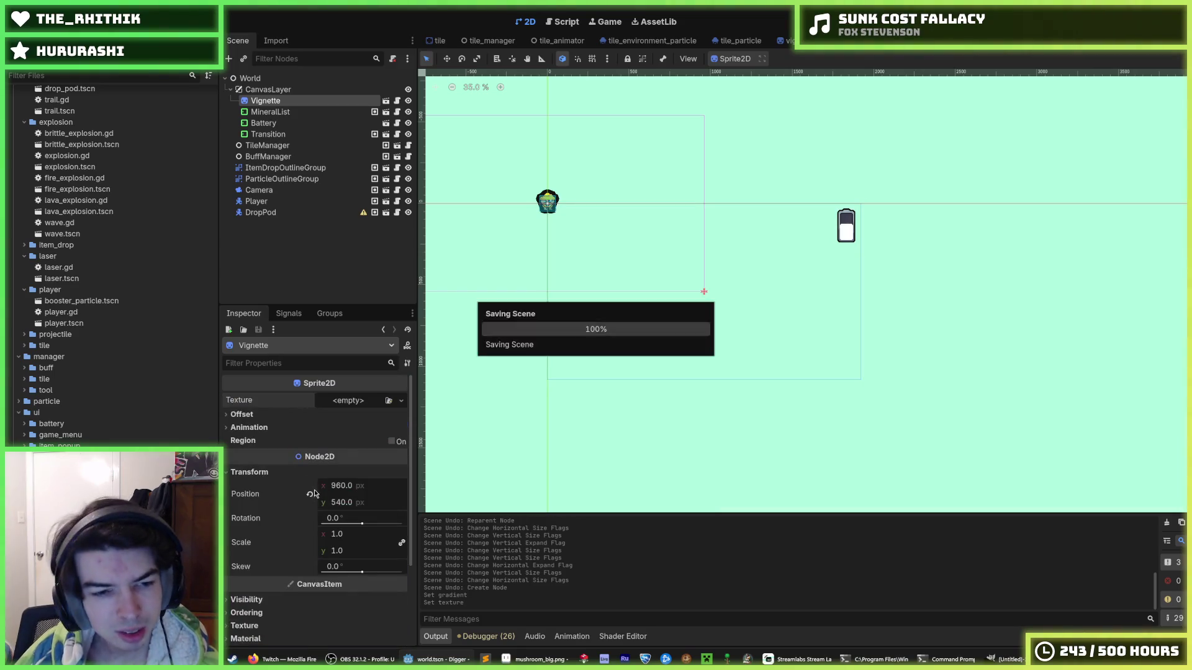
key("ctrl+z")
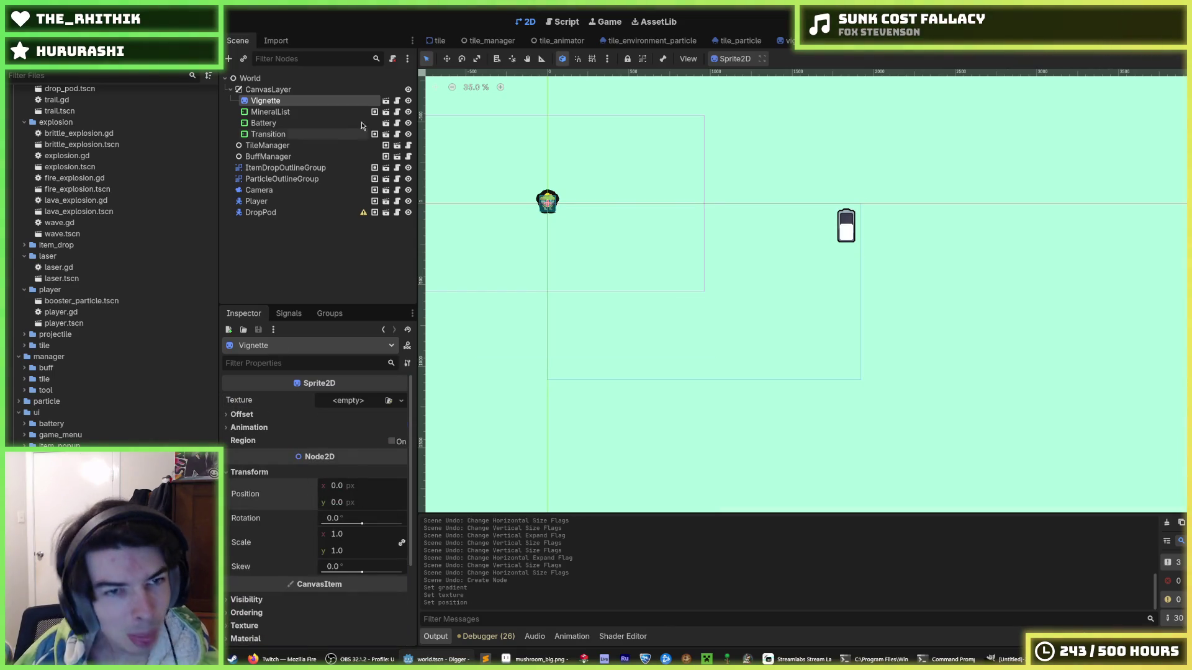
Step: Open vignette.tscn, add a ColorRect child and make it the scene root
left_click(386, 101)
right_click(287, 79)
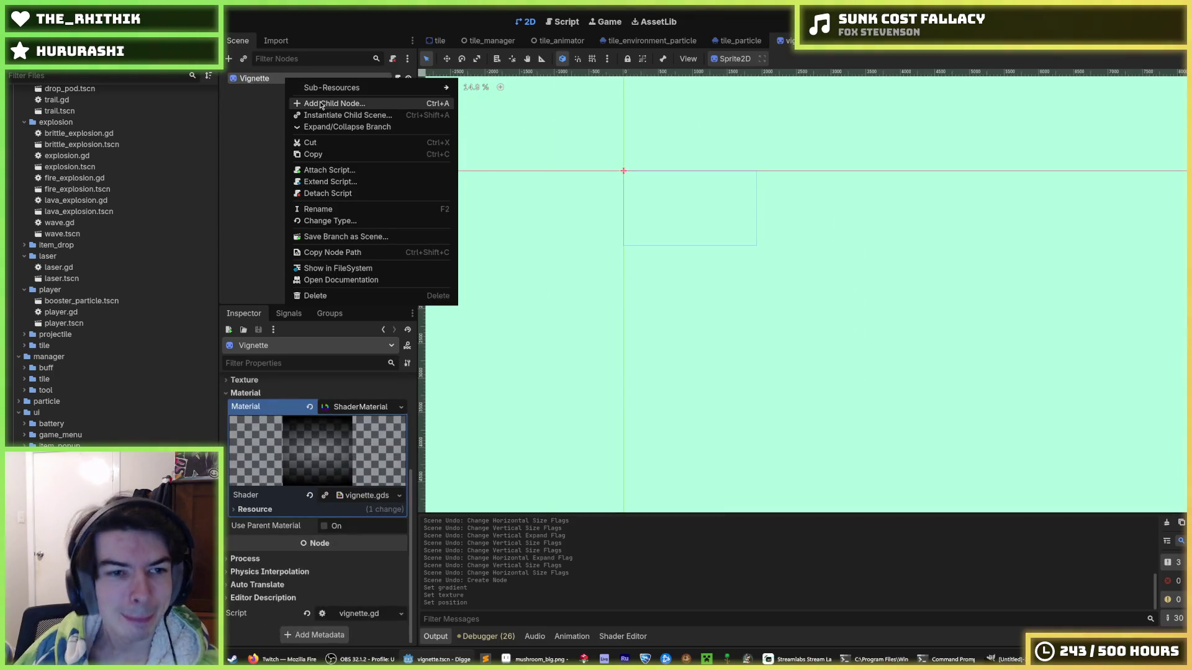
left_click(319, 103)
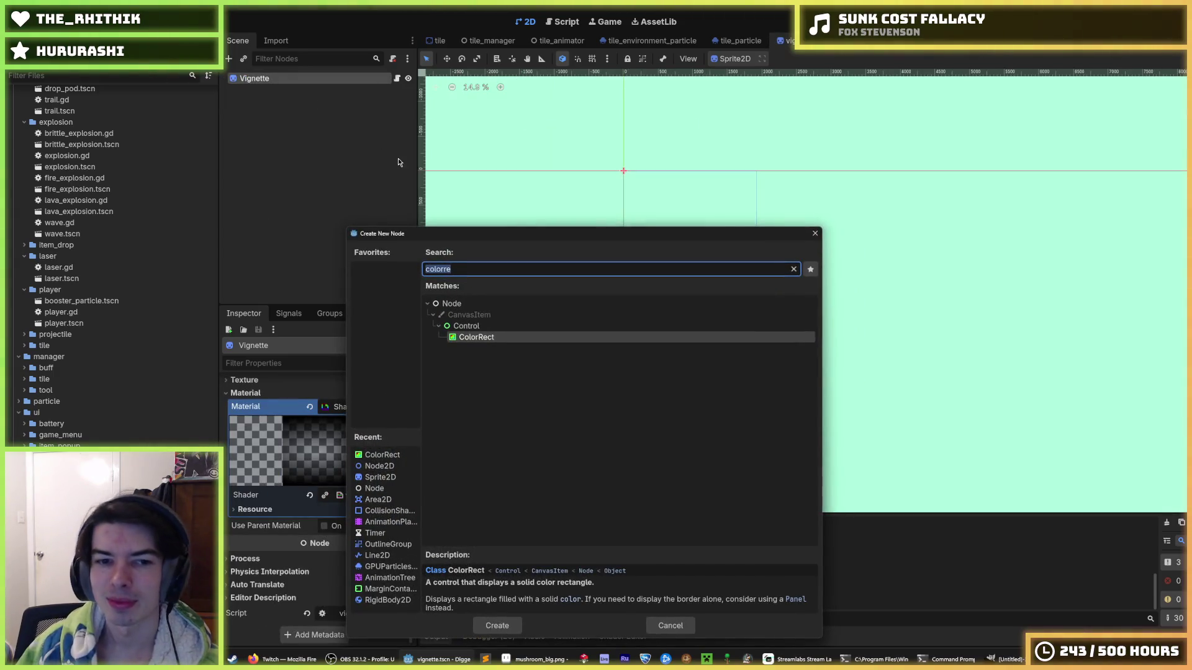
key("Return")
right_click(280, 92)
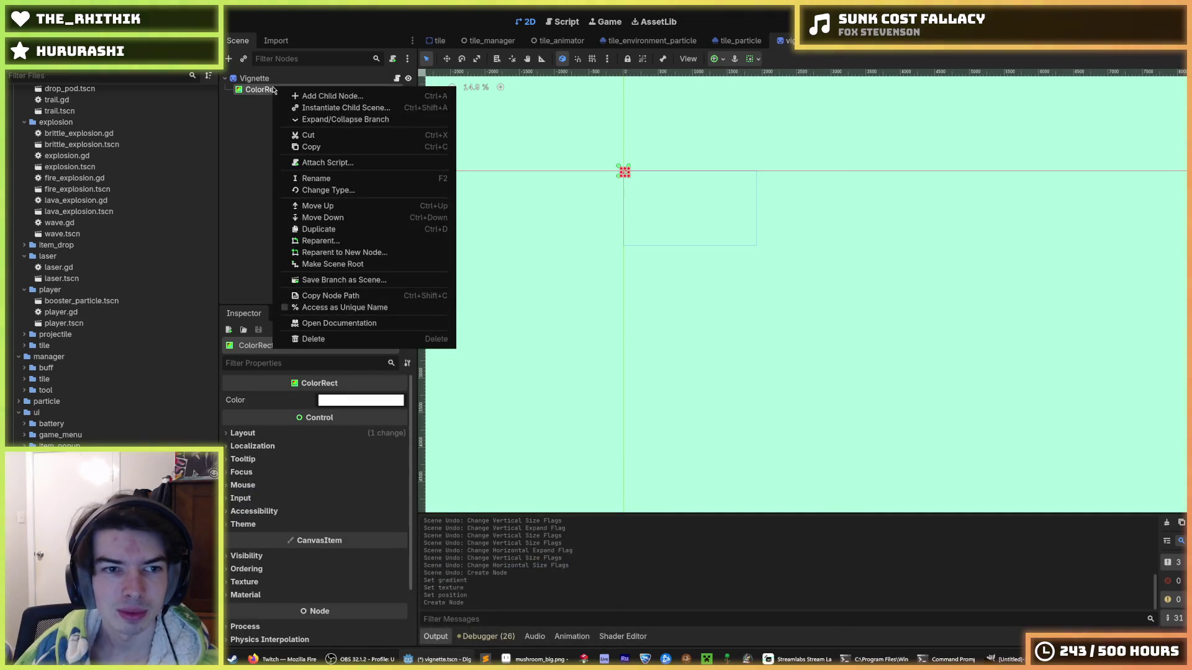
left_click(348, 266)
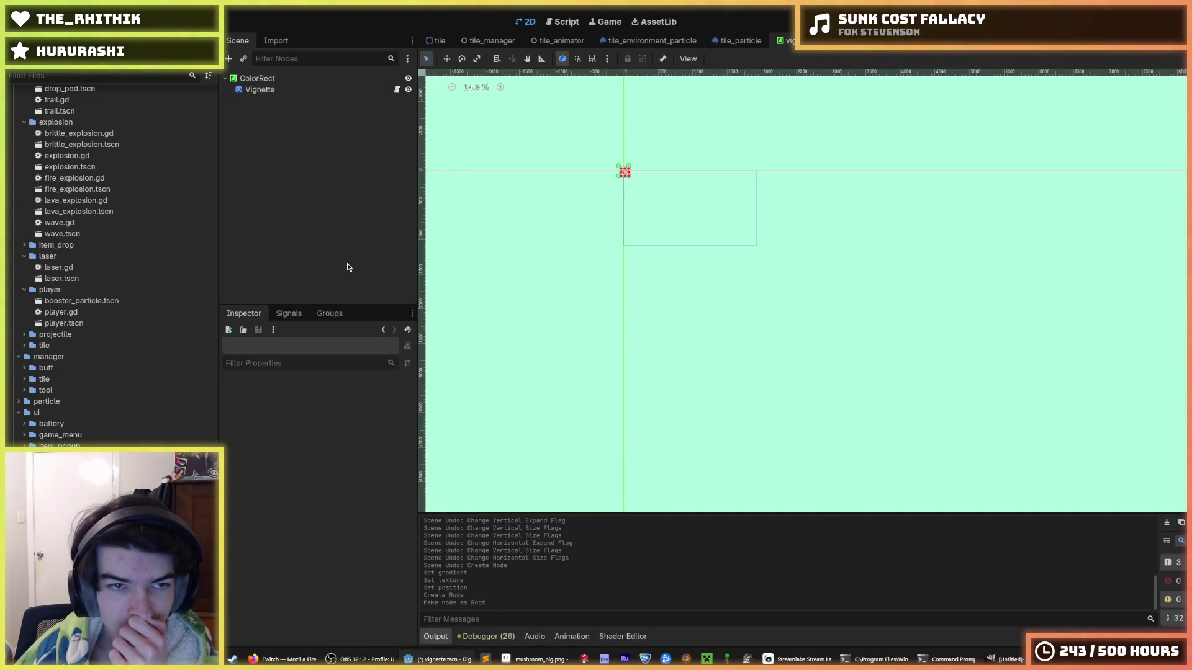
Step: Attach the existing vignette.gd to the ColorRect, change it to extend ColorRect, and save
right_click(263, 81)
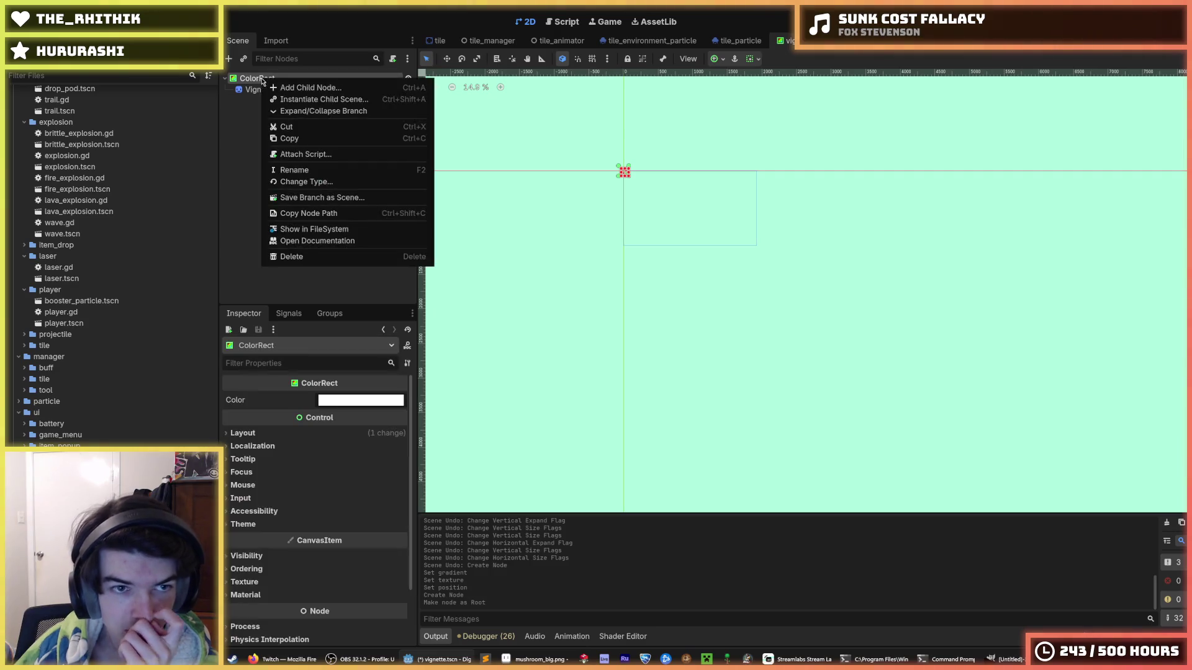
left_click(319, 154)
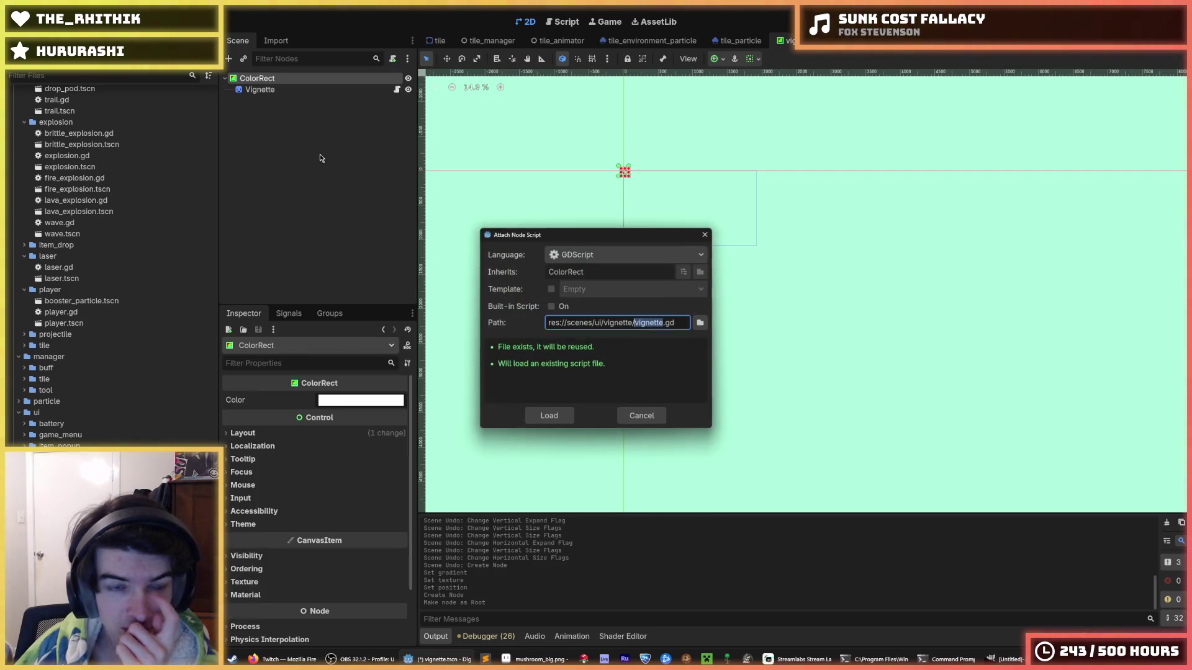
left_click(549, 417)
double_click(671, 77)
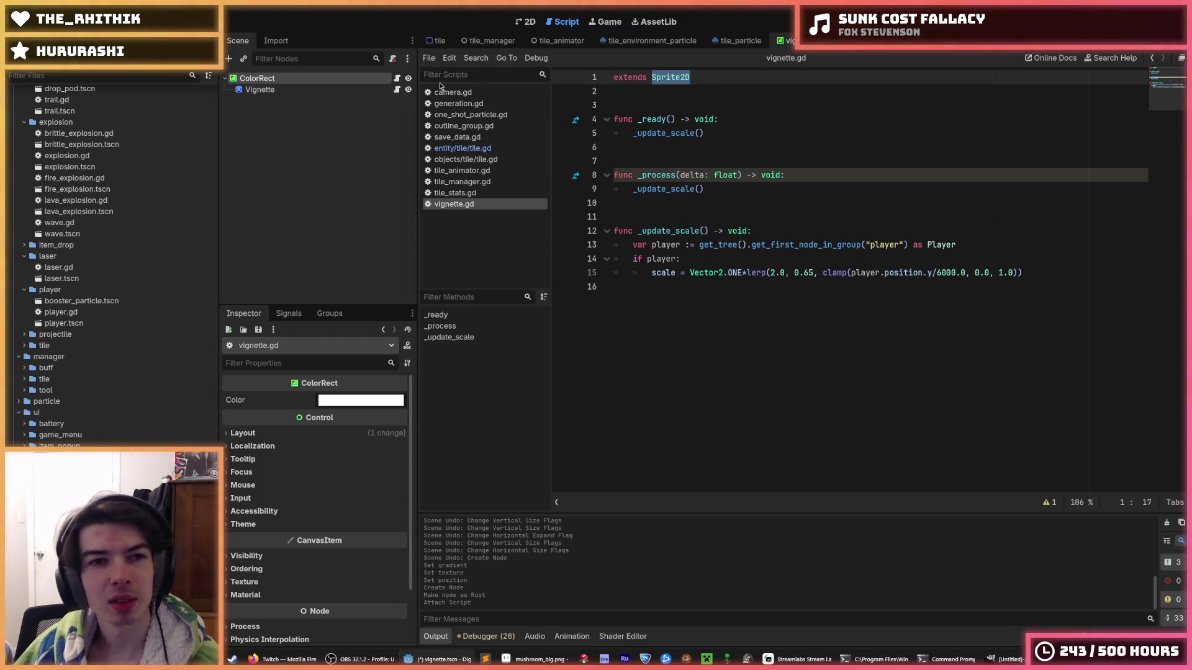
type("ColorRect")
key("ctrl+s")
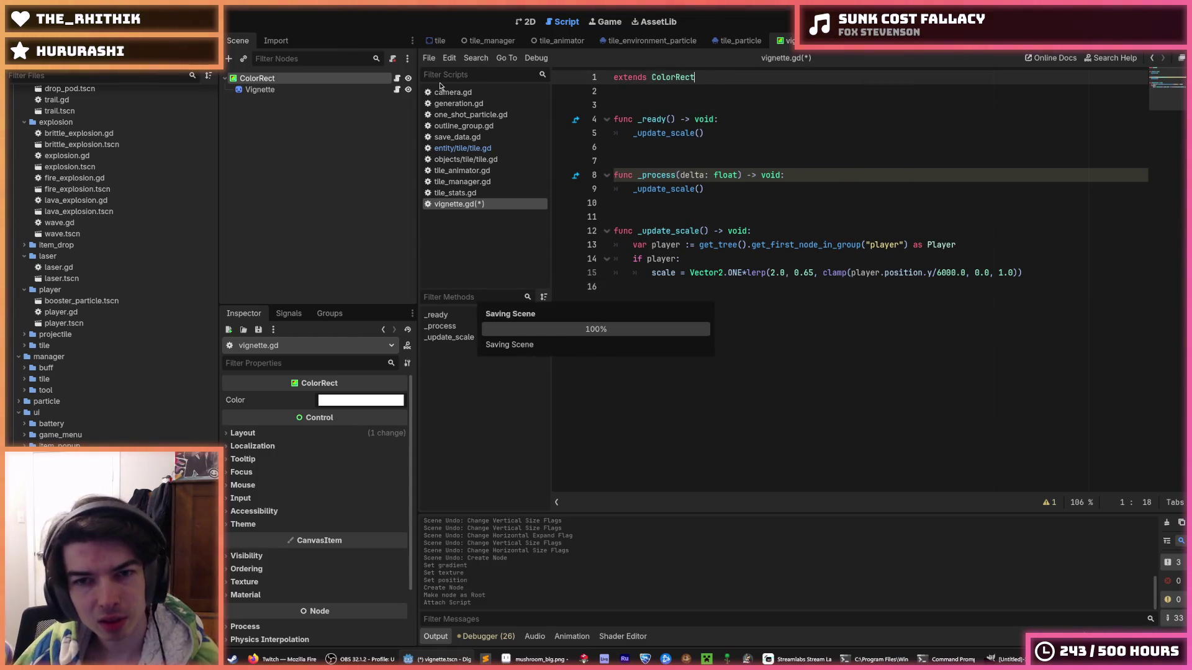
key("ctrl+s")
key("ctrl+s")
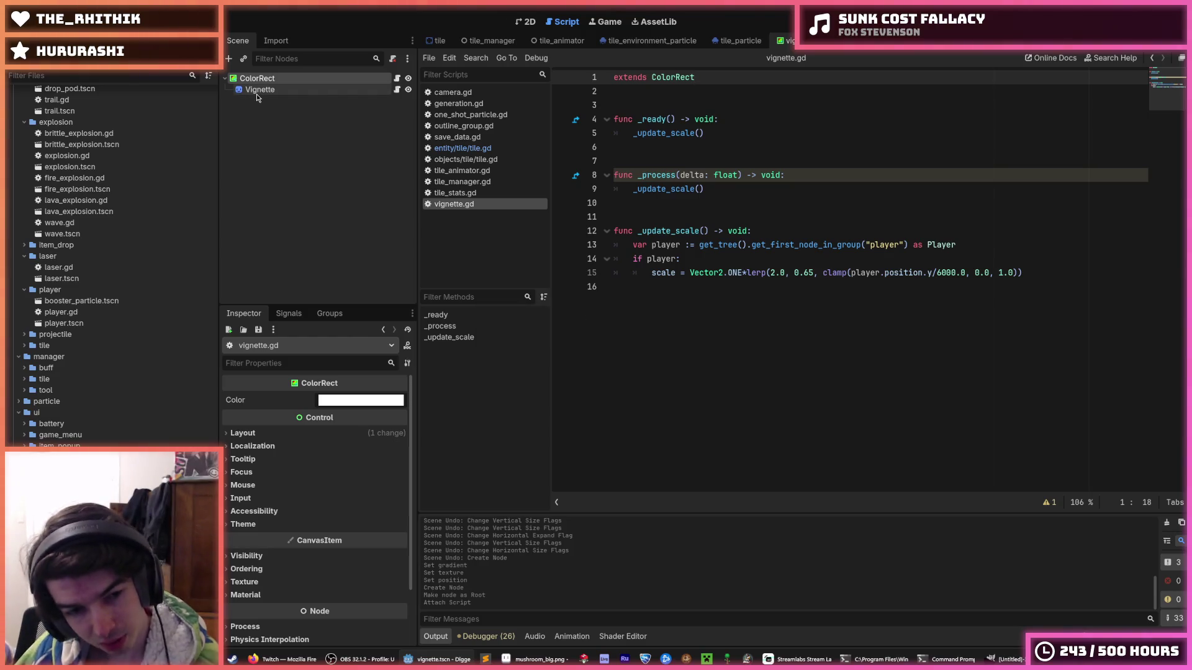
Step: Delete the old Vignette sprite node from the scene
left_click(257, 93)
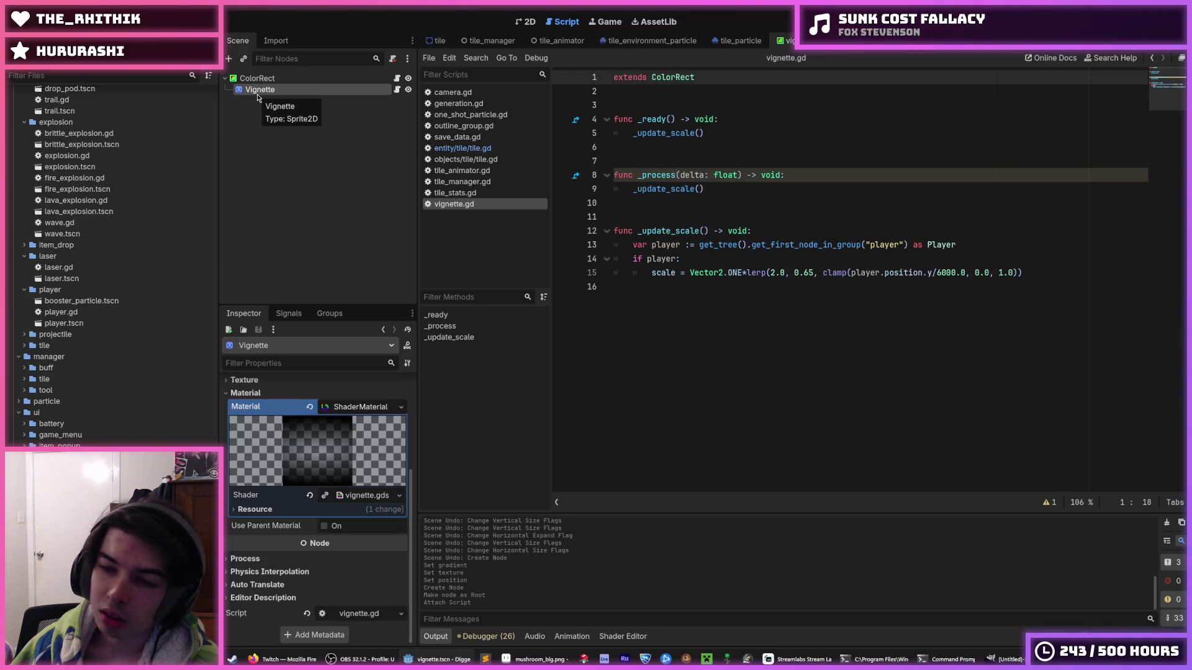
left_click(257, 78)
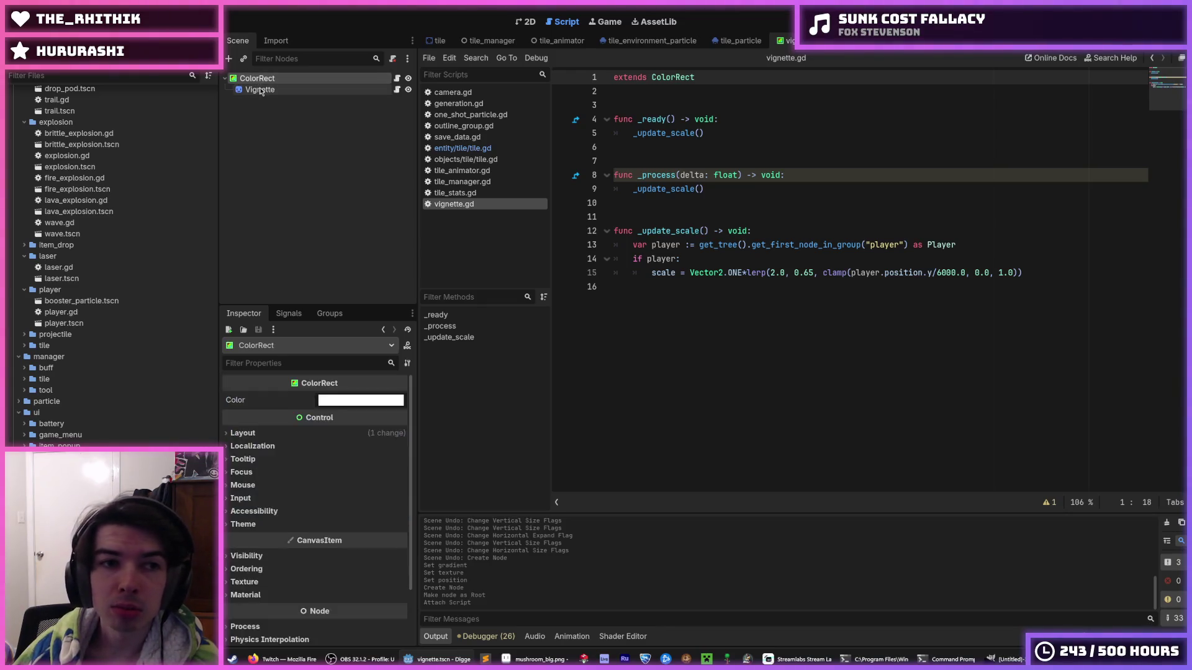
left_click(260, 90)
key("Delete")
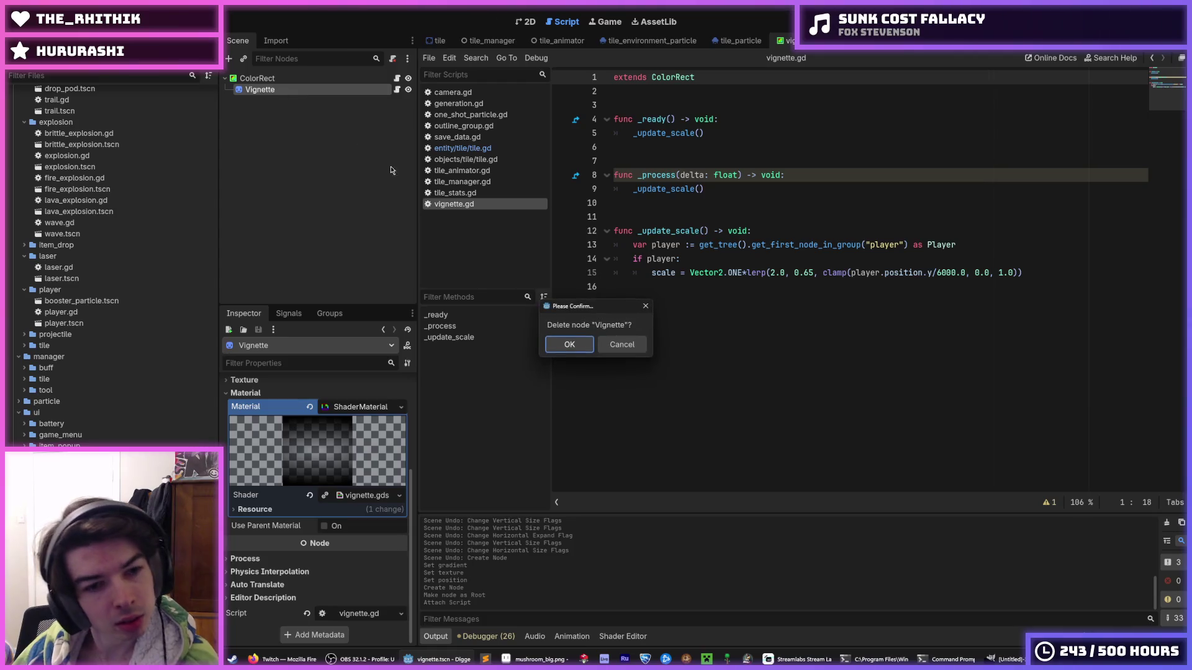
key("Return")
Step: Review the ColorRect root's layout, anchor presets and size without changing them
right_click(264, 82)
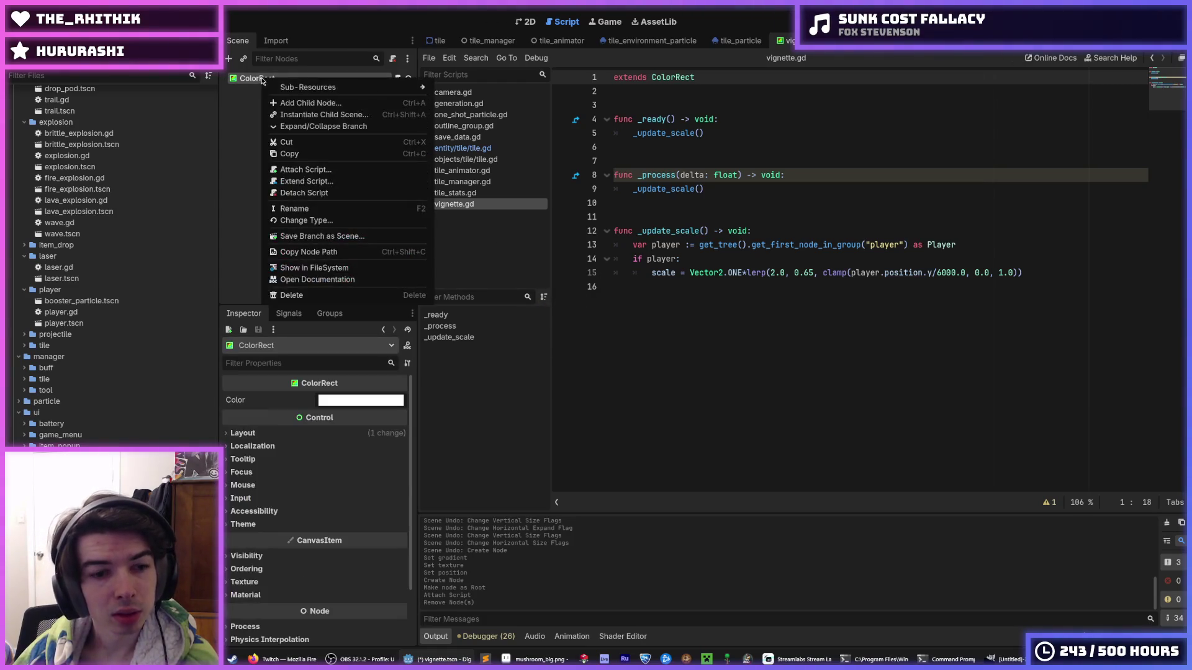
left_click(277, 435)
left_click(276, 435)
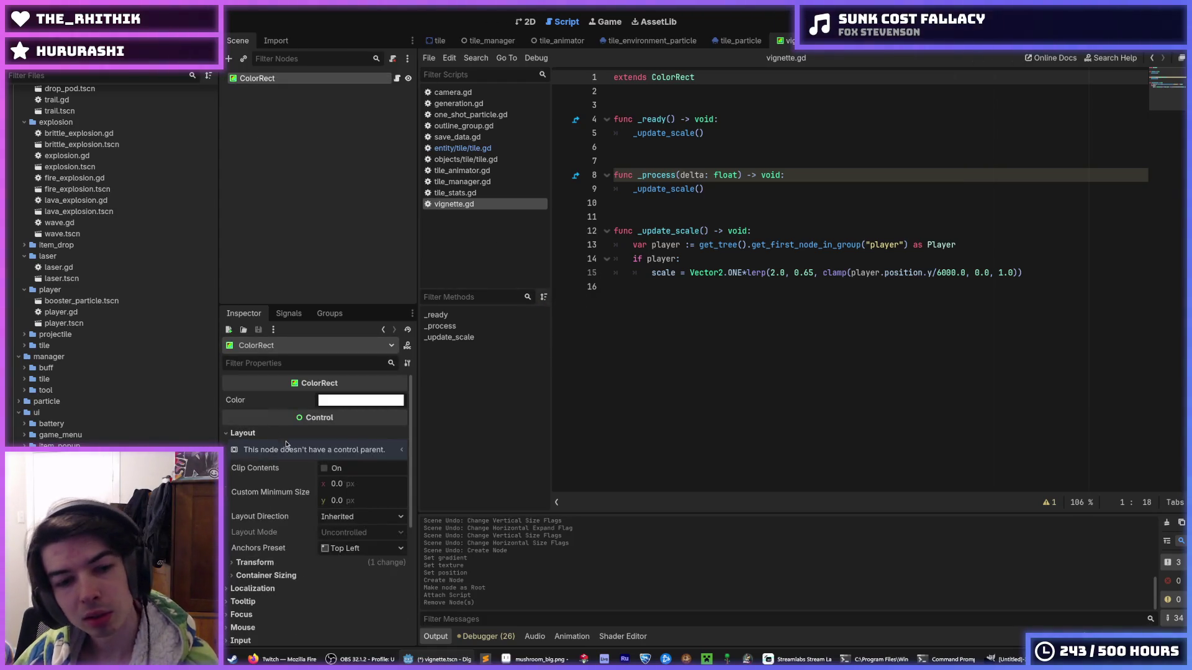
left_click(343, 554)
left_click(276, 559)
left_click(365, 553)
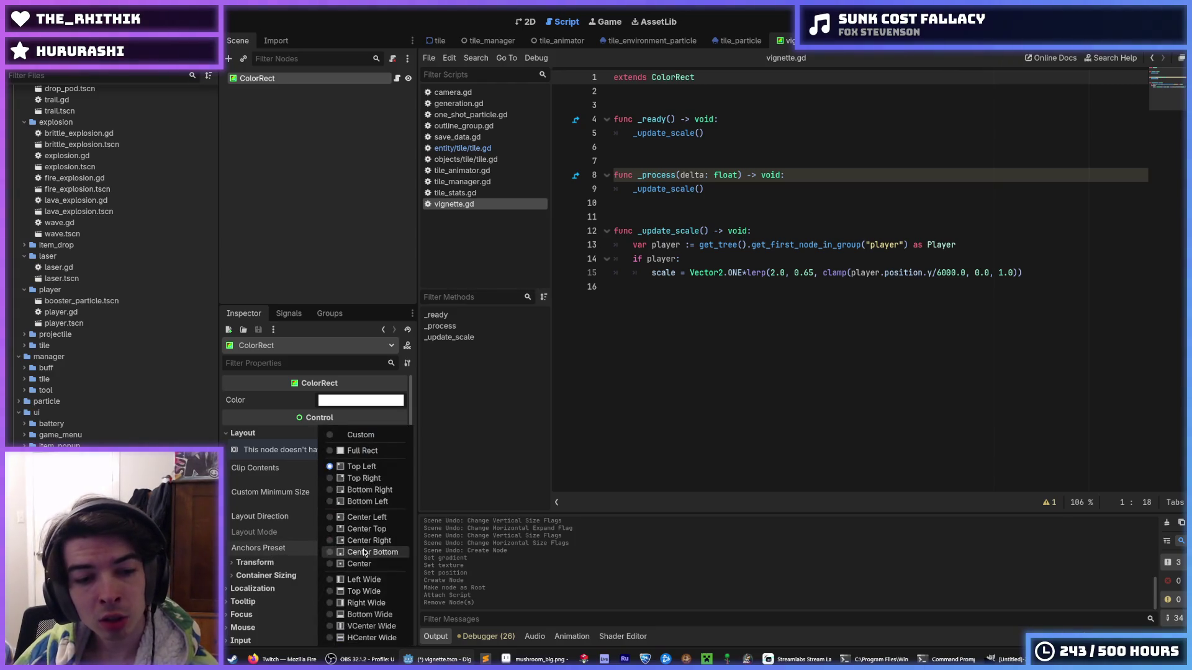
left_click(266, 552)
left_click(274, 562)
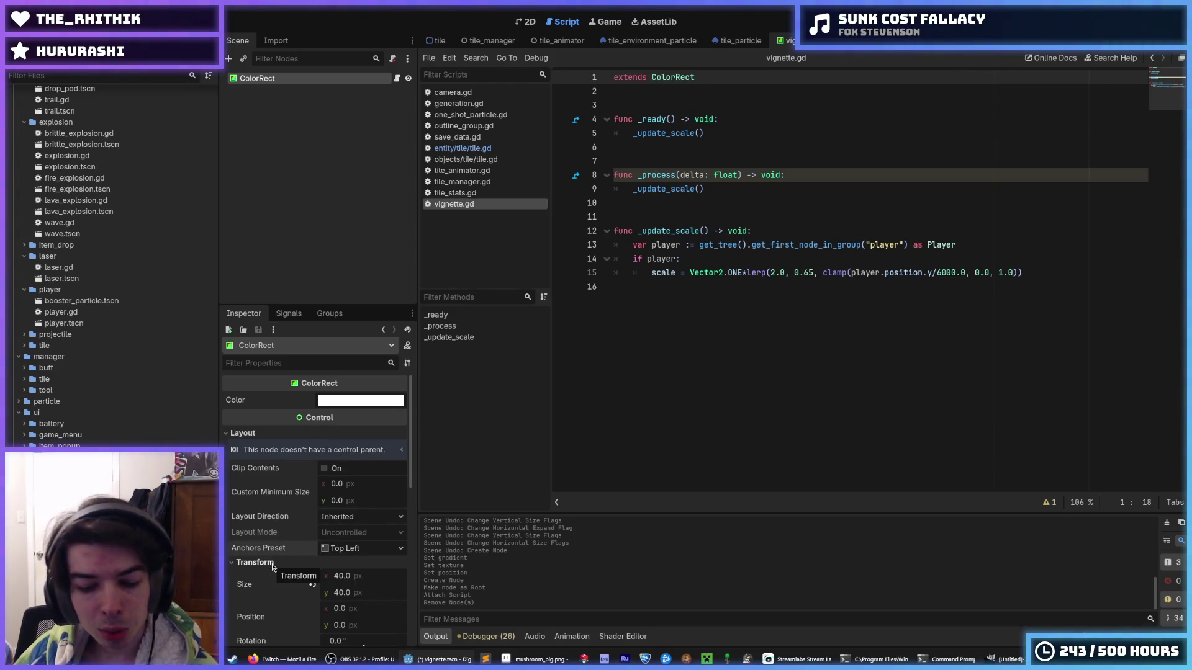
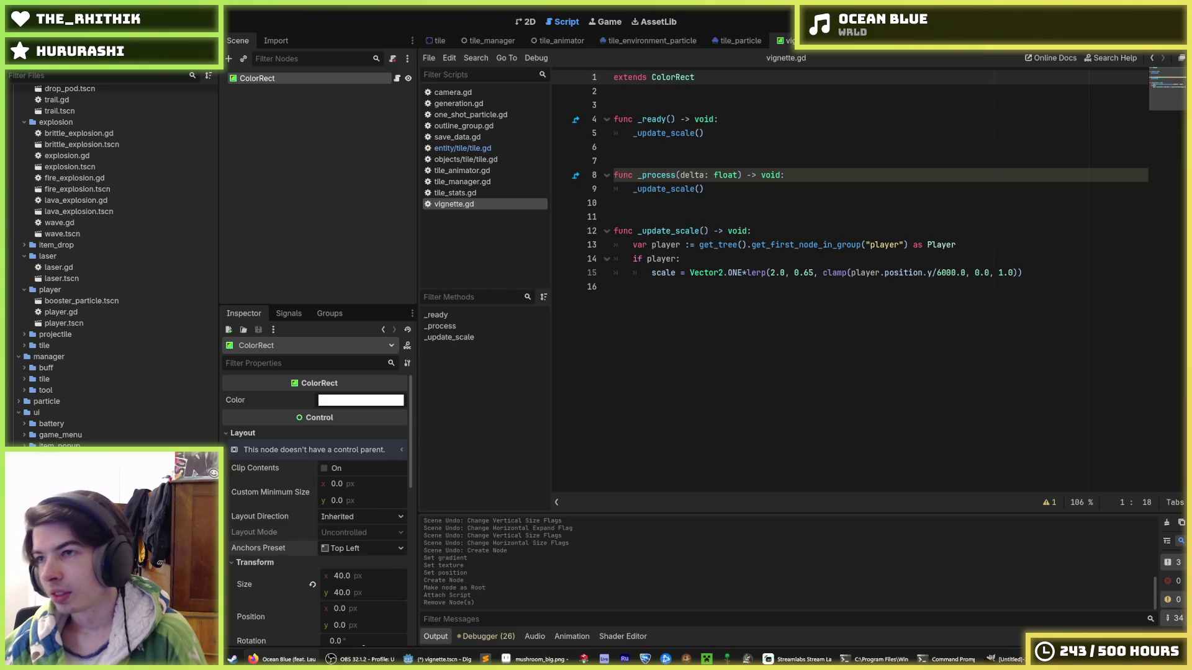
Step: In the 2D view, set the ColorRect's anchors preset to Full Rect
left_click(785, 244)
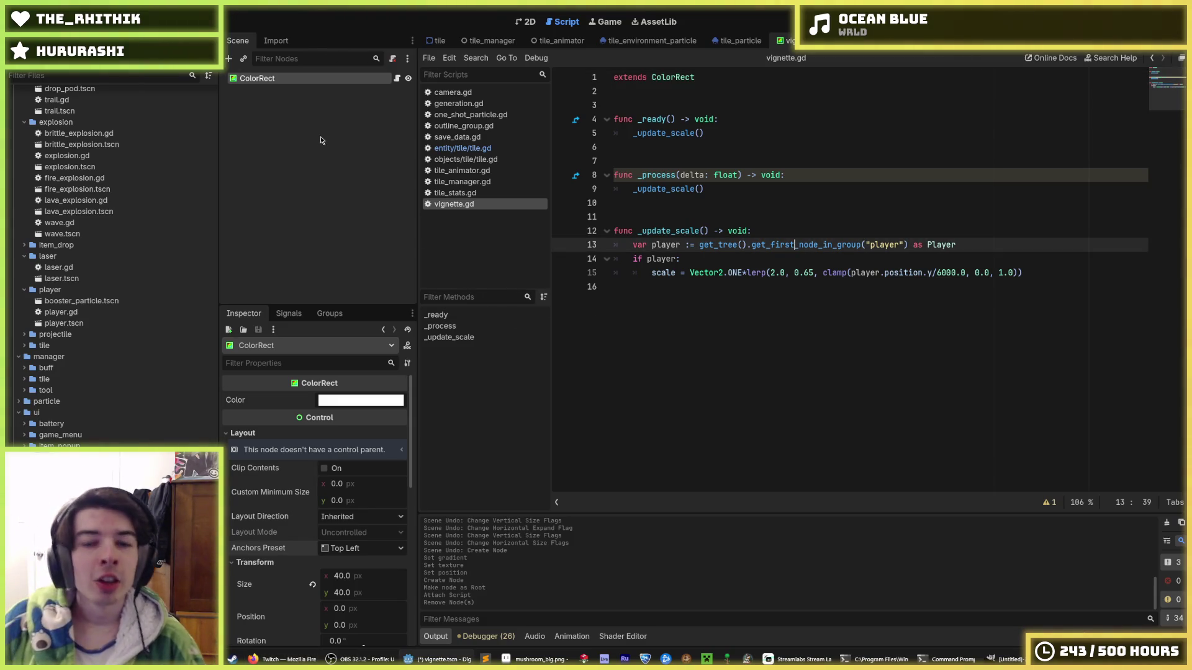
scroll(297, 473, "down", 4)
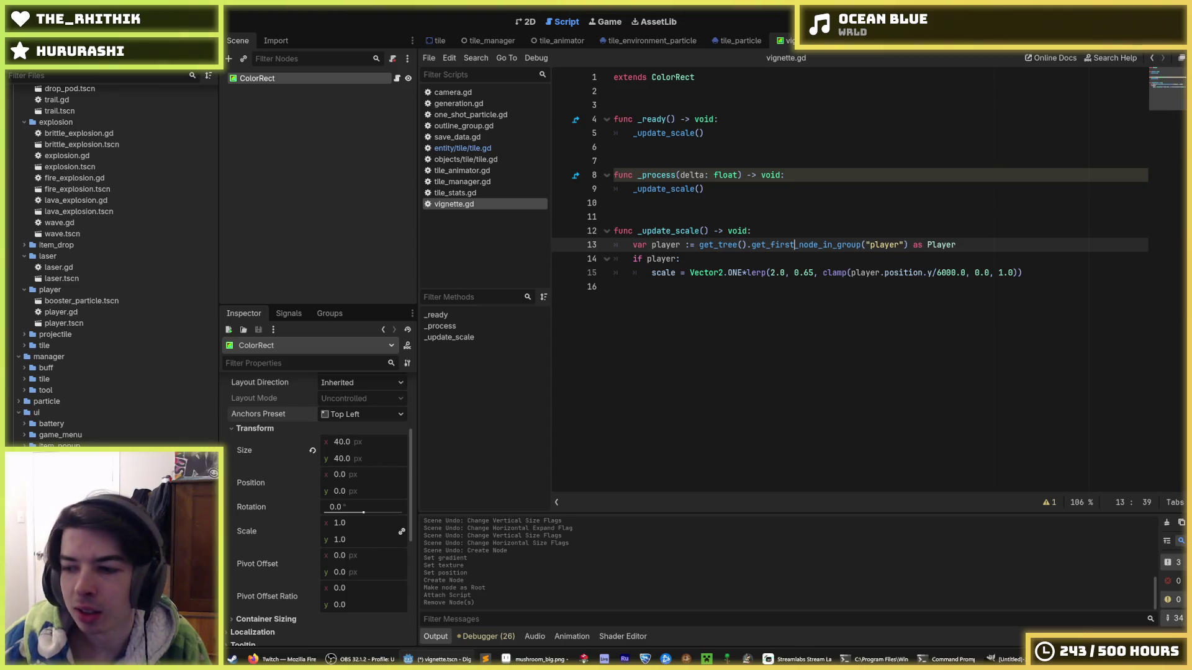
left_click(526, 21)
left_click(363, 414)
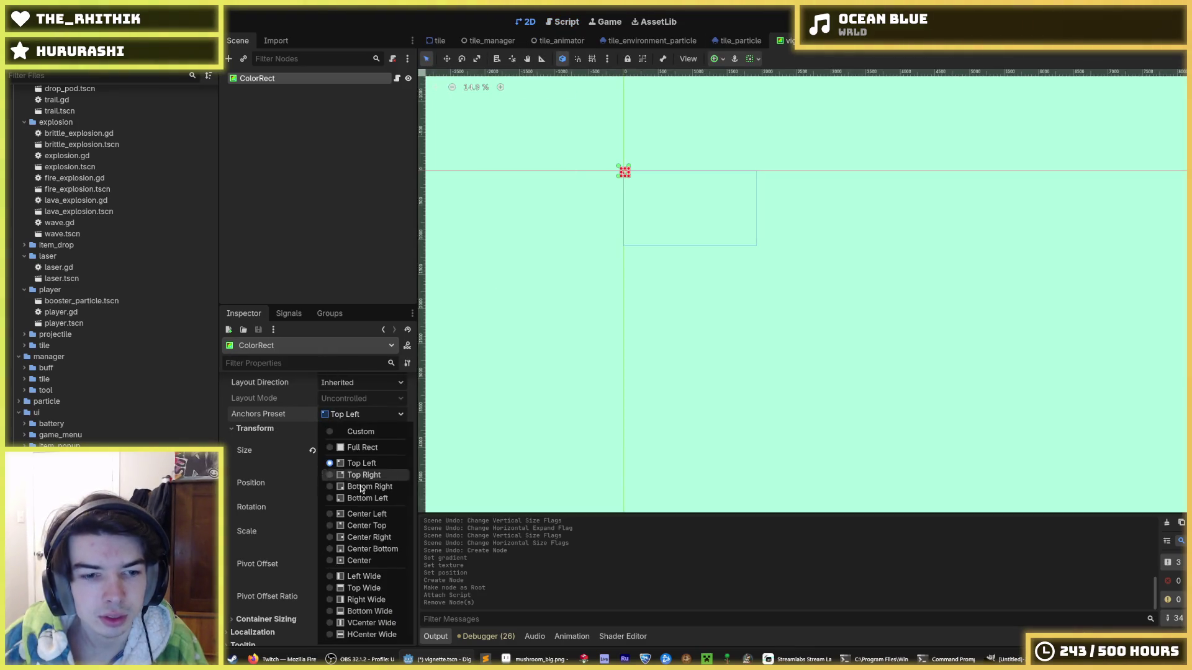
left_click(362, 448)
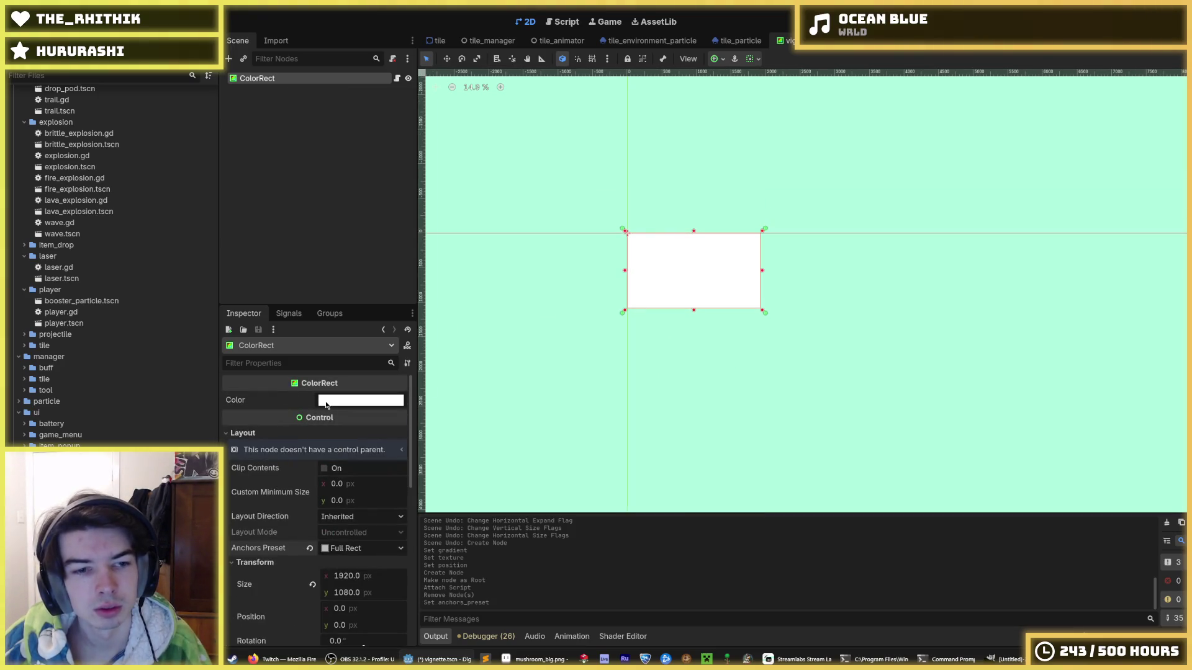
Step: Set the rect's colour to black (000000) in the colour picker
left_click(327, 402)
mouse_move(336, 259)
left_mouse_down()
mouse_move(306, 260)
mouse_move(280, 296)
left_mouse_up()
left_click(657, 165)
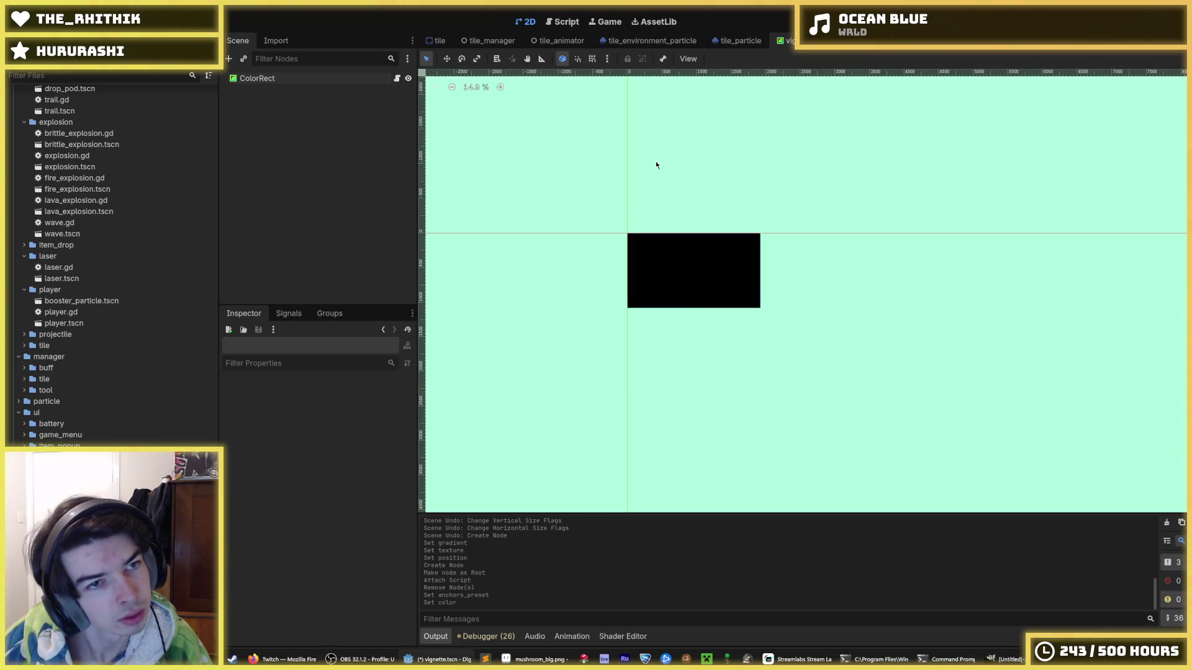
Step: Rename the ColorRect node to Vignette
left_click(257, 77)
left_click(258, 77)
type("V")
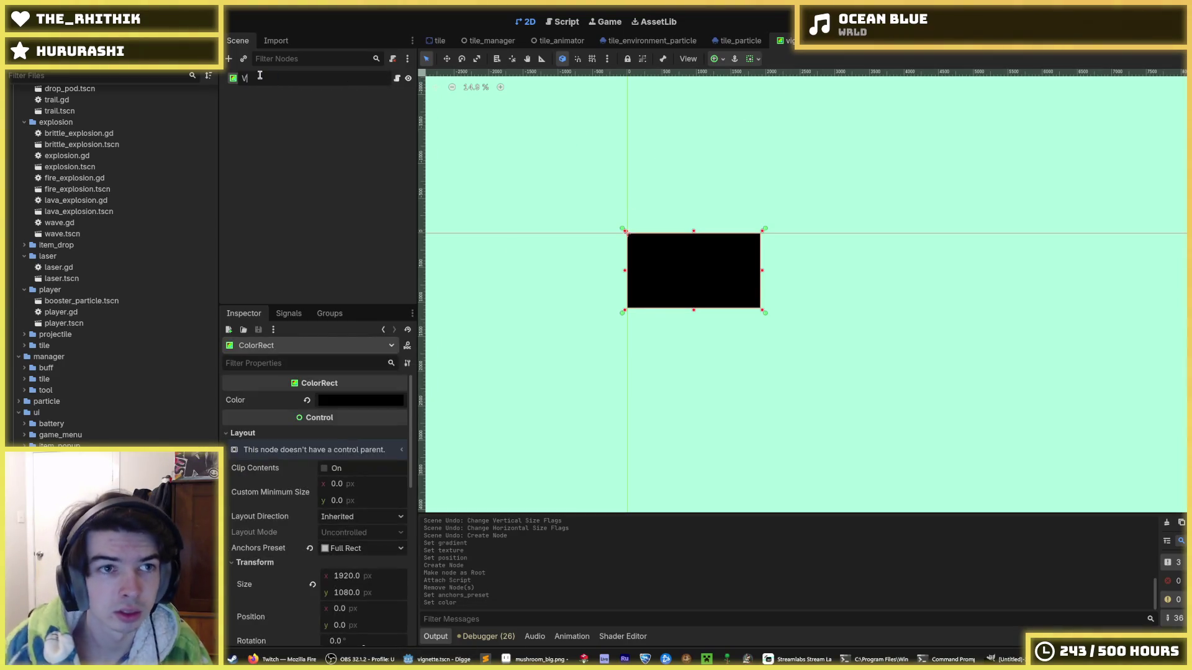
type("ignette")
key("Return")
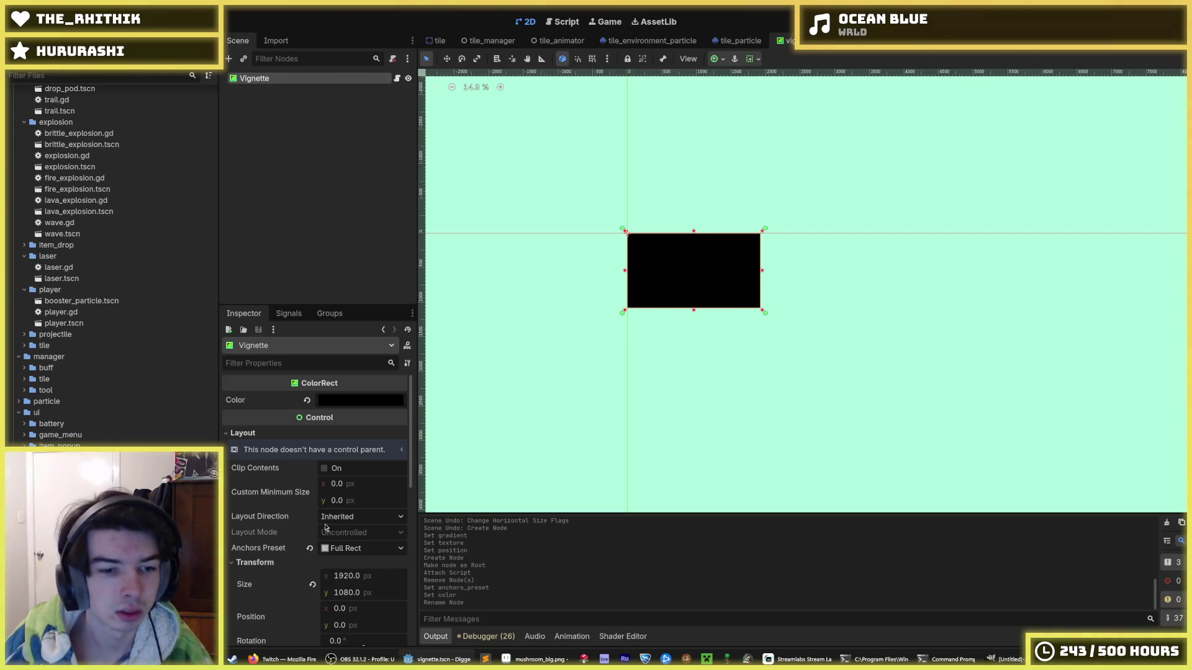
scroll(283, 543, "down", 10)
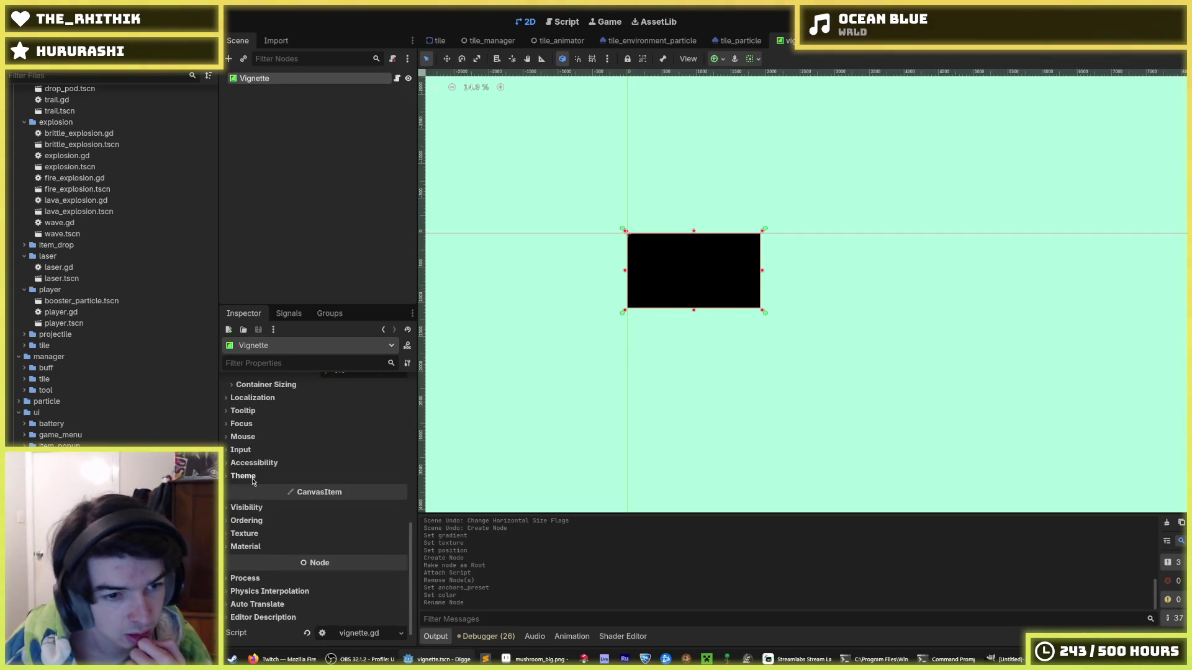
Step: Give the Vignette node a new ShaderMaterial under CanvasItem > Material
left_click(259, 475)
left_click(258, 476)
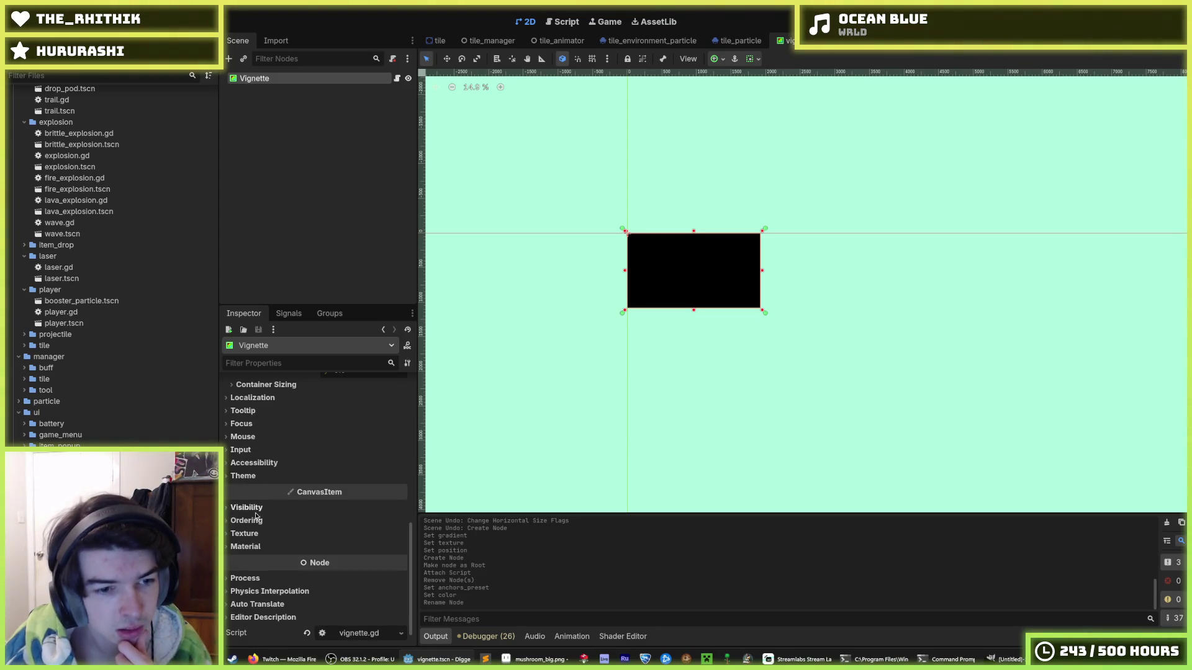
left_click(246, 546)
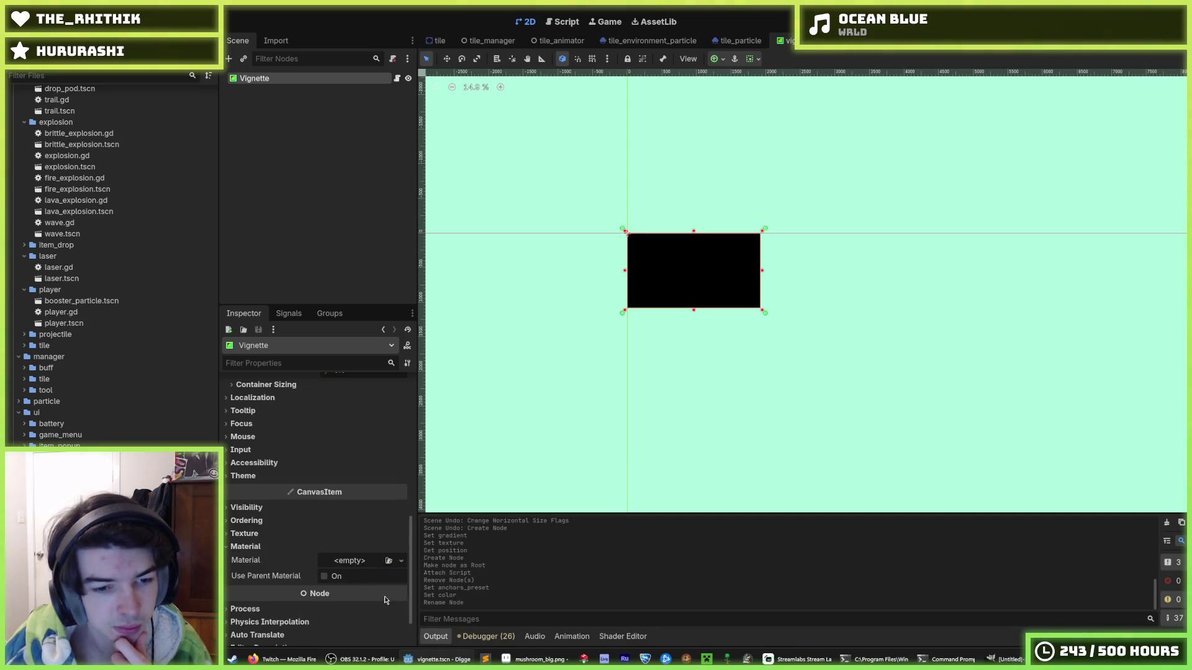
left_click(349, 560)
left_click(373, 586)
Step: Quick Load vignette.gdshader as the material's shader and frame the rect in view
scroll(354, 534, "down", 5)
left_click(349, 497)
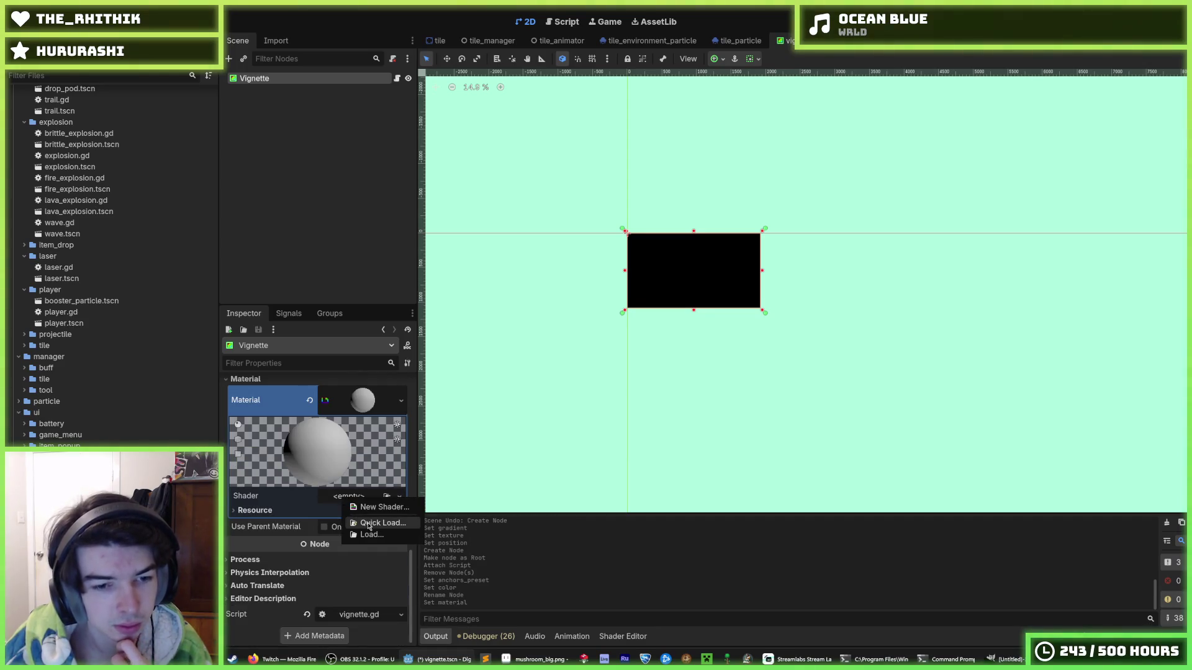
left_click(369, 525)
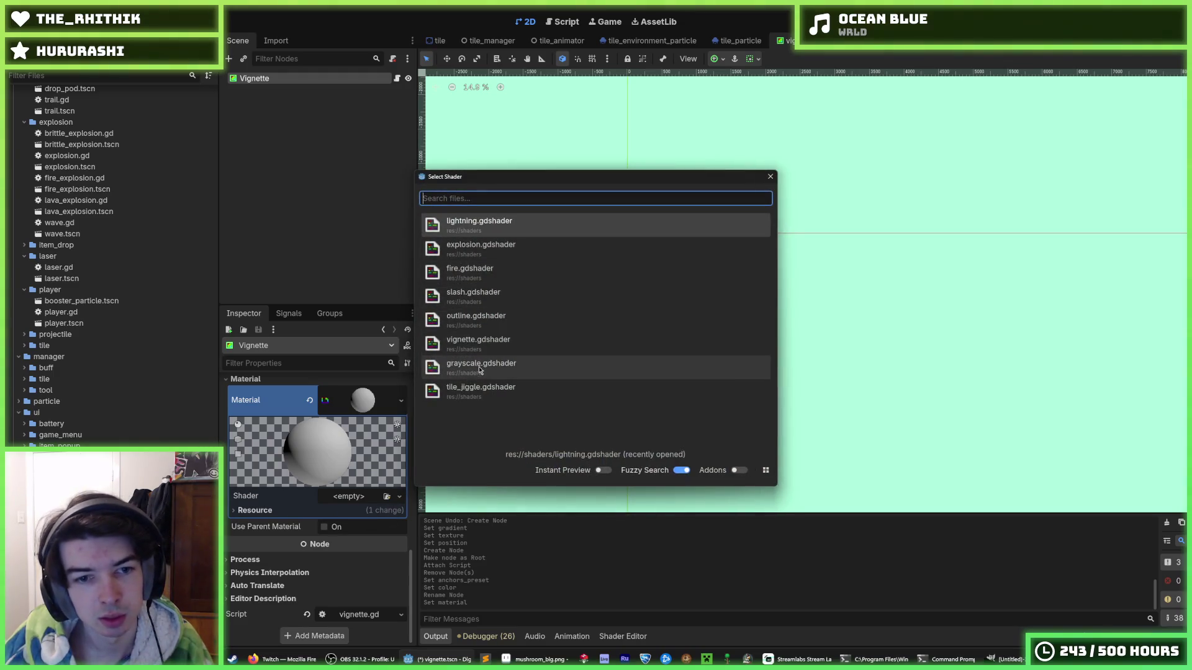
double_click(476, 343)
double_click(285, 78)
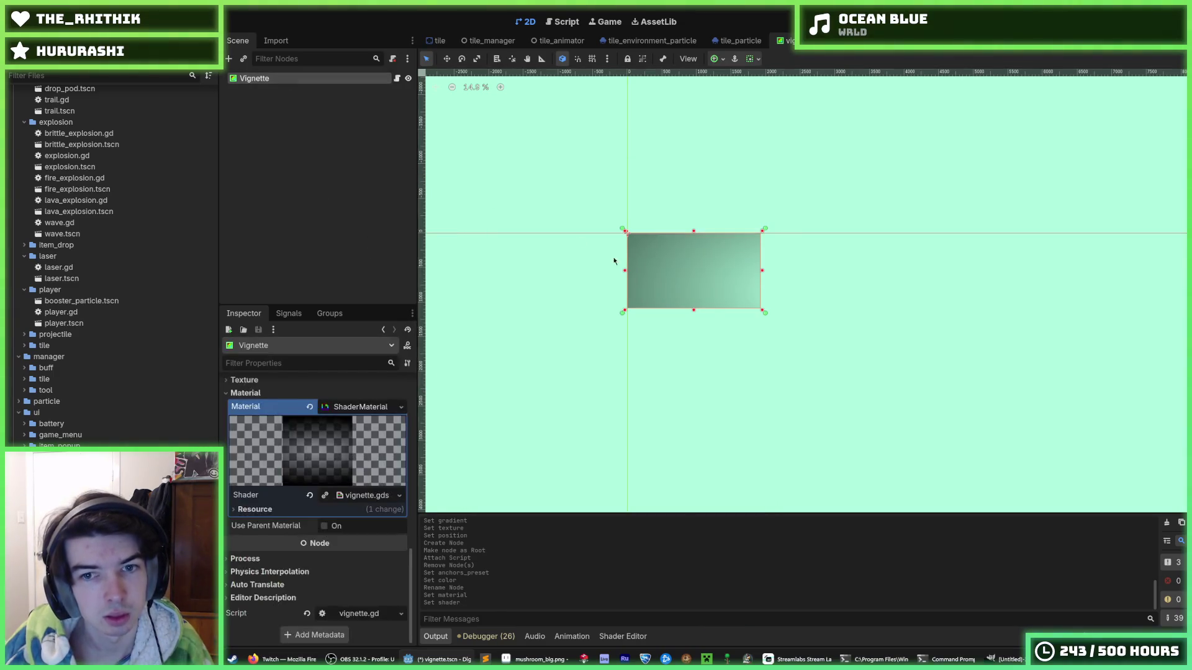
Step: Open the vignette shader's code in the Shader Editor and save the scene
left_click(368, 496)
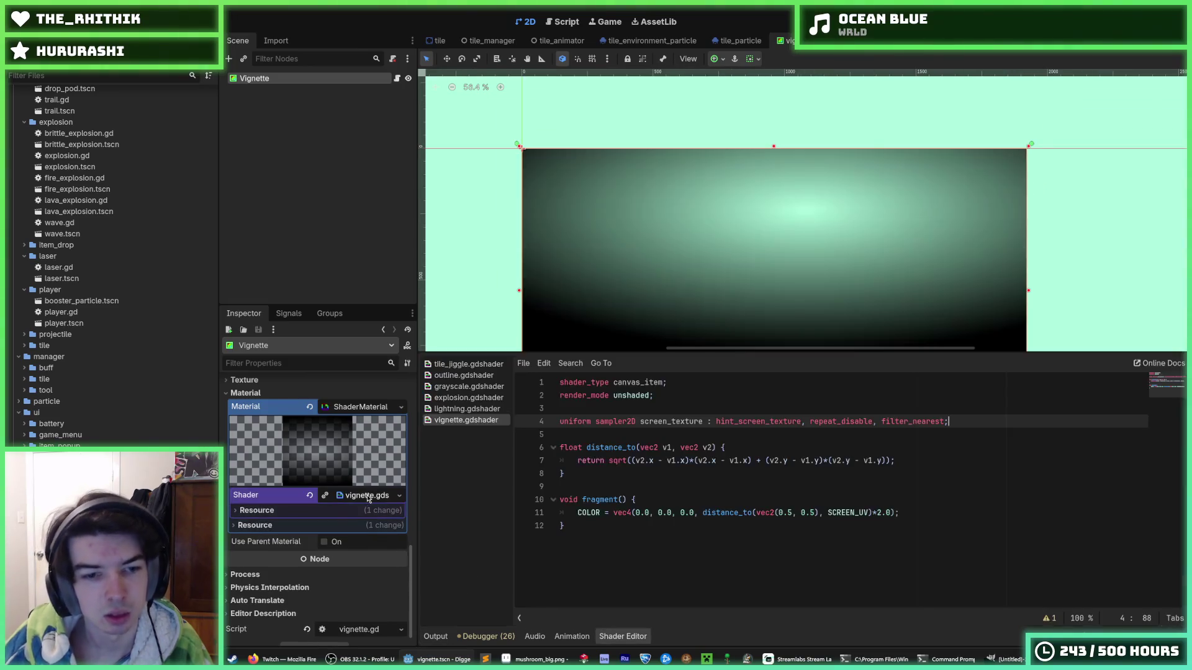
left_click(716, 414)
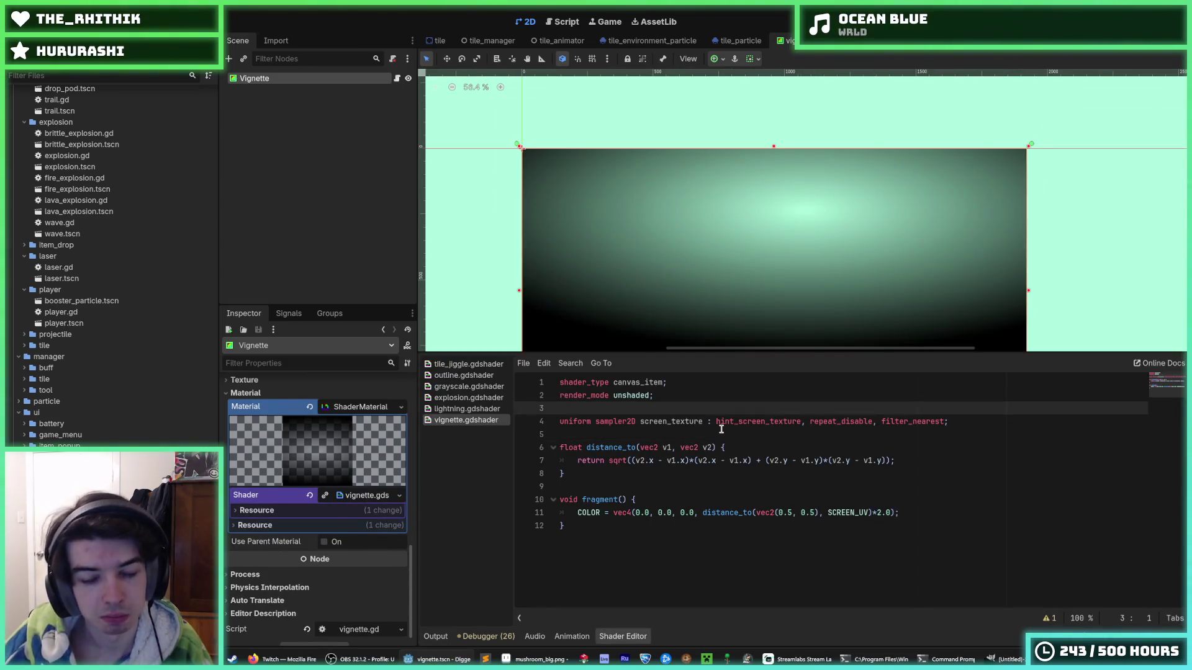
left_click(721, 429)
left_click(702, 413)
key("ctrl+s")
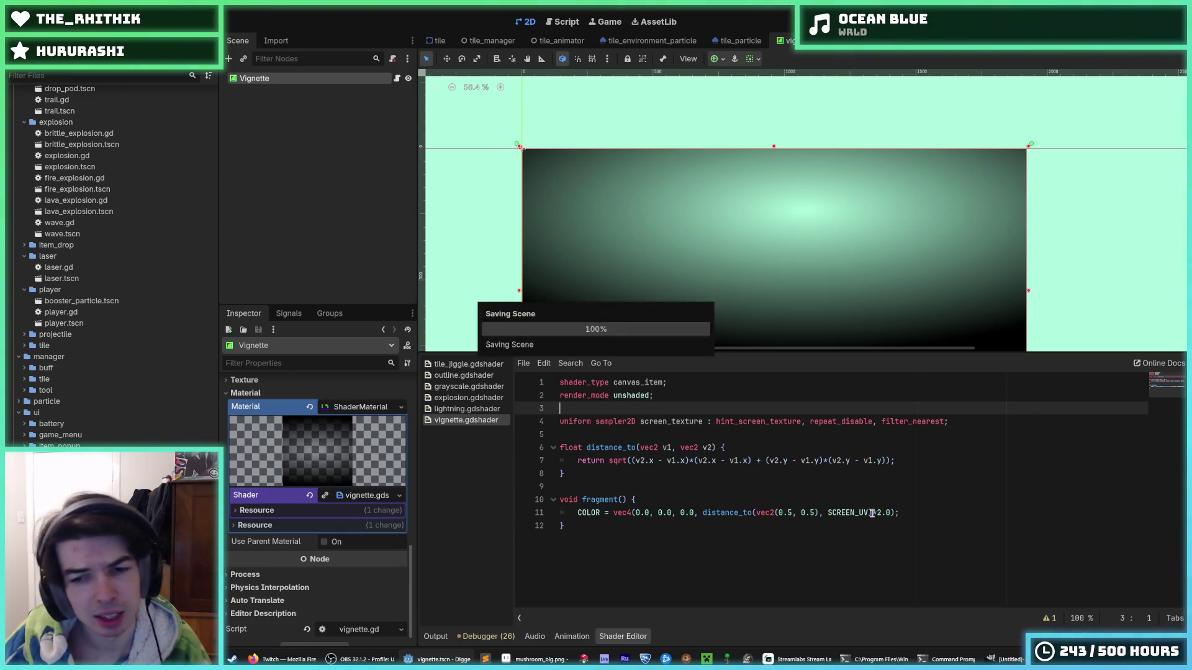
Step: Replace SCREEN_UV with UV on line 11 of the shader
double_click(848, 514)
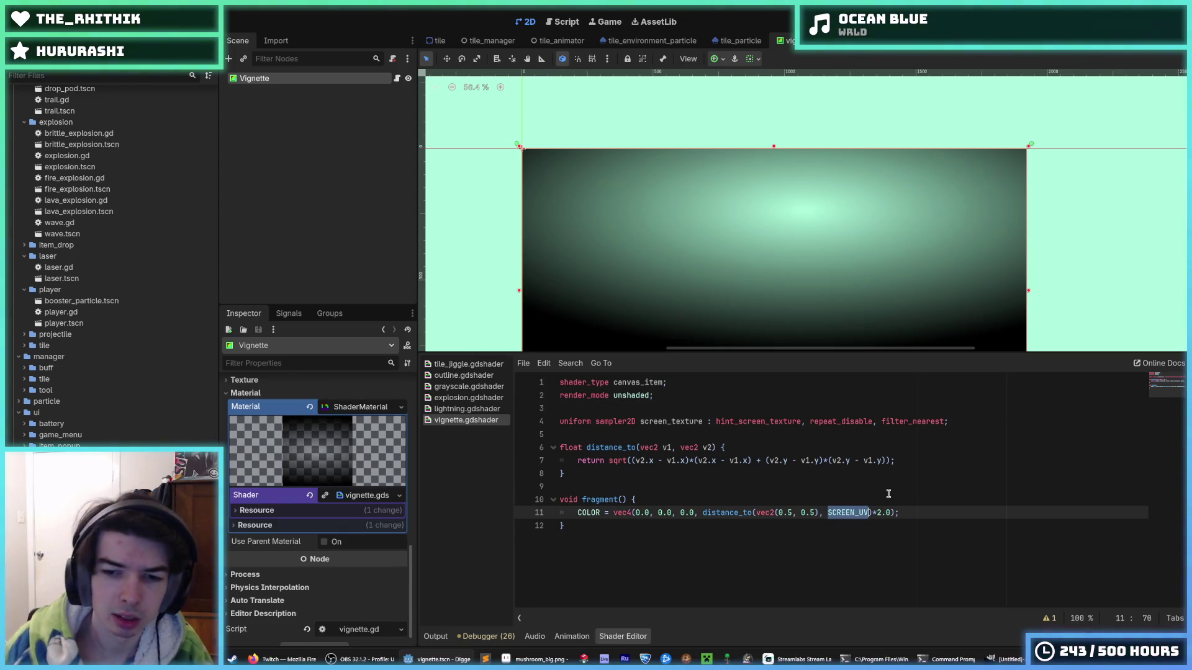
type("UV")
left_click(741, 442)
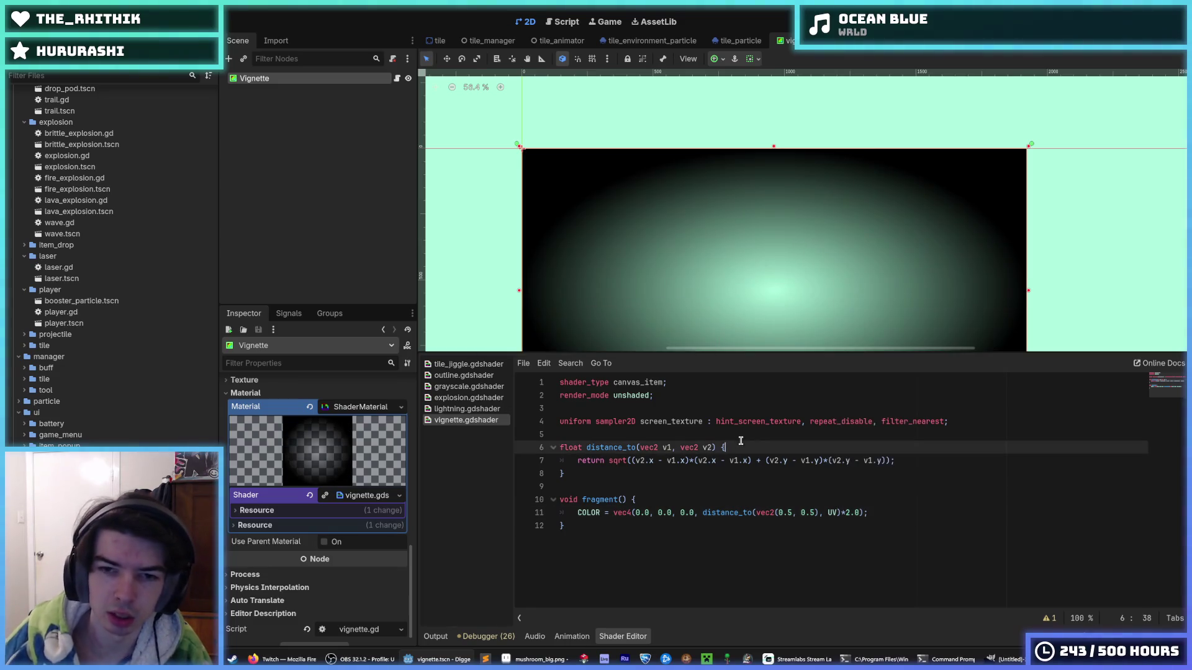
scroll(822, 244, "down", 8)
scroll(808, 284, "up", 4)
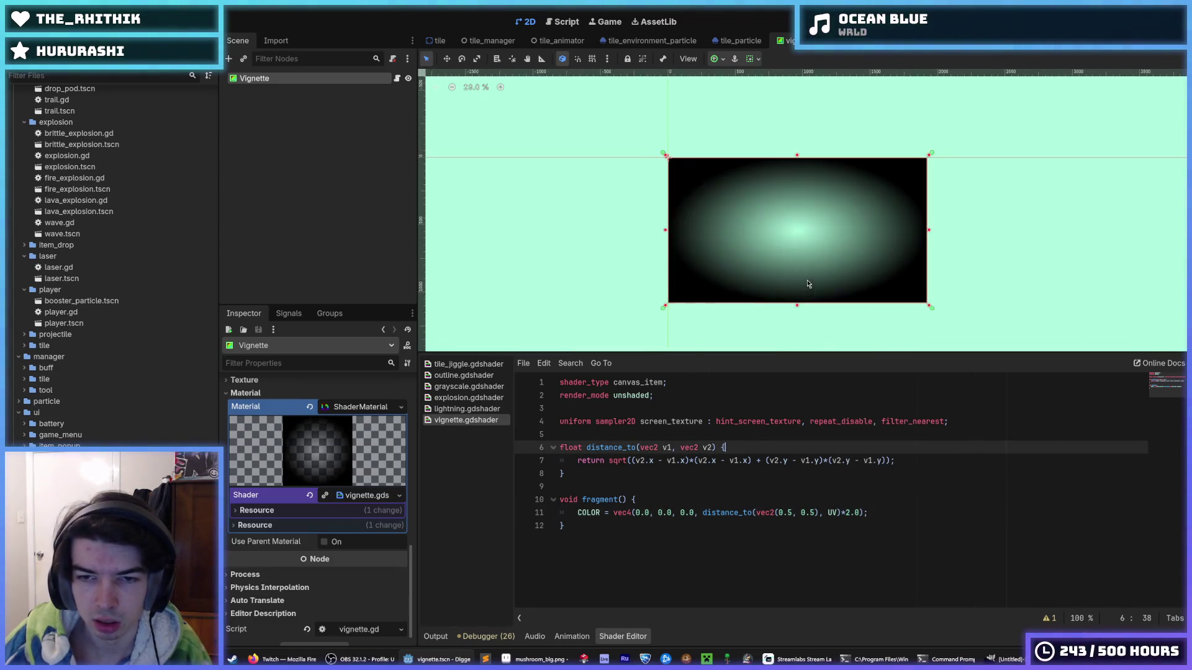
scroll(813, 277, "up", 2)
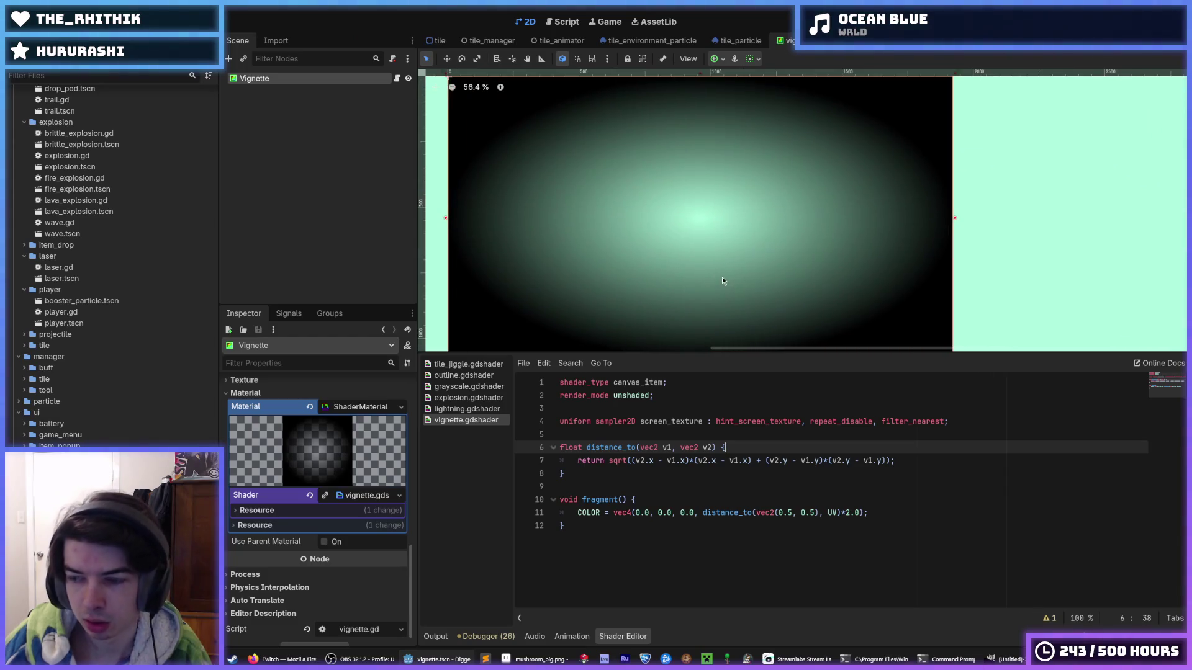
key("ctrl+z")
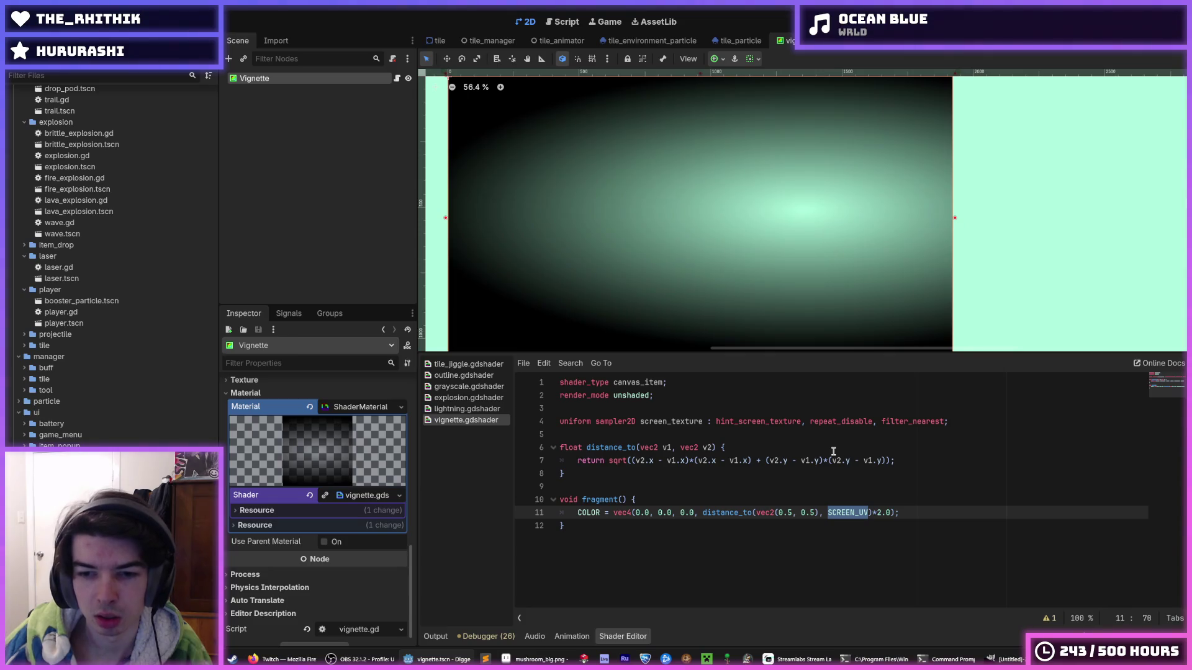
key("ctrl+y")
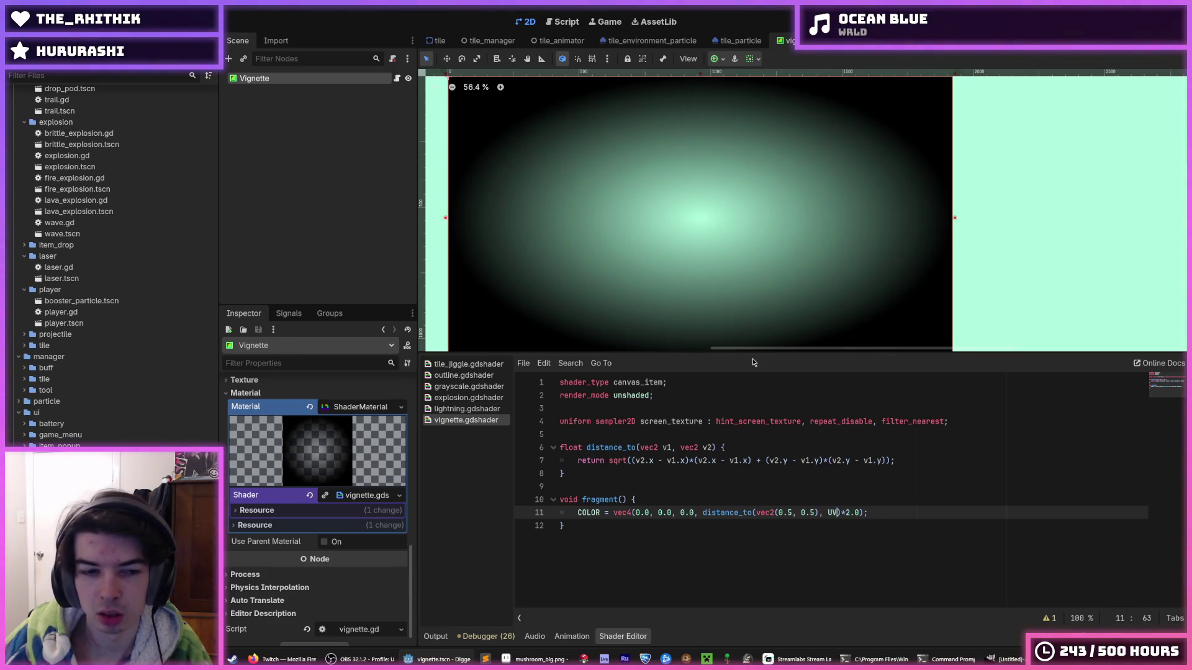
Step: Save the vignette scene and put the caret on the screen_texture uniform line
key("ctrl+s")
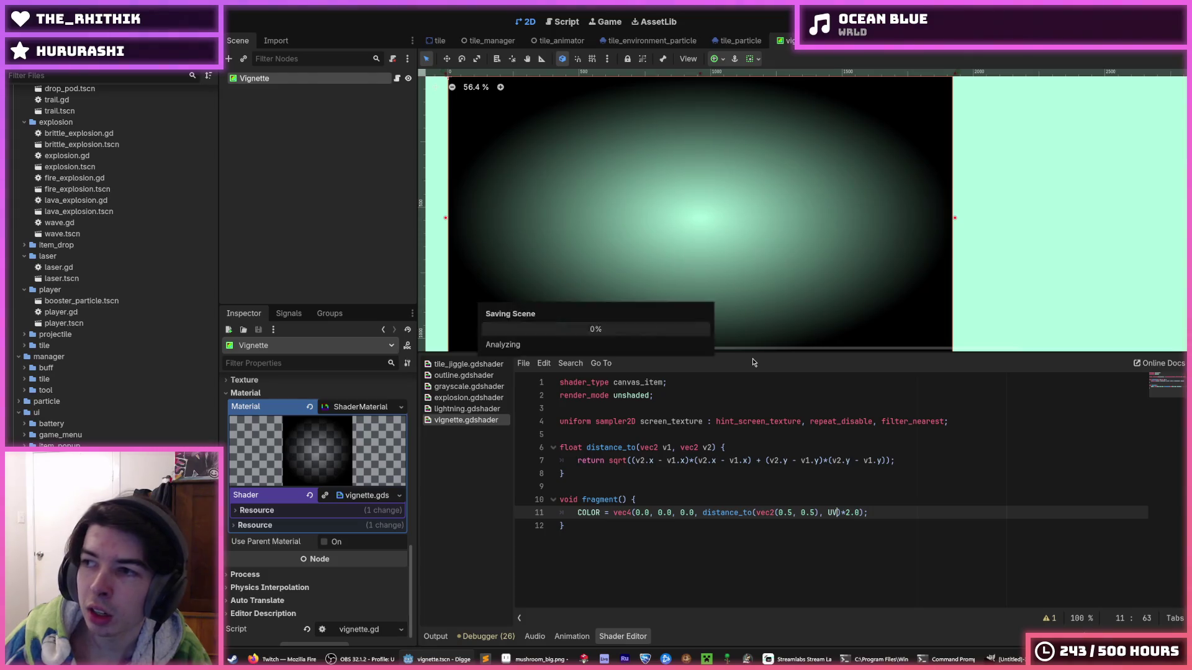
key("ctrl+s")
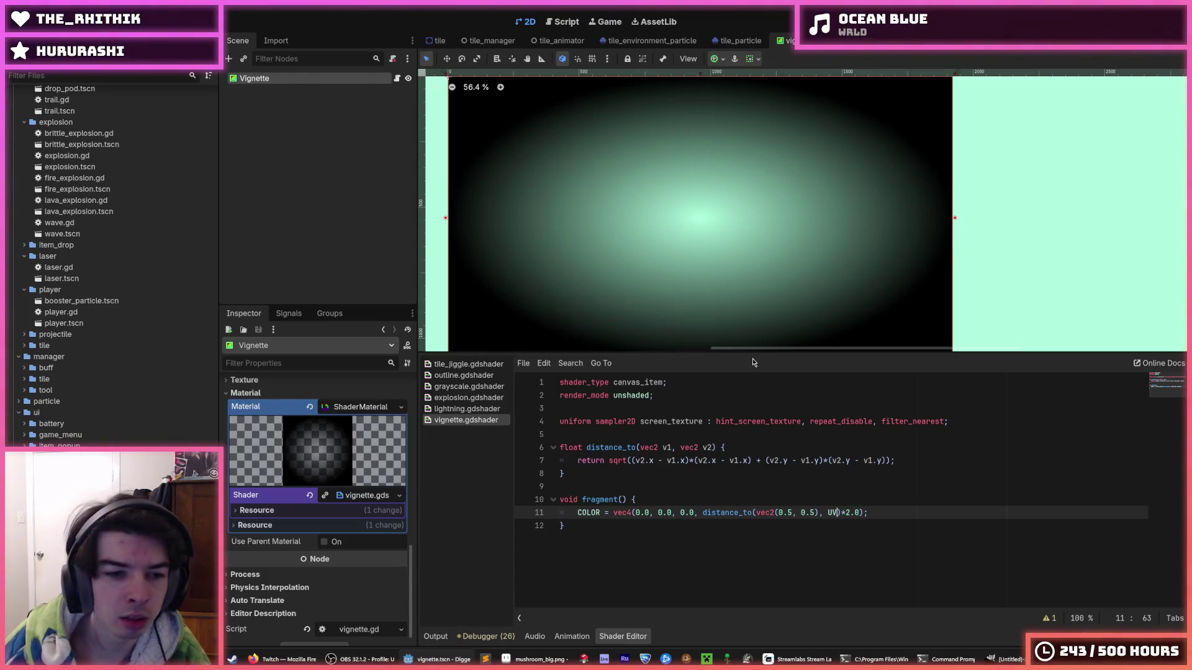
key("ctrl+s")
scroll(833, 248, "down", 3)
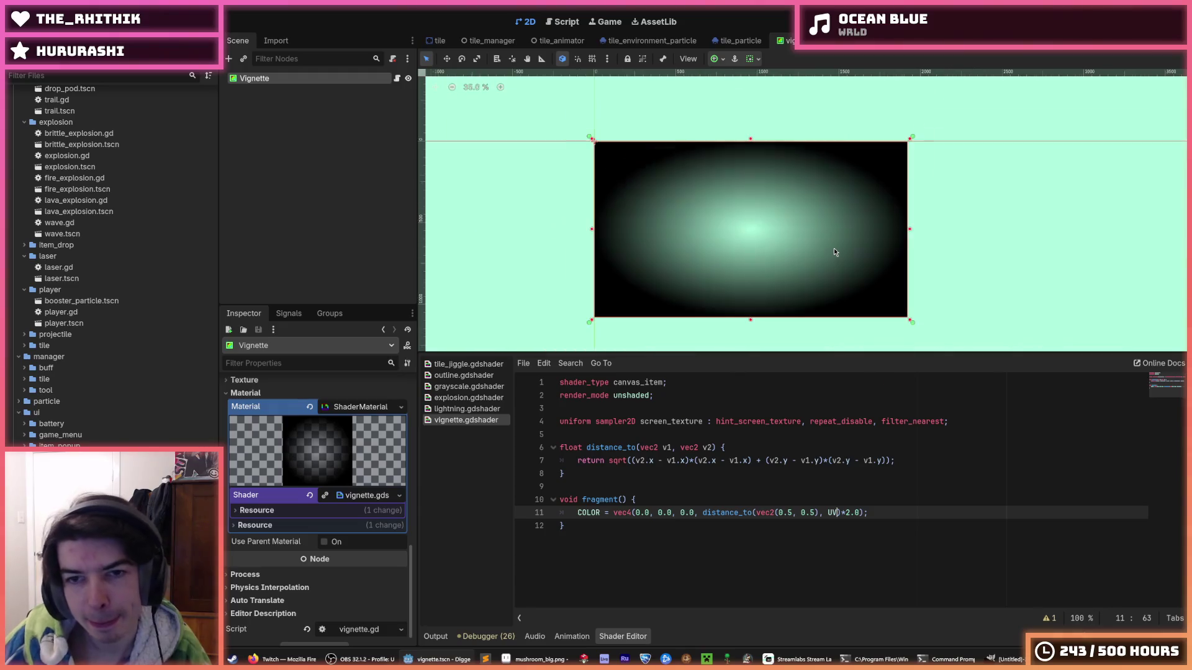
scroll(825, 266, "up", 4)
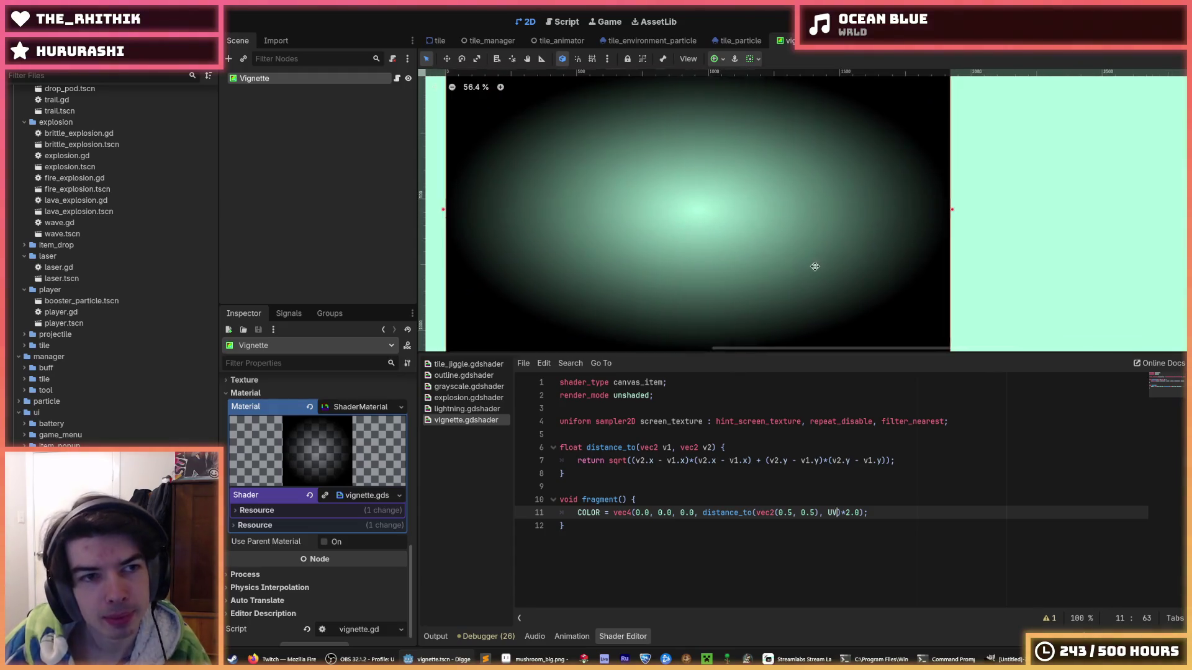
scroll(810, 268, "down", 2)
key("ctrl+s")
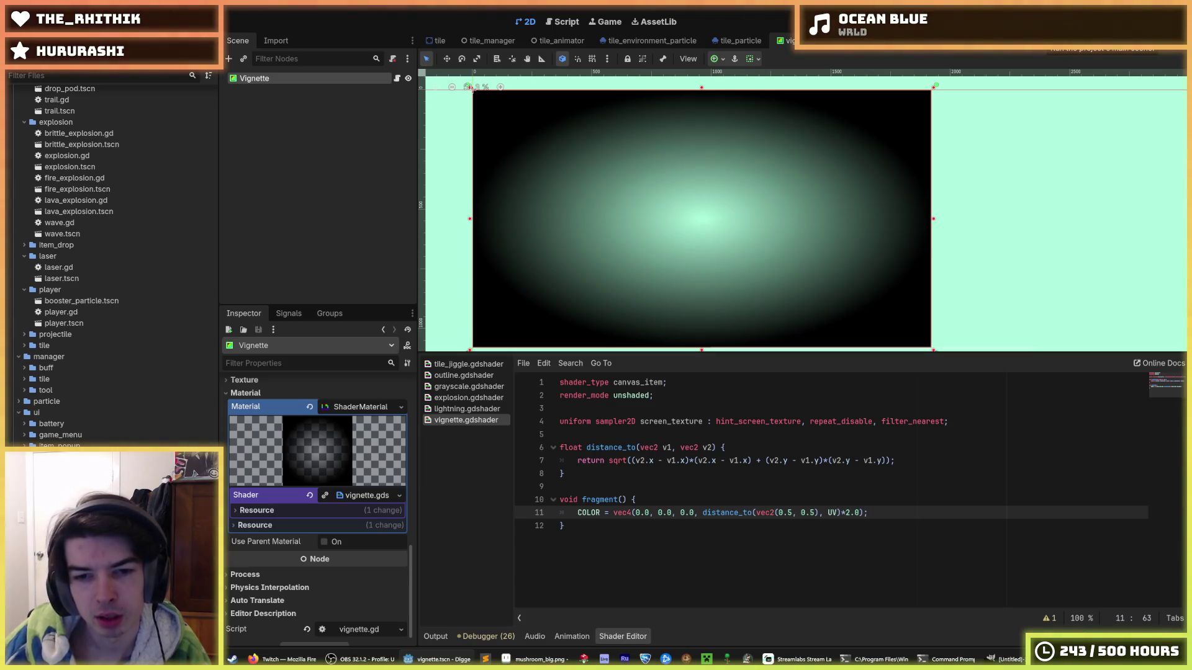
left_click(681, 421)
Step: Comment out the screen_texture uniform, test-run the game, then switch to tile.tscn
key("ctrl+k")
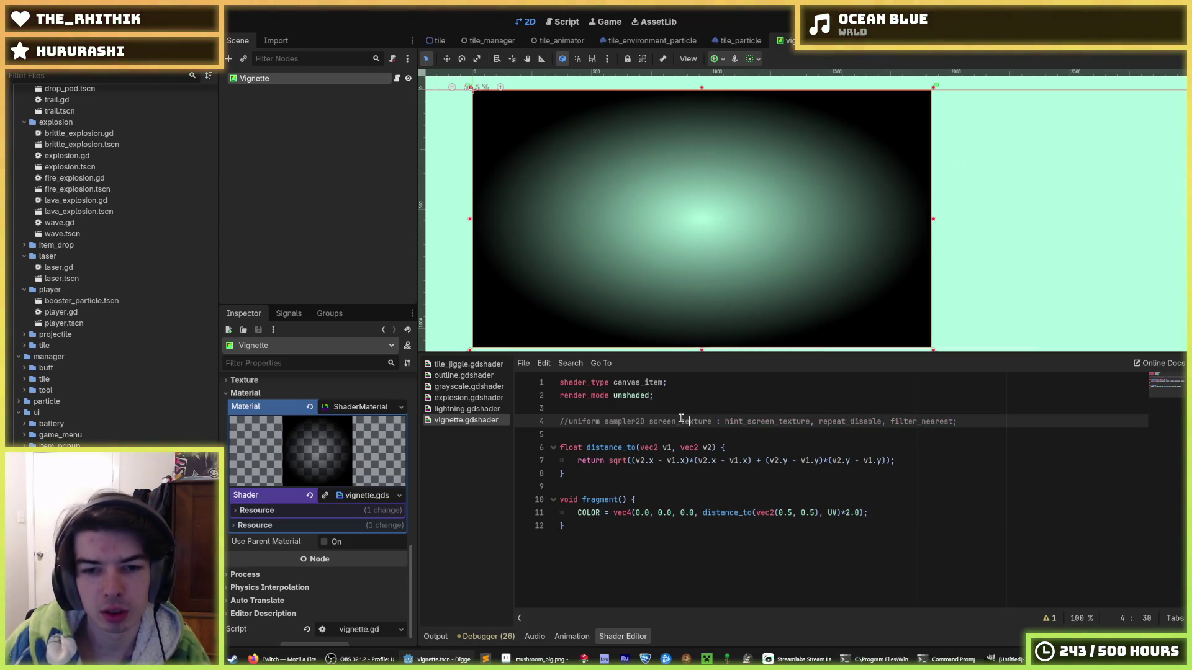
key("F5")
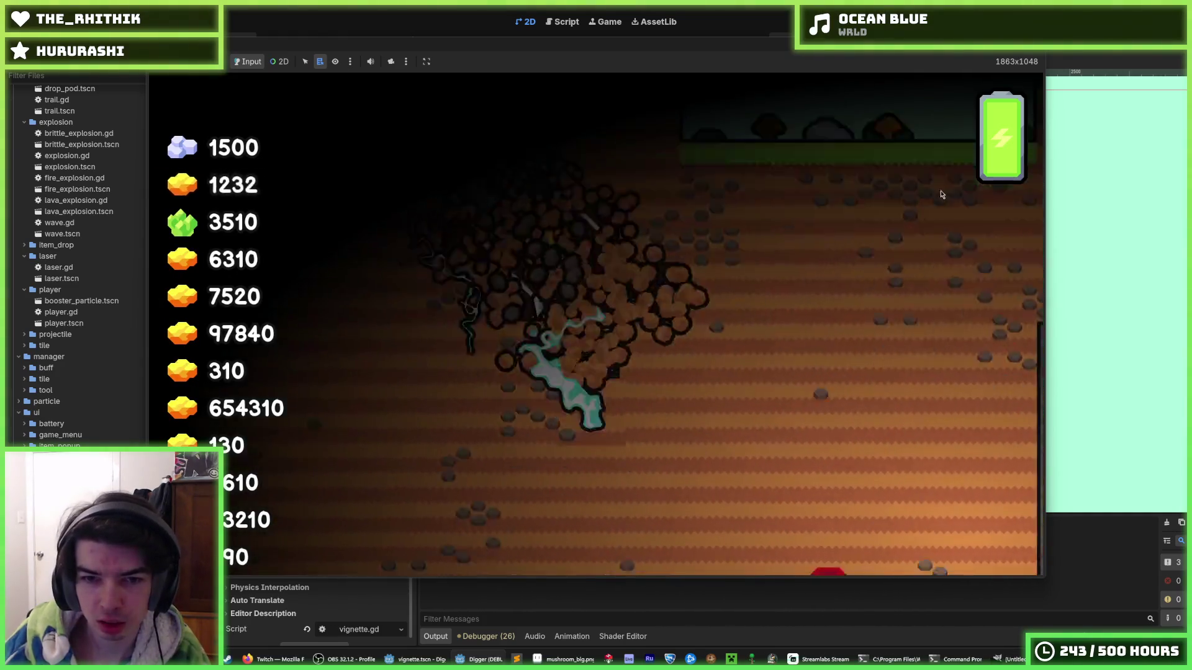
key("F8")
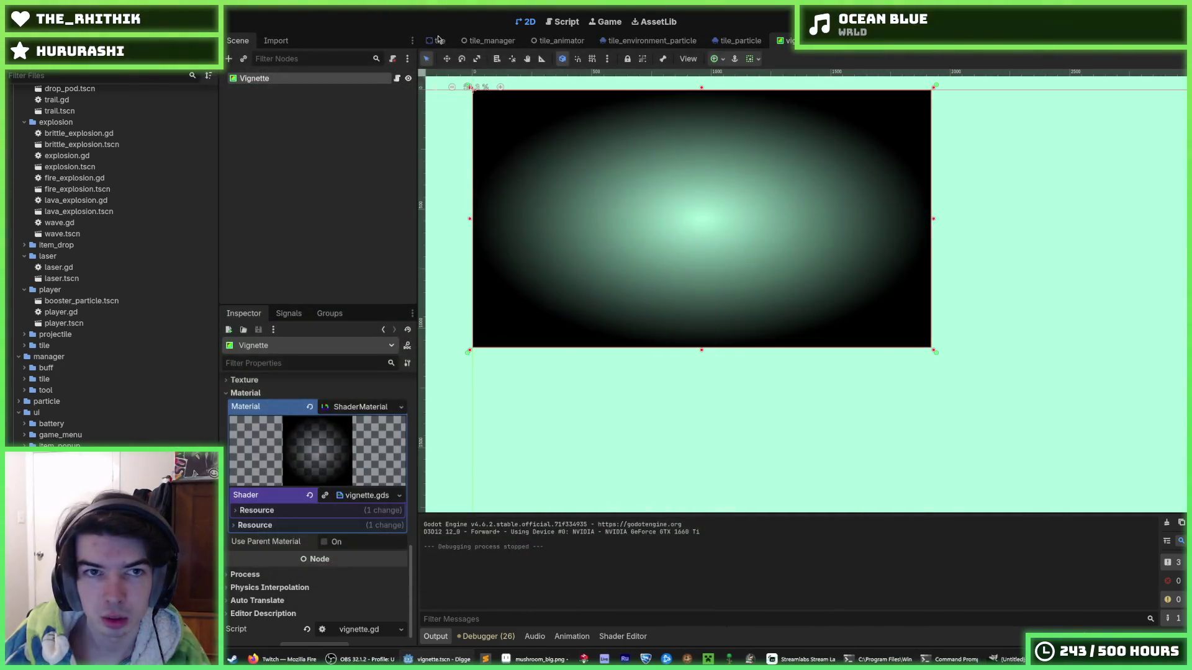
left_click(436, 41)
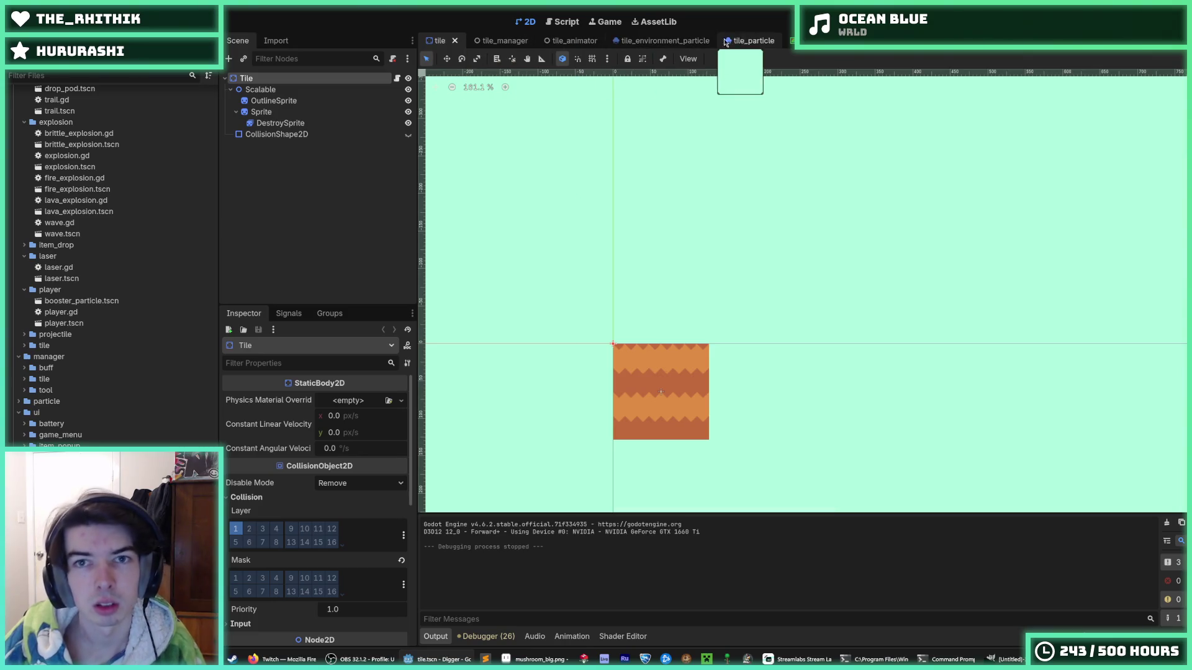
Step: In the world scene, reset the Vignette's size to 0×0 and anchors to Top Left
left_click(793, 41)
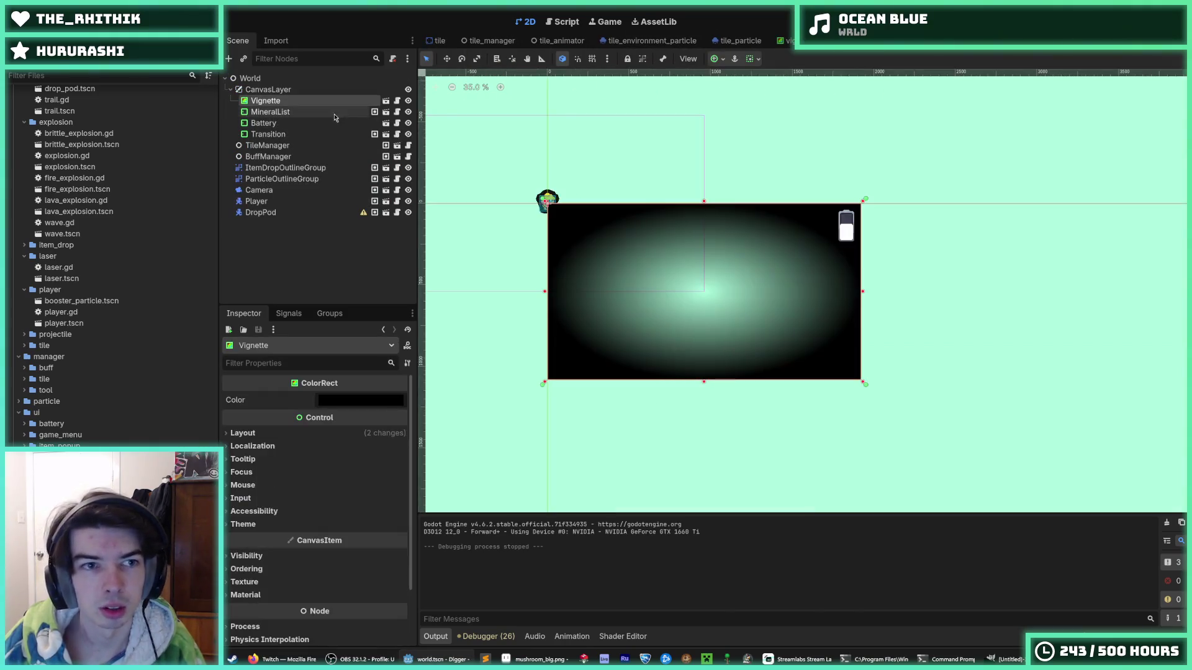
scroll(603, 255, "up", 1)
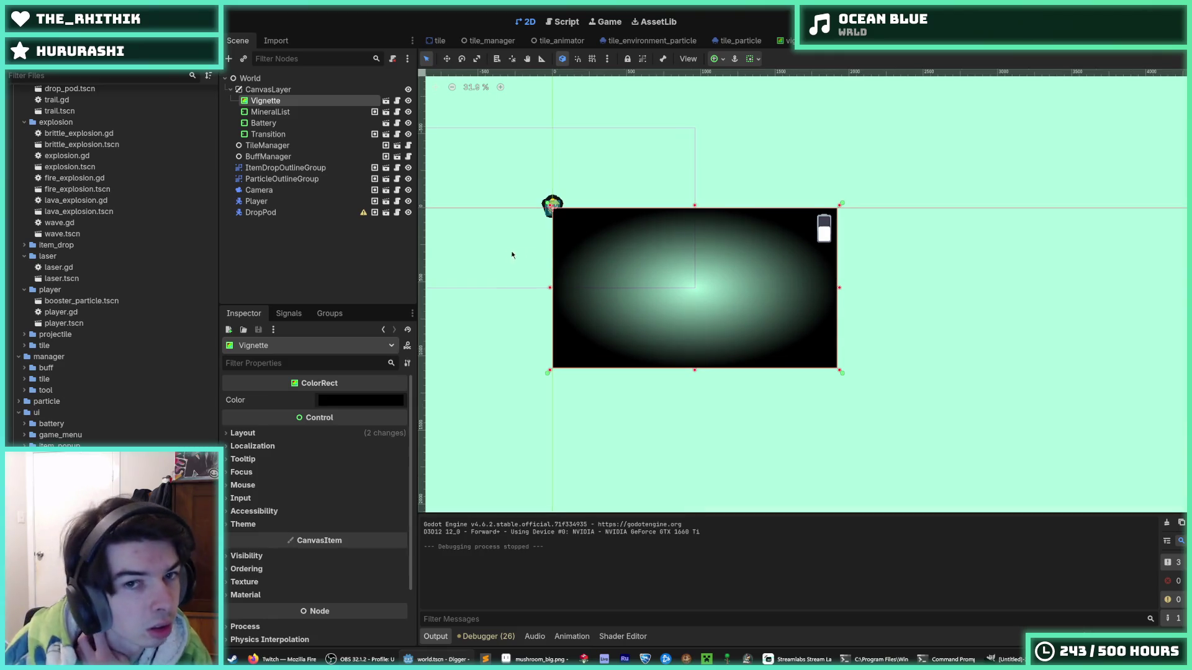
left_click(285, 437)
left_click(283, 439)
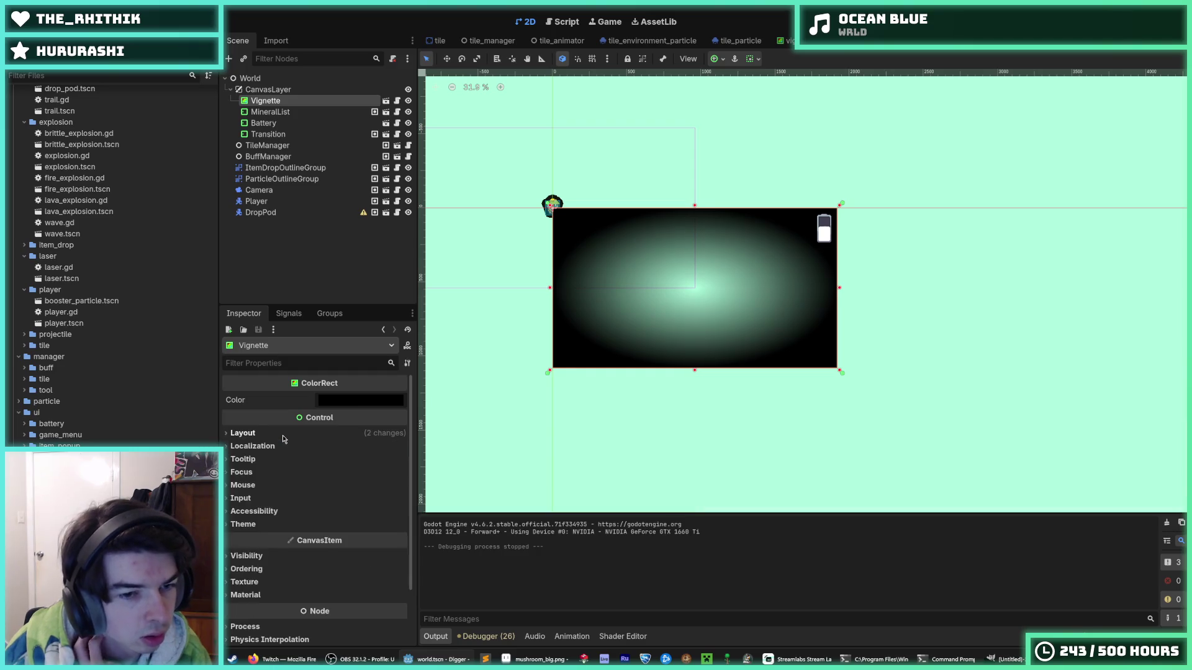
left_click(283, 439)
left_click(280, 562)
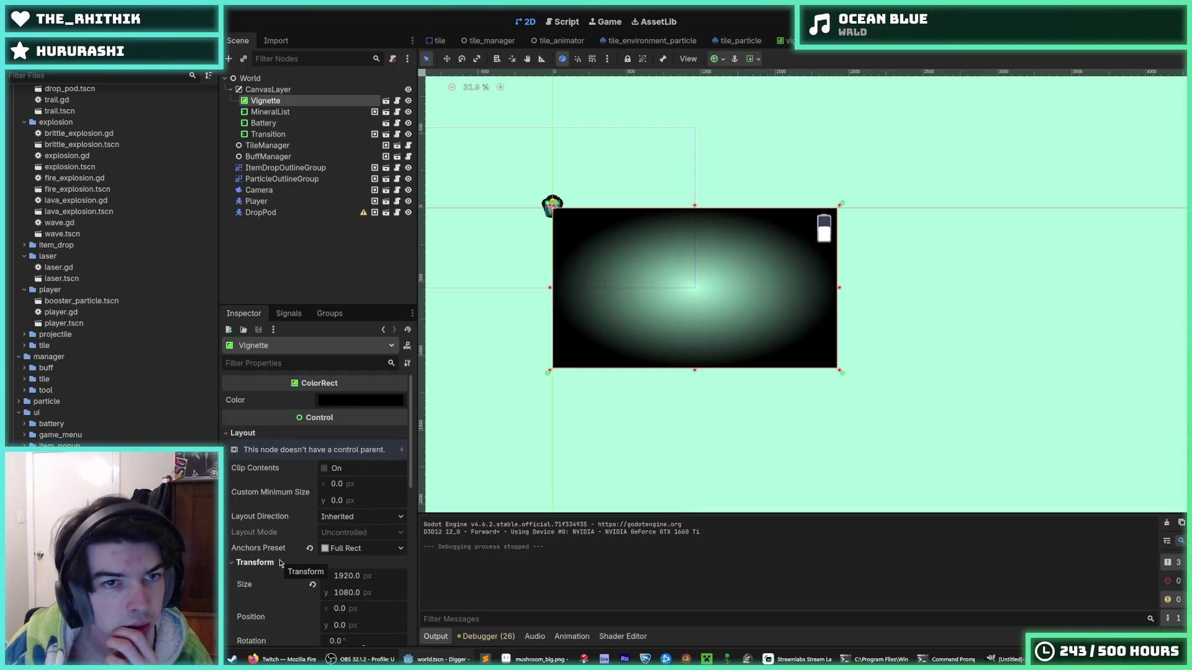
left_click(311, 584)
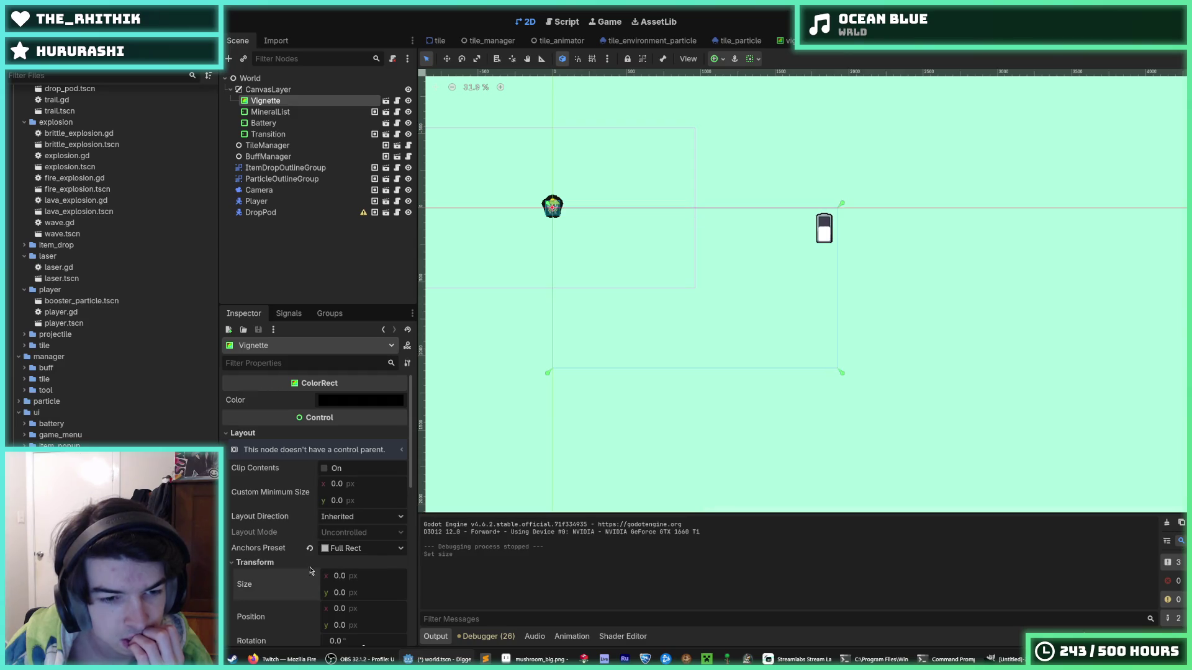
left_click(310, 548)
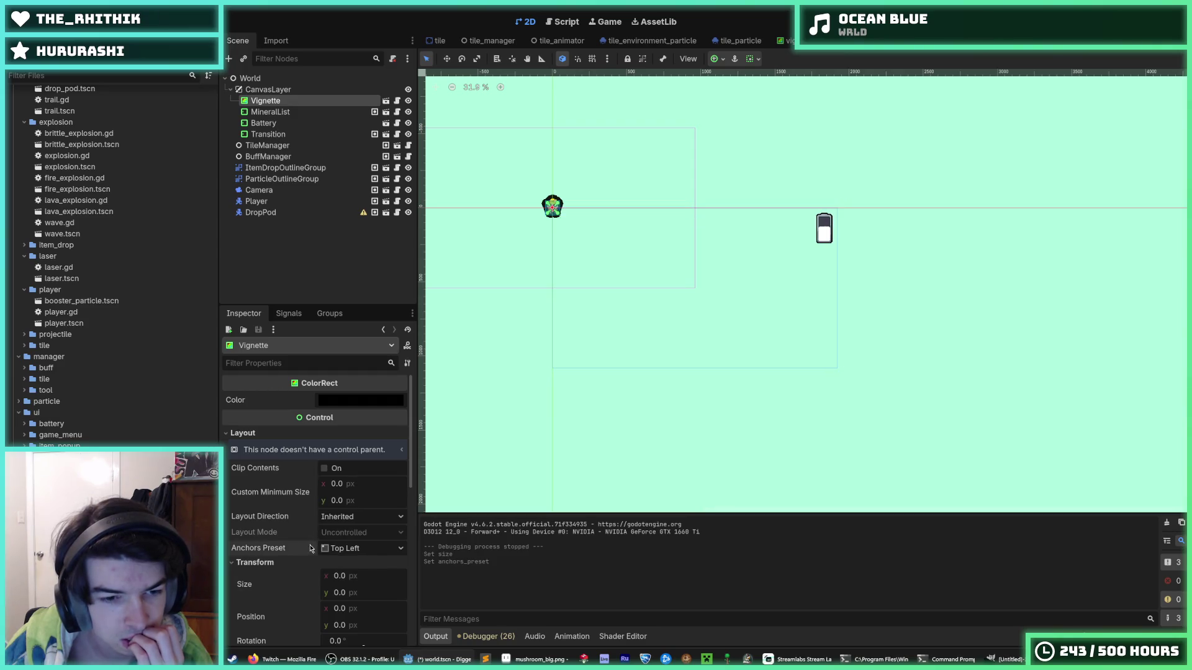
Step: Open the Vignette scene on its own and reset its anchors preset to Top Left
left_click(386, 102)
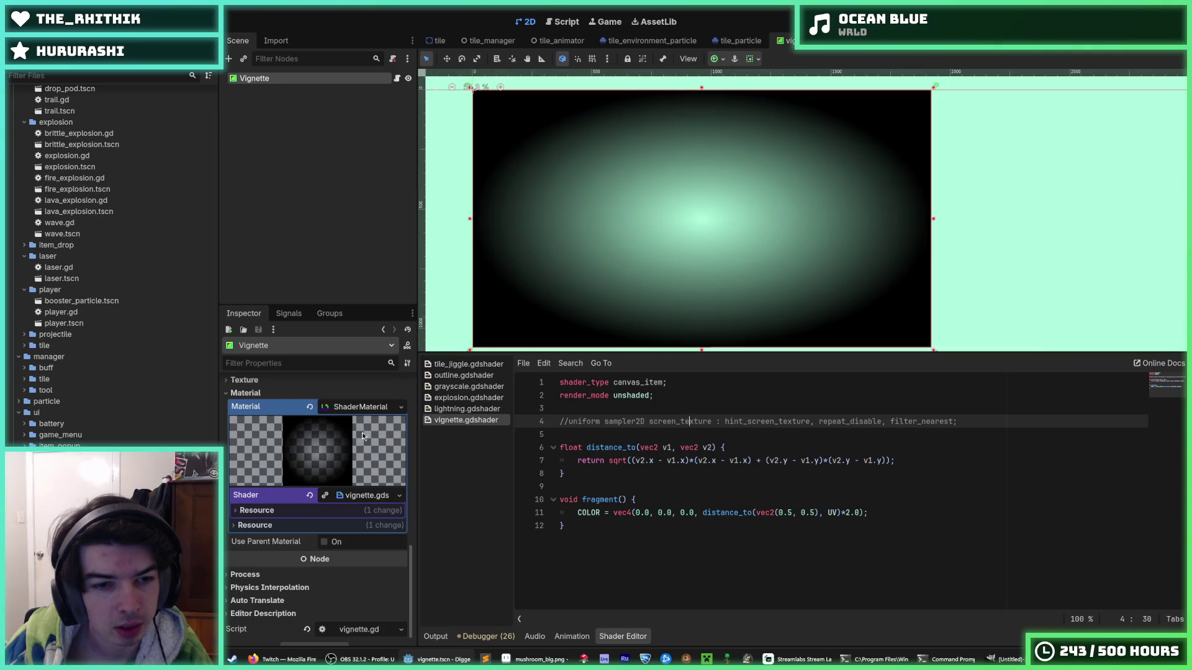
scroll(363, 432, "up", 5)
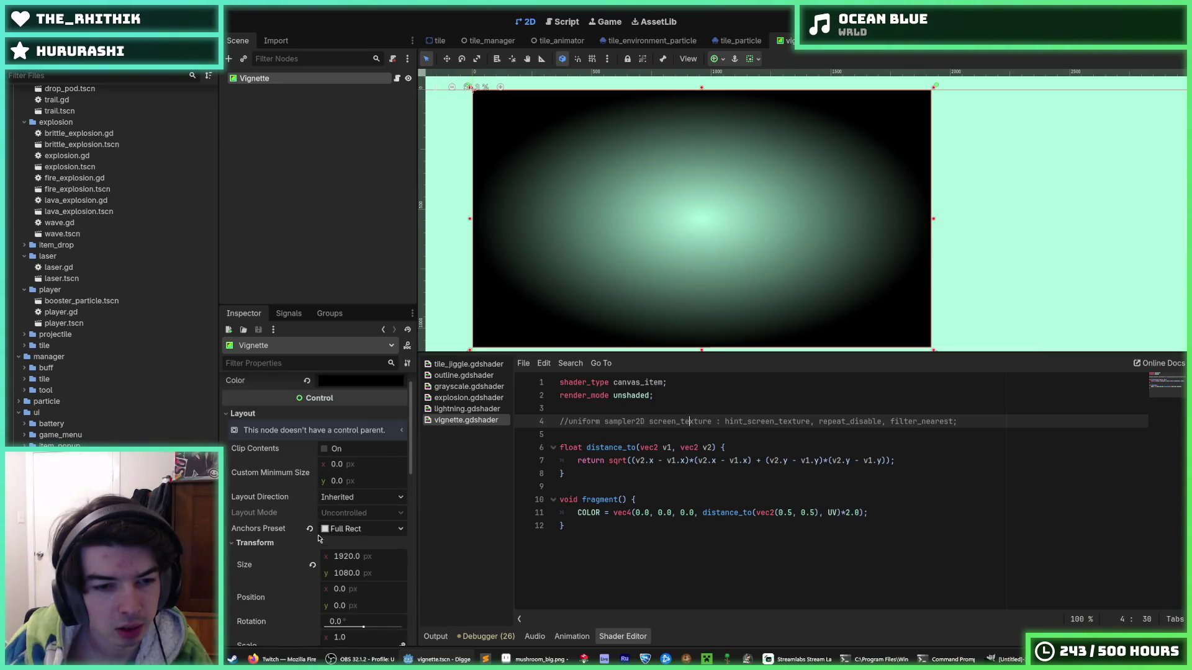
left_click(310, 529)
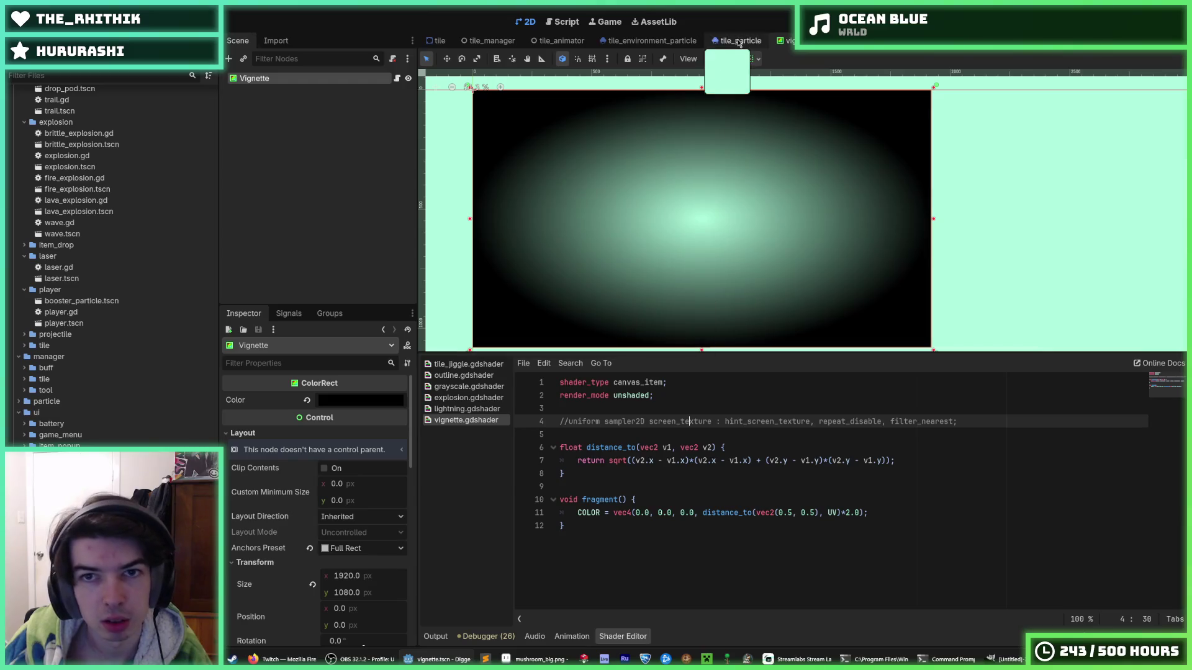
left_click(848, 45)
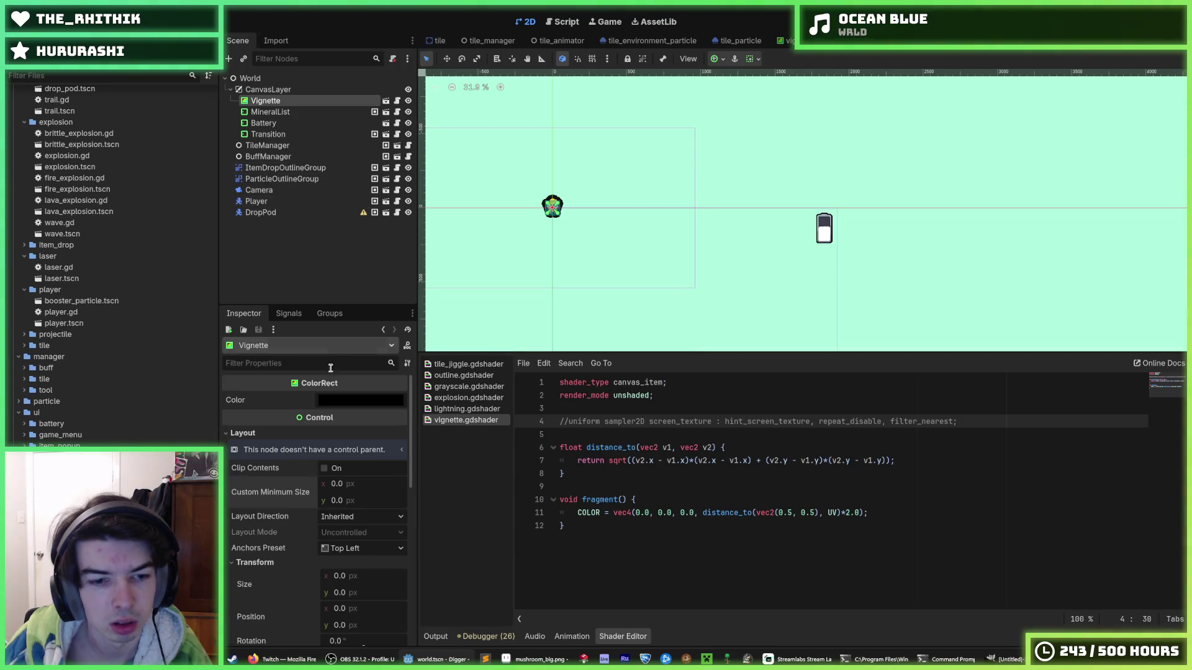
scroll(305, 503, "down", 3)
Step: In vignette.tscn, reset the size to 0×0 and re-apply the Full Rect anchors preset
key("ctrl+shift+Tab")
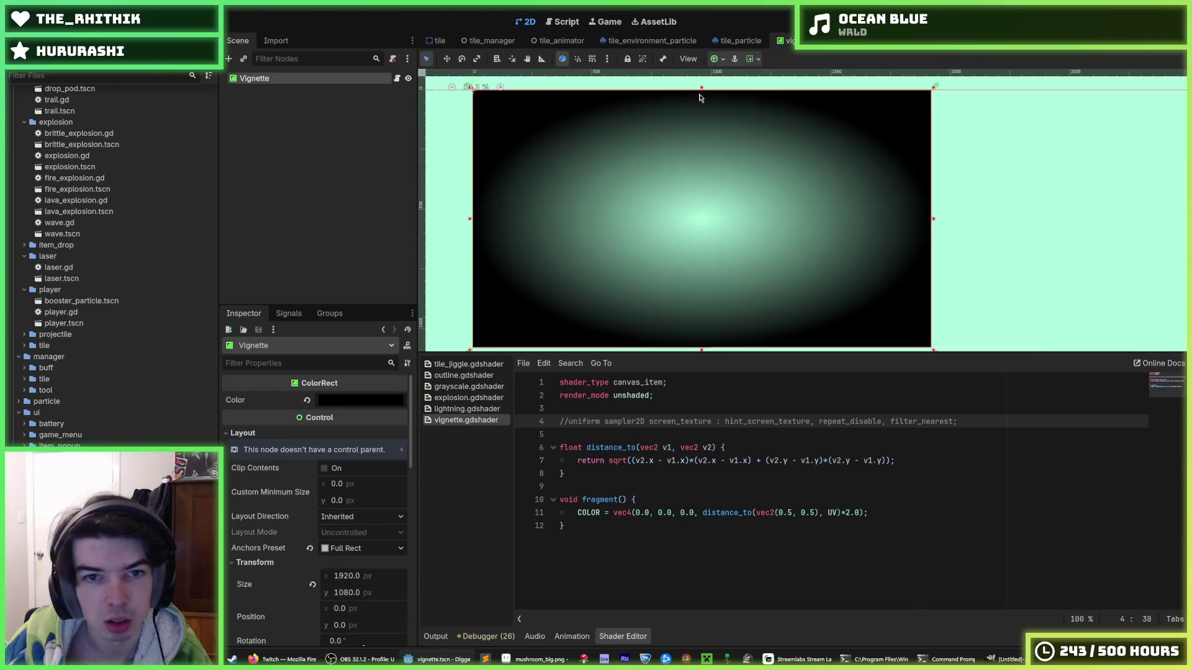
left_click(313, 585)
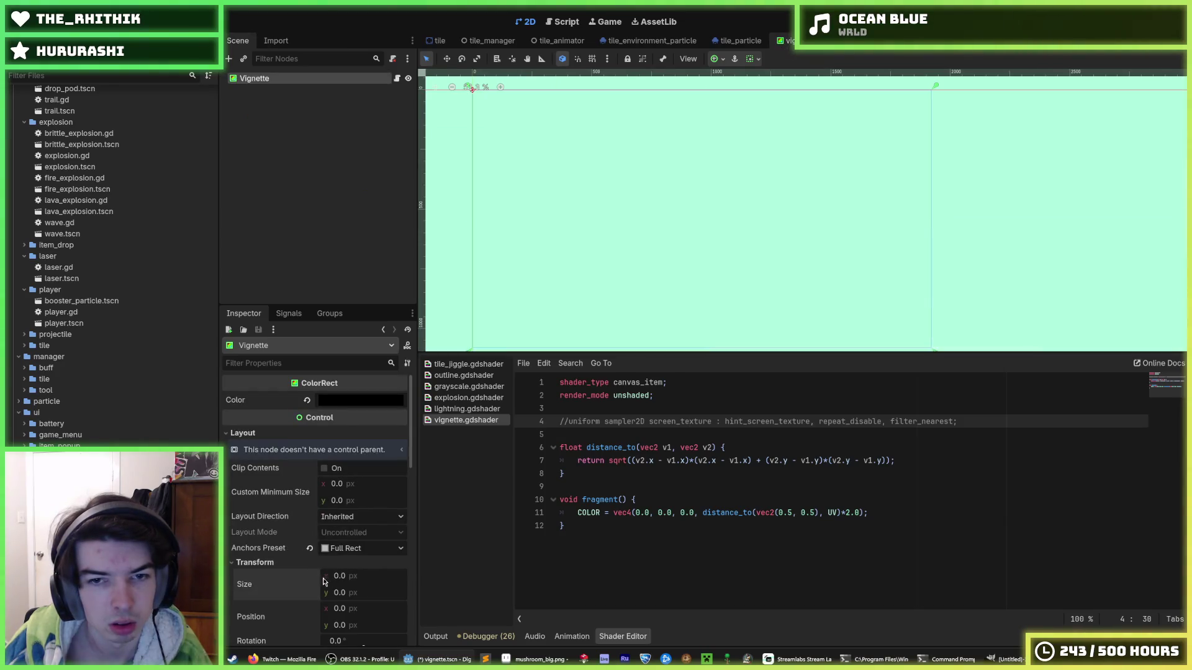
left_click(753, 58)
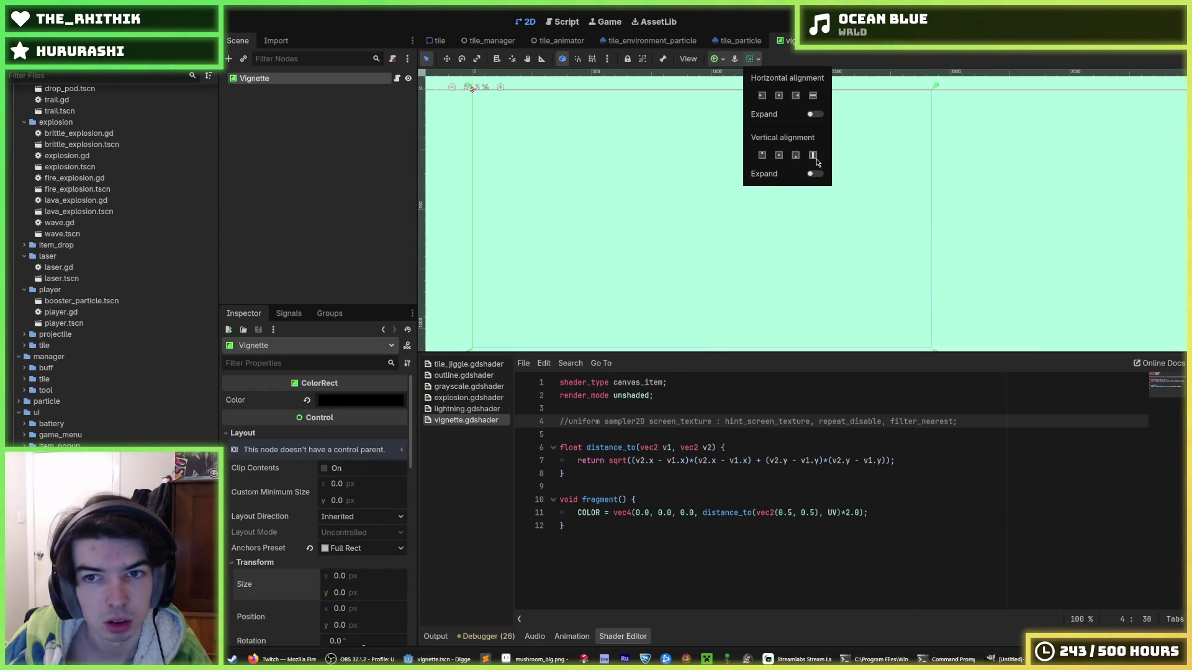
left_click(313, 554)
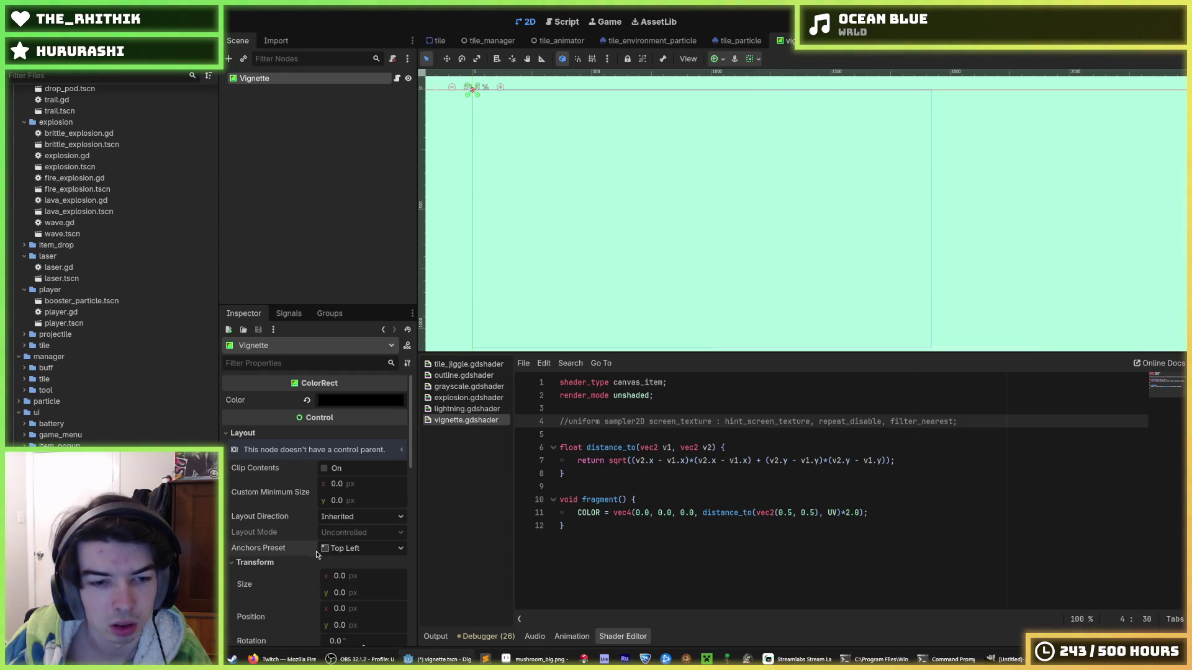
left_click(360, 548)
left_click(355, 451)
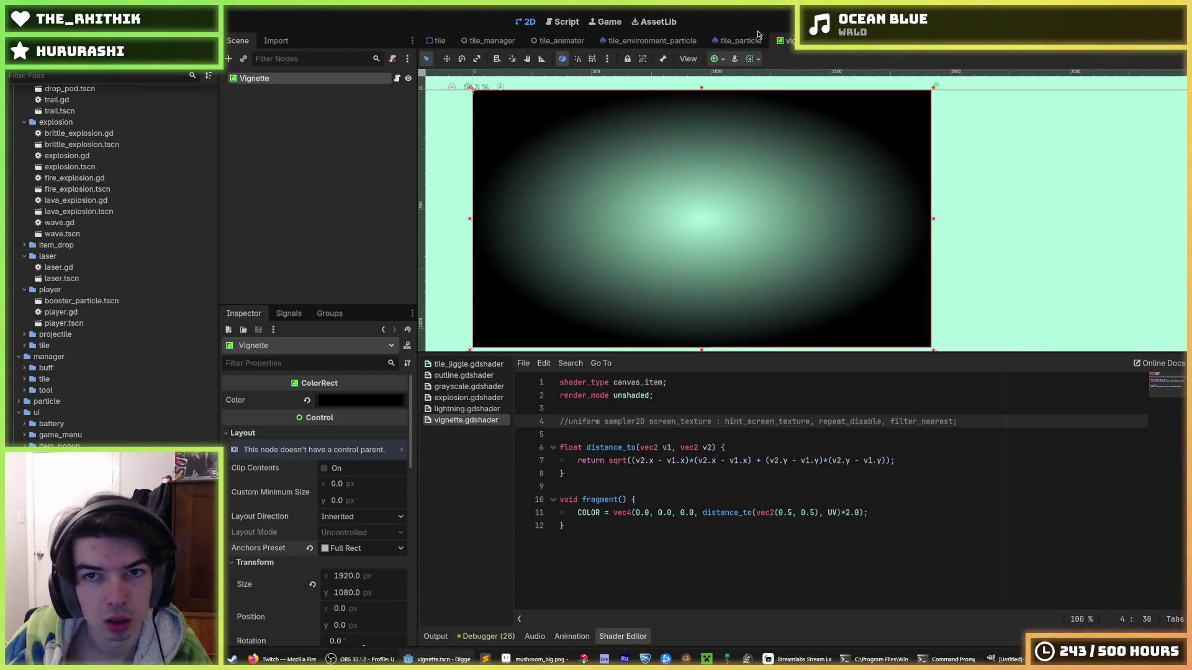
Step: Set the Vignette instance in the world scene back to Full Rect
key("ctrl+Tab")
scroll(311, 466, "down", 3)
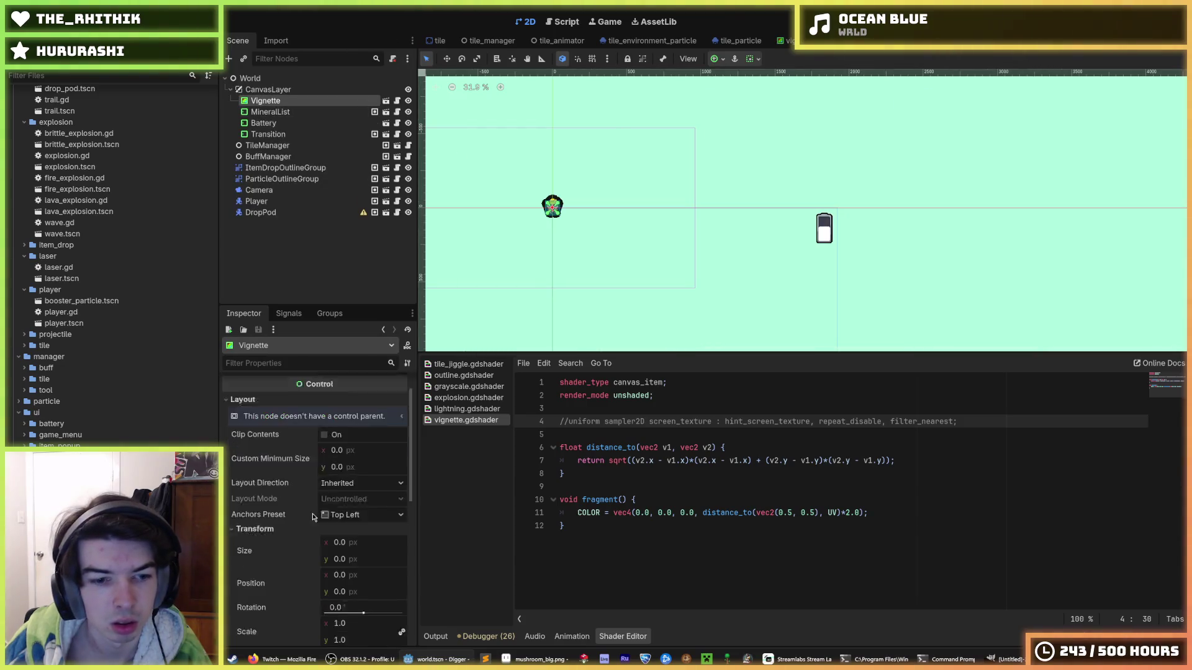
left_click(361, 481)
left_click(355, 451)
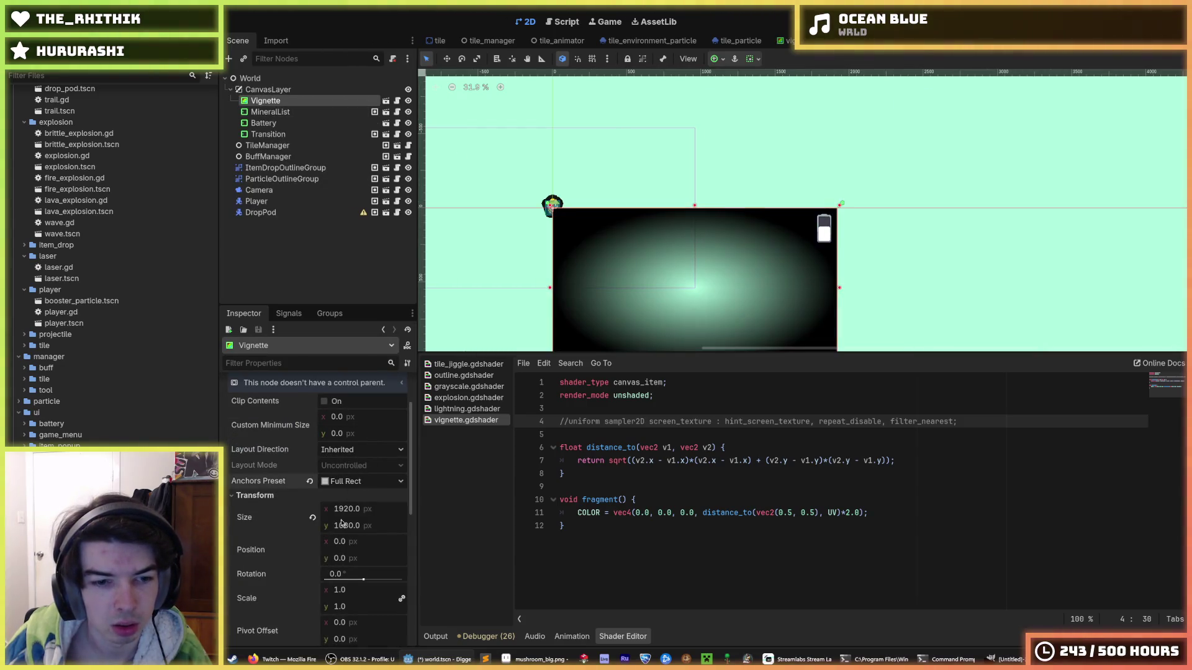
scroll(619, 274, "down", 2)
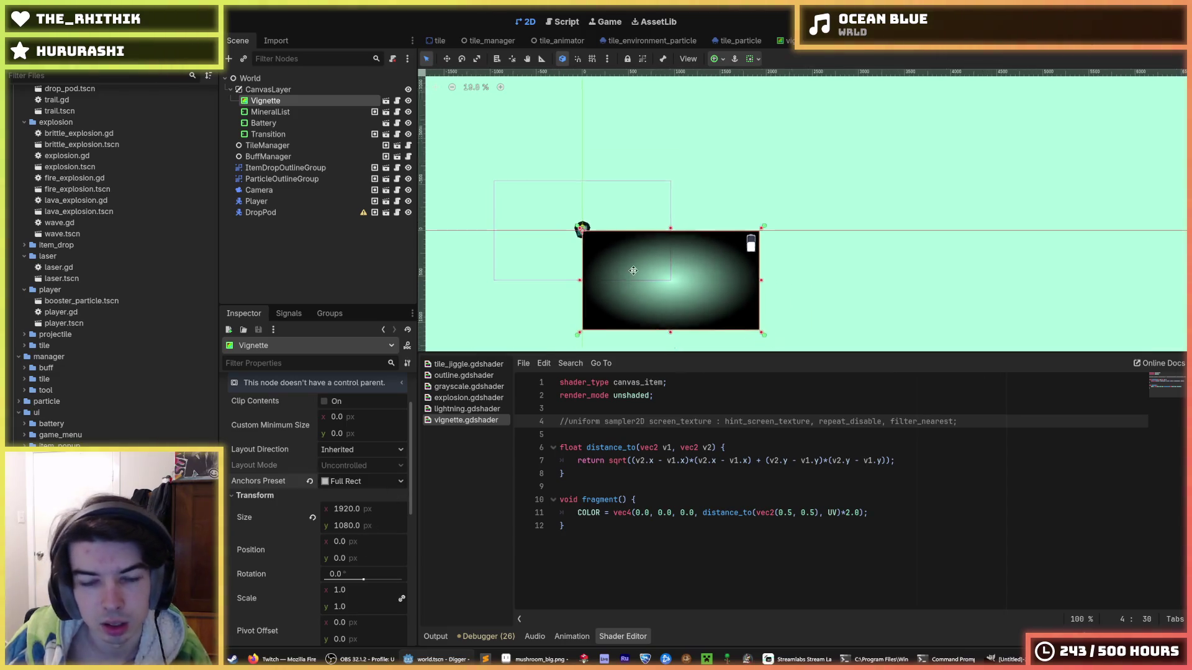
scroll(659, 202, "up", 4)
left_click(801, 43)
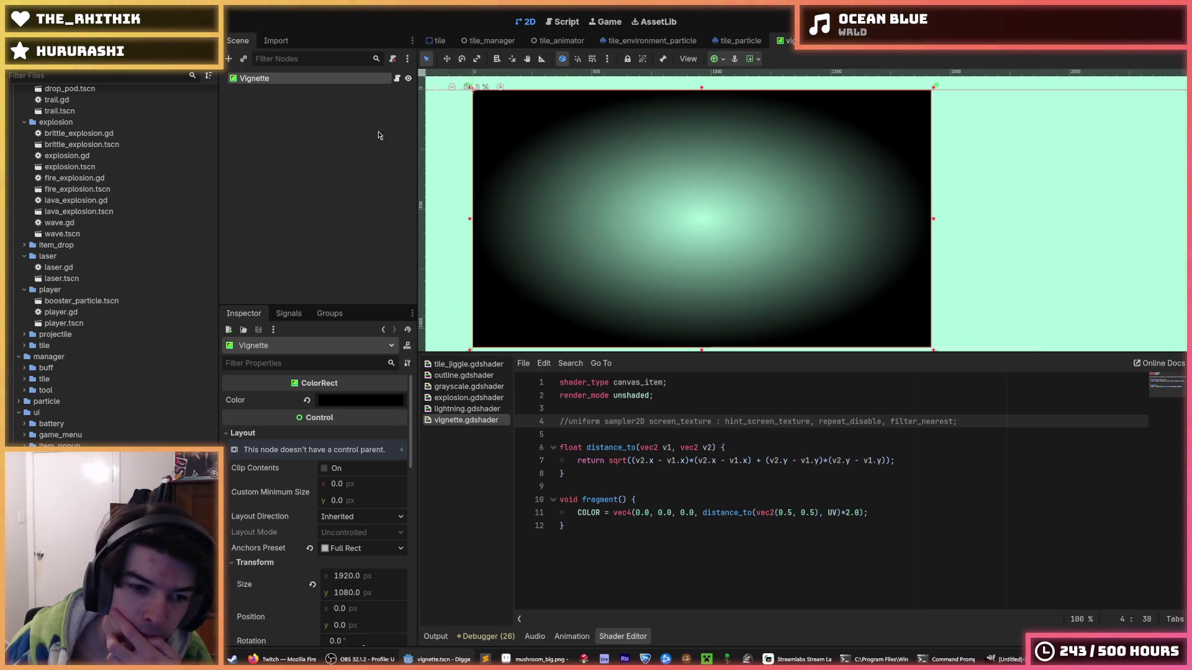
Step: Open the Vignette's script and shader code, then save the vignette scene
left_click(397, 80)
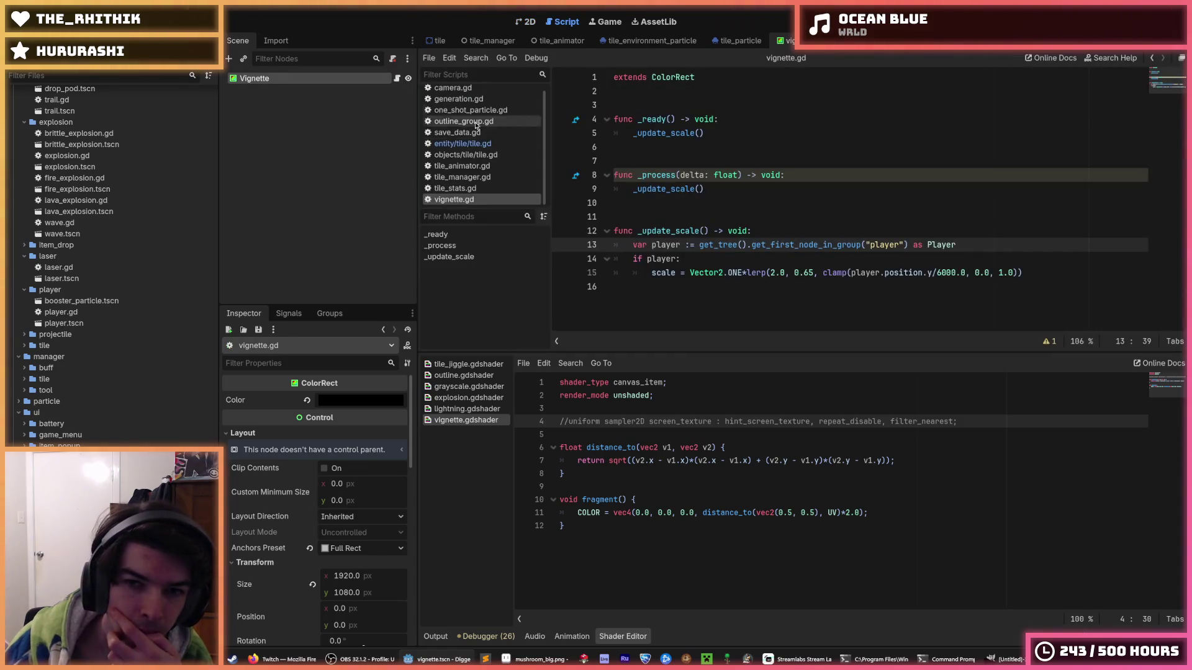
left_click(665, 393)
left_click(671, 421)
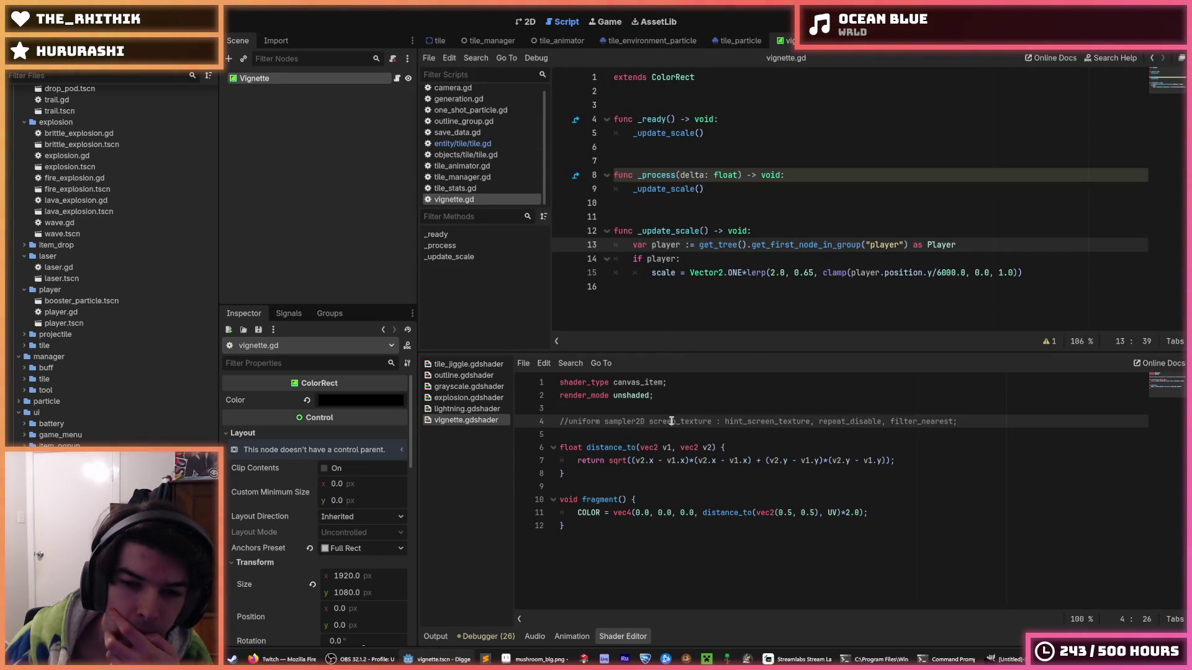
left_click(664, 397)
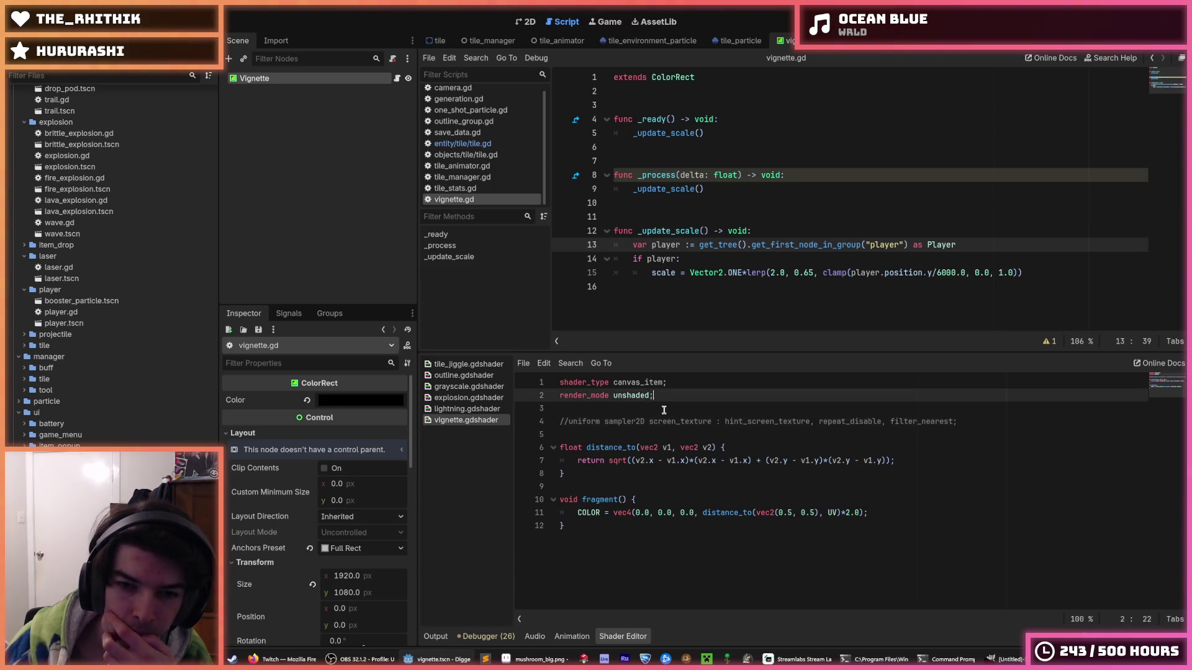
left_click(670, 422)
left_click(673, 397)
left_click(677, 422)
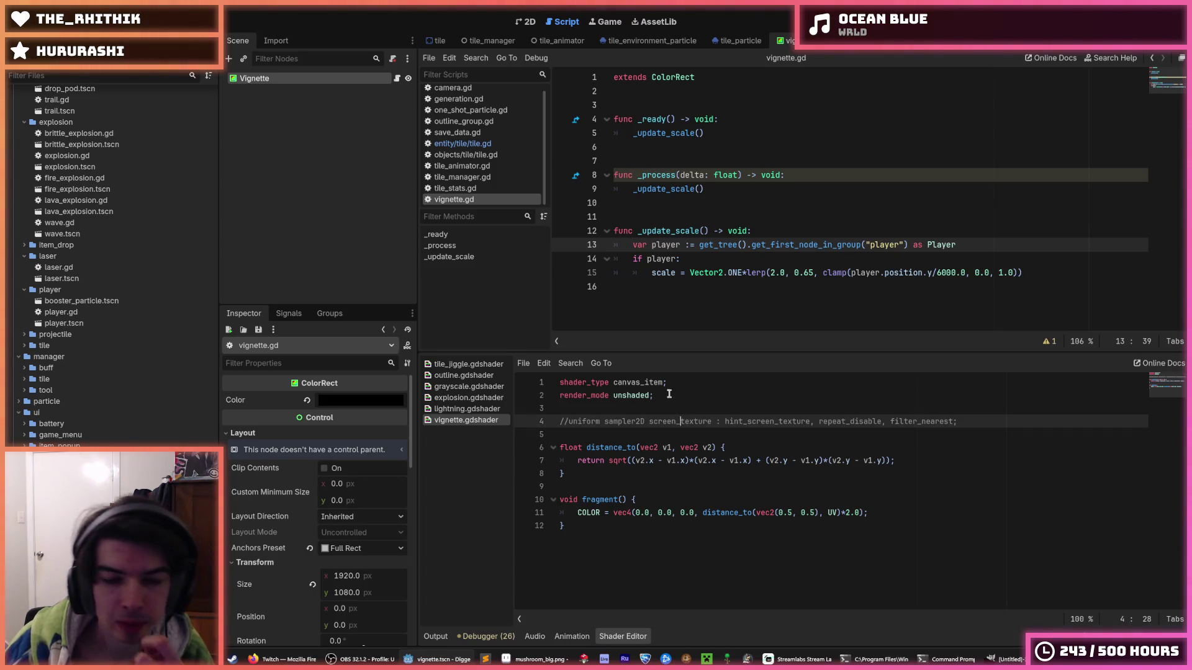
left_click(665, 393)
left_click(668, 421)
key("ctrl+s")
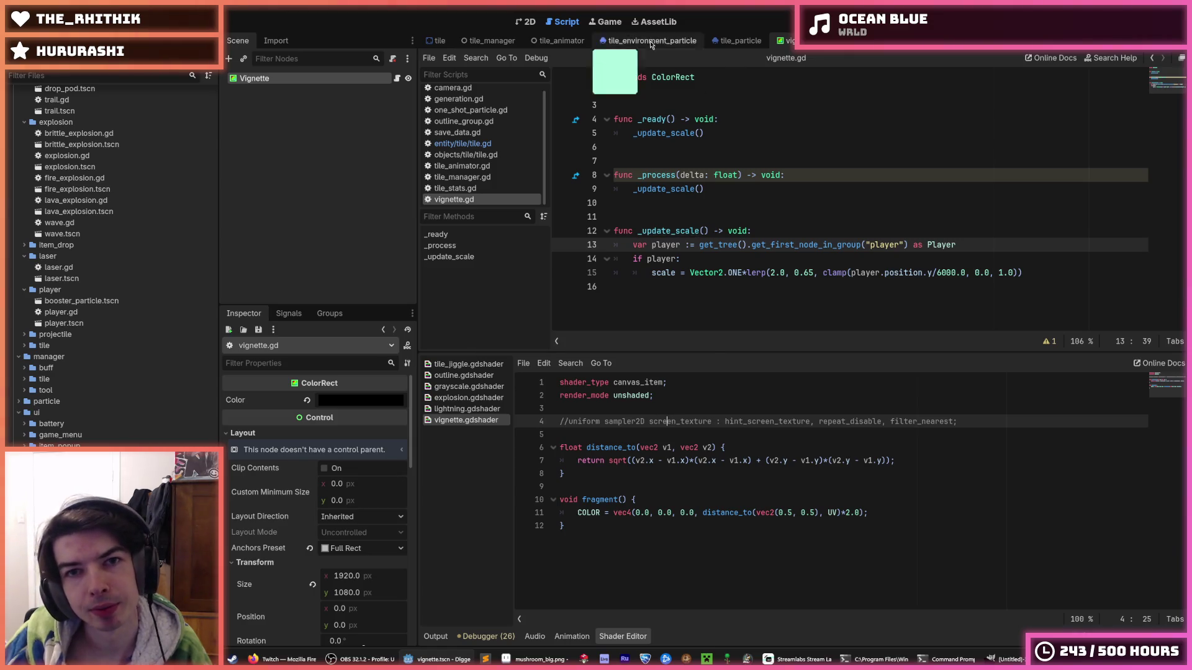
Step: Run the game from the 2D view to test the vignette, then stop it
left_click(525, 22)
key("F5")
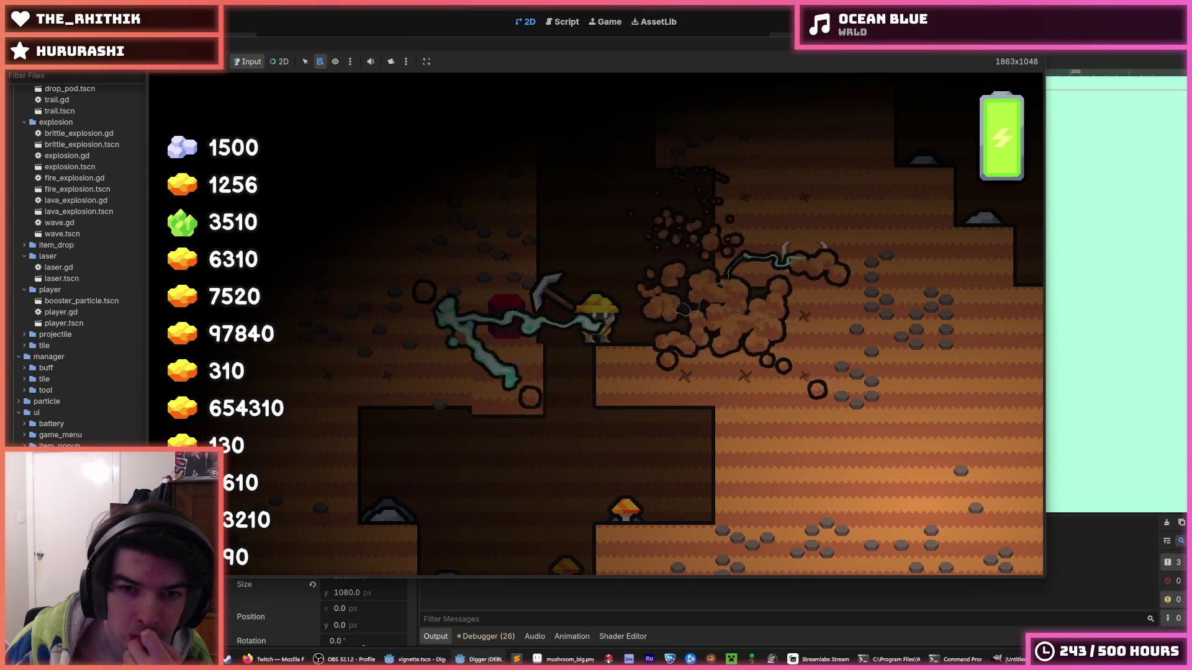
key("F8")
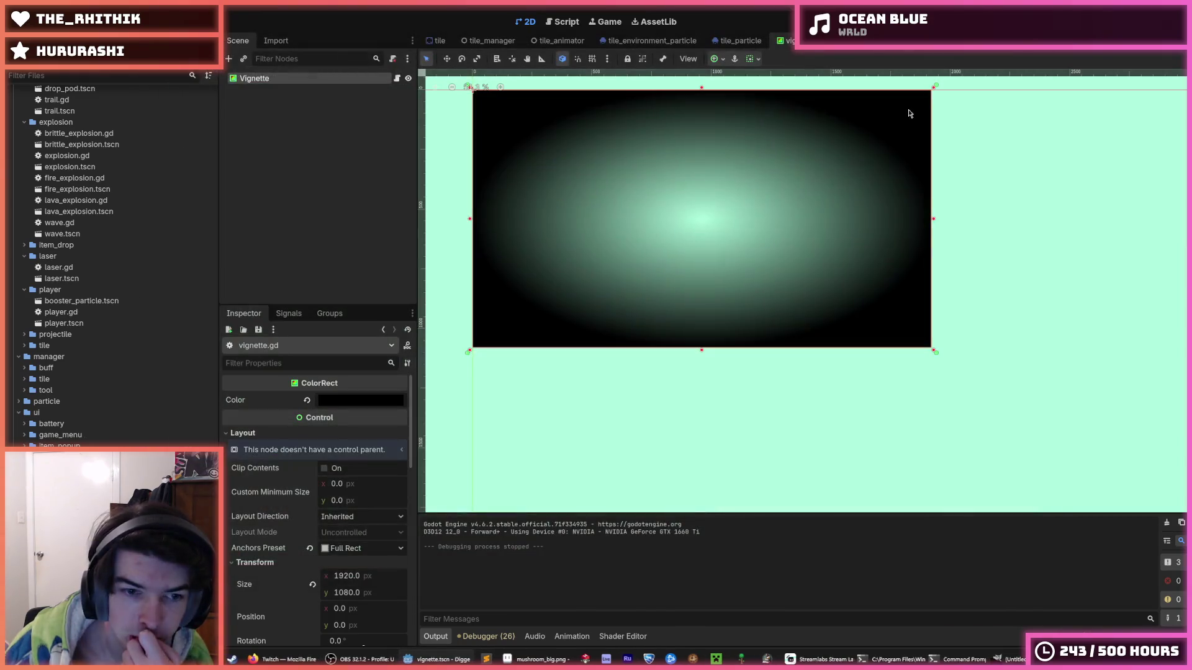
Step: Cycle through the open scene tabs and settle on the World scene
left_click(829, 41)
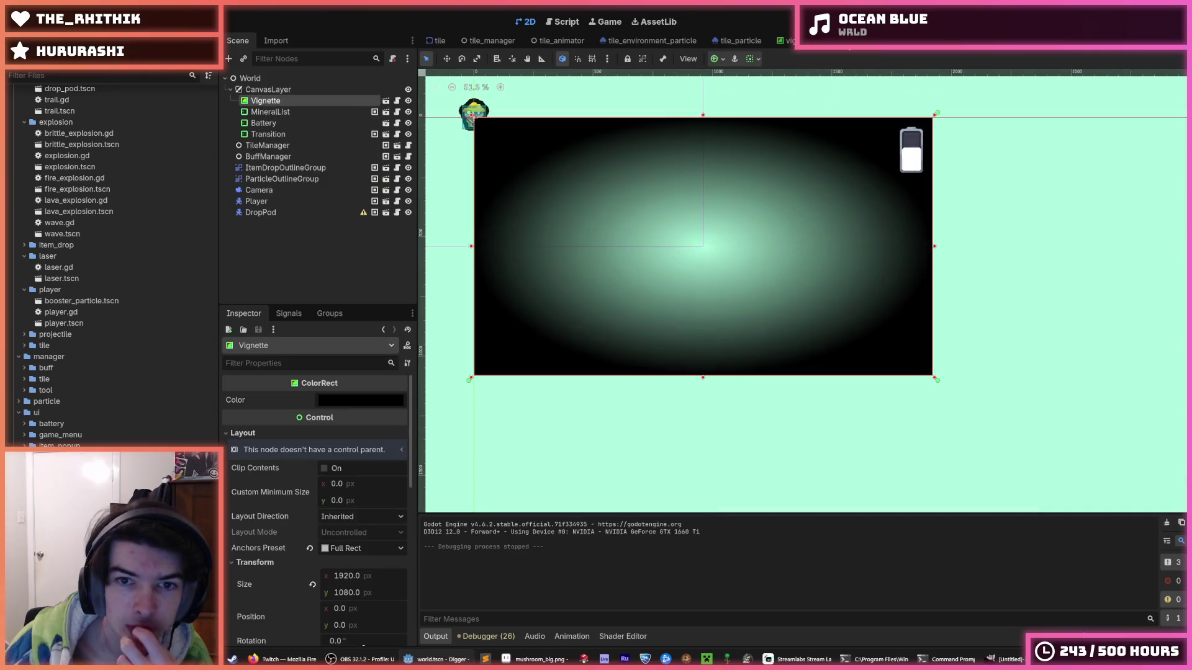
left_click(437, 41)
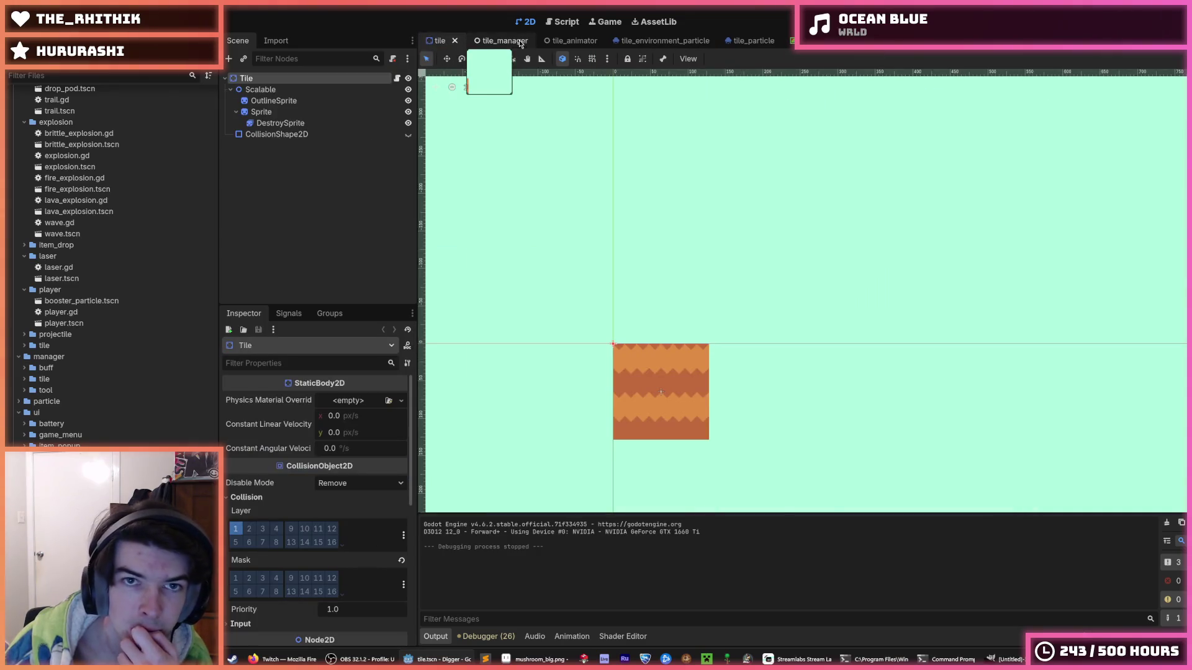
left_click(490, 41)
left_click(575, 41)
left_click(801, 40)
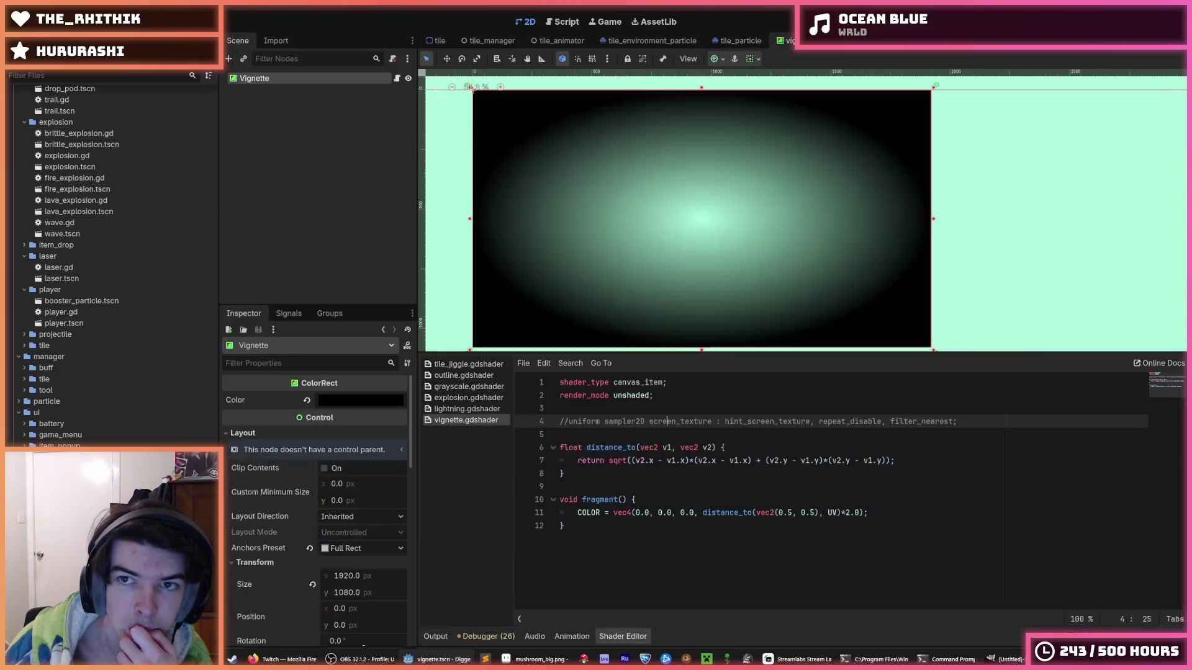
left_click(841, 42)
Step: Expand CanvasLayer and compare the Vignette node's properties with the Transition node's
left_click(313, 95)
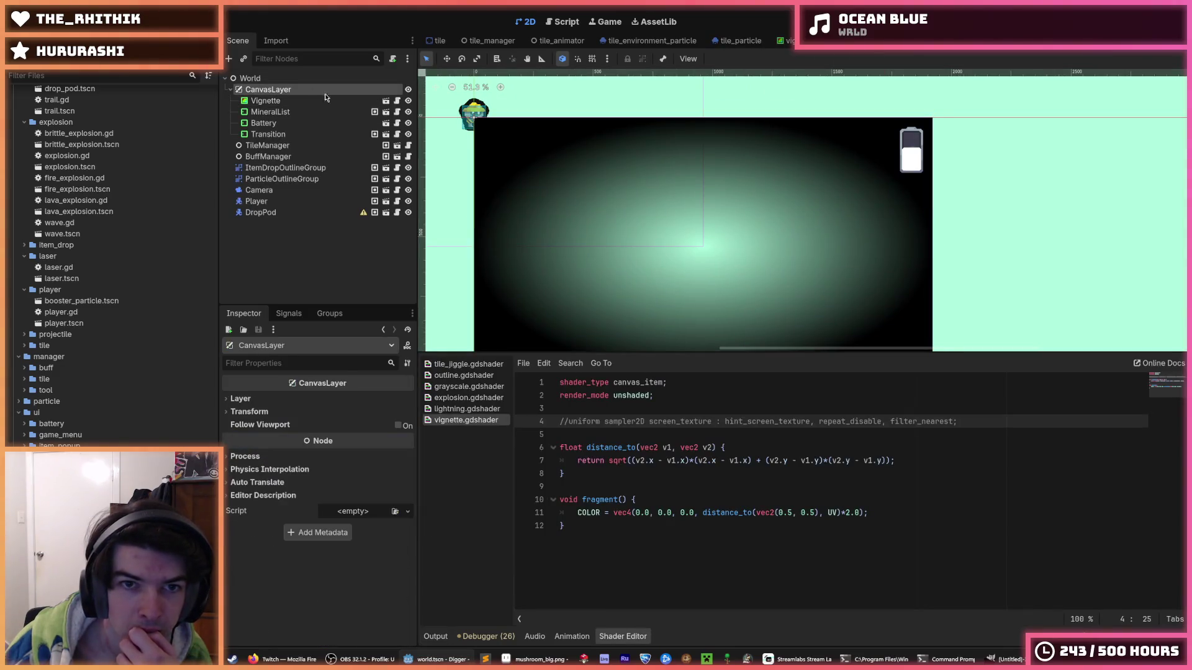
scroll(628, 180, "down", 1)
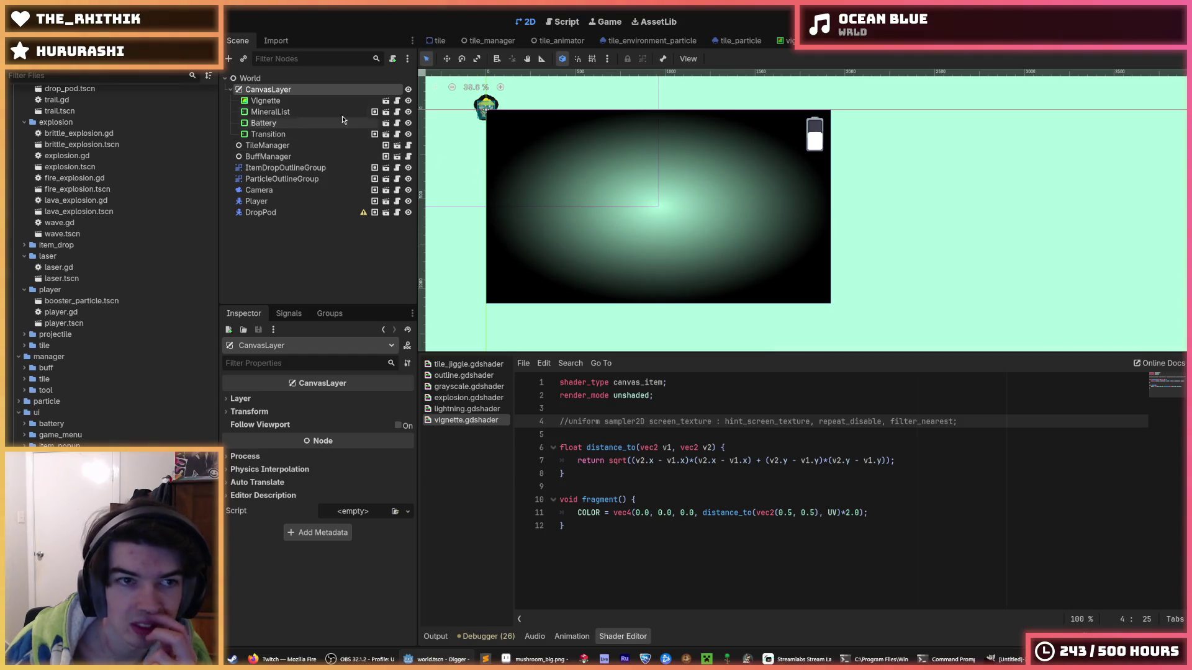
left_click(295, 102)
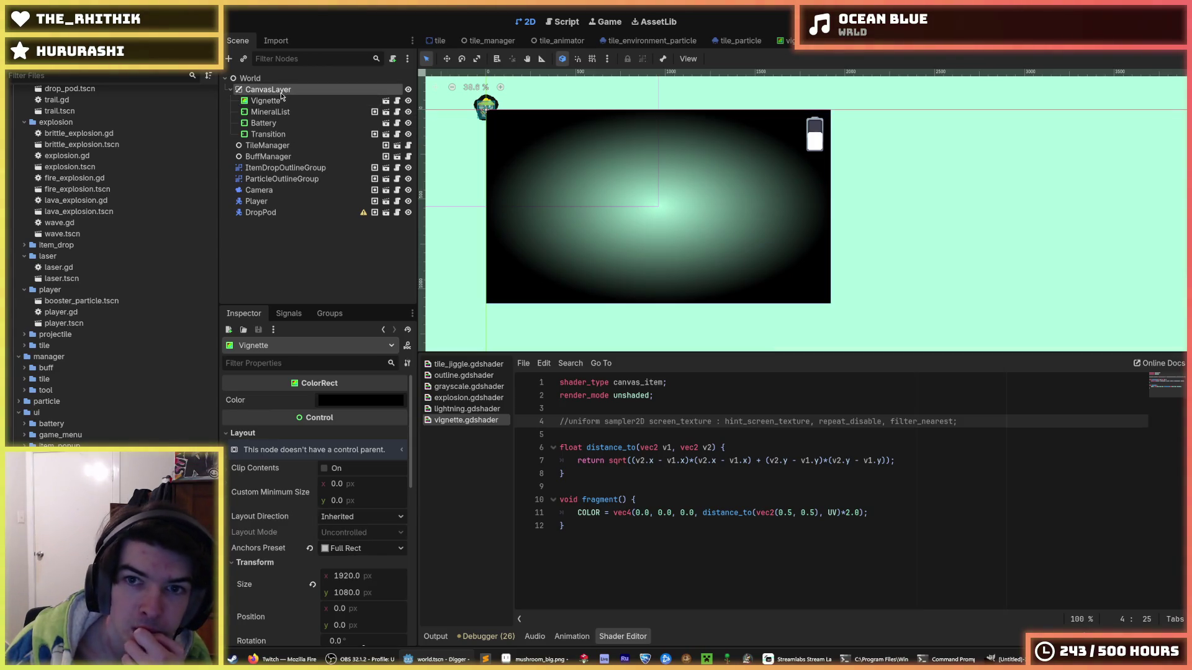
mouse_move(618, 171)
left_mouse_down()
mouse_move(845, 283)
mouse_move(803, 277)
left_mouse_up()
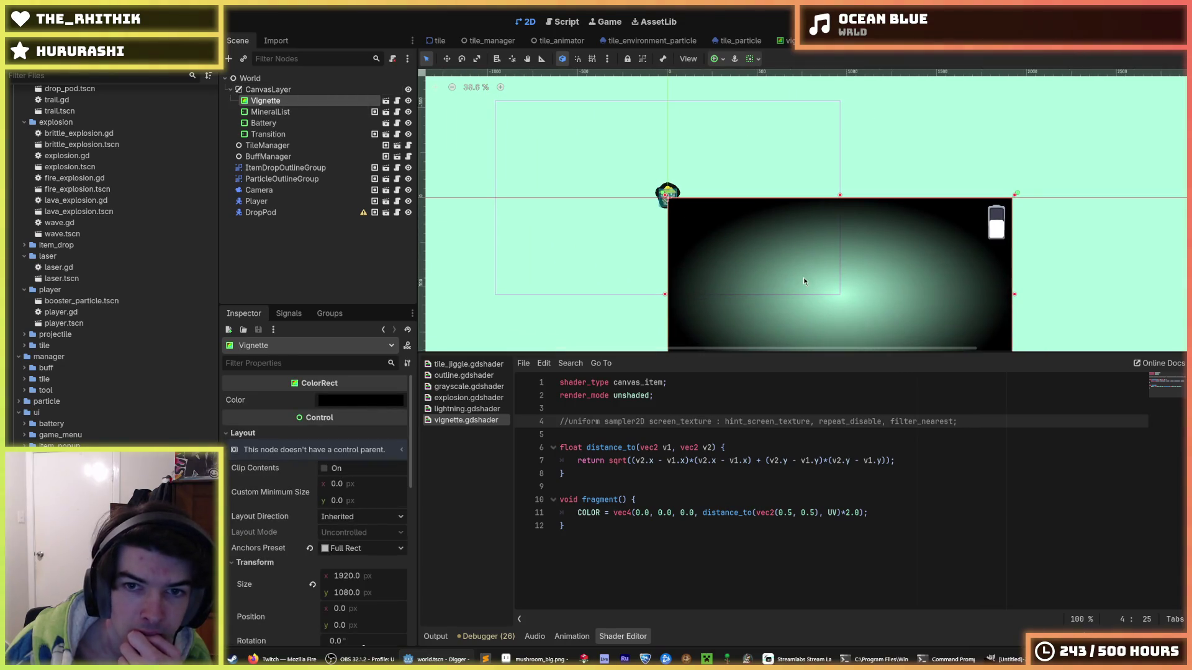
left_click(804, 276)
left_click(678, 239)
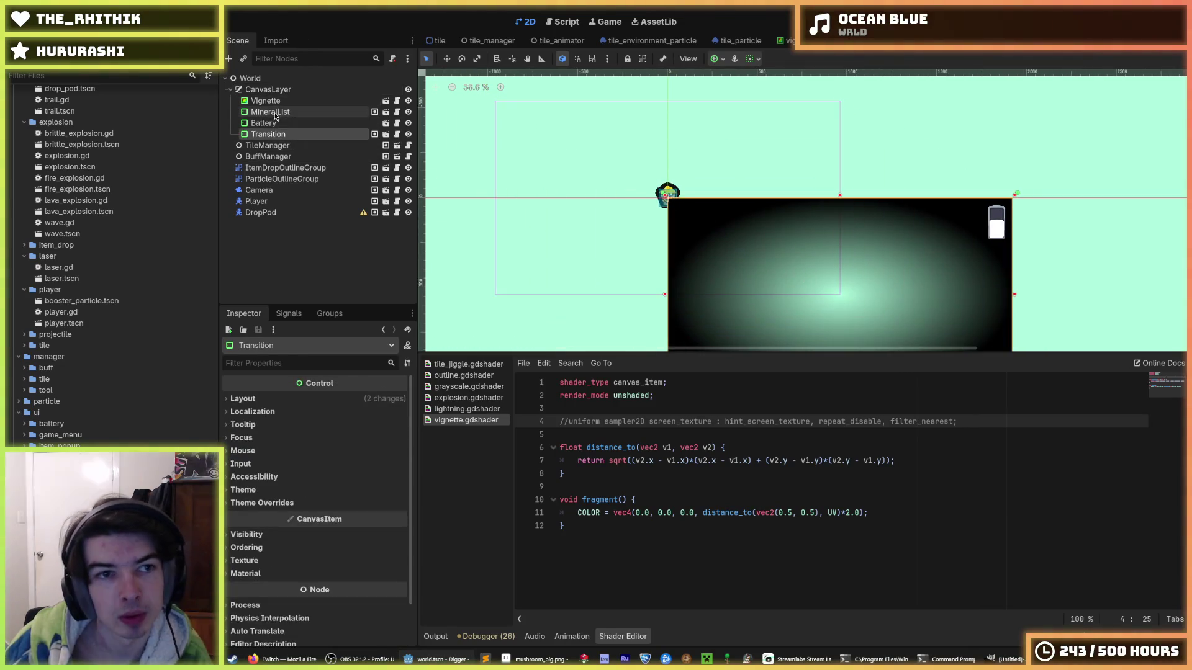
left_click(917, 279)
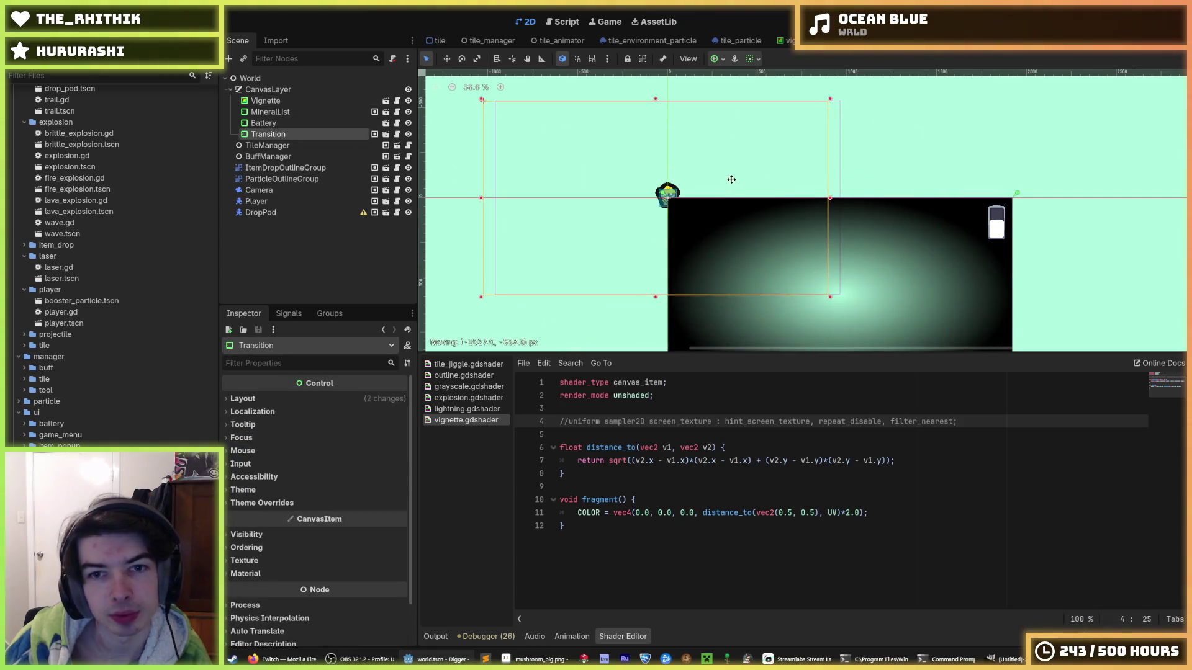
left_click(279, 103)
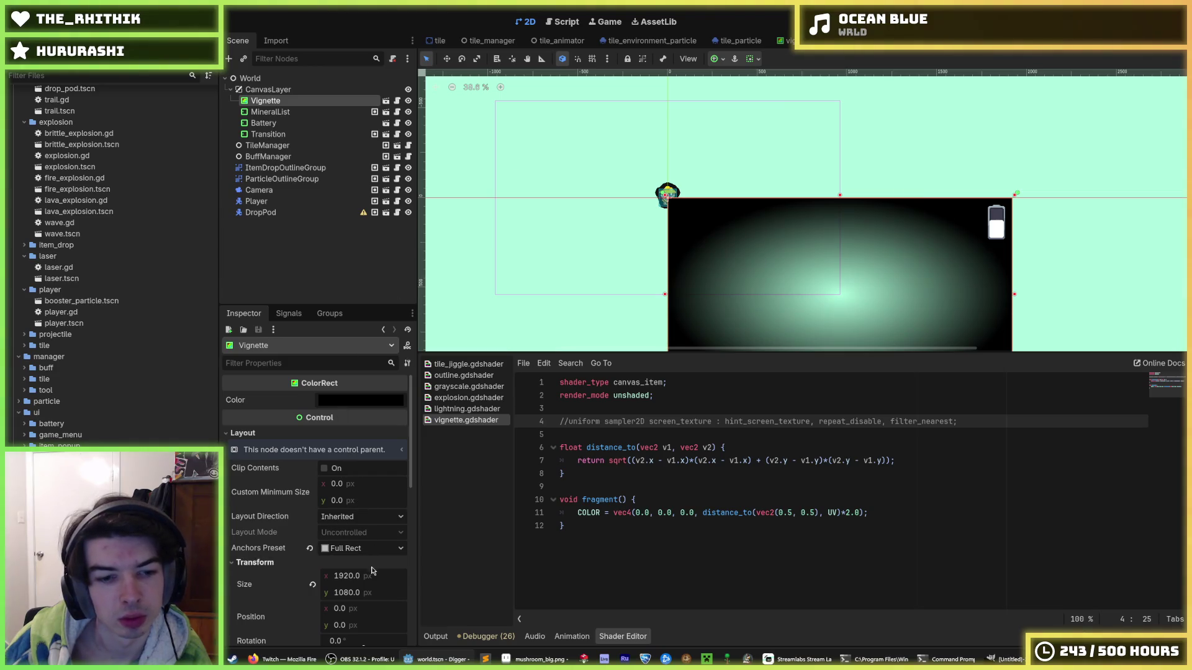
Step: Set the Vignette's position to -960 (-1920/2), -1080 and run the game
scroll(338, 561, "down", 4)
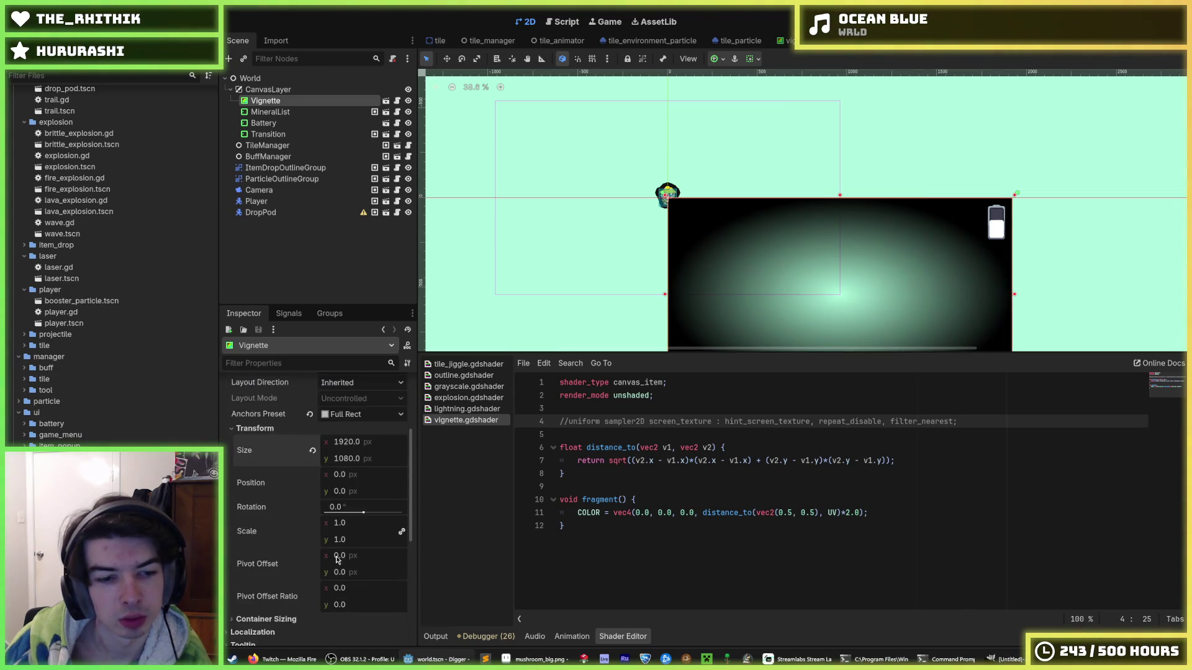
left_click_drag(366, 475, 360, 475)
left_click(383, 474)
type("-1920")
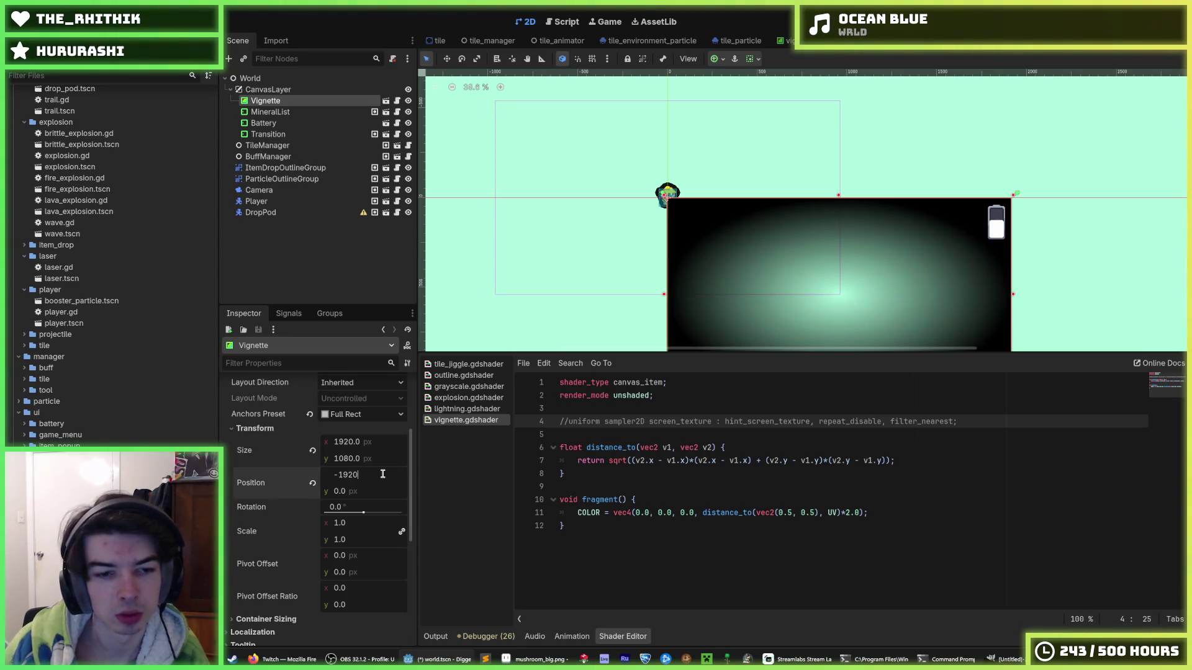
type("/2")
key("Tab")
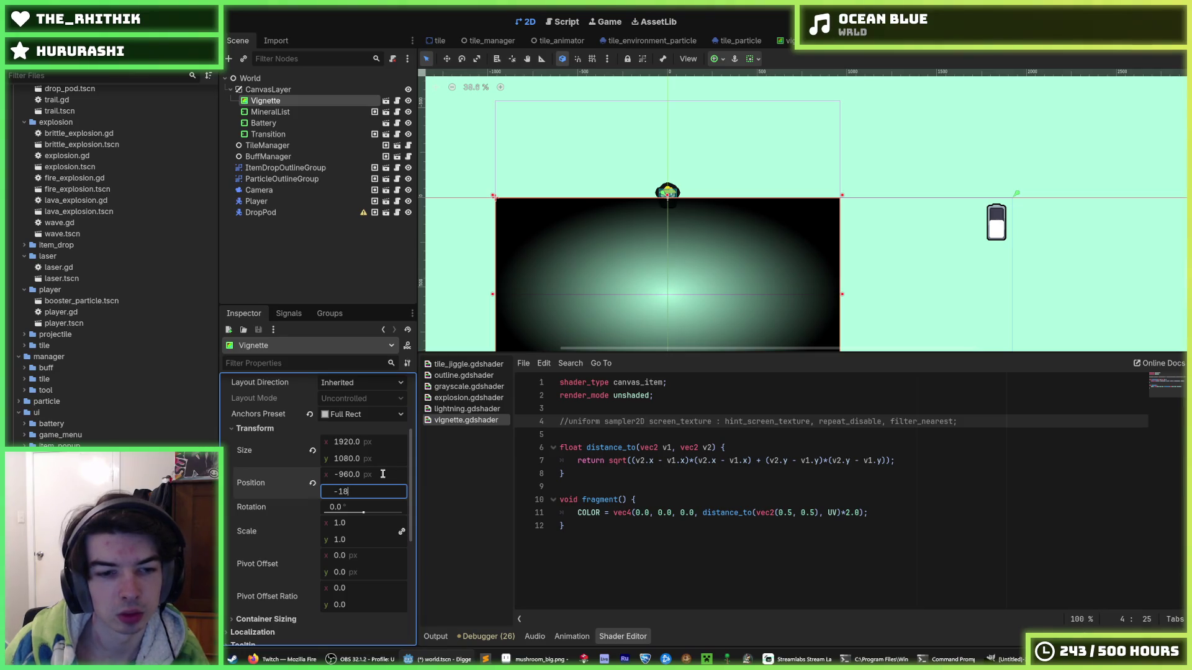
type("-1080")
key("Return")
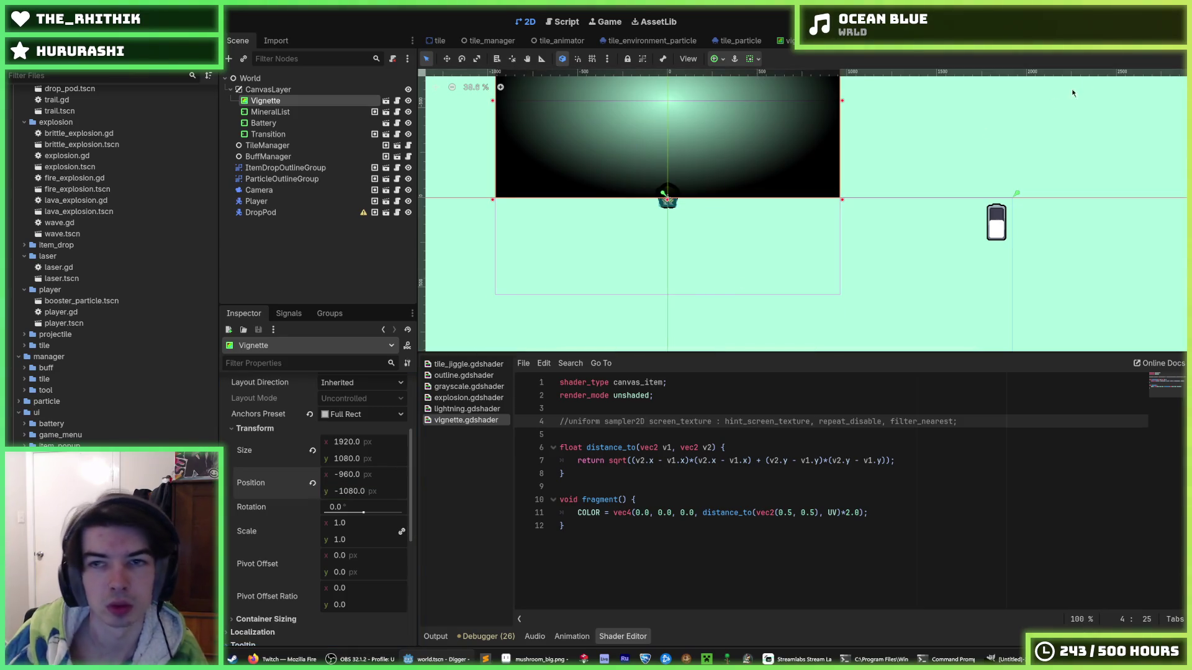
key("F5")
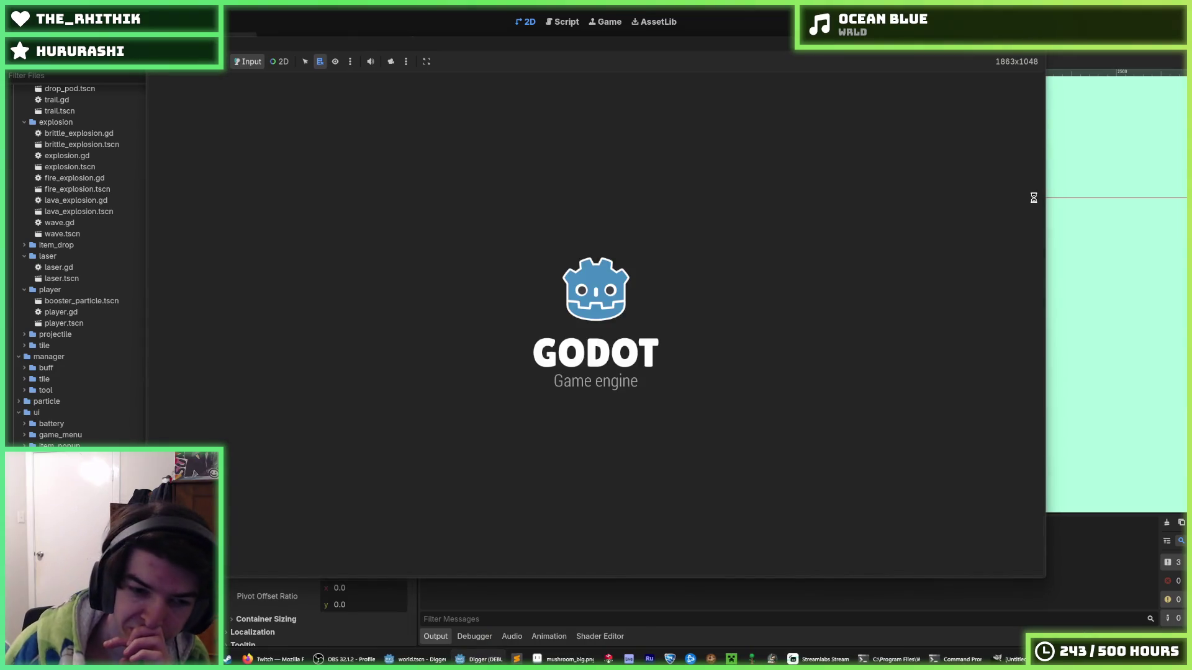